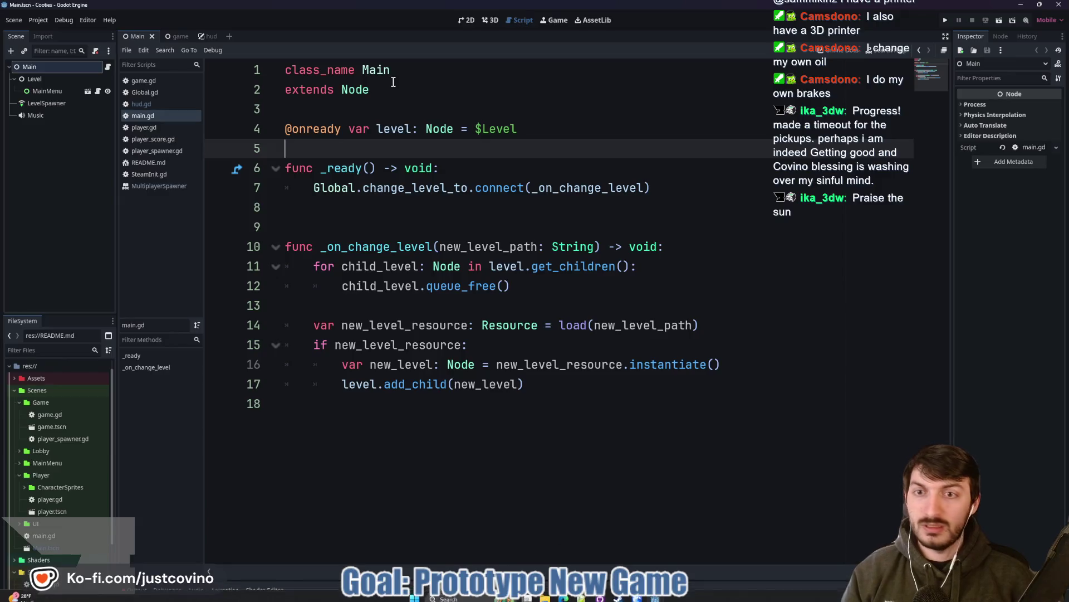
- Open README.md from the FileSystem dock and select the itch.io page URL on line 7
click(16, 391)
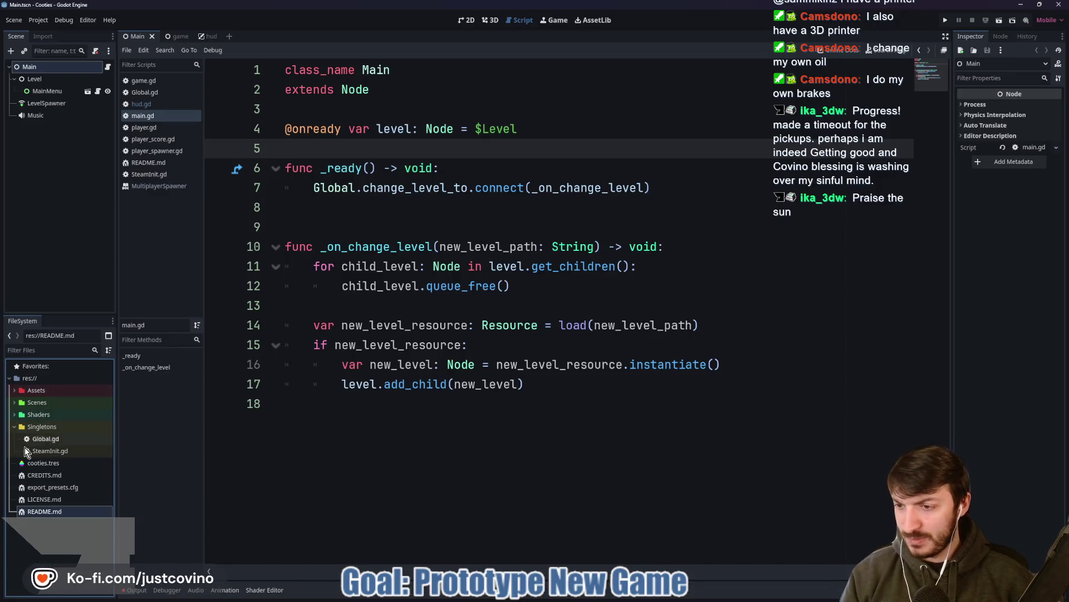
double_click(45, 511)
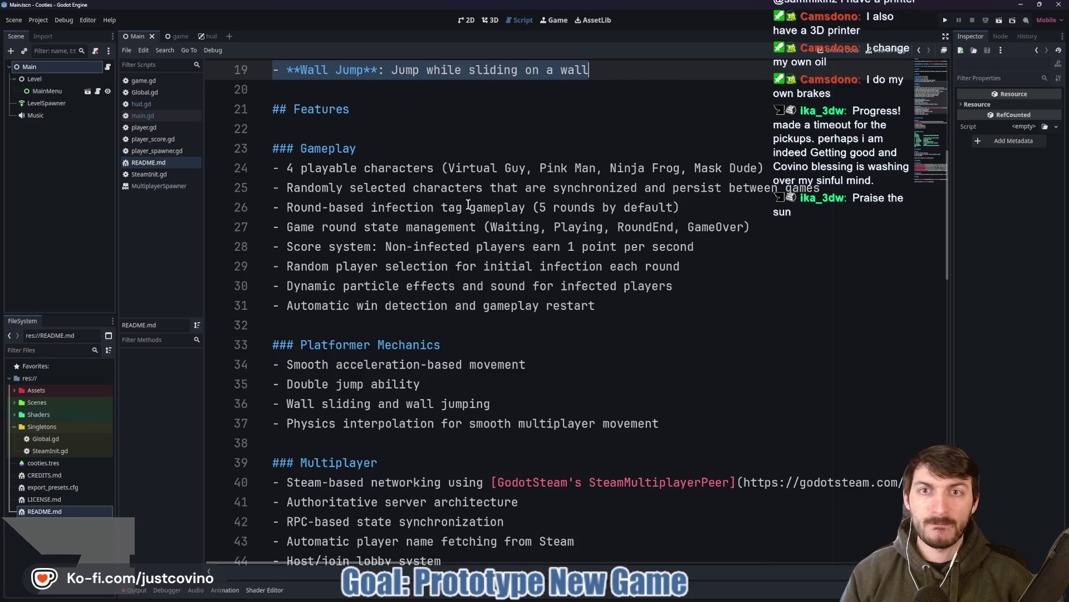
scroll(479, 167, up, 6)
click(488, 207)
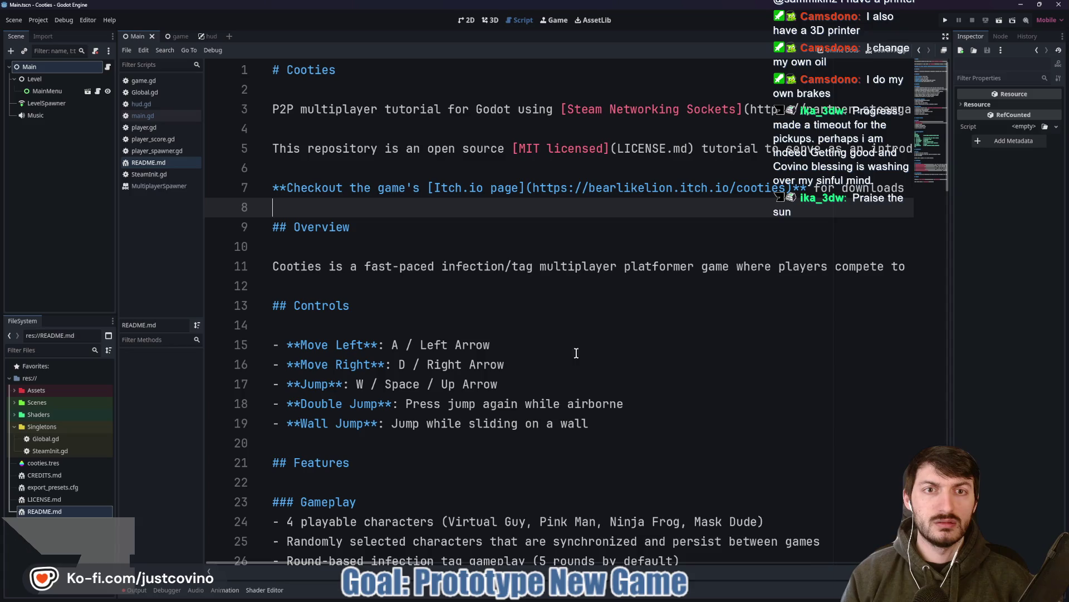
drag(791, 188, 530, 184)
key(ctrl+c)
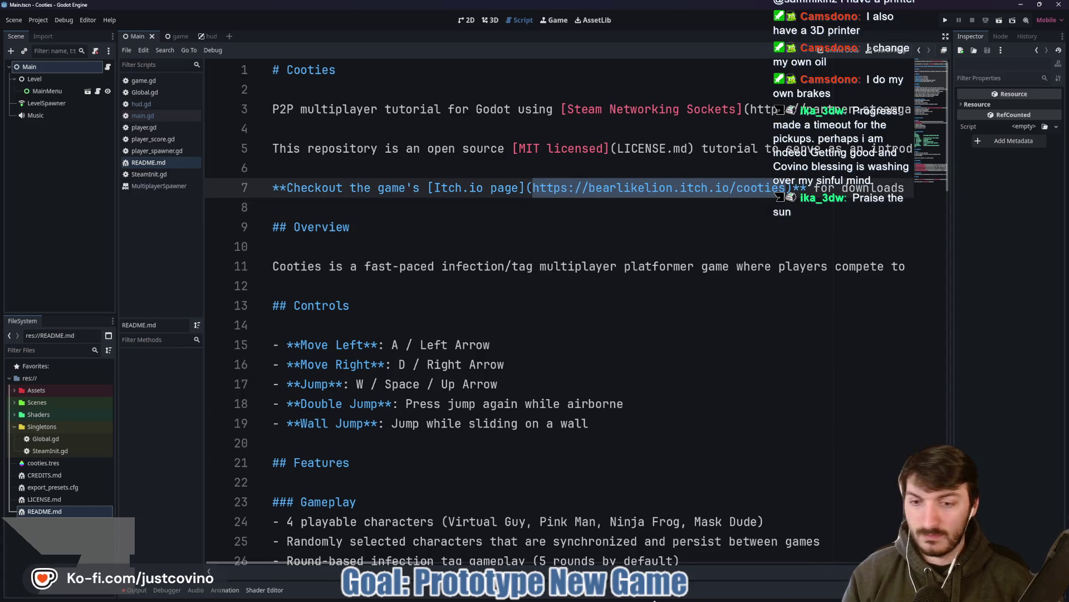
click(564, 599)
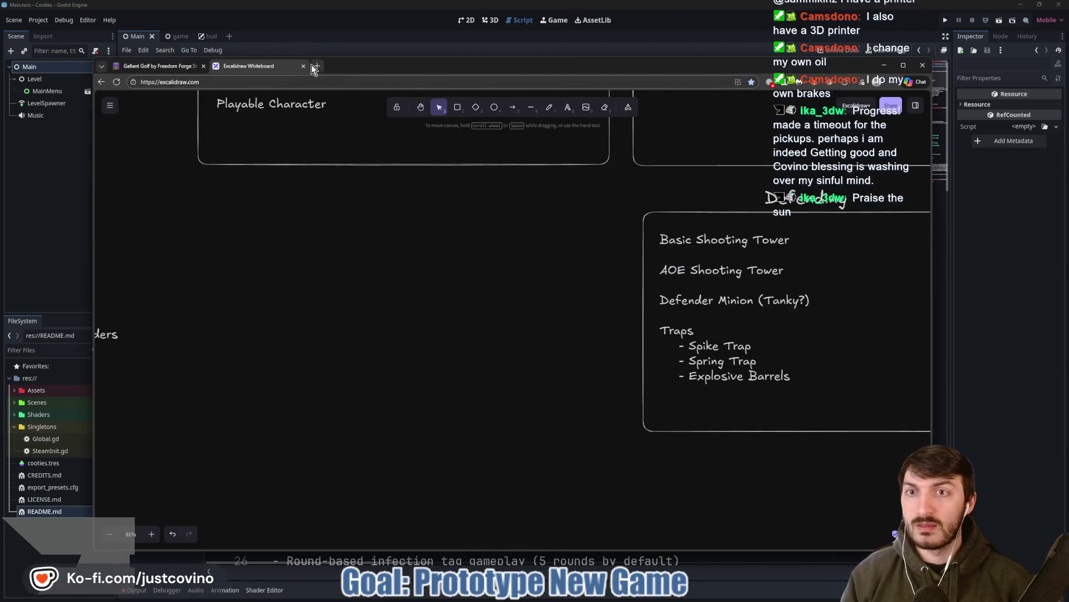
- Load the copied itch.io link in a new tab and open the Cooties GitHub source repository
click(316, 65)
key(ctrl+v)
key(Return)
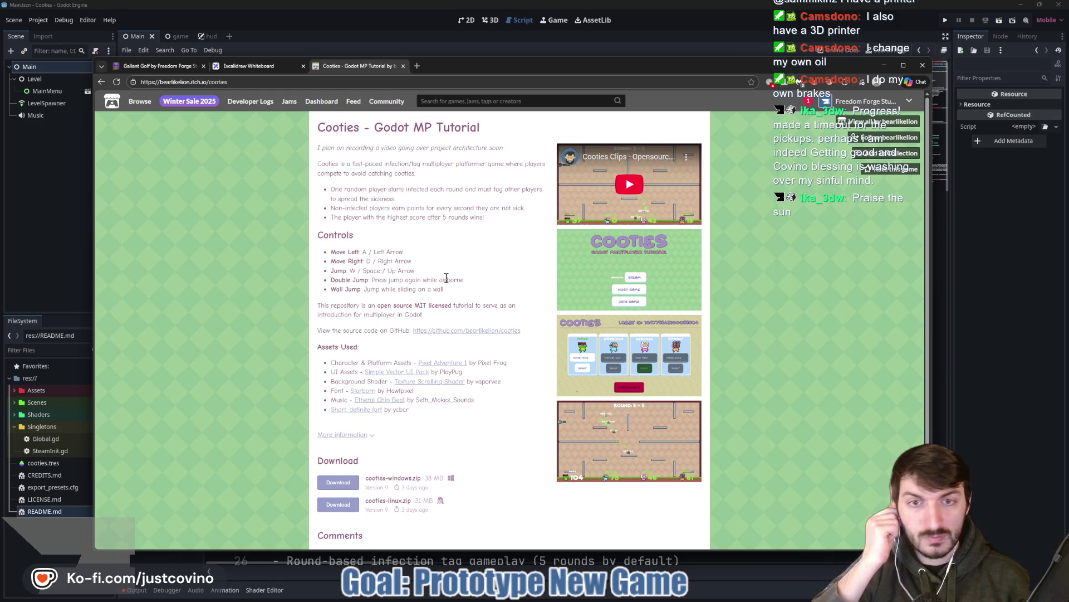
scroll(444, 289, down, 1)
click(450, 305)
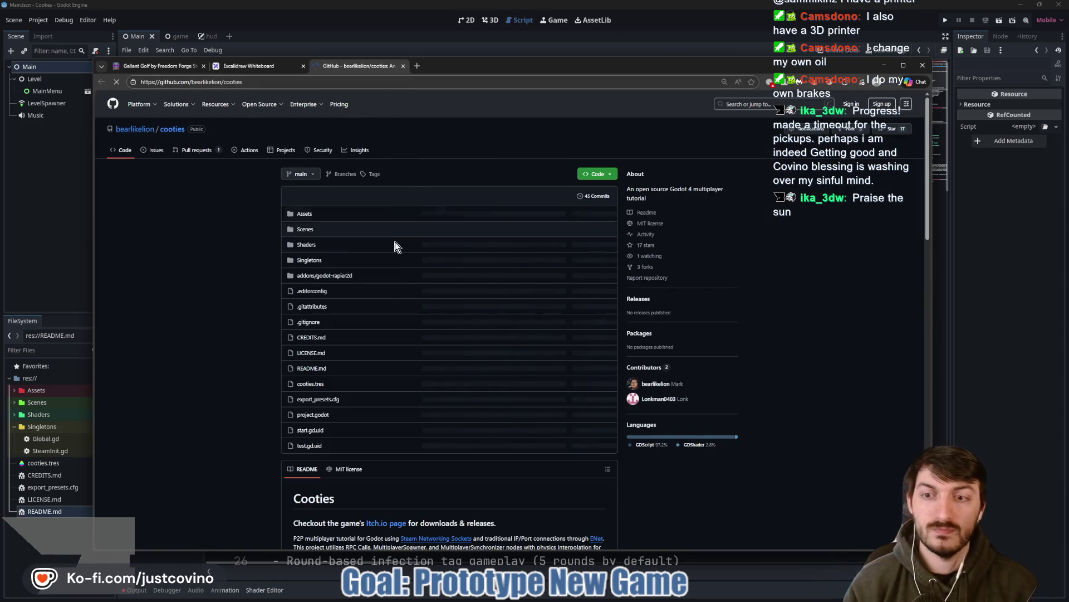
- Read the Cooties repository README down to its Credits section
scroll(412, 310, down, 2)
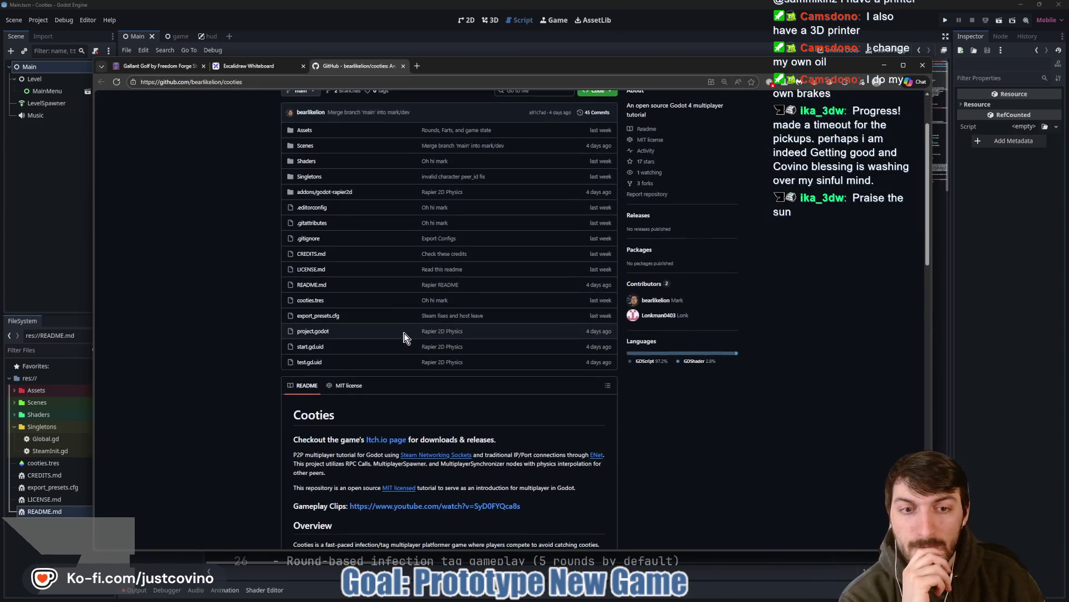
scroll(398, 342, down, 3)
scroll(375, 345, down, 1)
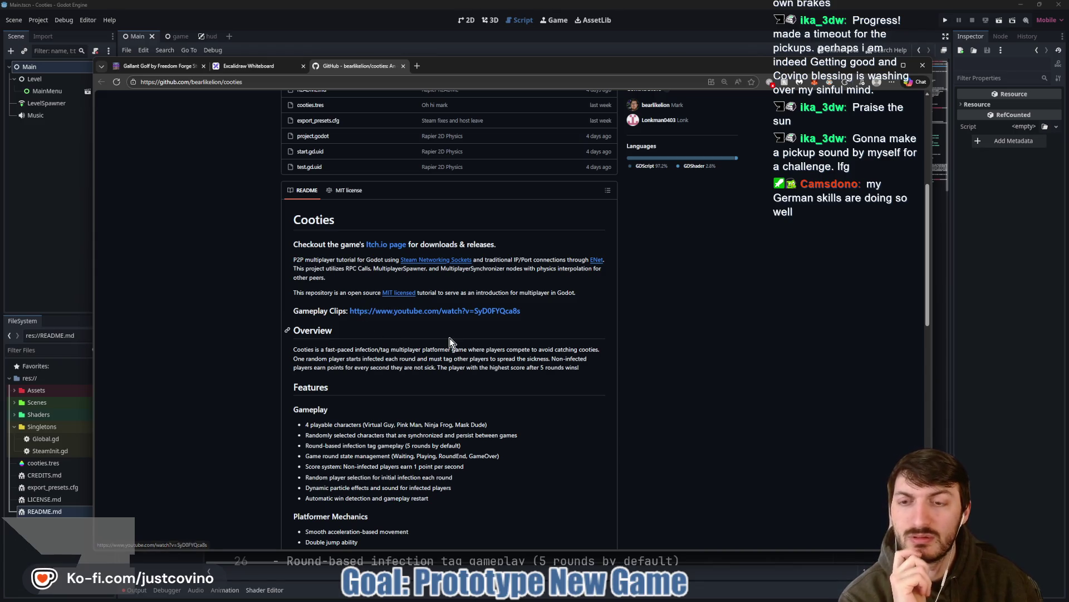
scroll(435, 334, down, 1)
scroll(435, 333, down, 1)
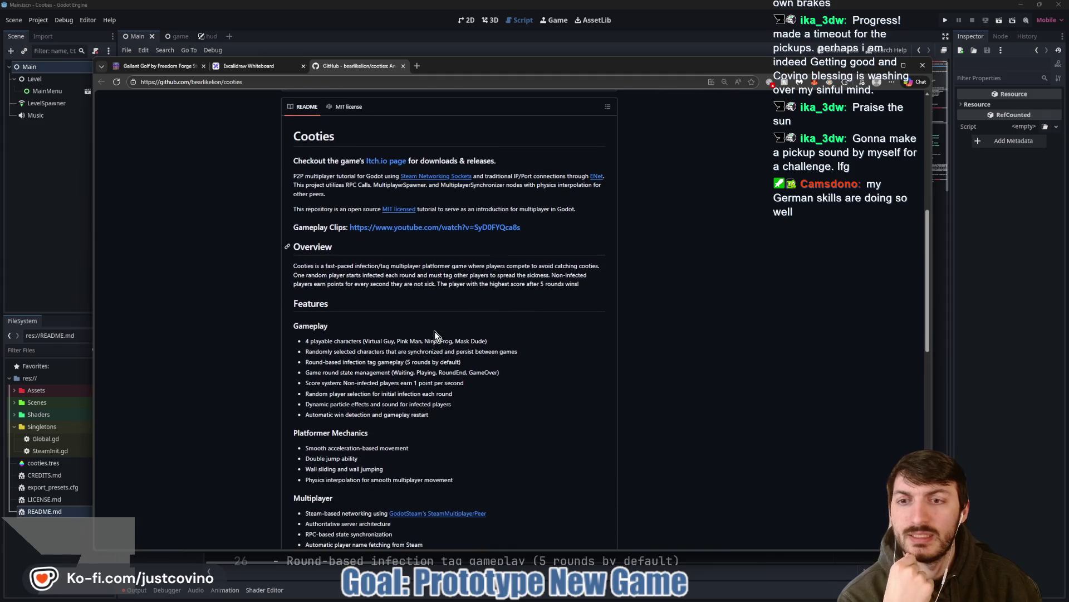
scroll(434, 333, down, 3)
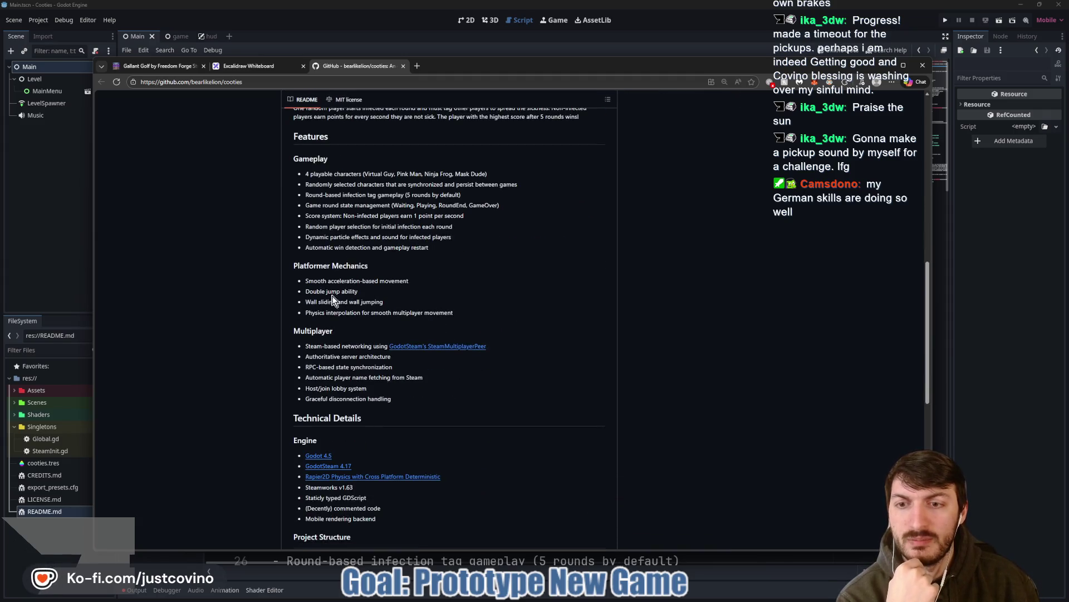
scroll(423, 311, down, 5)
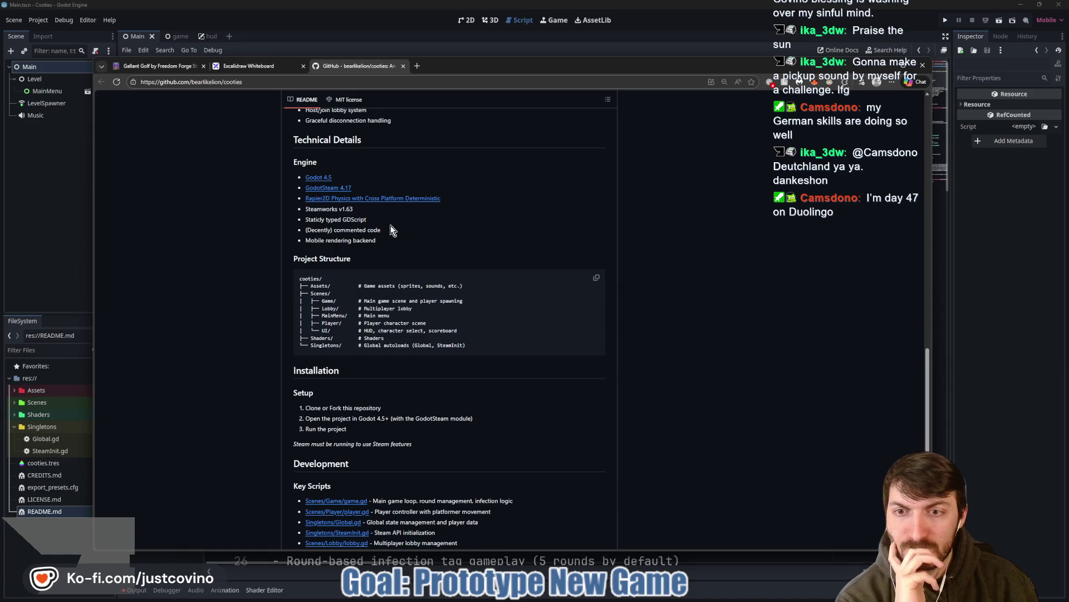
scroll(390, 225, down, 2)
scroll(390, 225, down, 1)
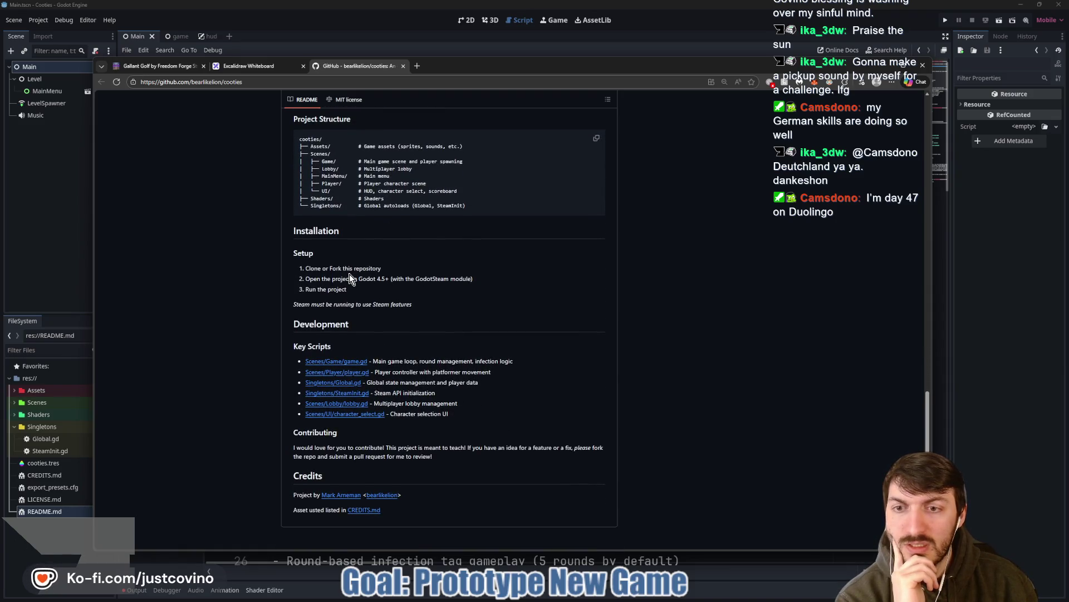
scroll(360, 296, down, 1)
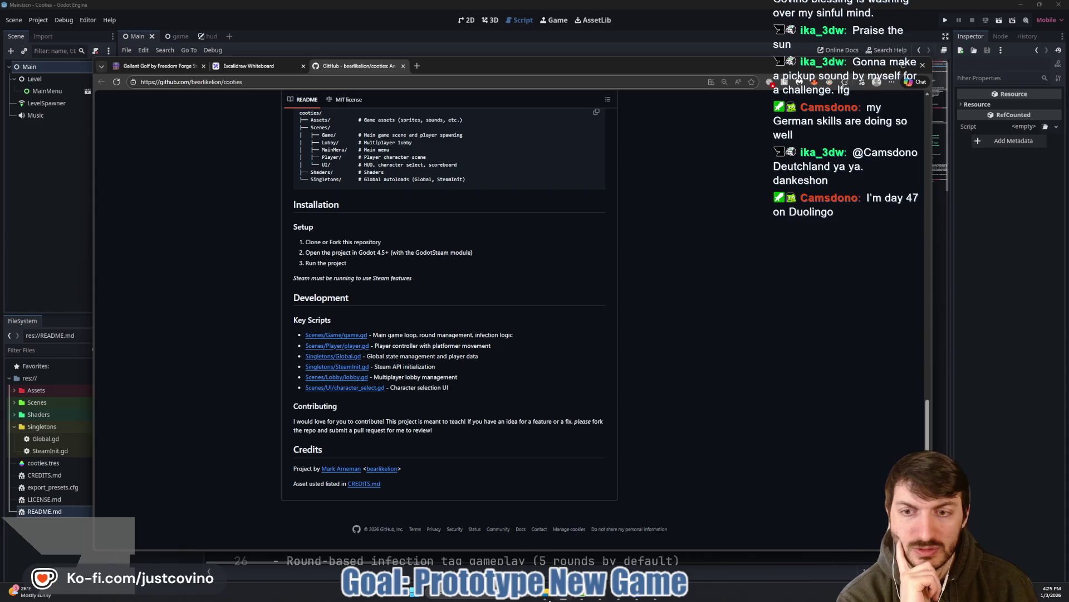
key(alt+Tab)
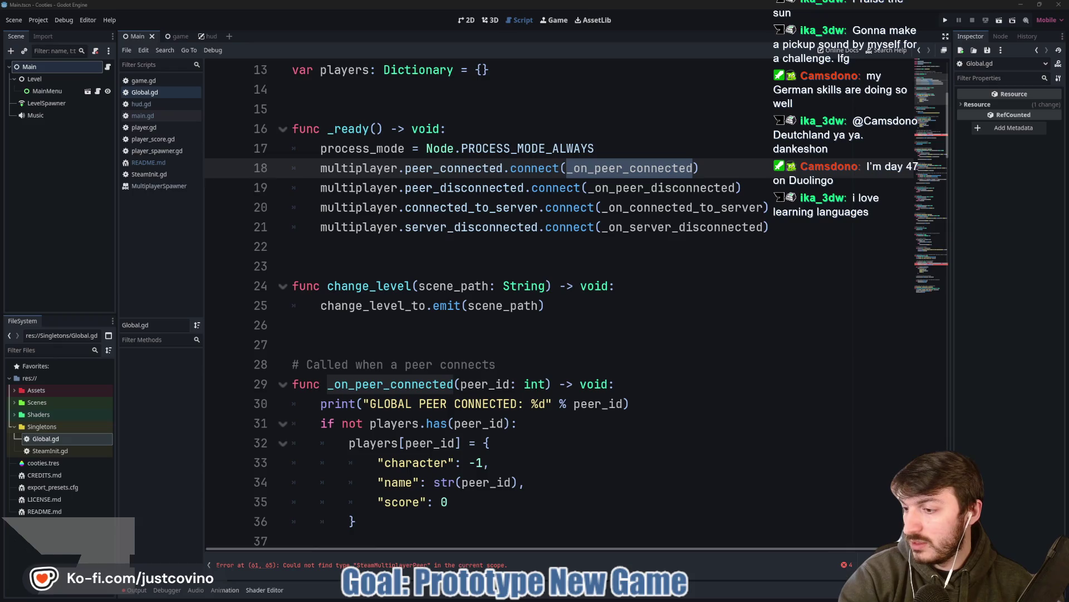
- Read through Global.gd's signal connections and player functions down to add_local_player
click(475, 245)
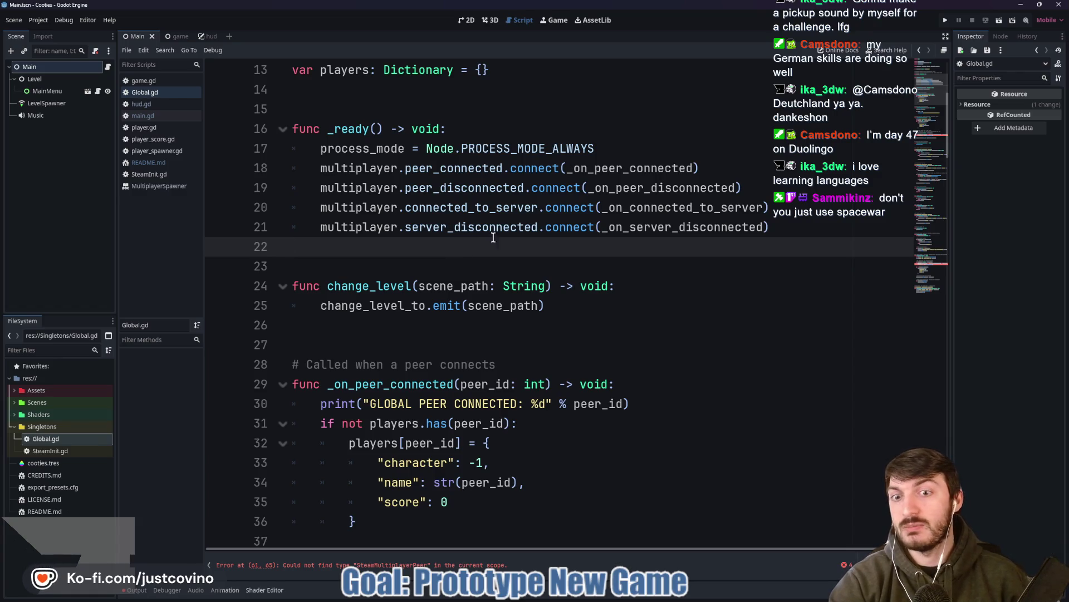
scroll(485, 236, down, 7)
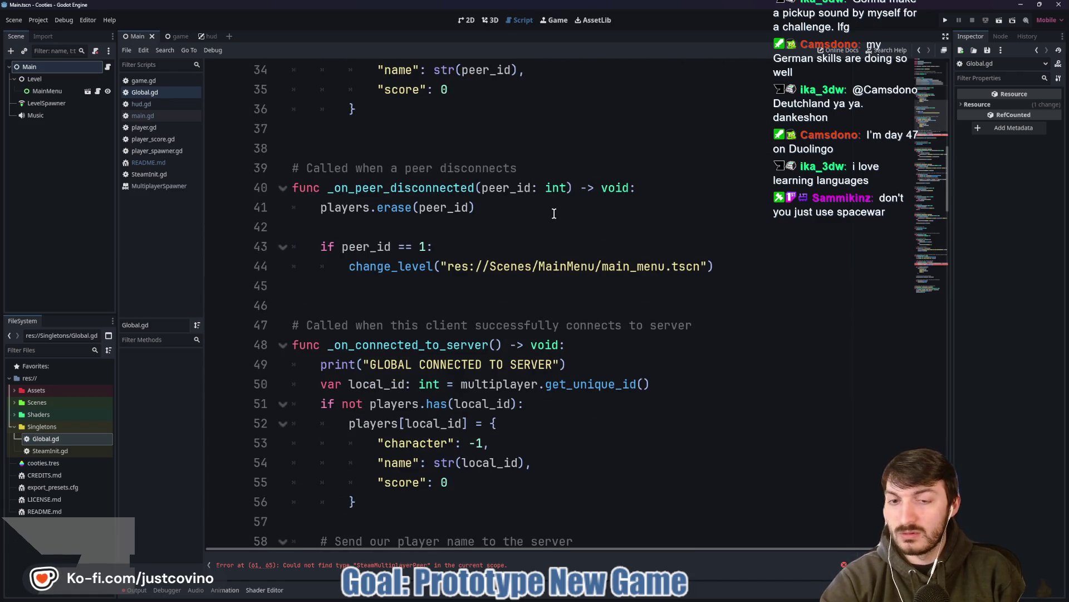
scroll(560, 223, down, 8)
scroll(565, 242, down, 4)
scroll(545, 223, down, 1)
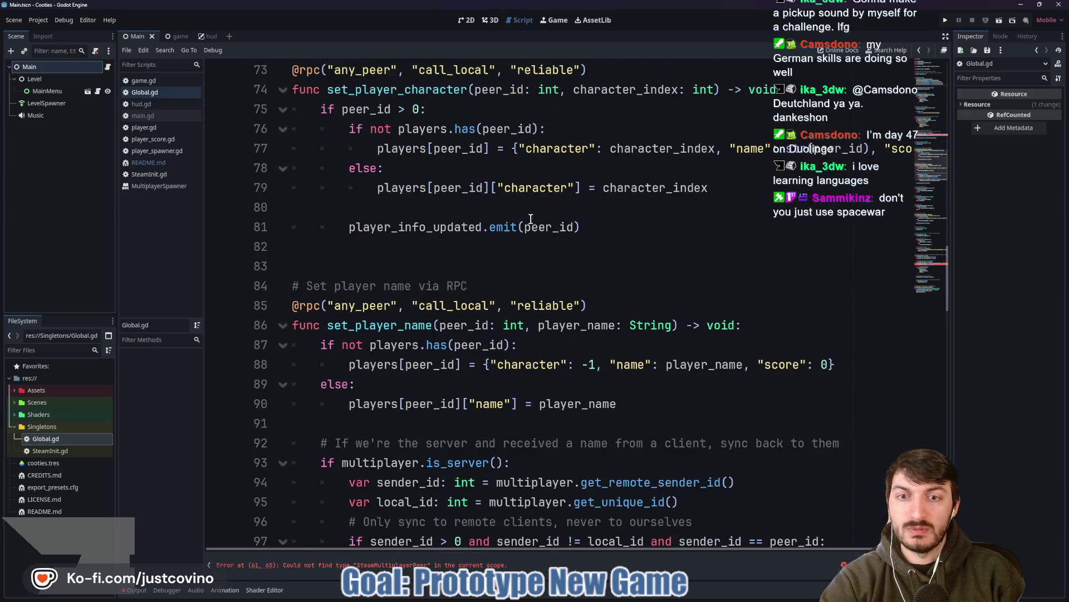
scroll(489, 233, down, 1)
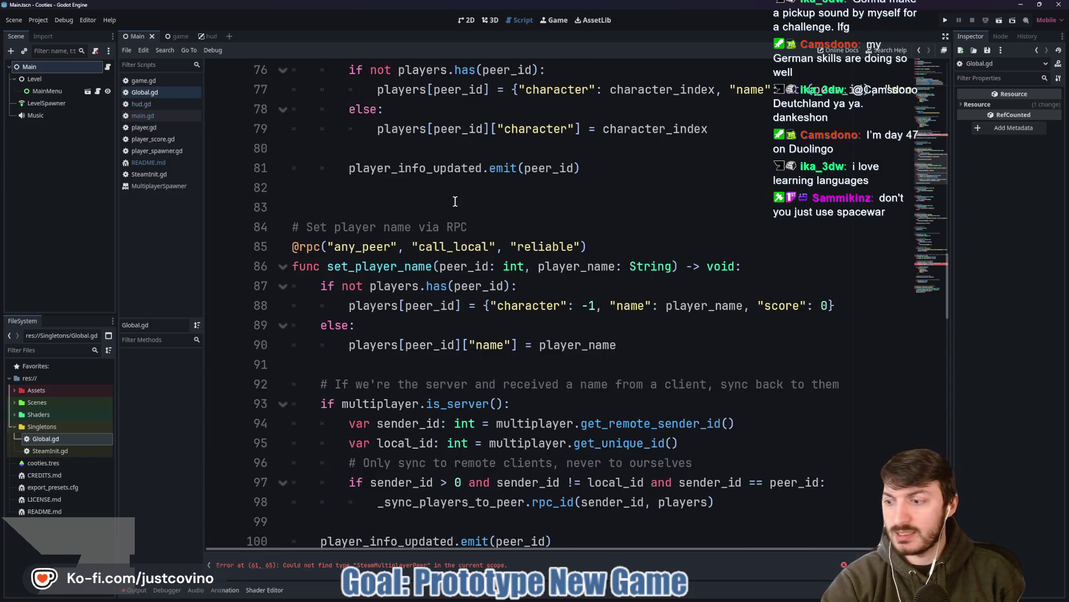
scroll(463, 201, down, 5)
scroll(463, 207, down, 6)
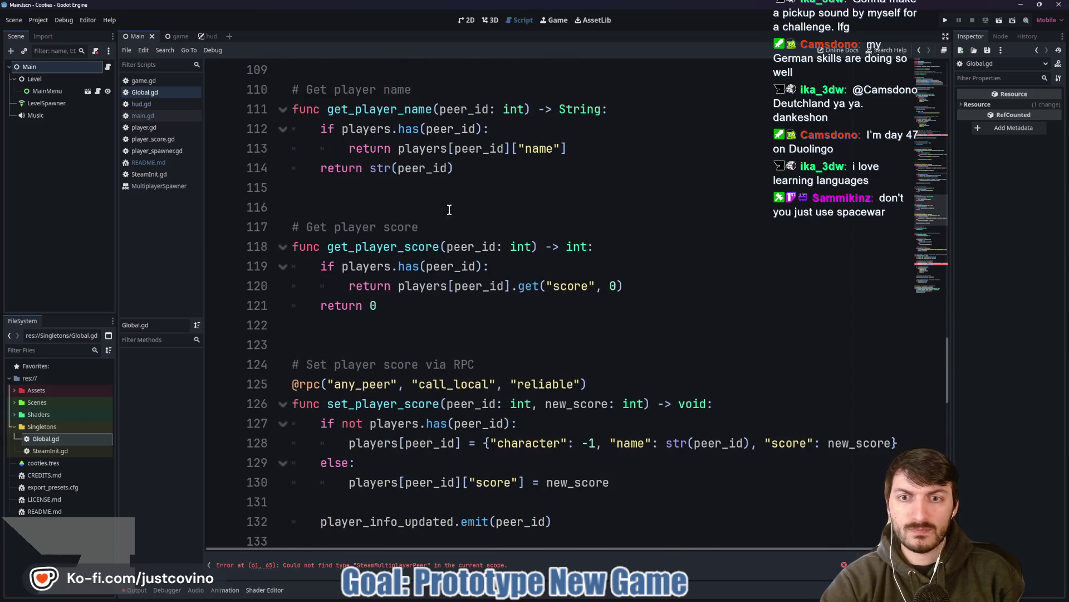
scroll(449, 212, down, 2)
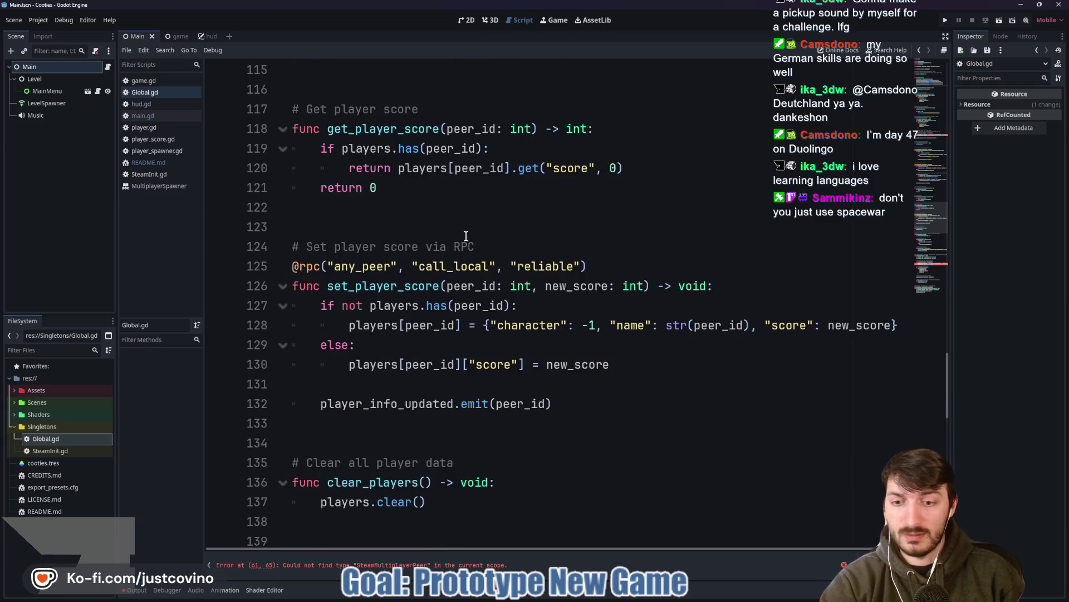
scroll(466, 236, down, 5)
scroll(467, 233, down, 6)
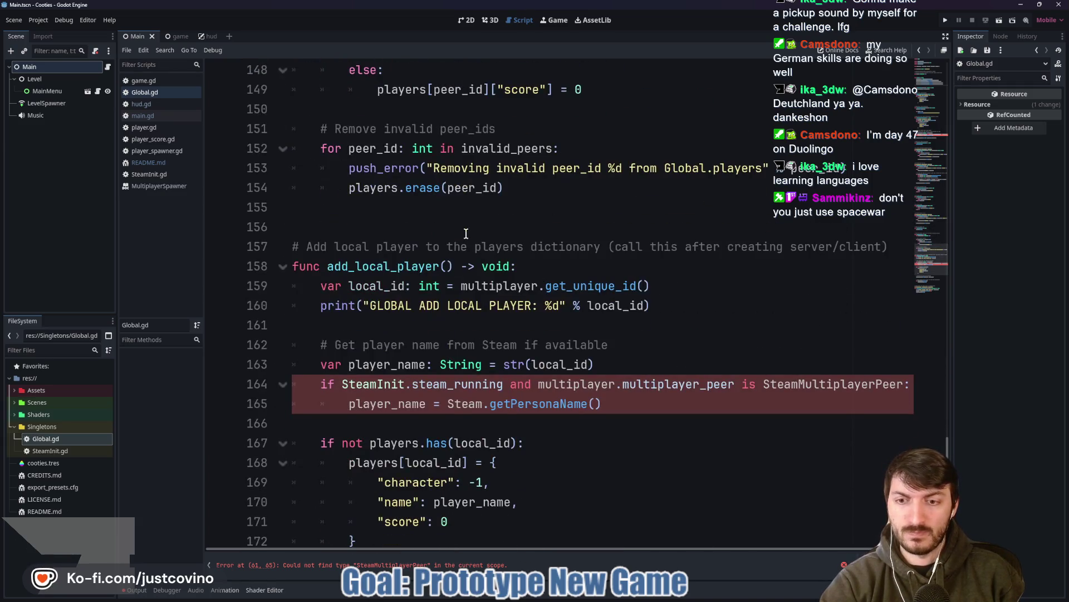
scroll(466, 233, down, 3)
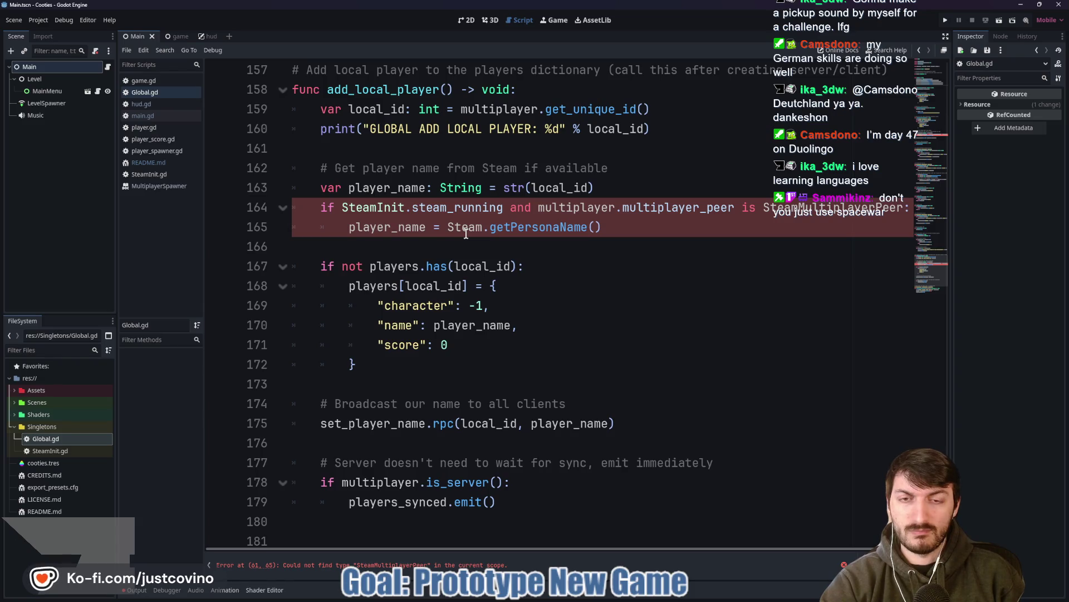
scroll(466, 233, down, 1)
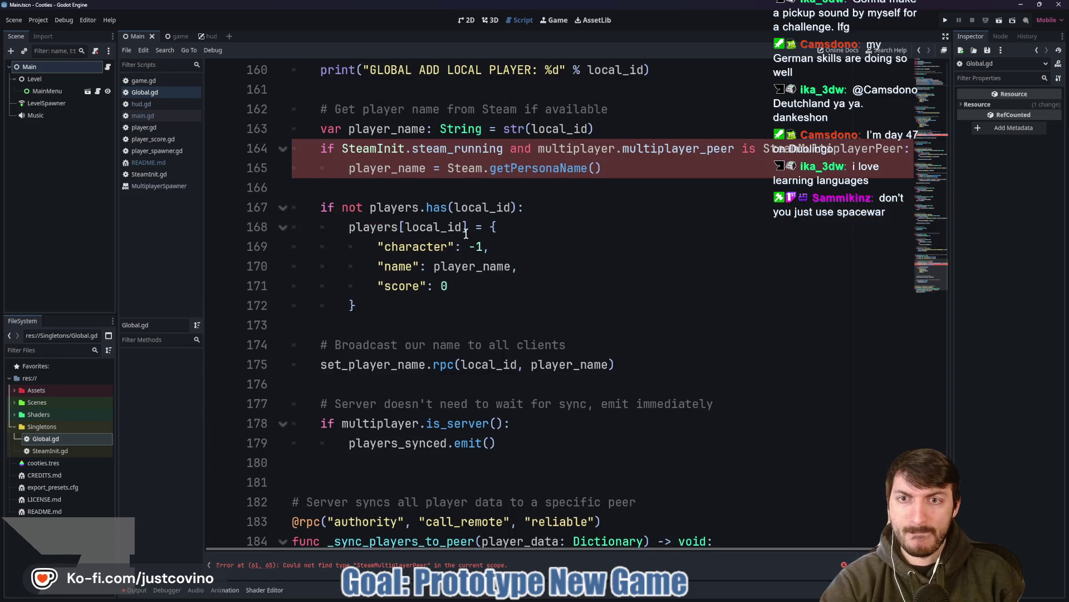
scroll(466, 233, down, 2)
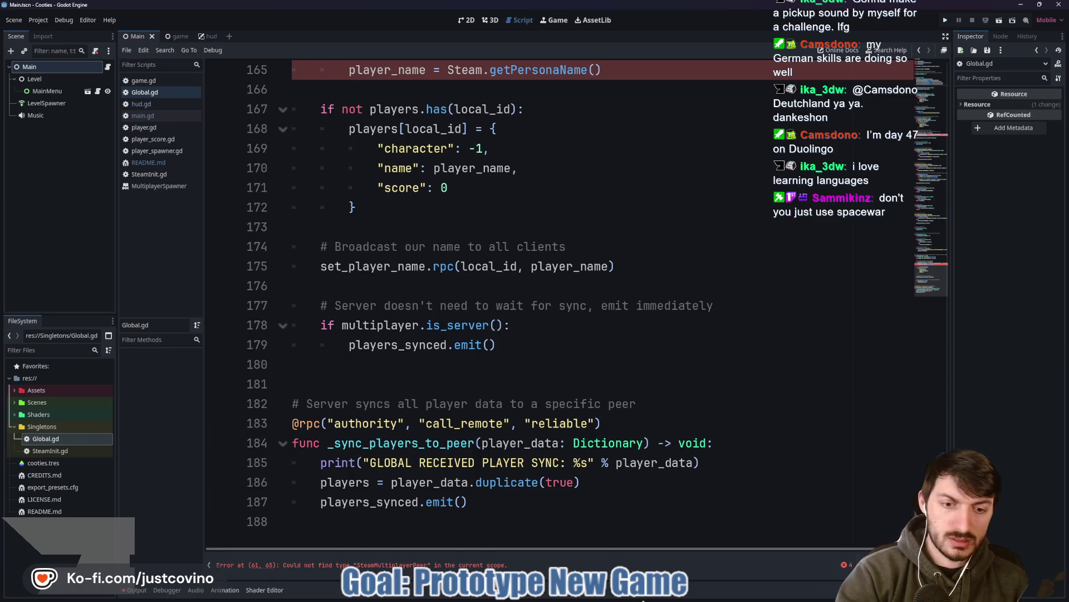
- Orbit the CTFTower project's 3D test map and run it with F5, then move to GitHub Desktop
mouse_move(658, 598)
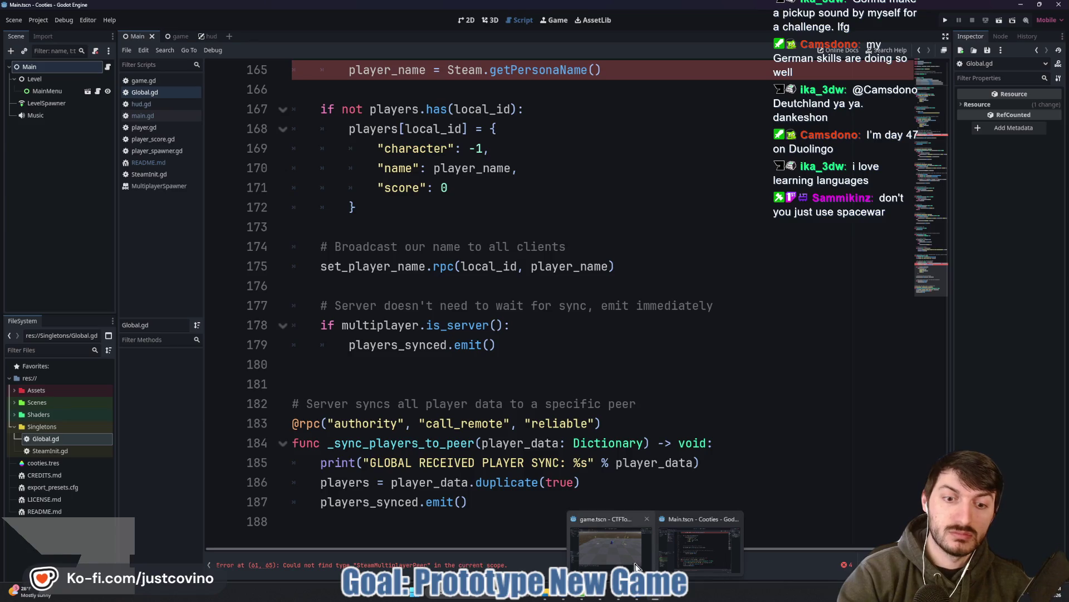
click(657, 599)
mouse_move(586, 597)
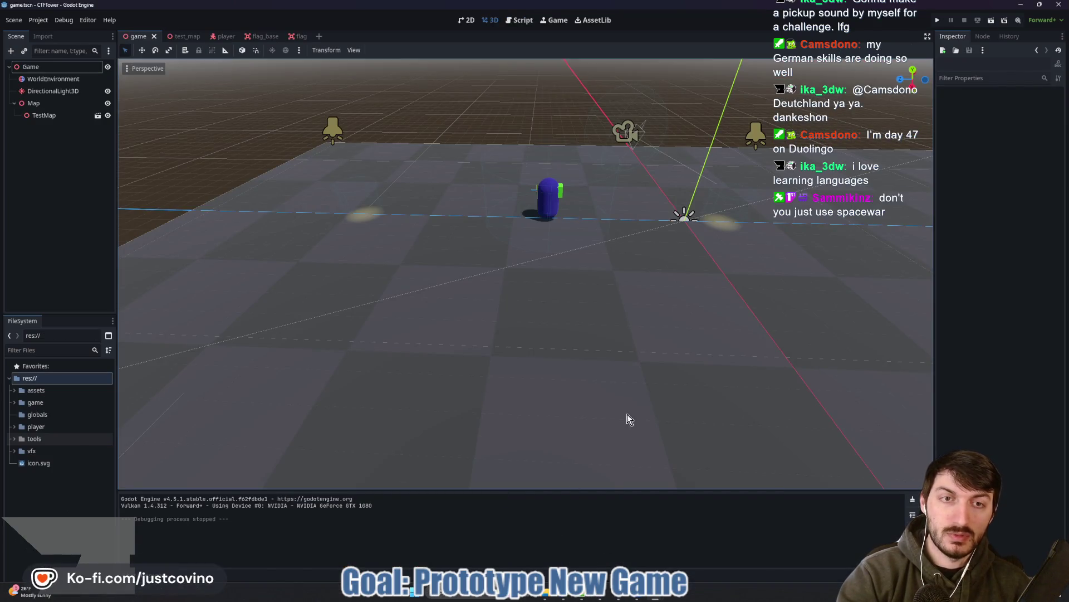
mouse_move(692, 332)
mouse_down()
mouse_move(587, 335)
mouse_move(689, 333)
mouse_up()
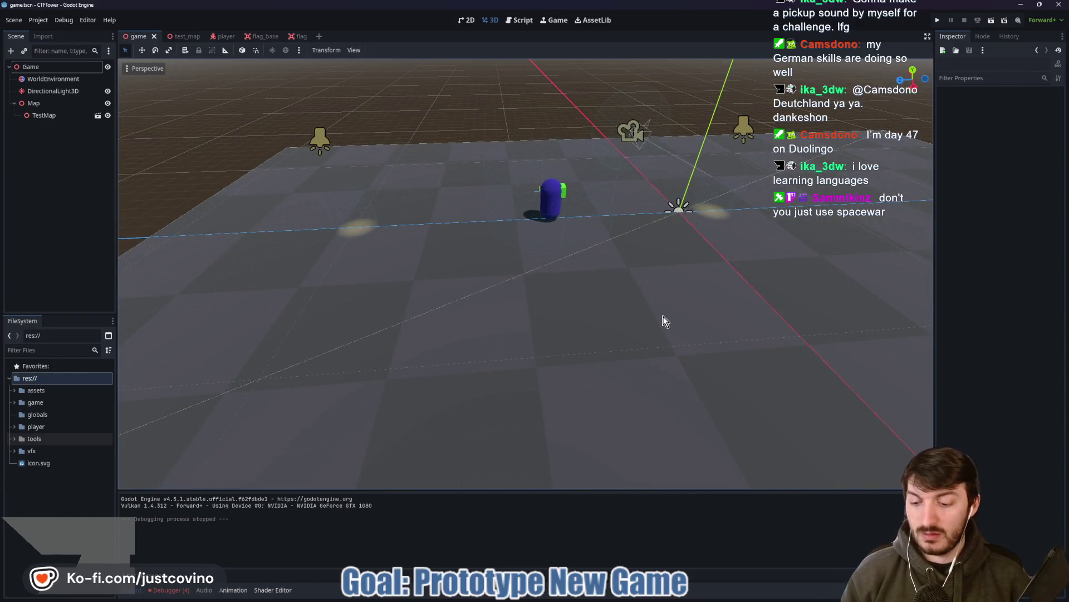
key(F5)
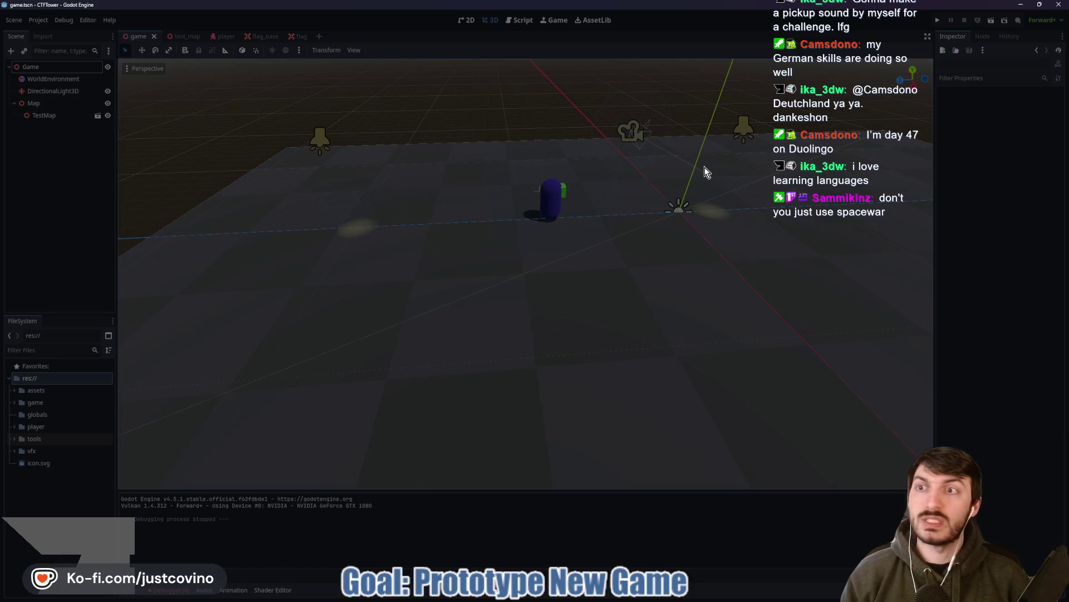
key(alt+Tab)
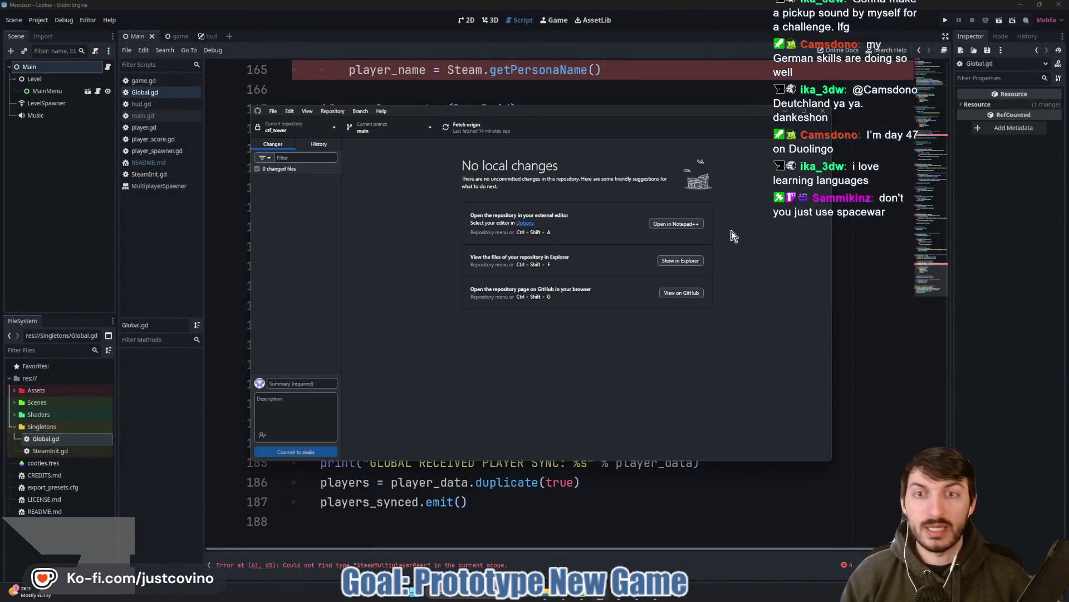
- Create and publish a new branch named steam in the ctf_tower repository
click(390, 127)
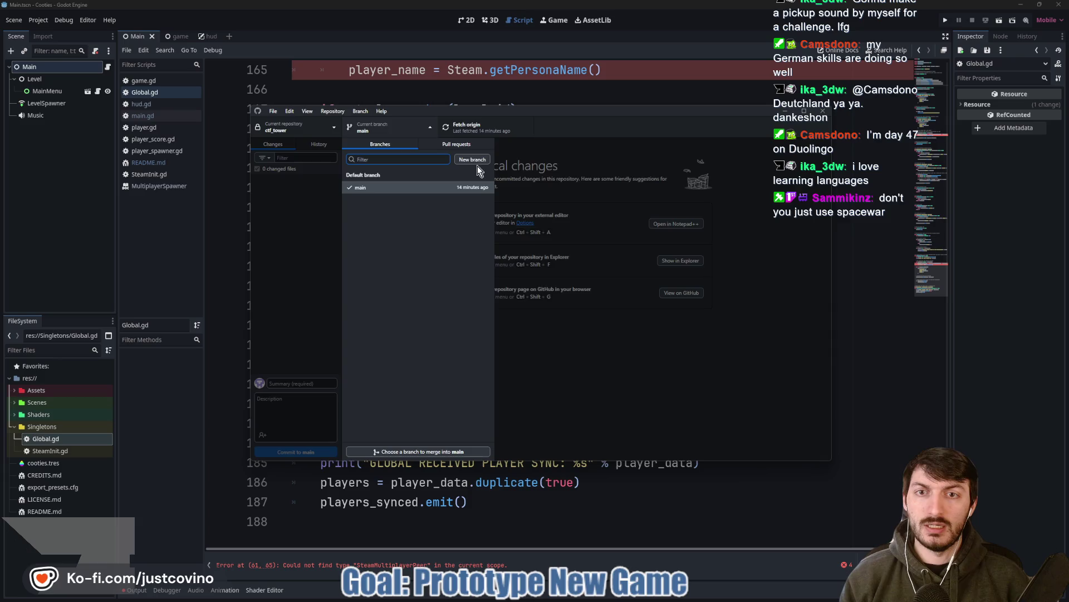
click(476, 156)
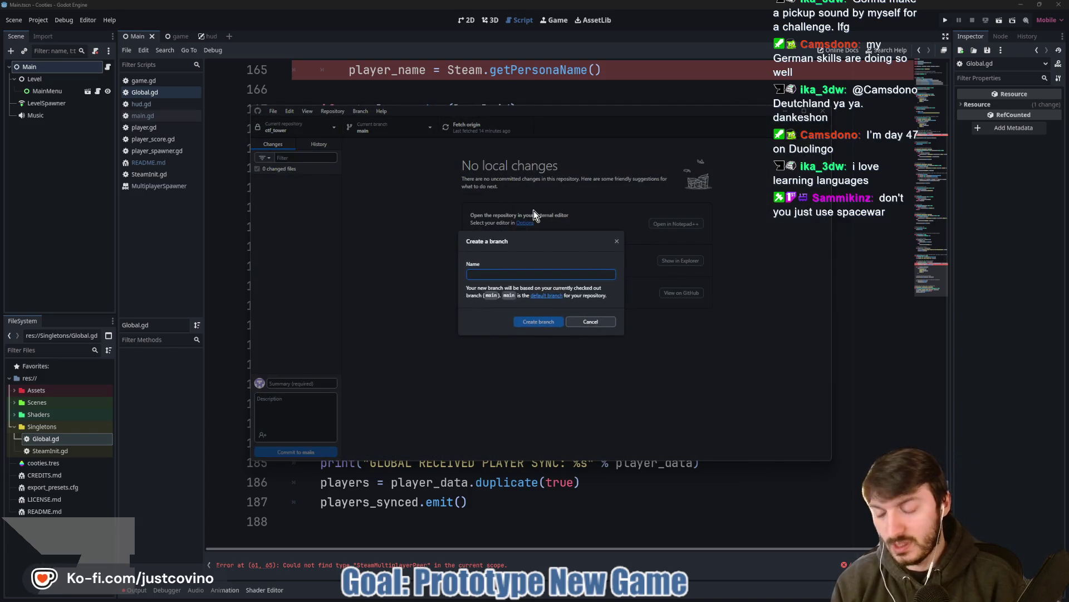
text(steam)
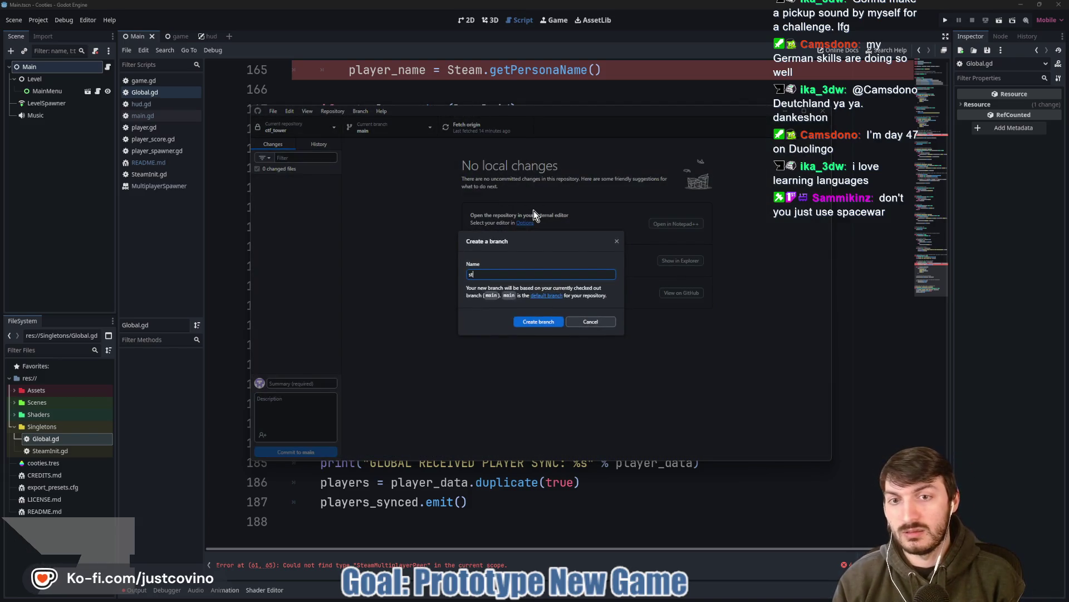
click(537, 321)
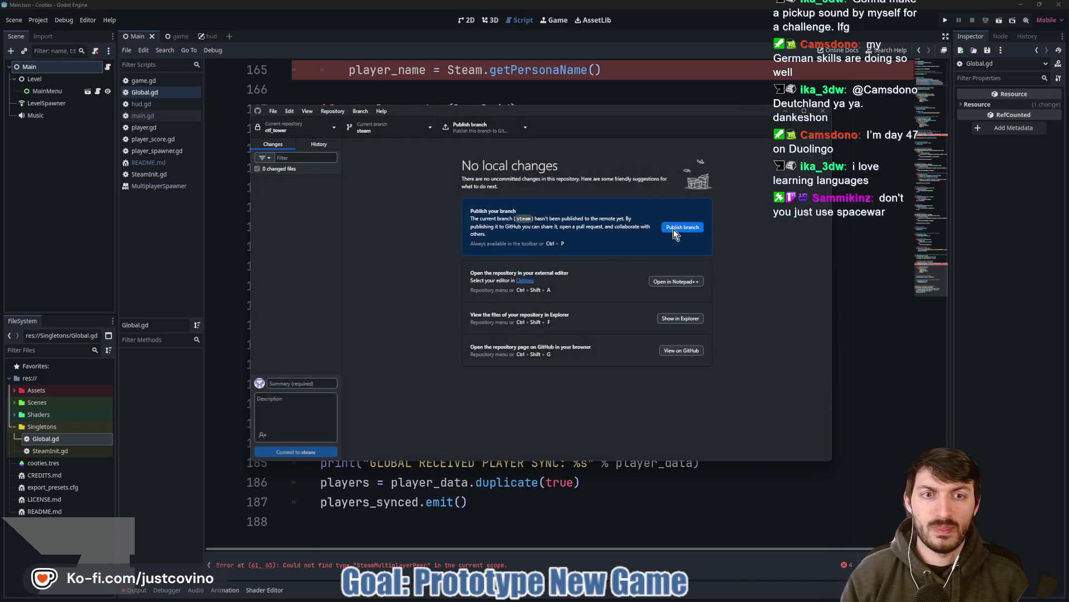
click(673, 229)
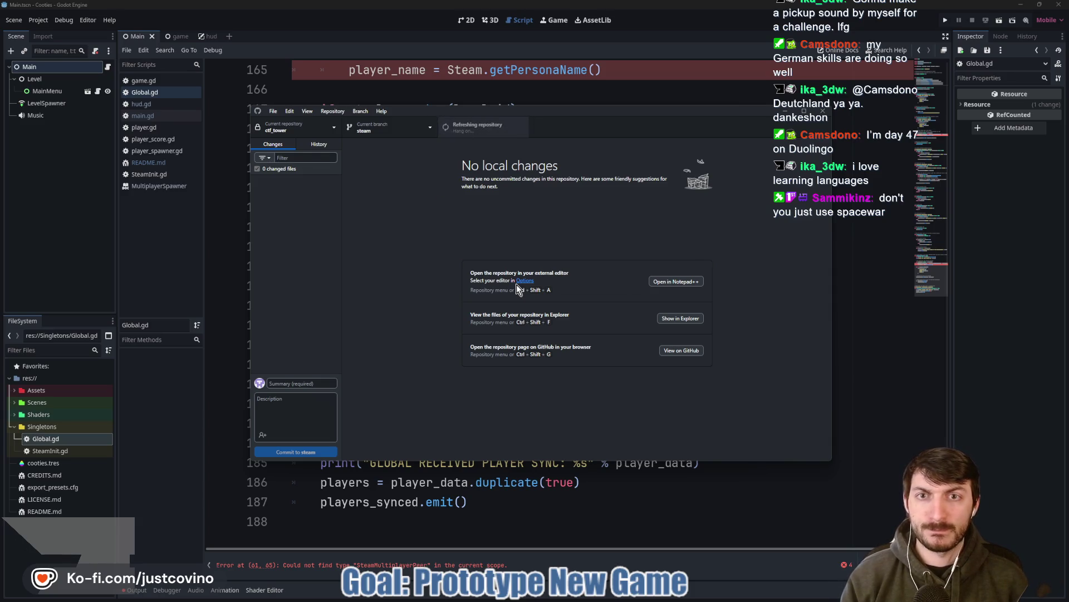
click(892, 359)
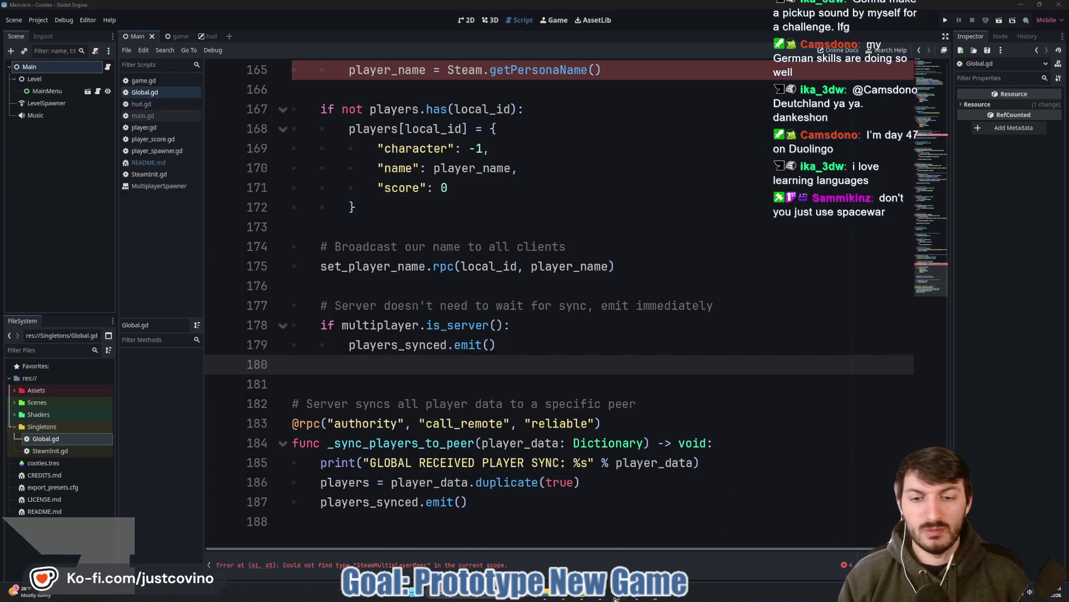
click(563, 596)
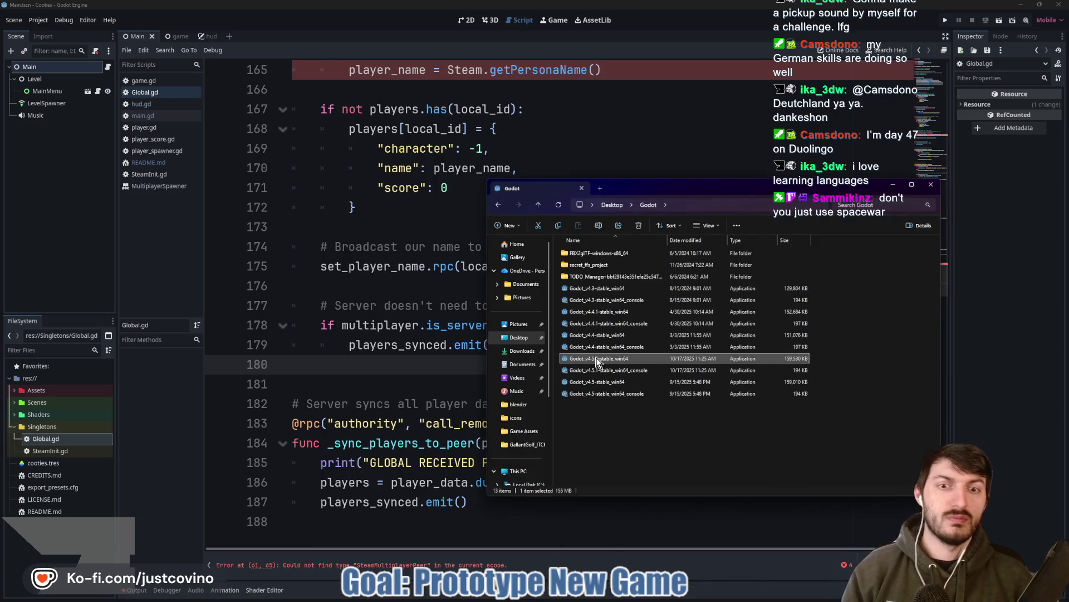
- Launch Godot_v4.5.1 and open the CTFTower project from the Project Manager
double_click(597, 361)
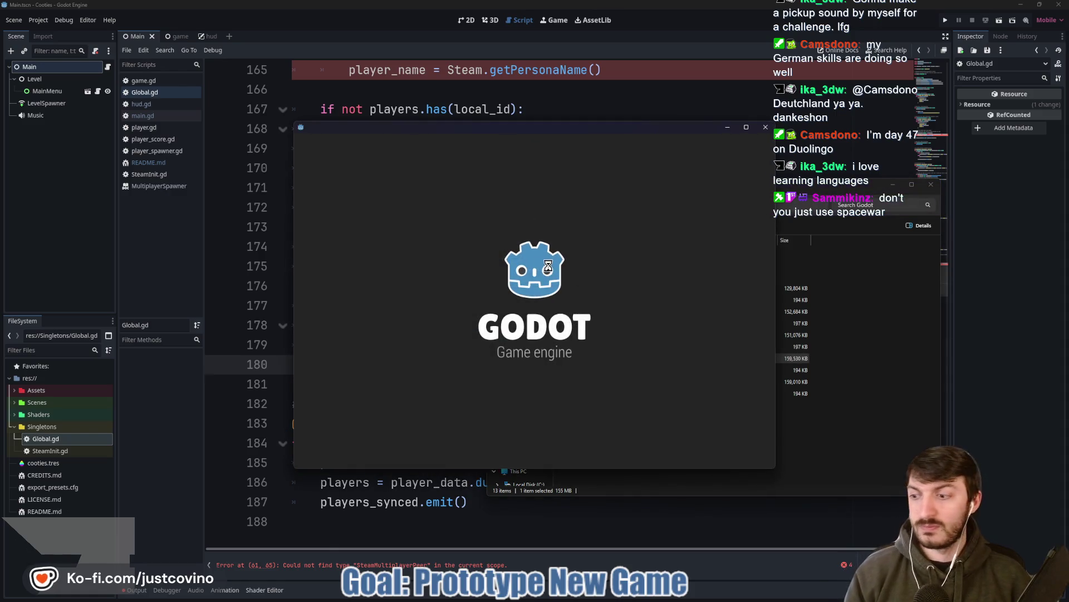
double_click(423, 223)
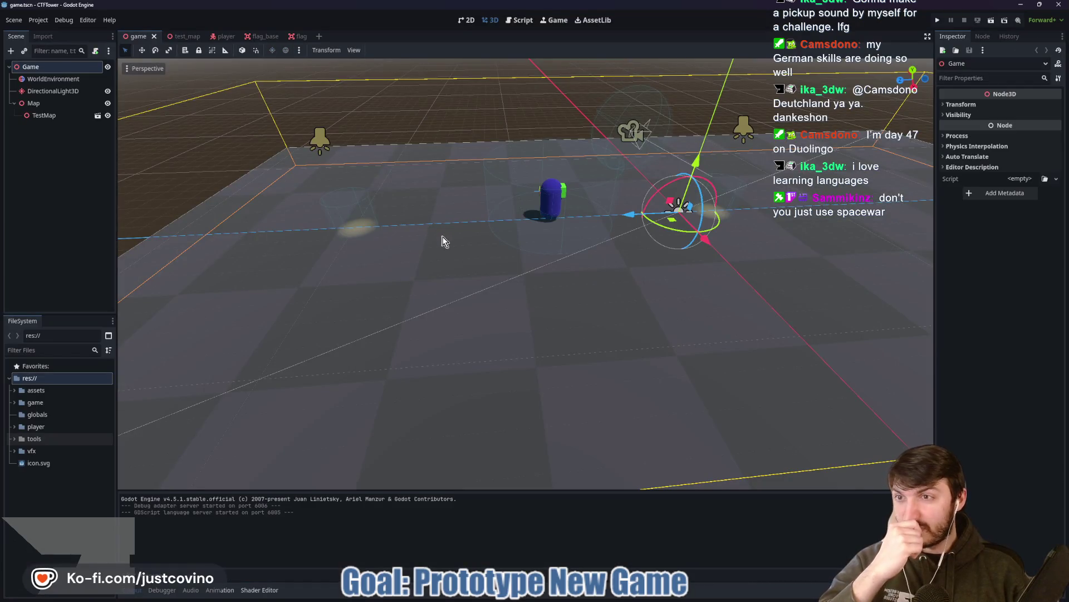
- Search the Asset Library for GodotSteam, then return to the Cooties README in the browser
click(591, 20)
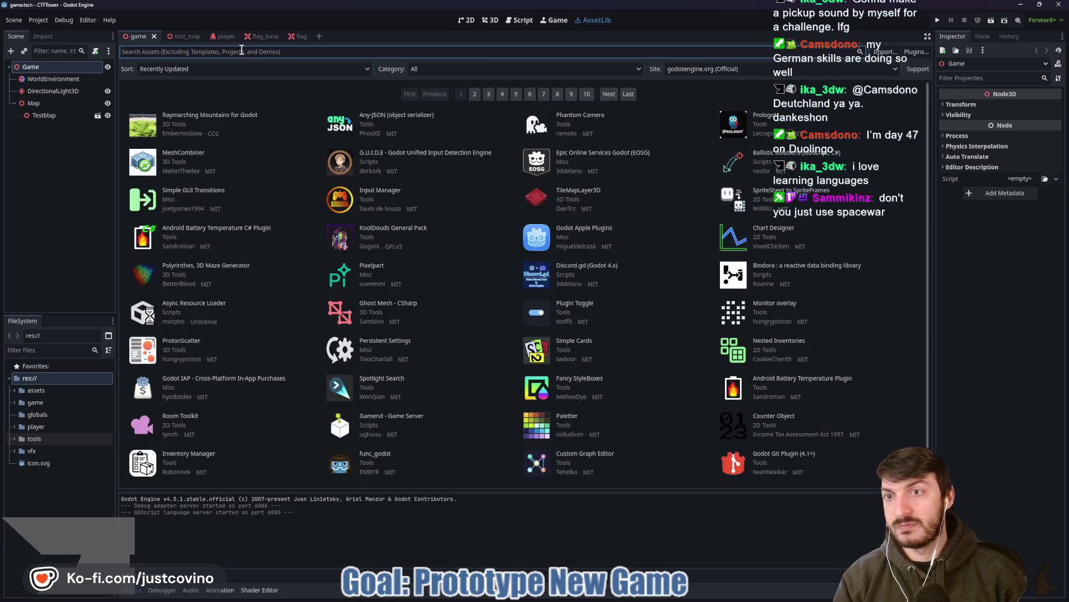
text(steam)
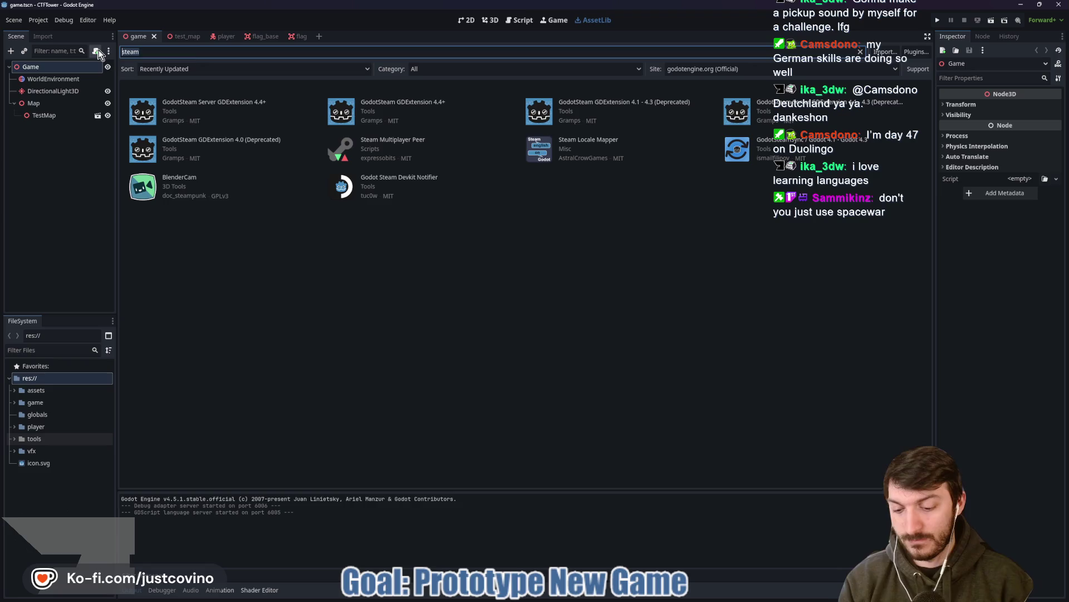
text(tSteam)
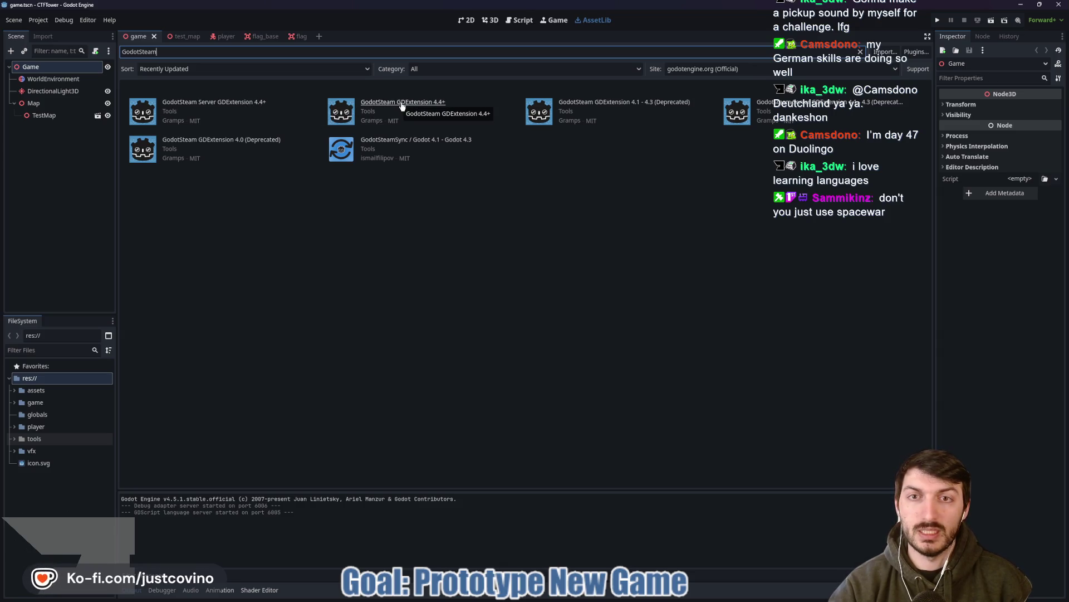
click(555, 591)
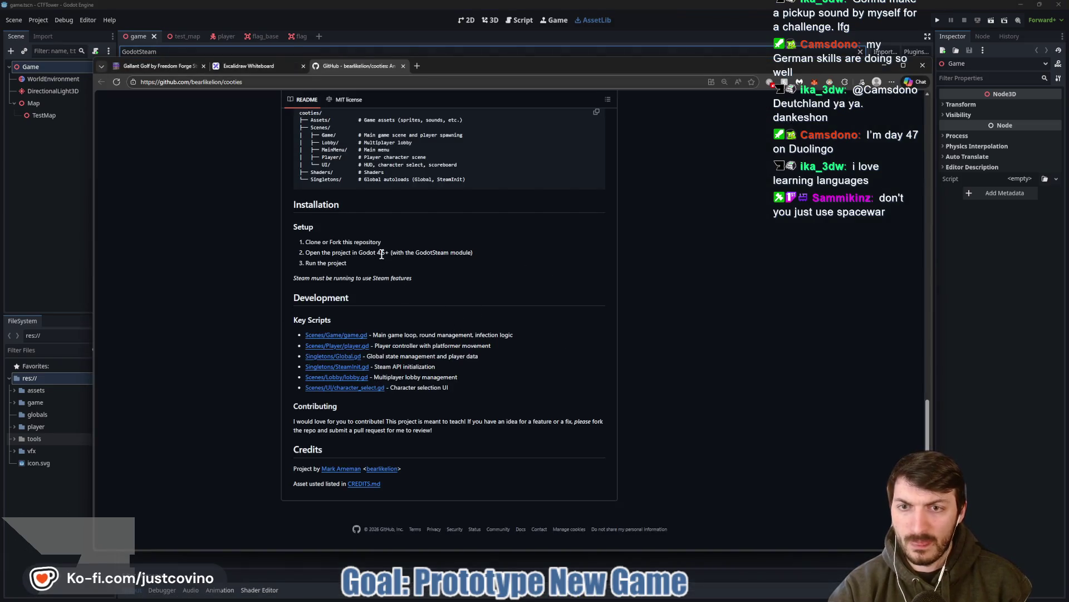
double_click(435, 254)
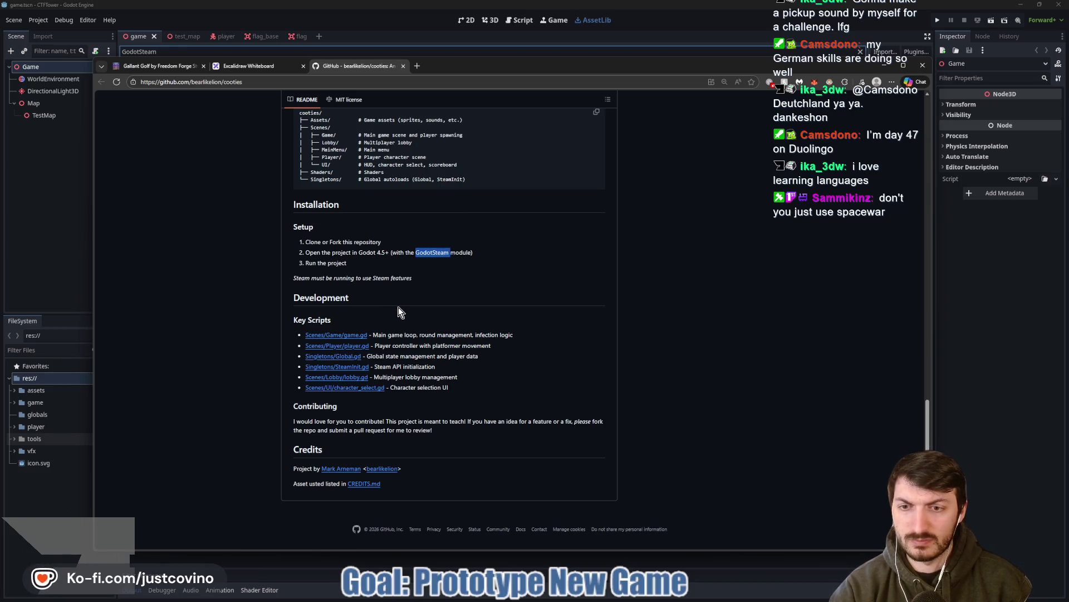
scroll(399, 307, up, 3)
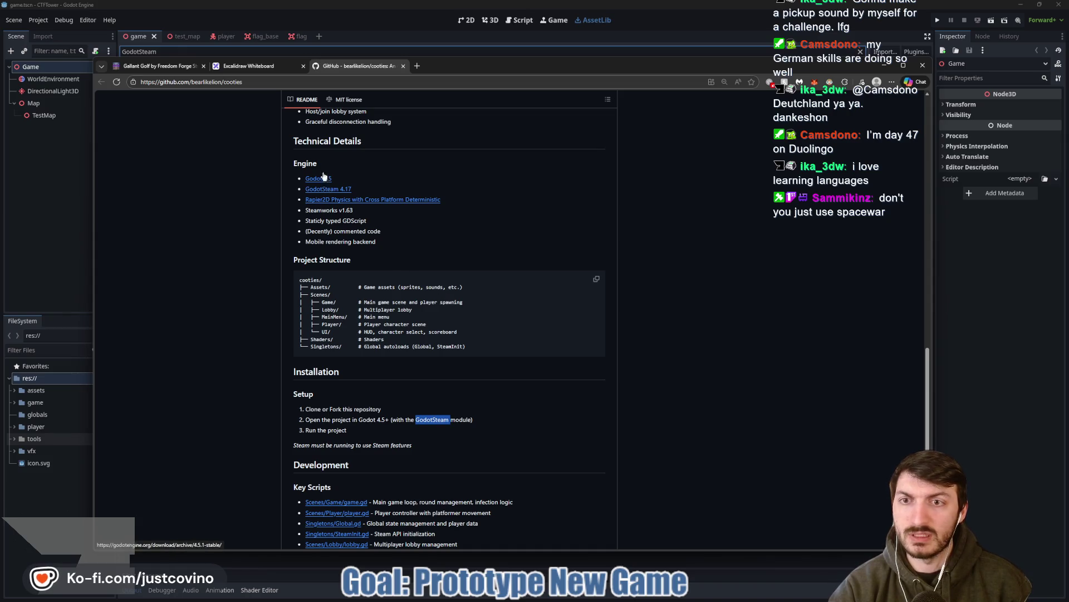
click(45, 204)
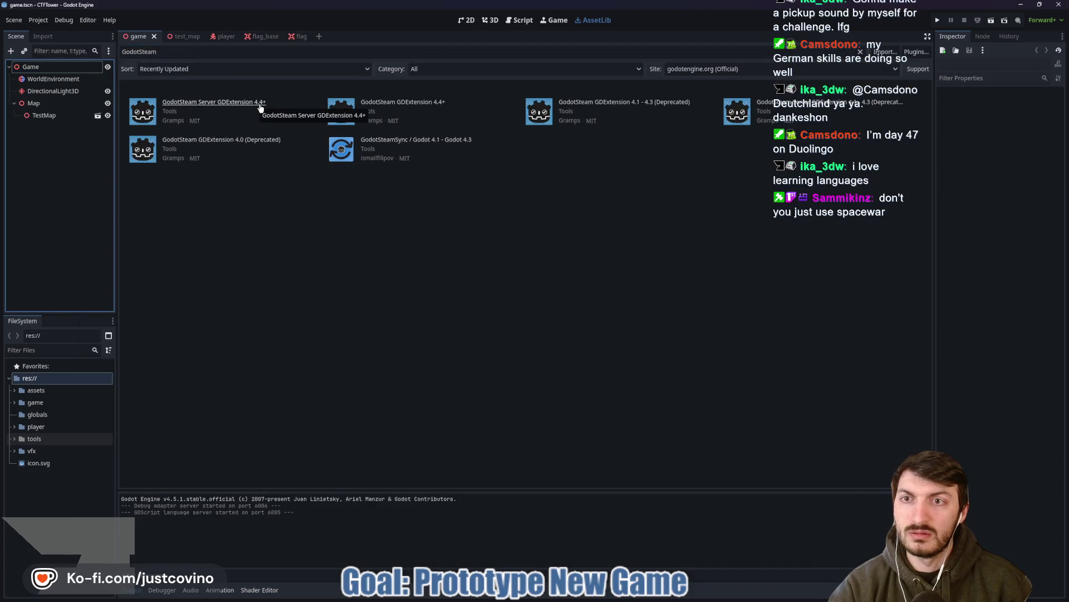
- Review the GodotSteam GDExtension 4.4+ and GodotSteam Server GDExtension 4.4+ asset details
click(401, 104)
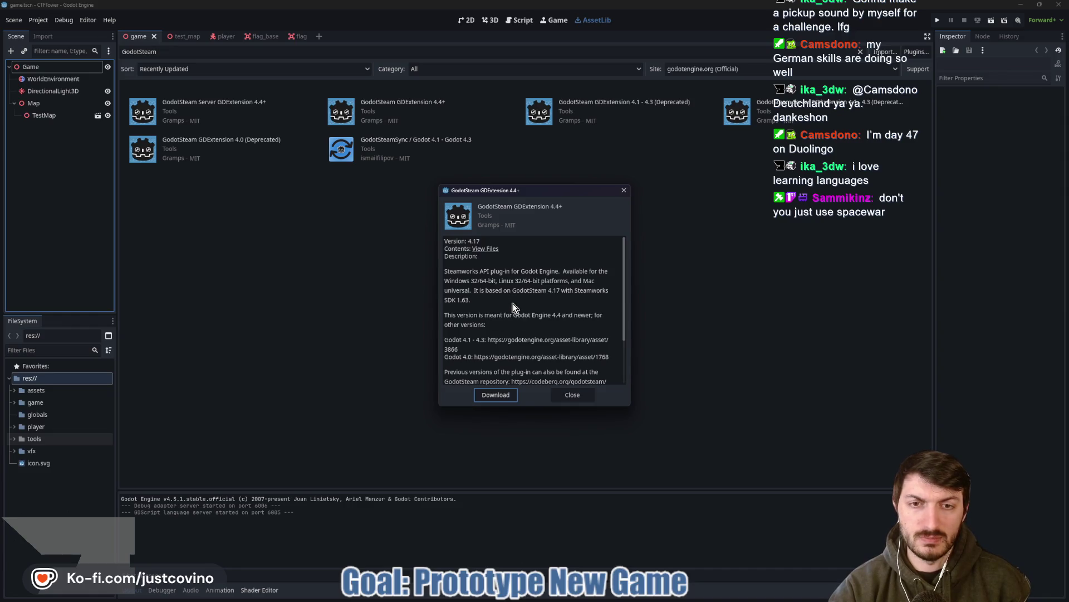
scroll(511, 309, down, 1)
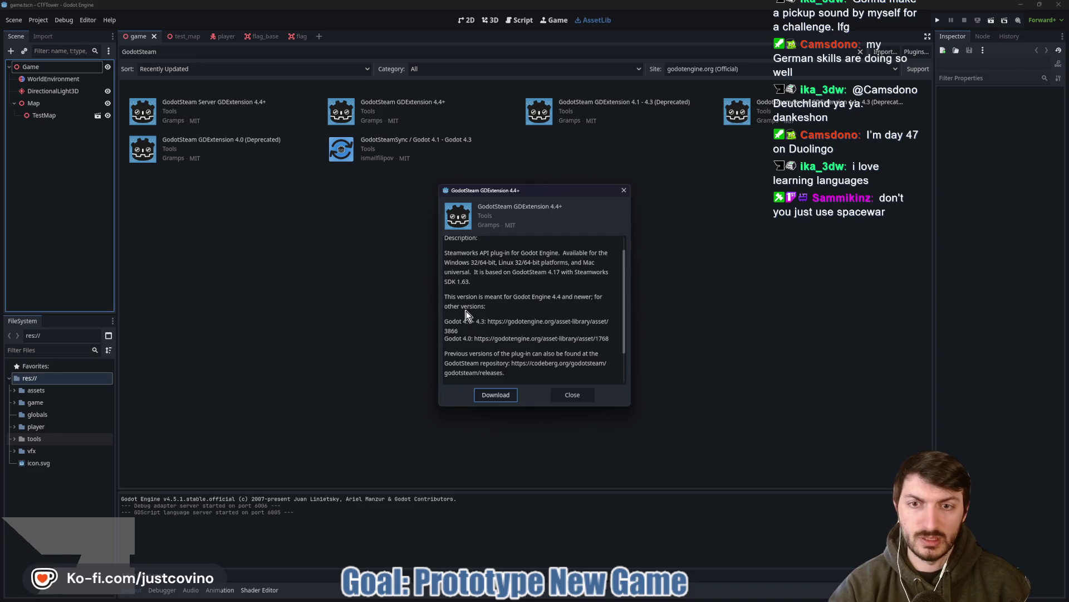
click(577, 393)
click(229, 103)
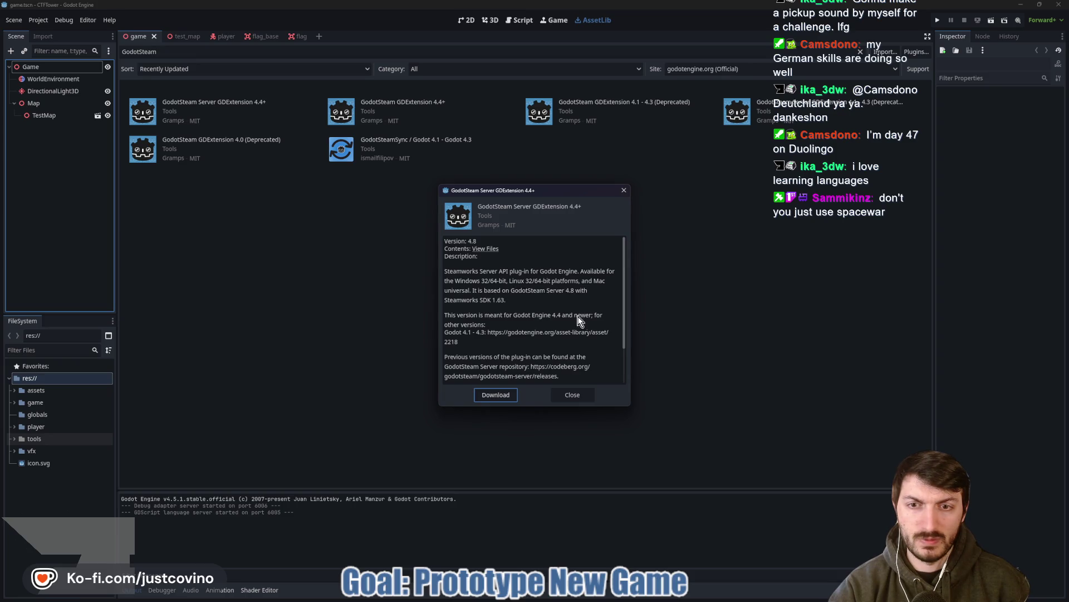
scroll(535, 323, down, 3)
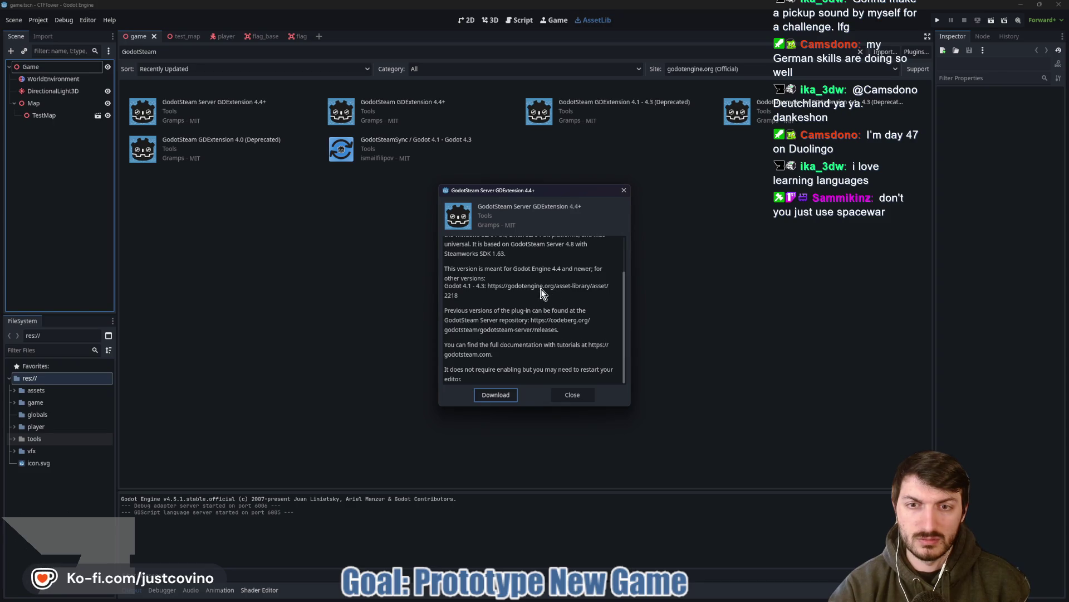
scroll(543, 293, up, 3)
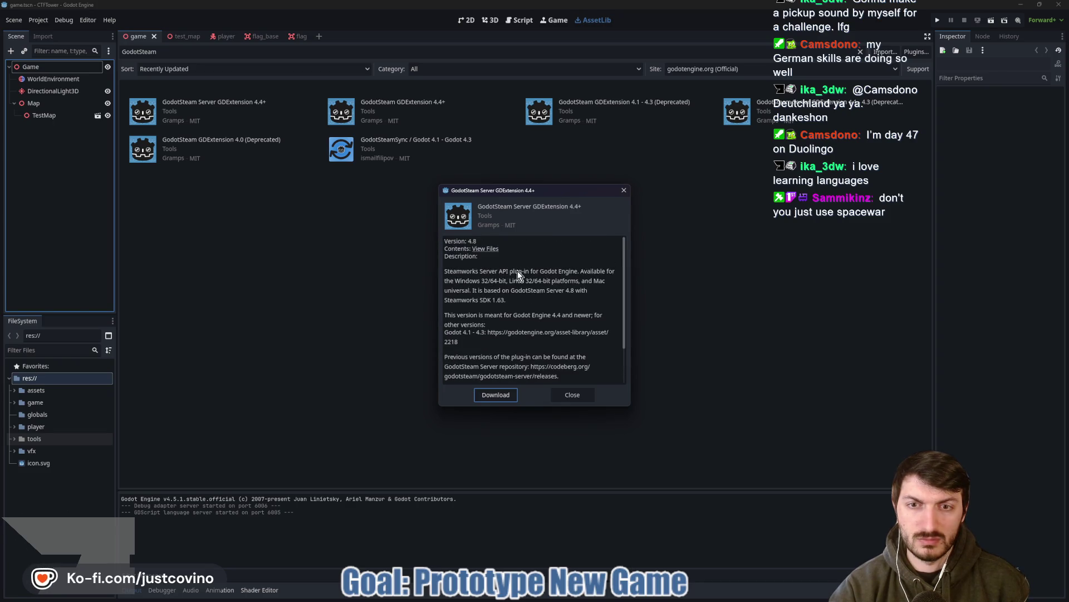
click(624, 190)
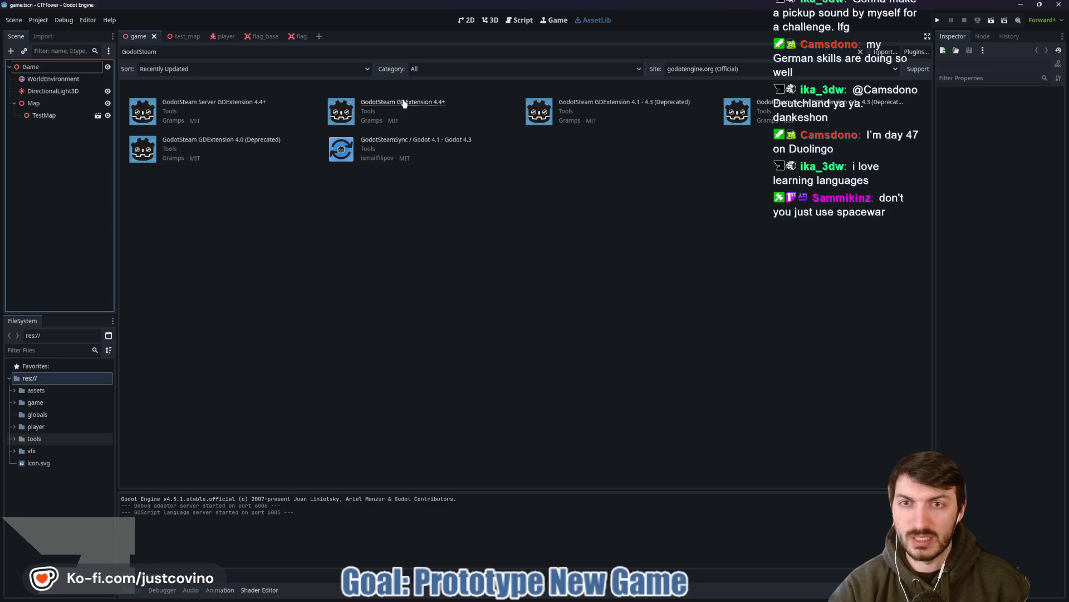
click(564, 597)
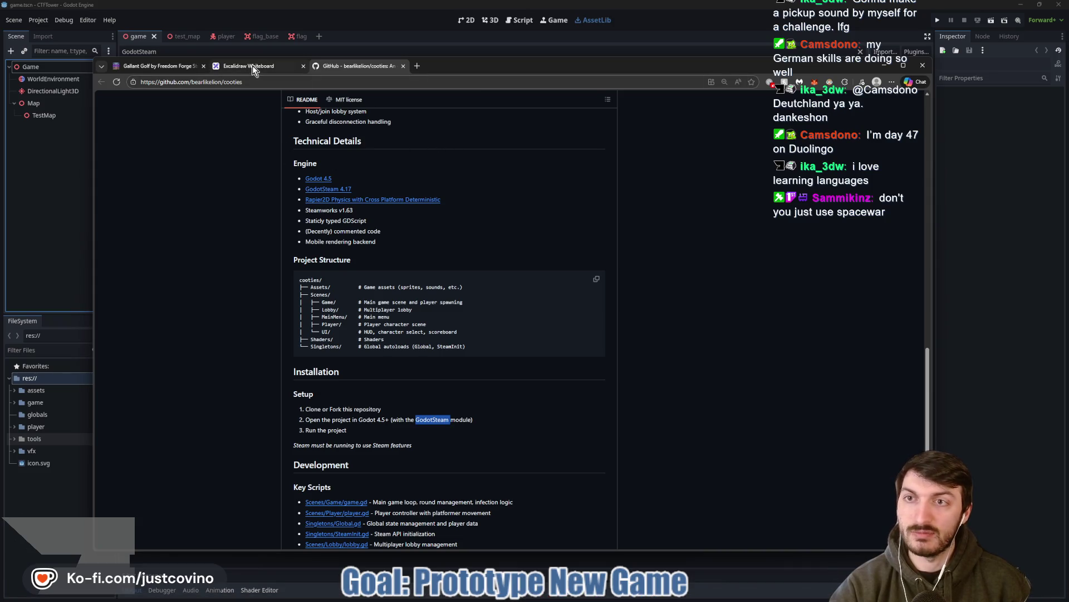
- Scroll up to the README's Technical Details and follow the GodotSteam 4.17 link
click(383, 292)
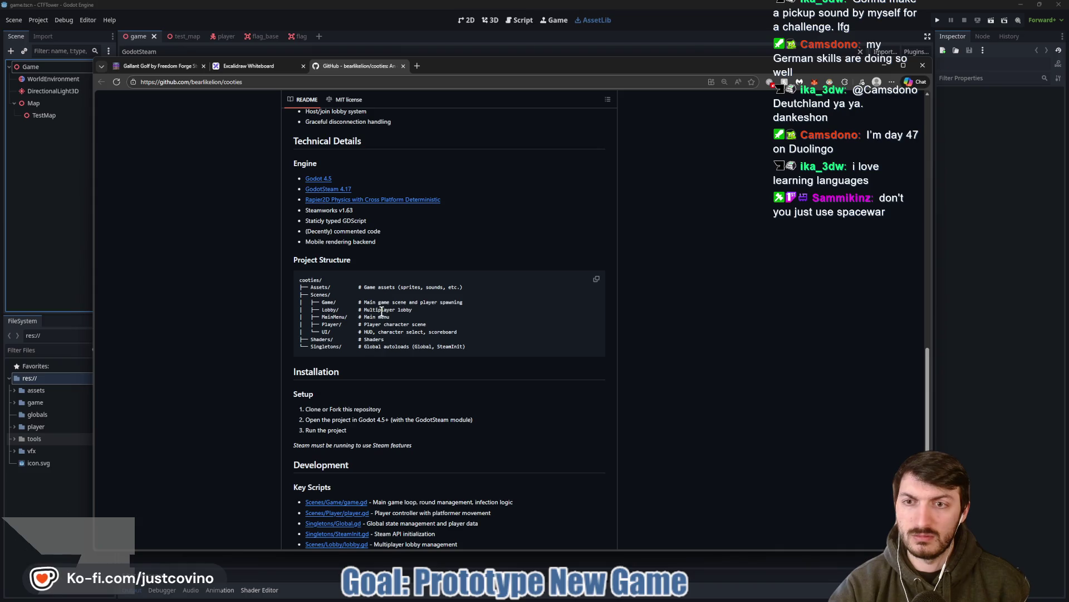
scroll(382, 306, up, 1)
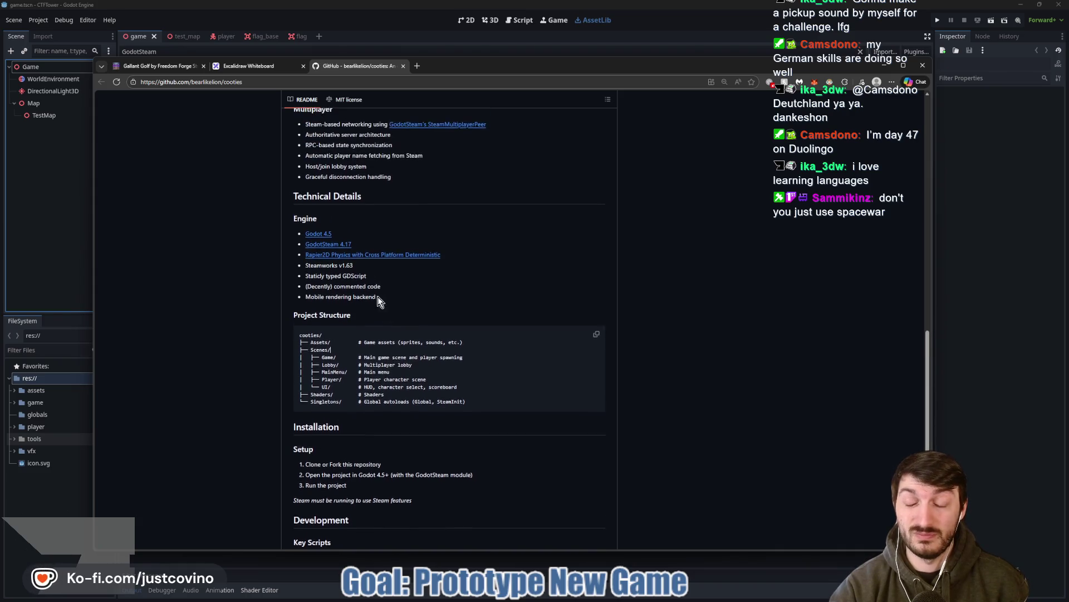
click(342, 245)
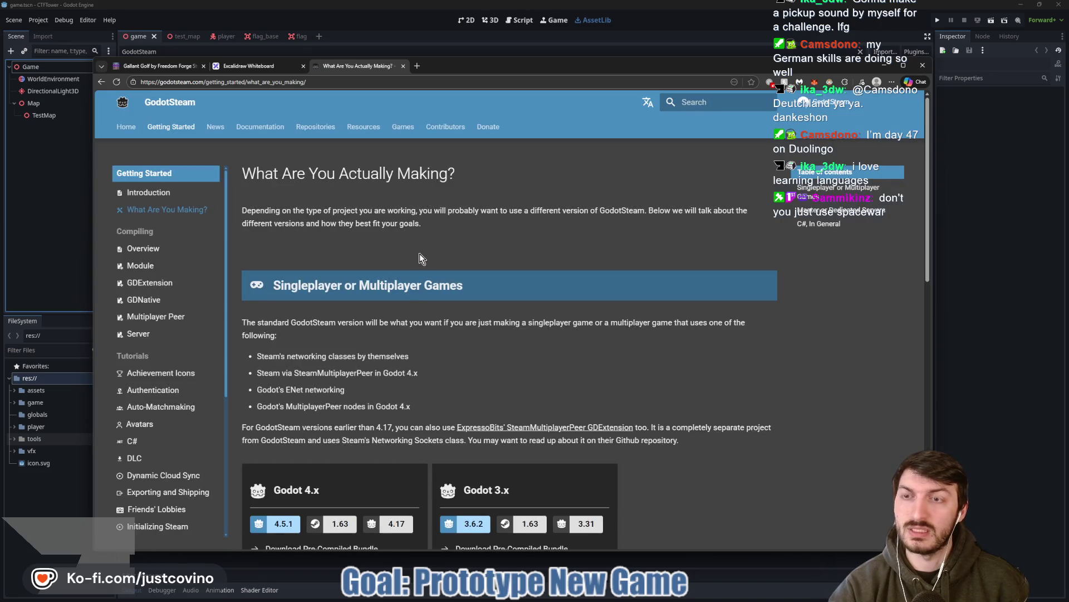
- Open the pre-compiled bundle release linked from the Godot 4.x card on the GodotSteam site
scroll(428, 263, down, 3)
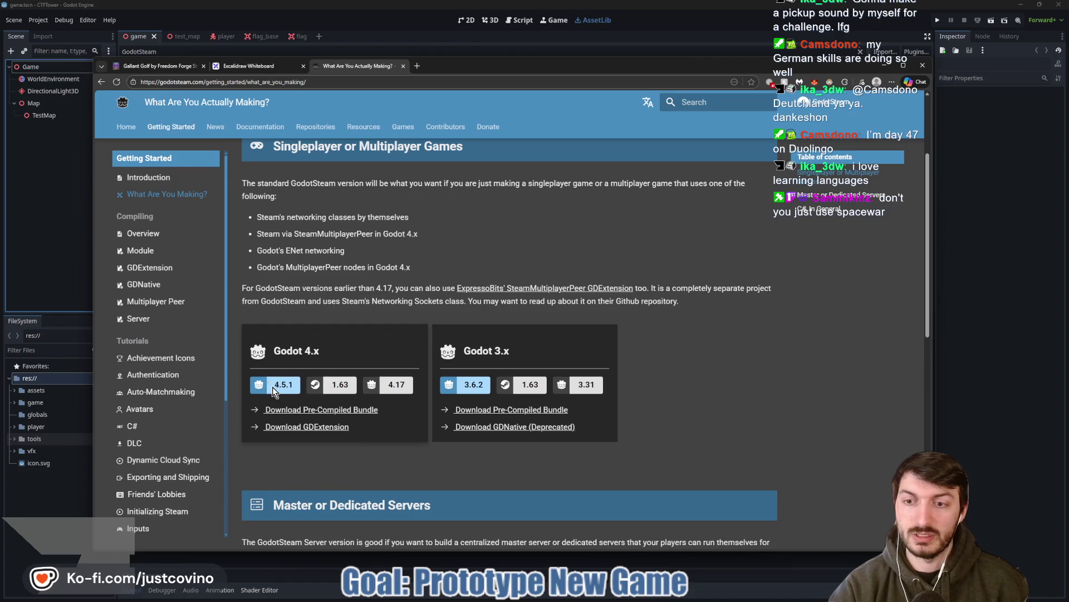
scroll(394, 253, down, 3)
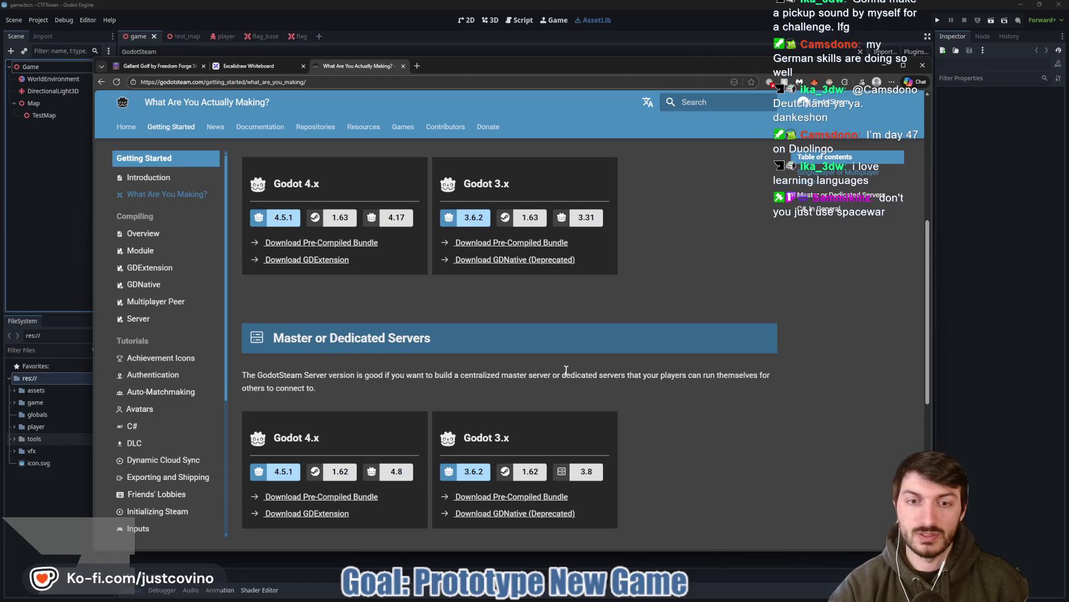
scroll(380, 367, up, 1)
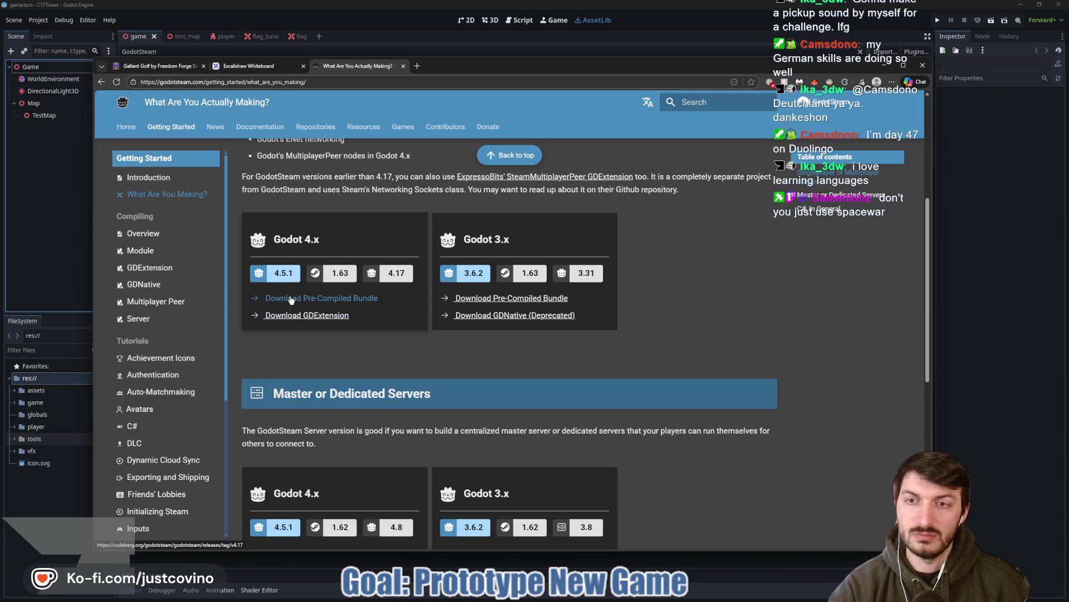
scroll(325, 301, up, 1)
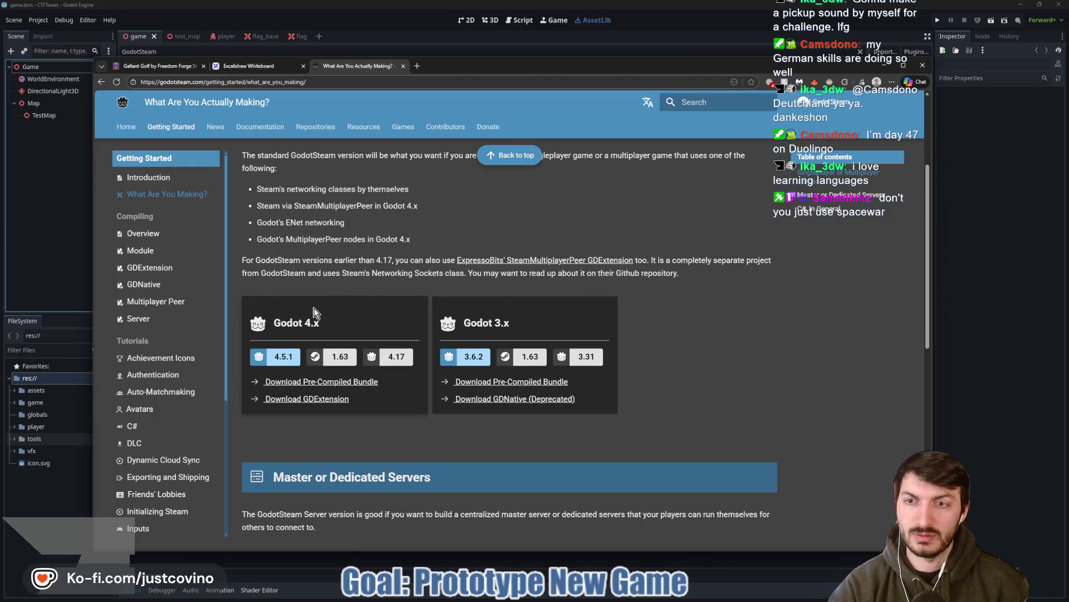
click(303, 381)
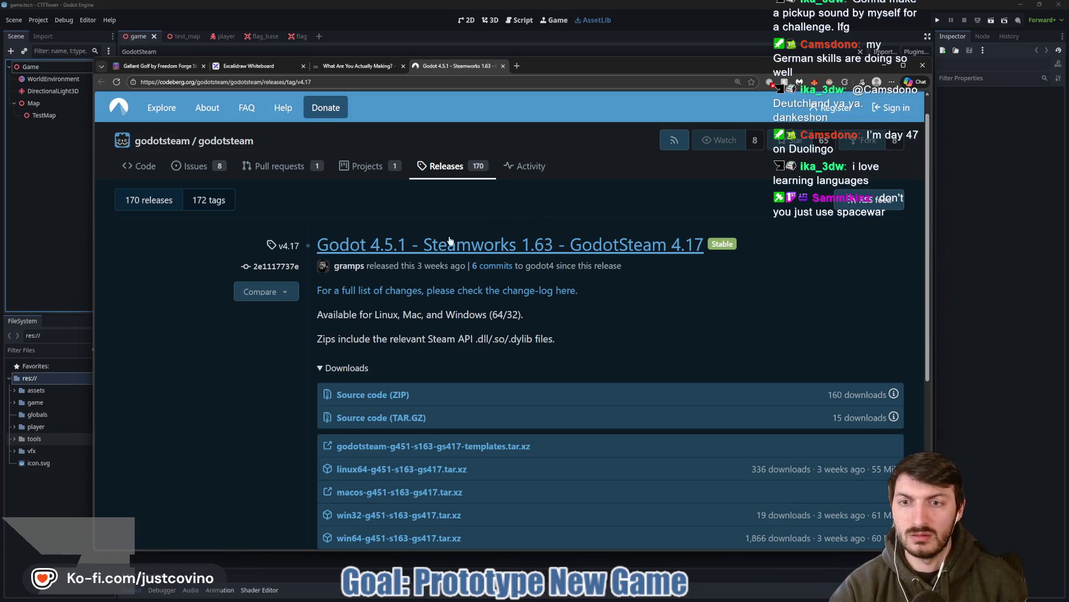
- Finish reading the GodotSteam 4.17 release notes, close the Codeberg tabs, and return to Godot's asset results
scroll(430, 253, down, 1)
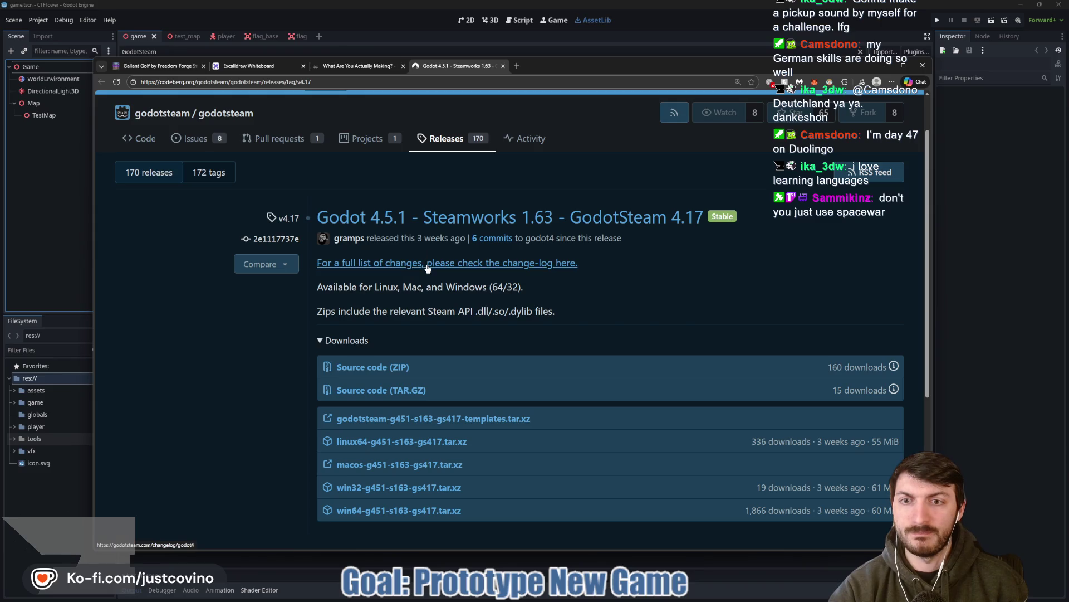
scroll(544, 285, down, 3)
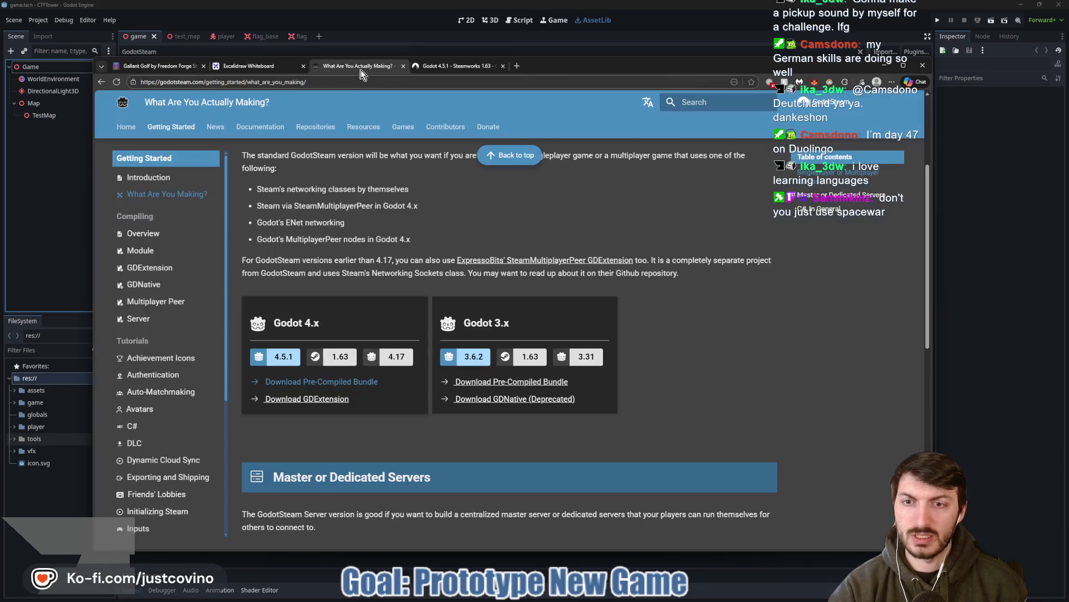
click(362, 67)
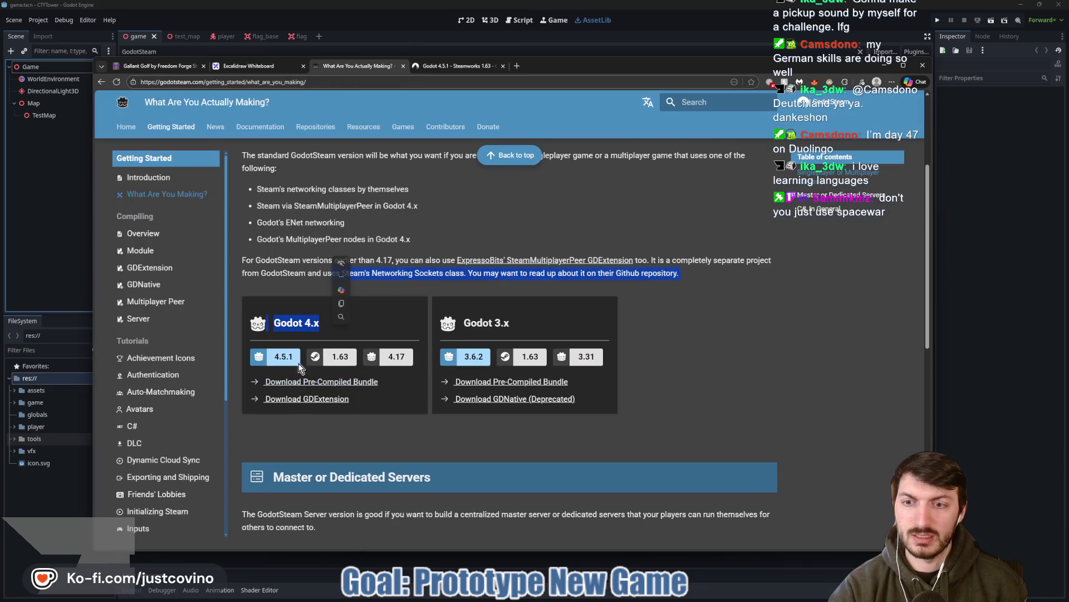
click(303, 399)
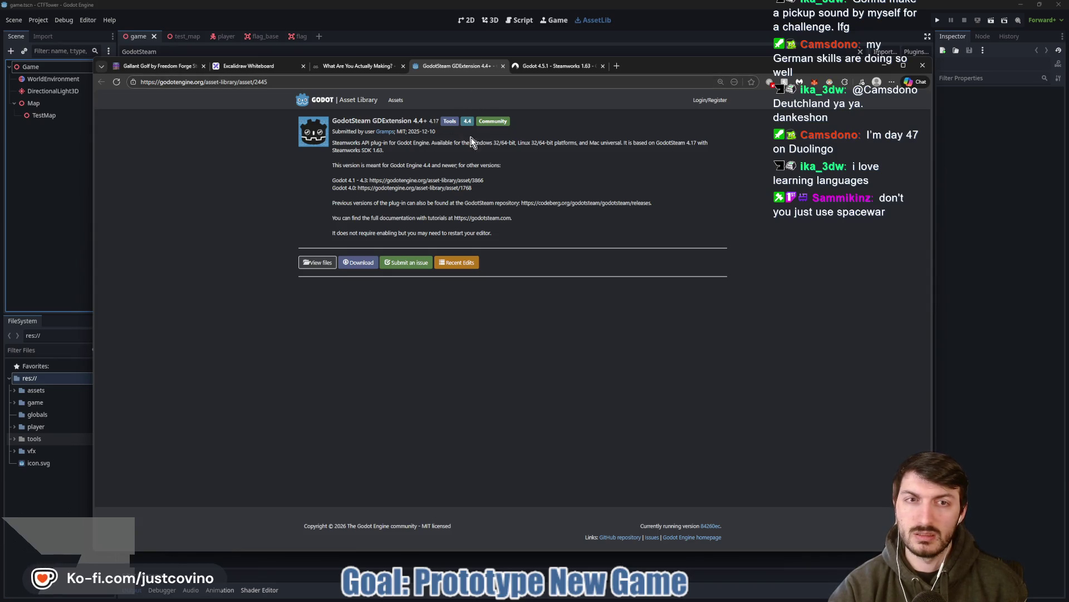
click(503, 66)
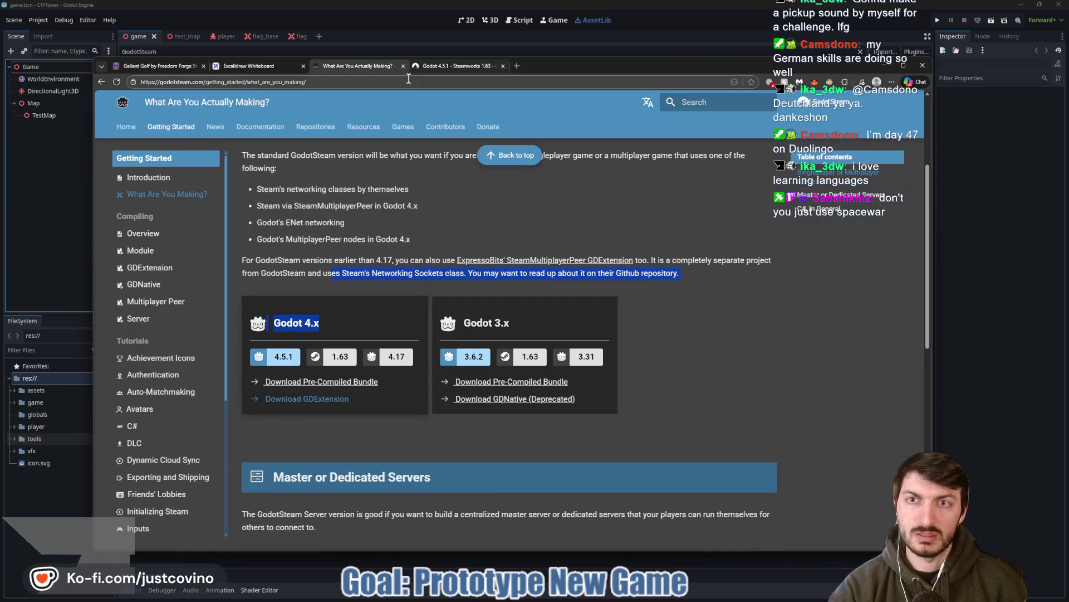
click(503, 66)
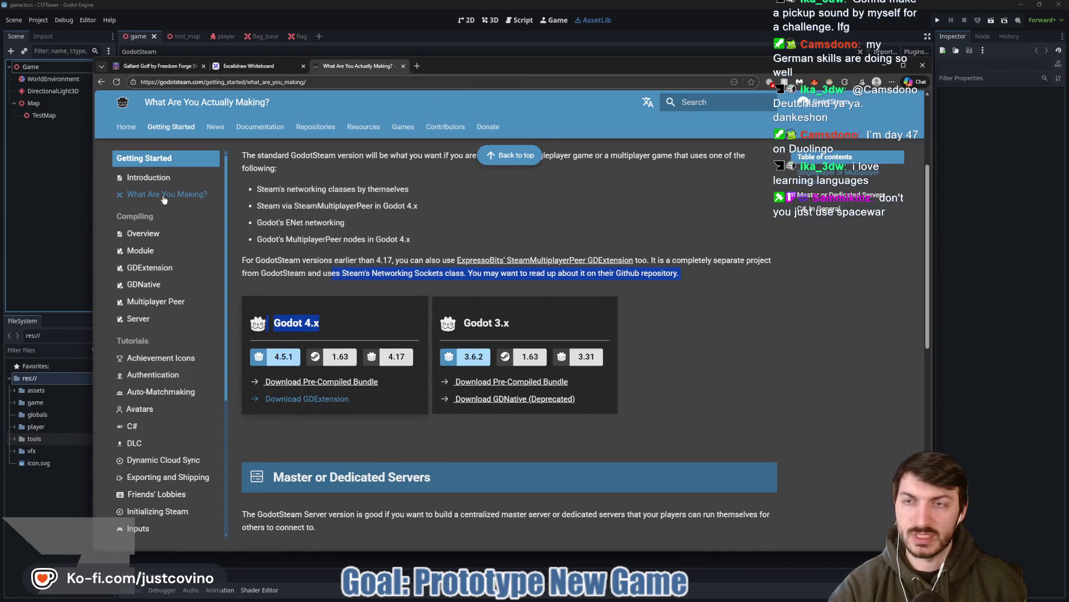
click(69, 228)
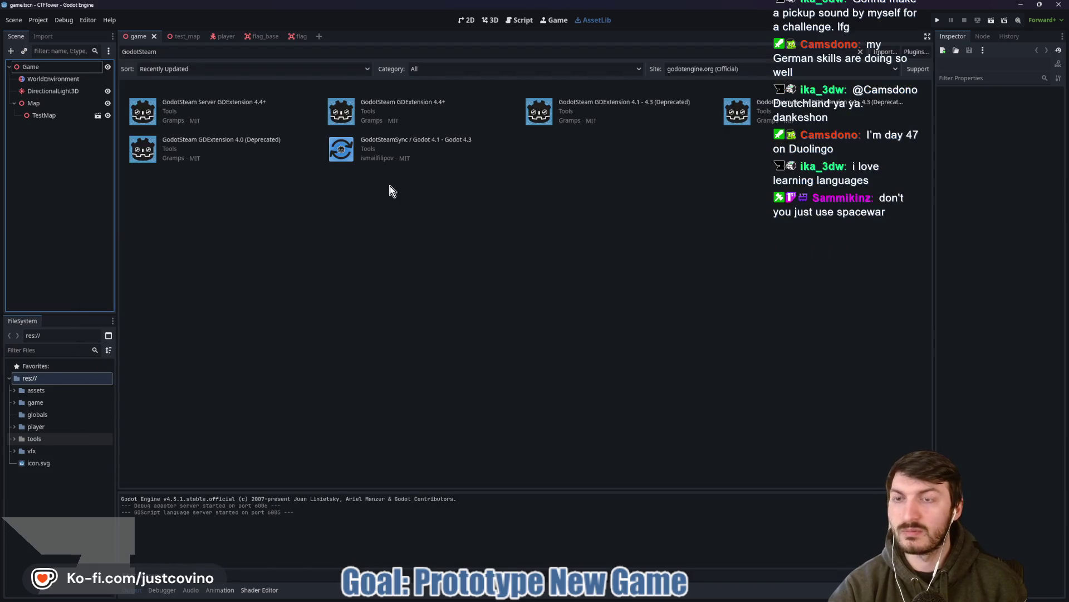
- Download and install the GodotSteam GDExtension 4.4+ asset into the project
click(408, 105)
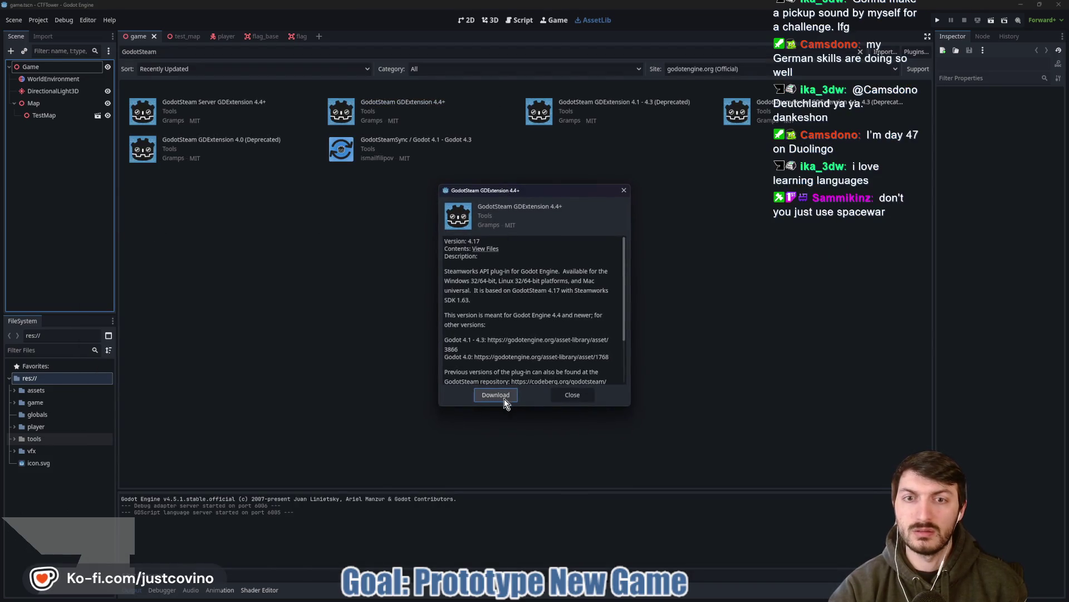
click(501, 396)
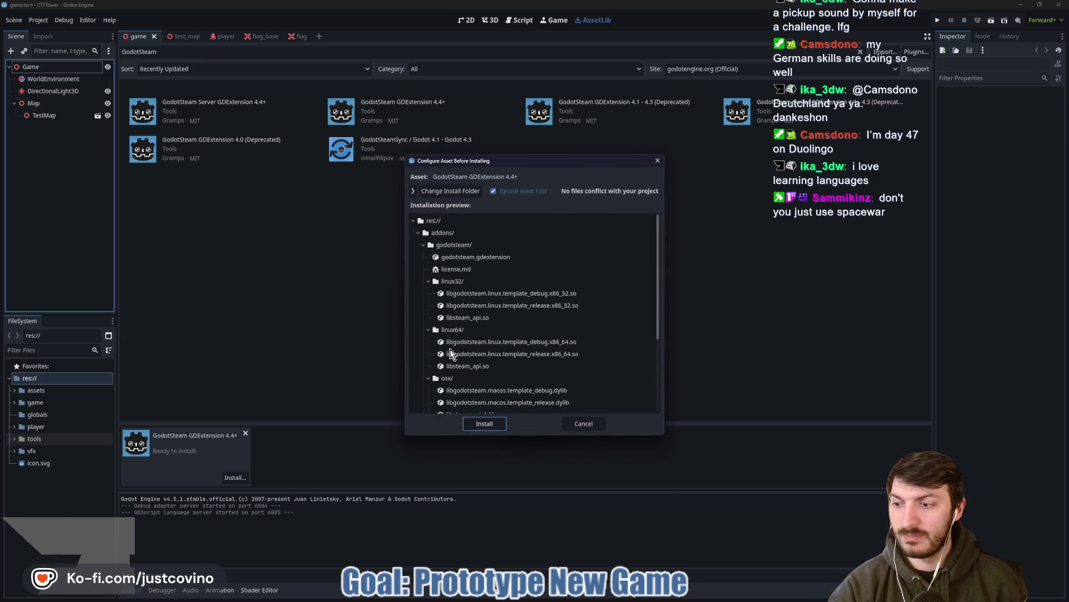
click(488, 423)
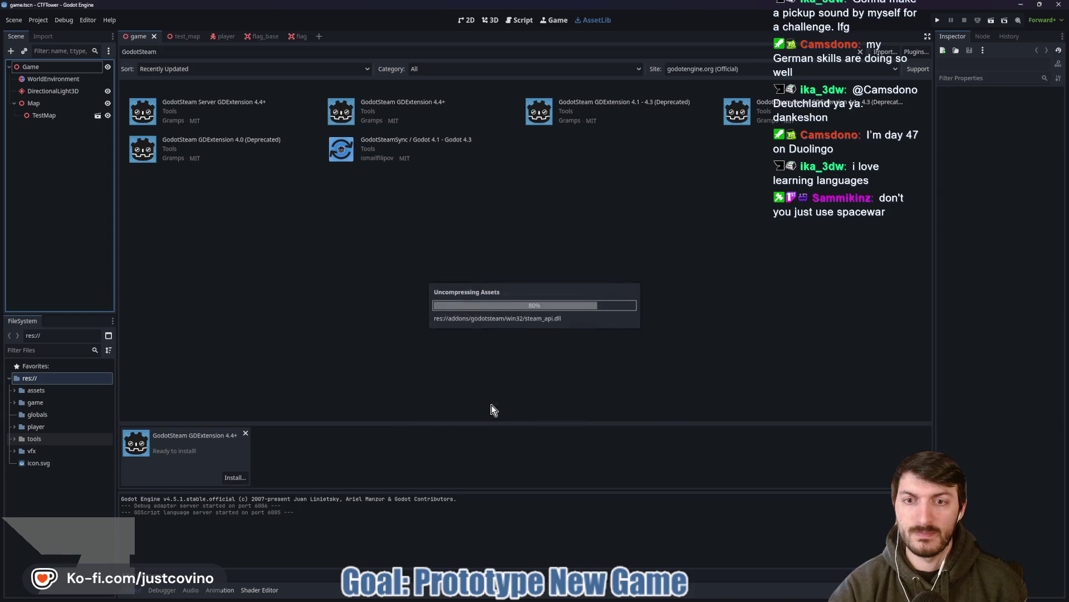
click(494, 310)
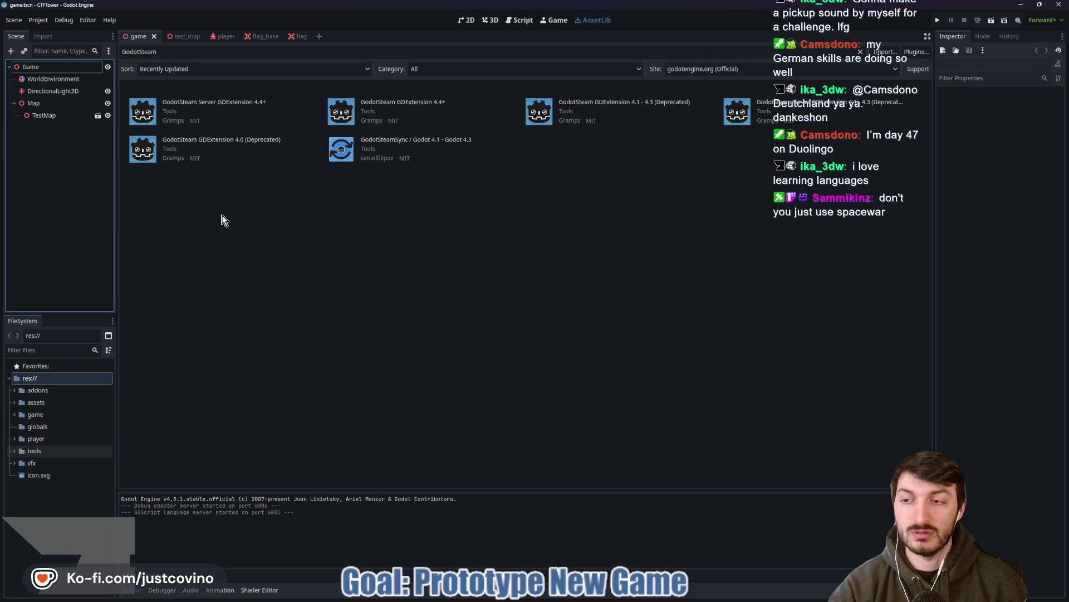
- Check the Plugins and Autoload lists in Project Settings, clear the asset search, and return to 3D view
click(38, 20)
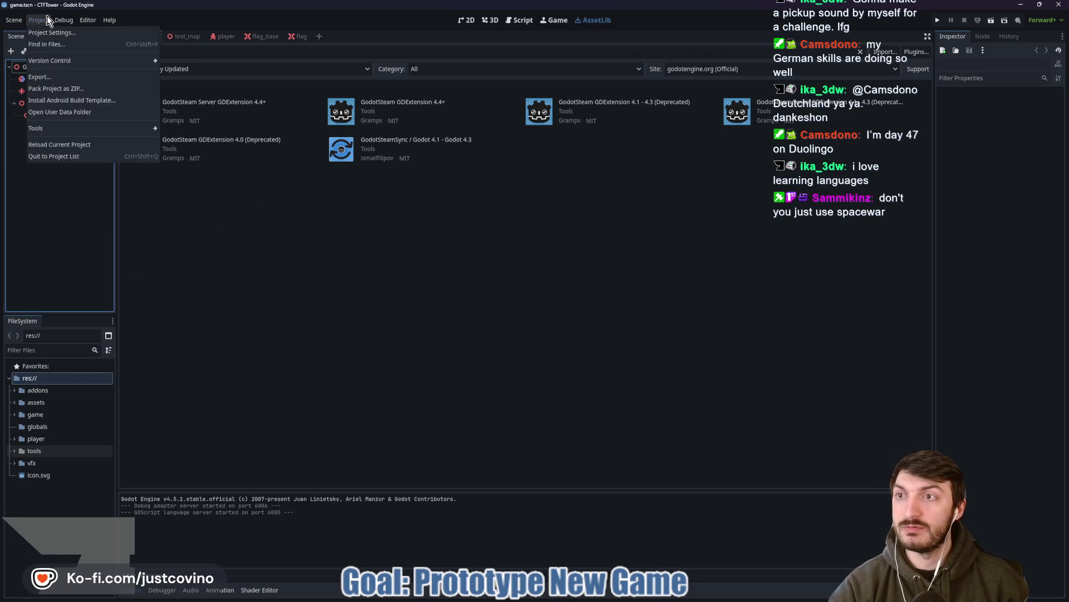
click(45, 20)
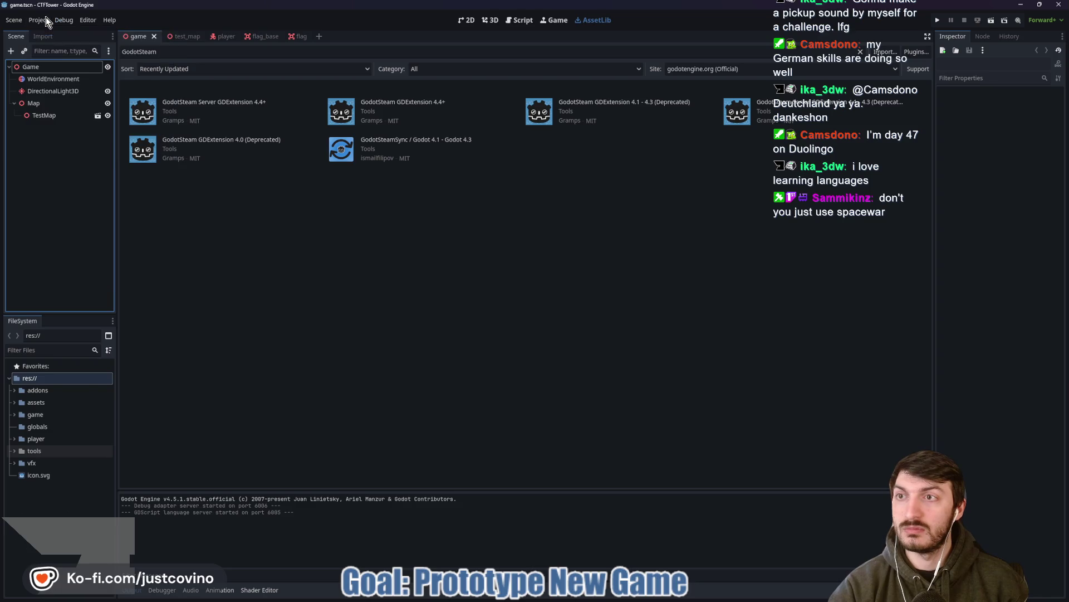
click(46, 21)
click(52, 32)
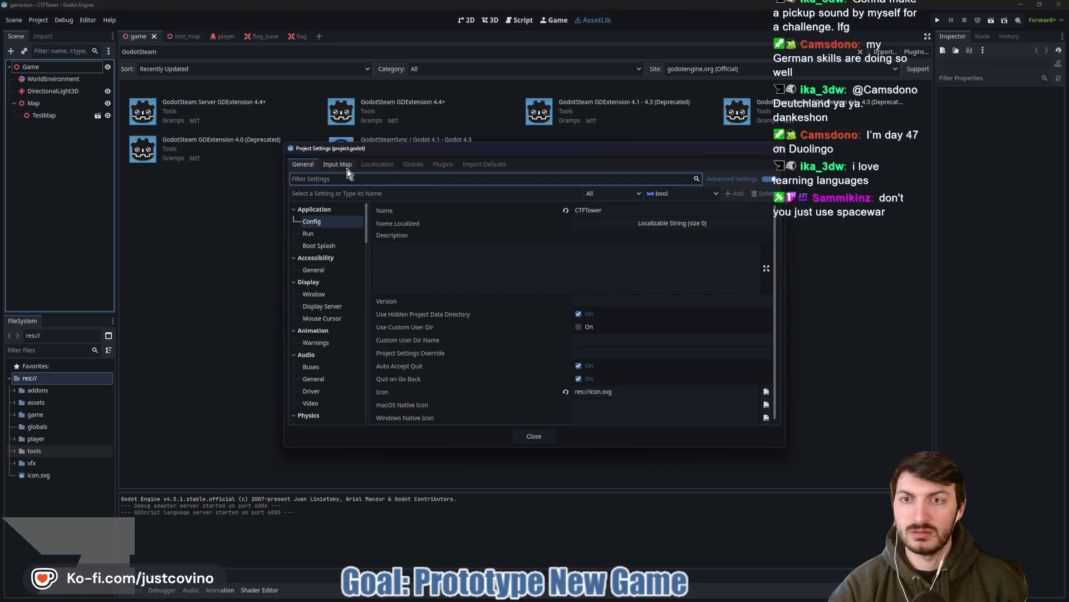
click(444, 165)
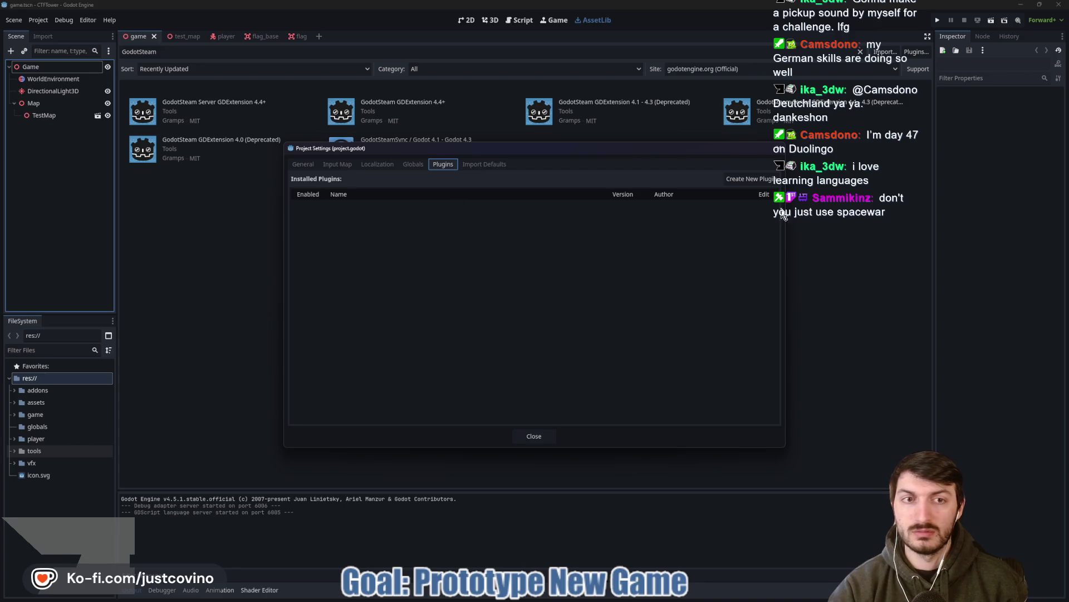
click(417, 166)
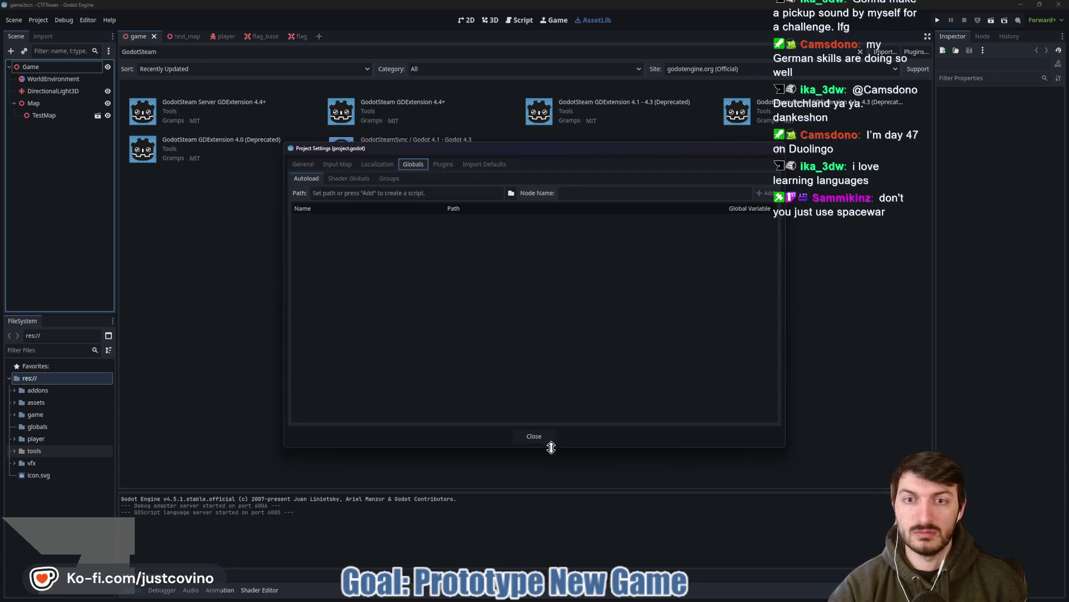
click(537, 436)
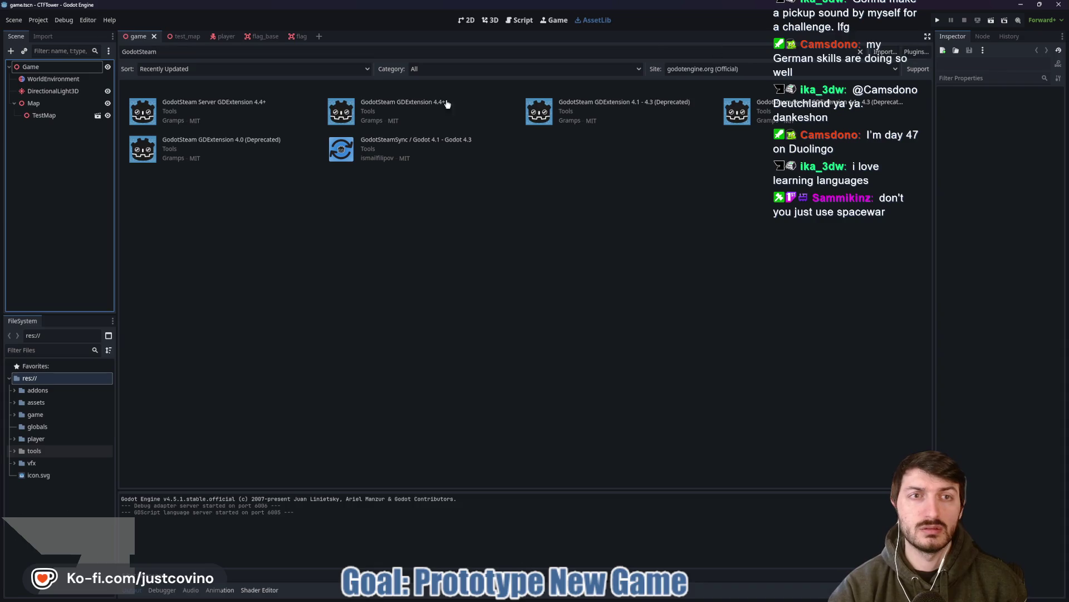
click(860, 51)
key(ctrl+F2)
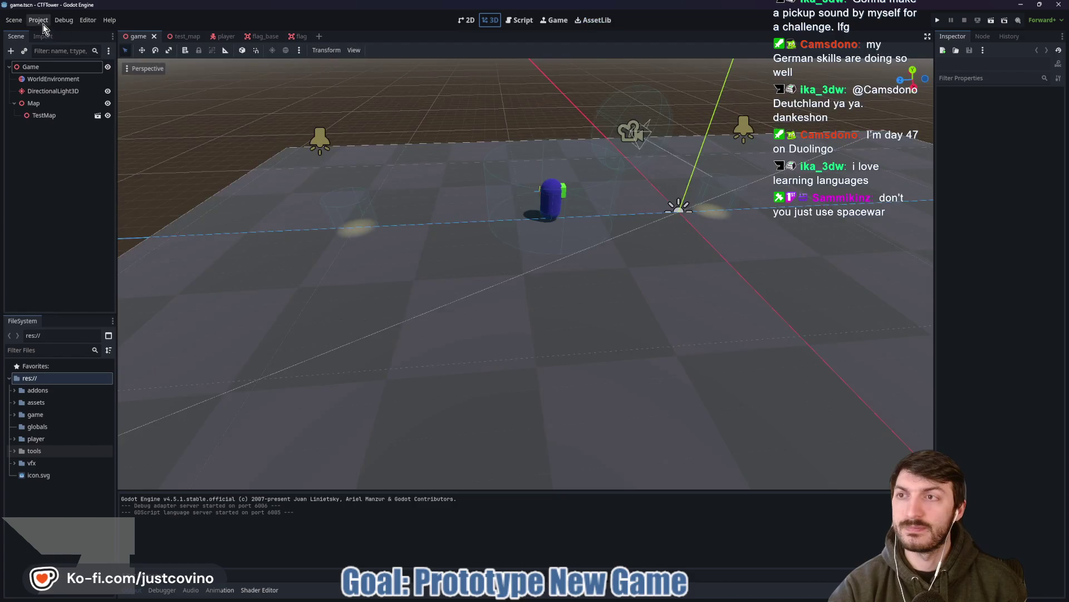
- Expand addons > godotsteam in the FileSystem dock and read through its readme.md
click(39, 23)
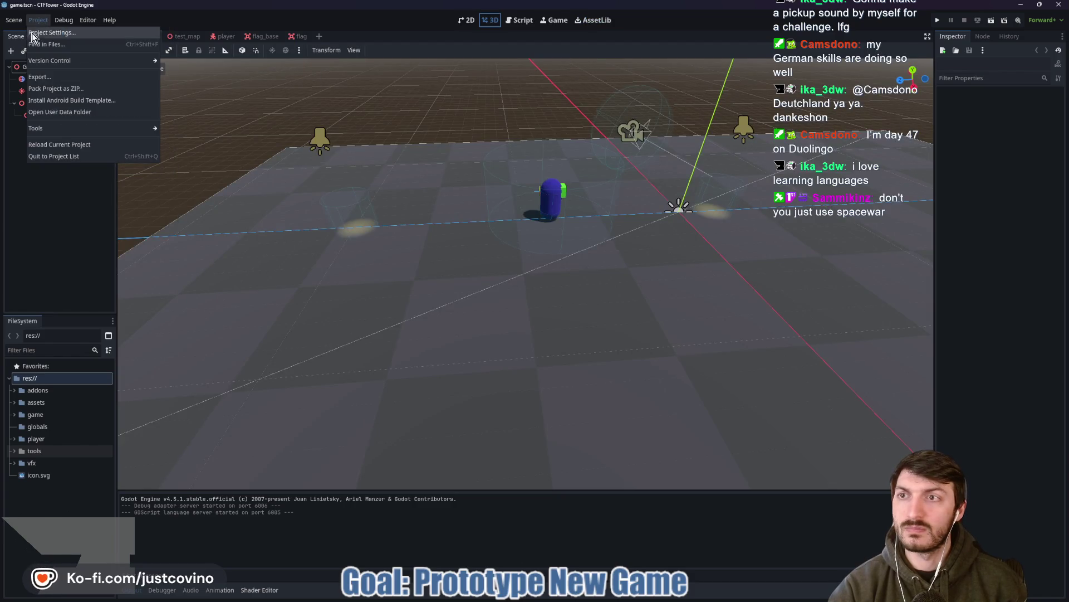
click(16, 391)
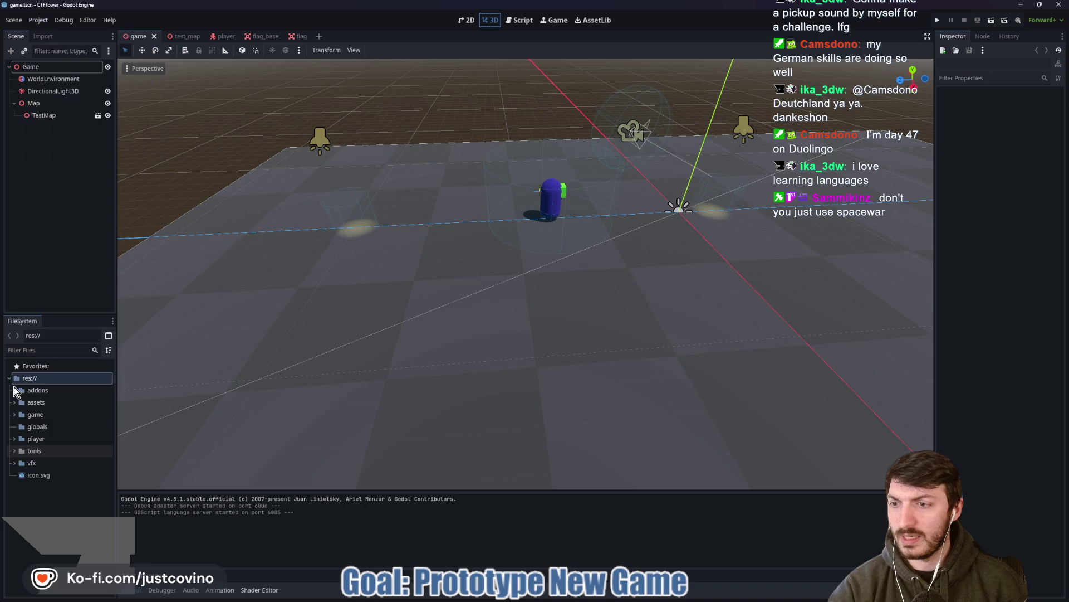
click(15, 390)
click(20, 403)
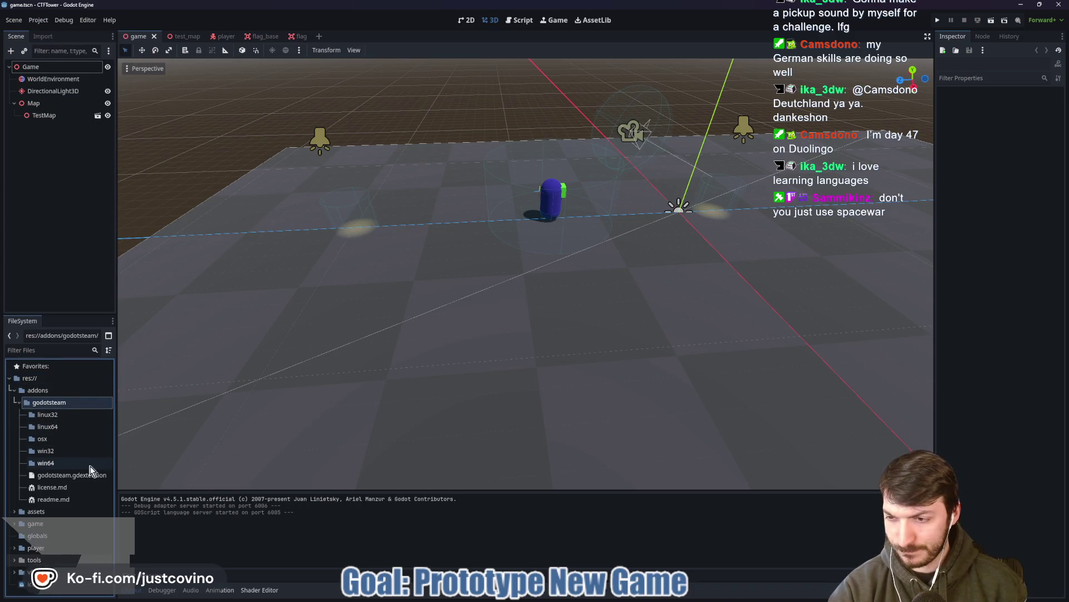
double_click(78, 499)
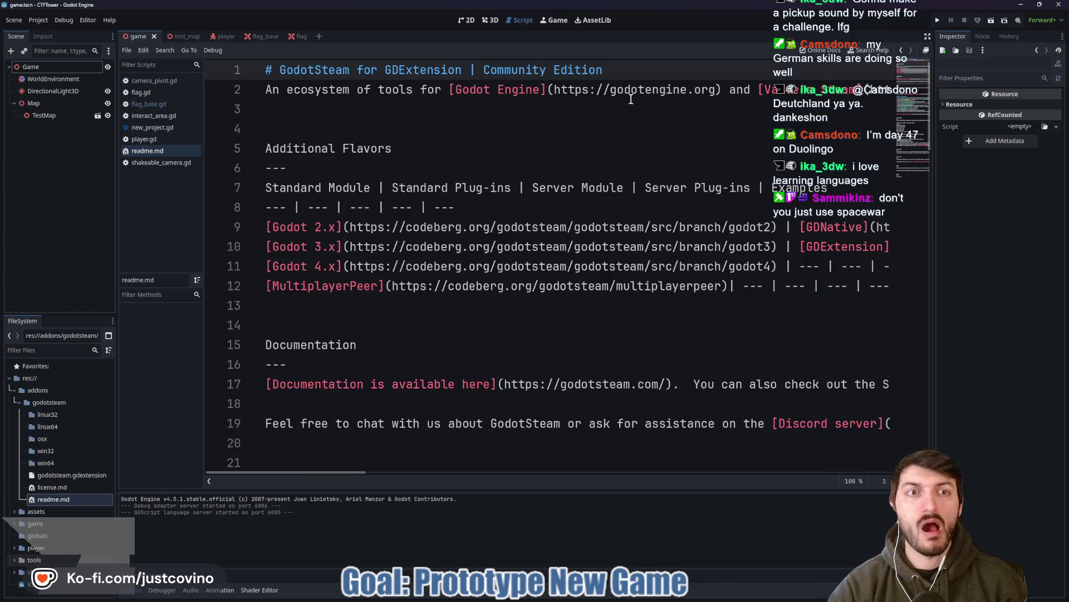
scroll(581, 185, down, 3)
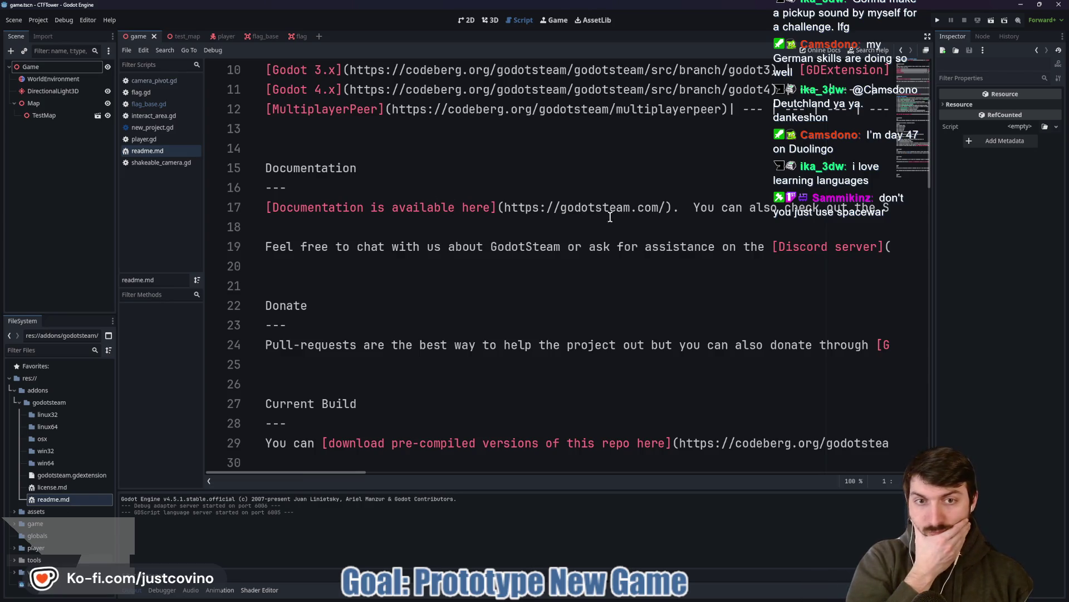
mouse_move(445, 599)
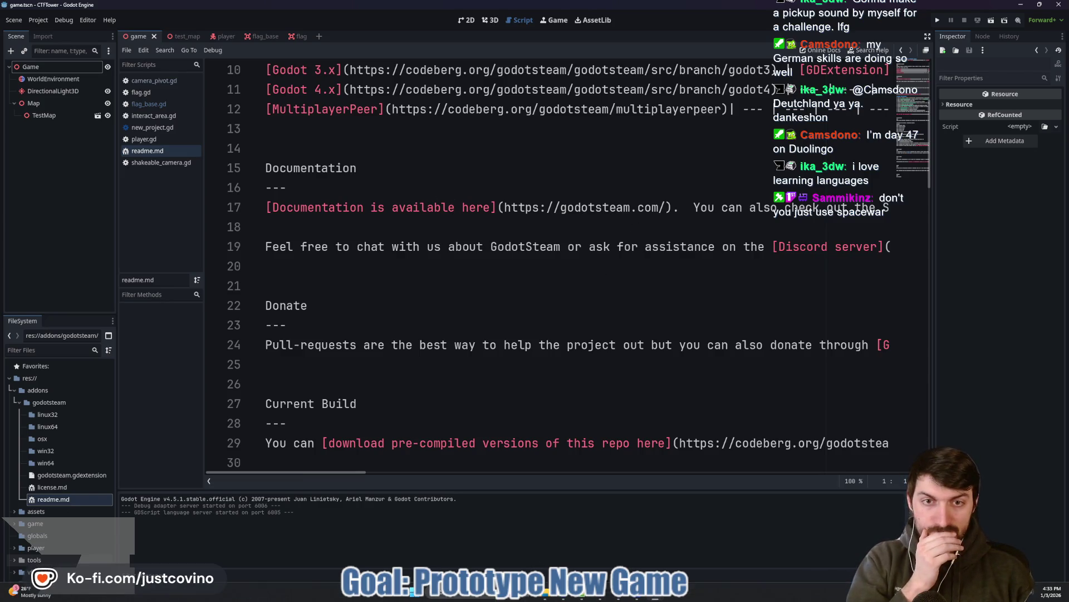
click(572, 596)
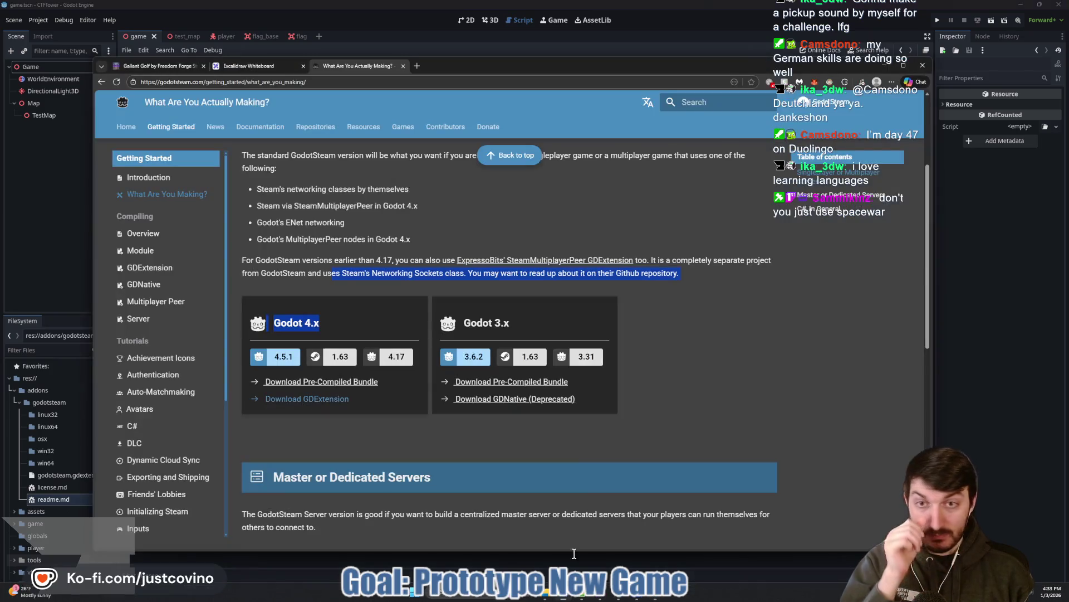
- Look over the GodotSteam compiling overview and GDExtension compiling instructions
click(143, 233)
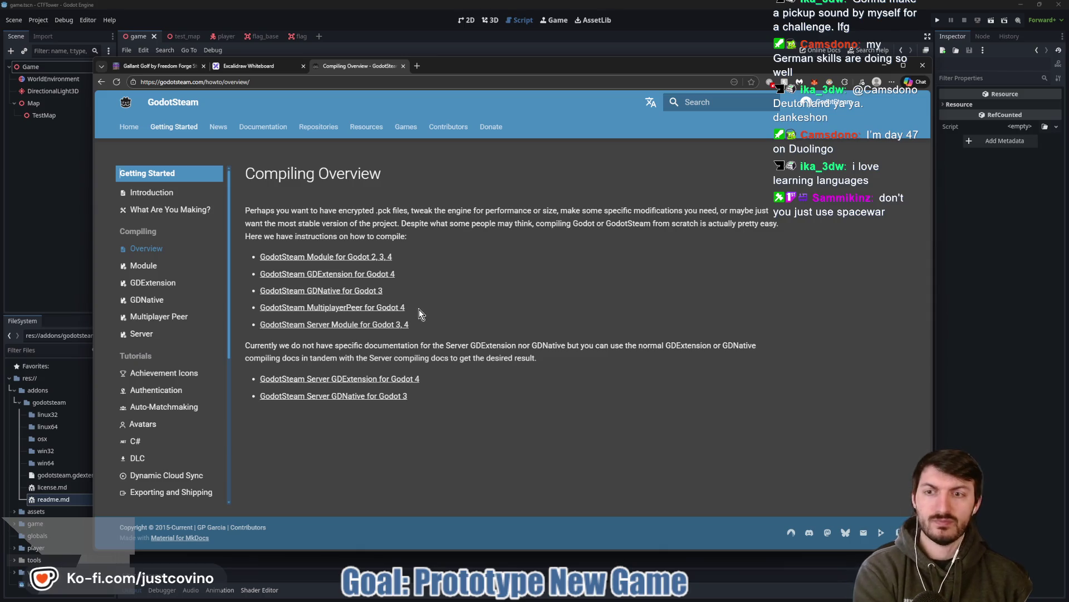
click(447, 303)
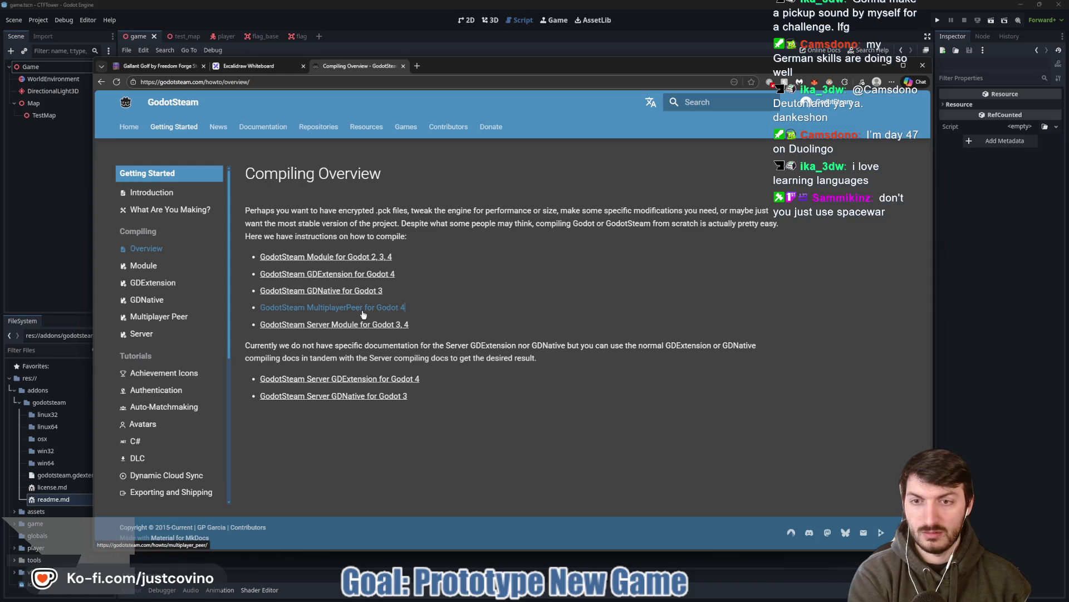
click(354, 275)
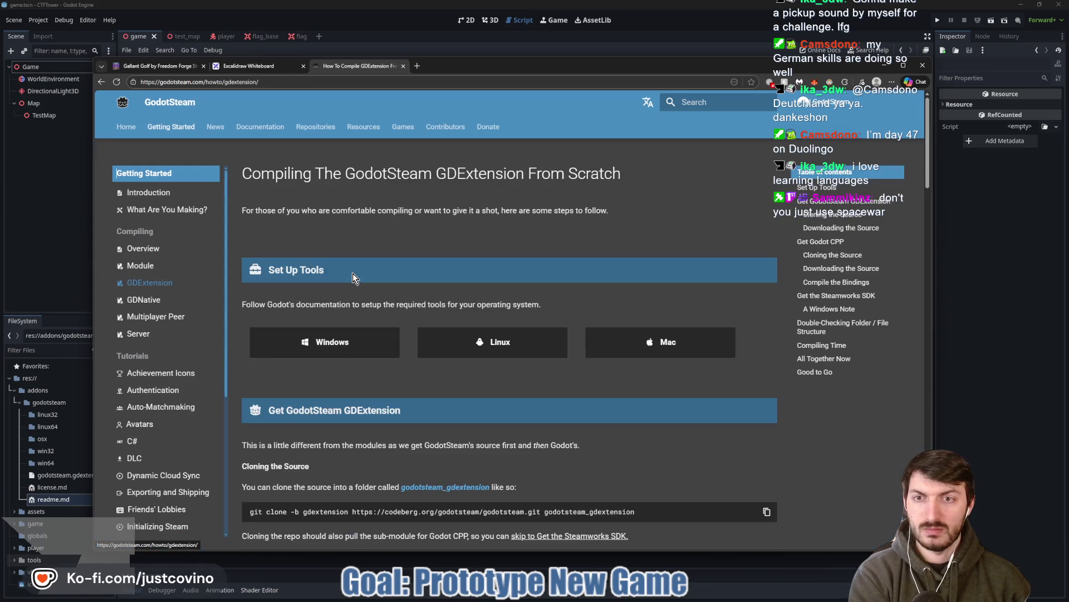
click(357, 342)
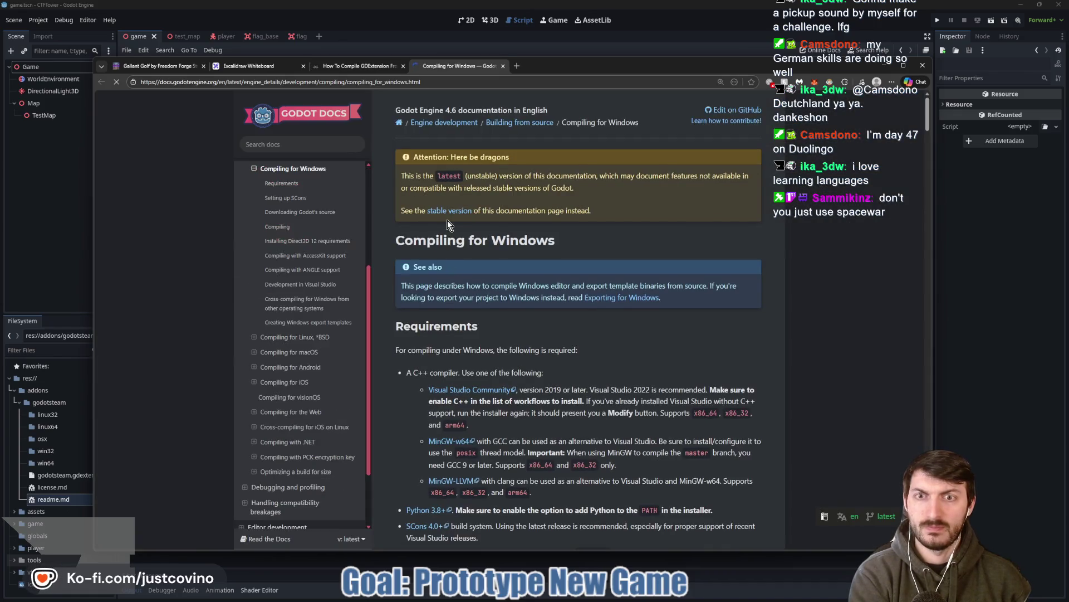
click(503, 66)
- Read through the Multiplayer Peer compiling guide, then close the browser
scroll(457, 291, down, 3)
scroll(457, 291, down, 1)
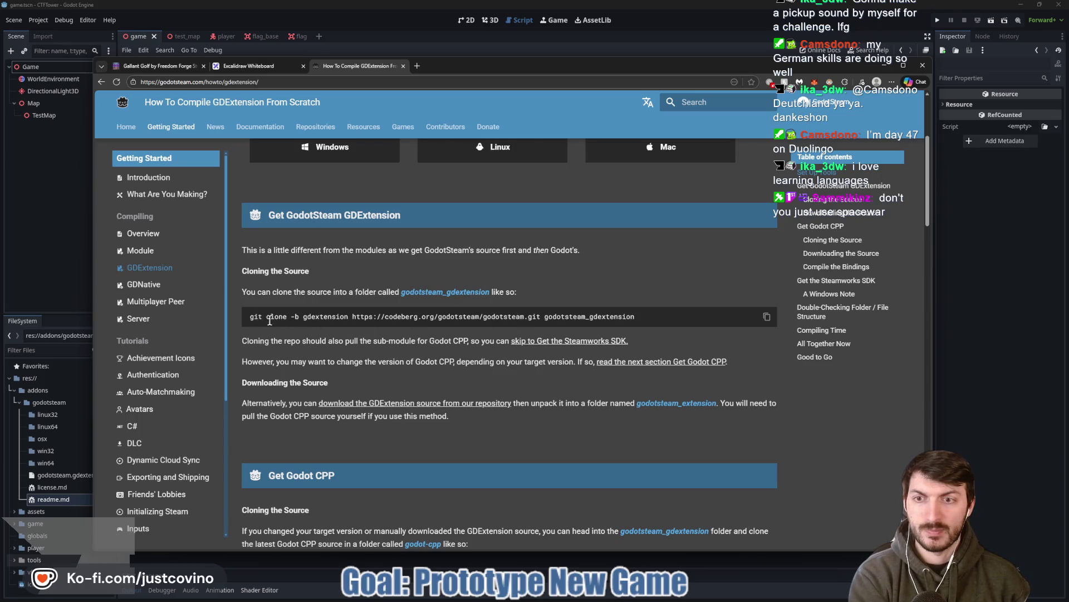
scroll(322, 324, down, 5)
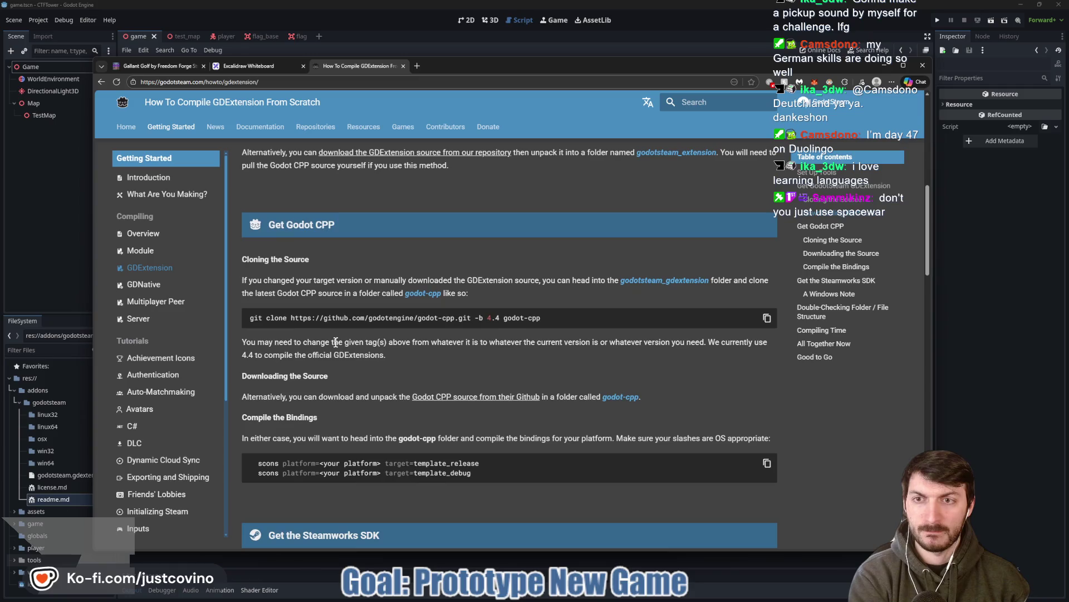
click(170, 304)
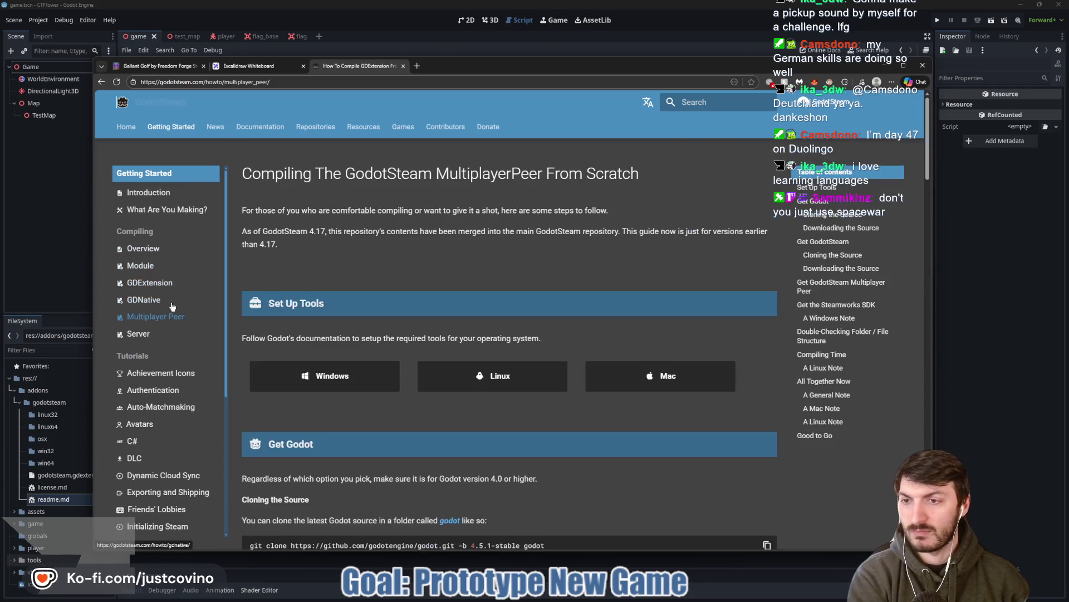
scroll(169, 309, down, 3)
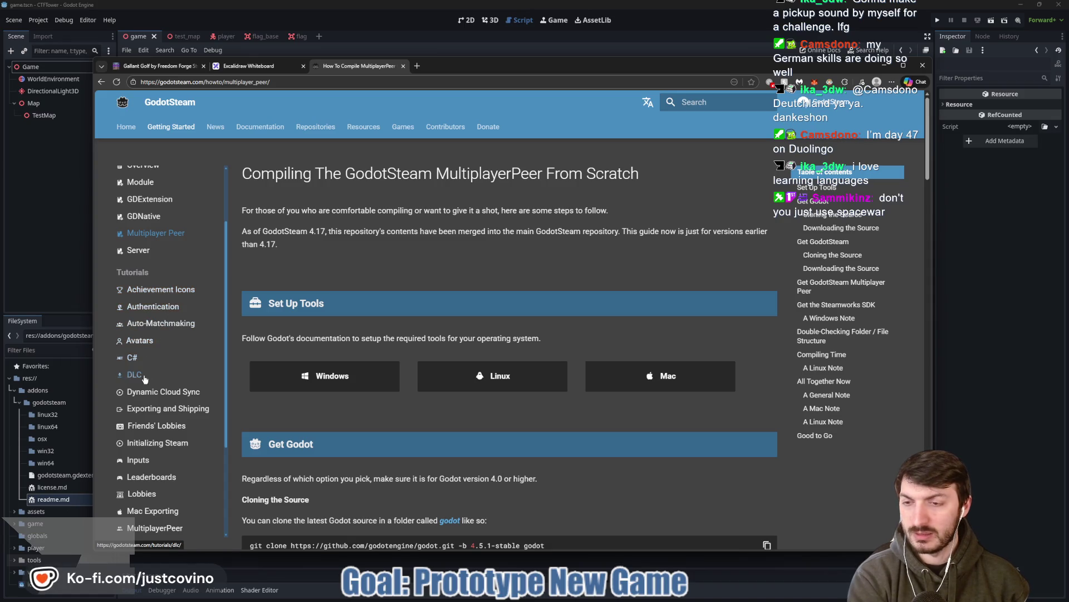
scroll(154, 399, down, 2)
scroll(159, 398, down, 1)
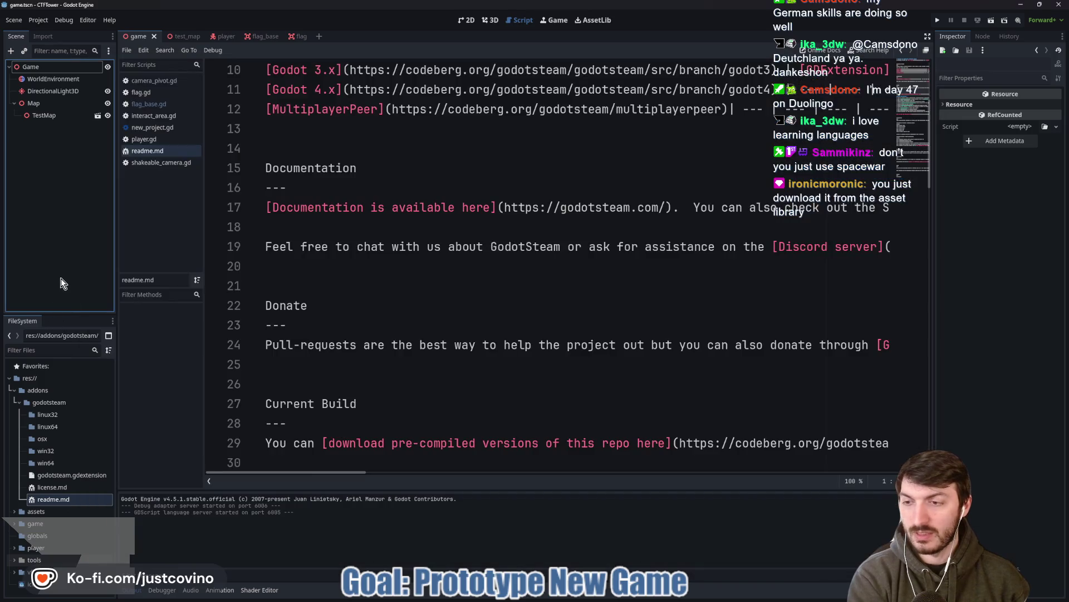
click(61, 279)
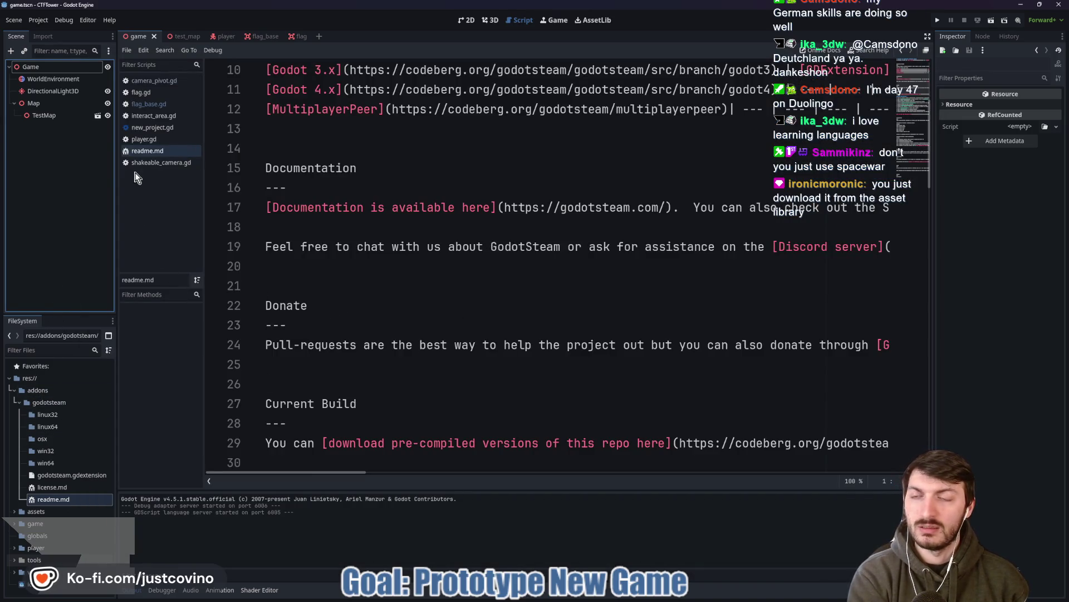
- Open SteamInit.gd in the Cooties project to review its Steam setup code
mouse_move(550, 600)
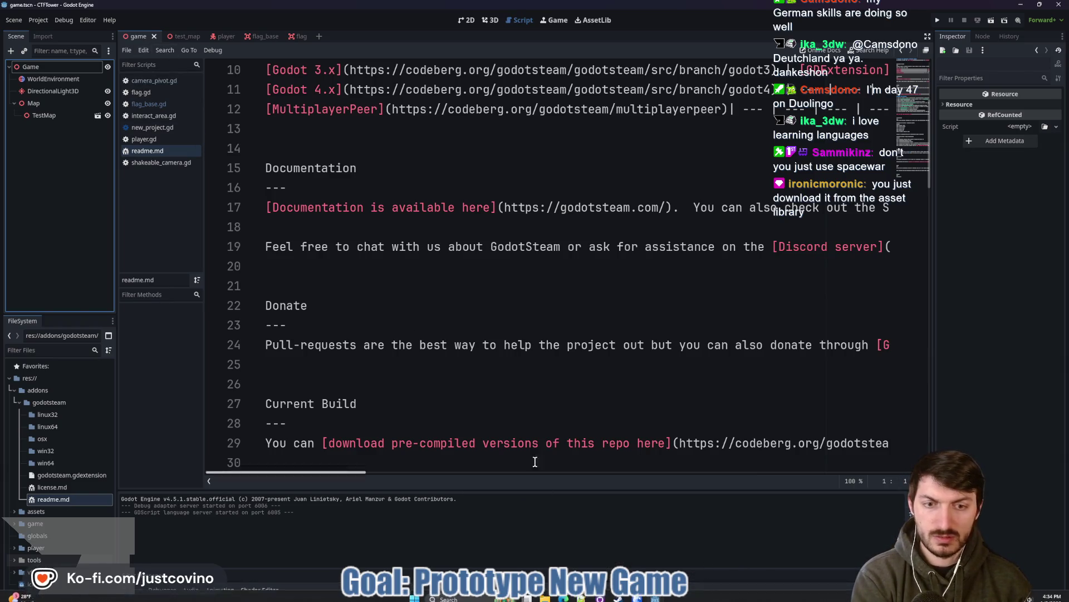
mouse_move(660, 598)
click(630, 560)
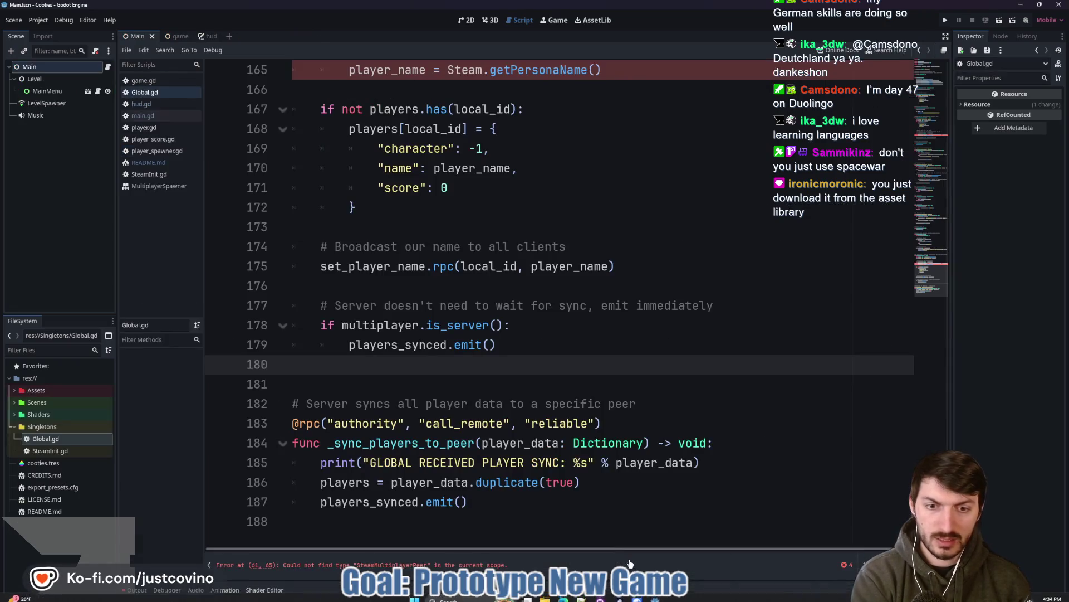
scroll(540, 359, up, 10)
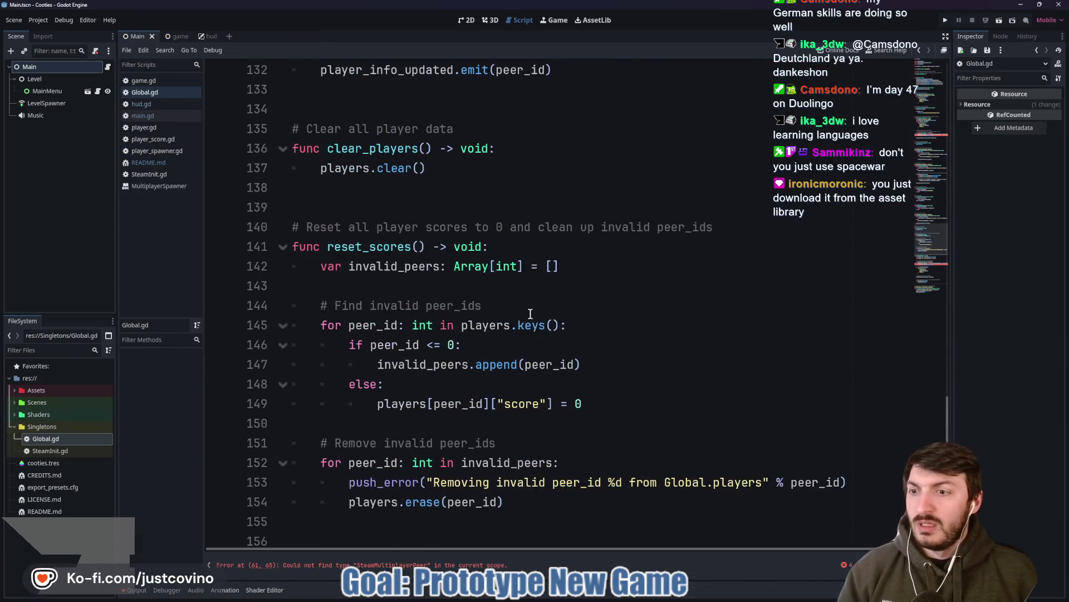
double_click(83, 450)
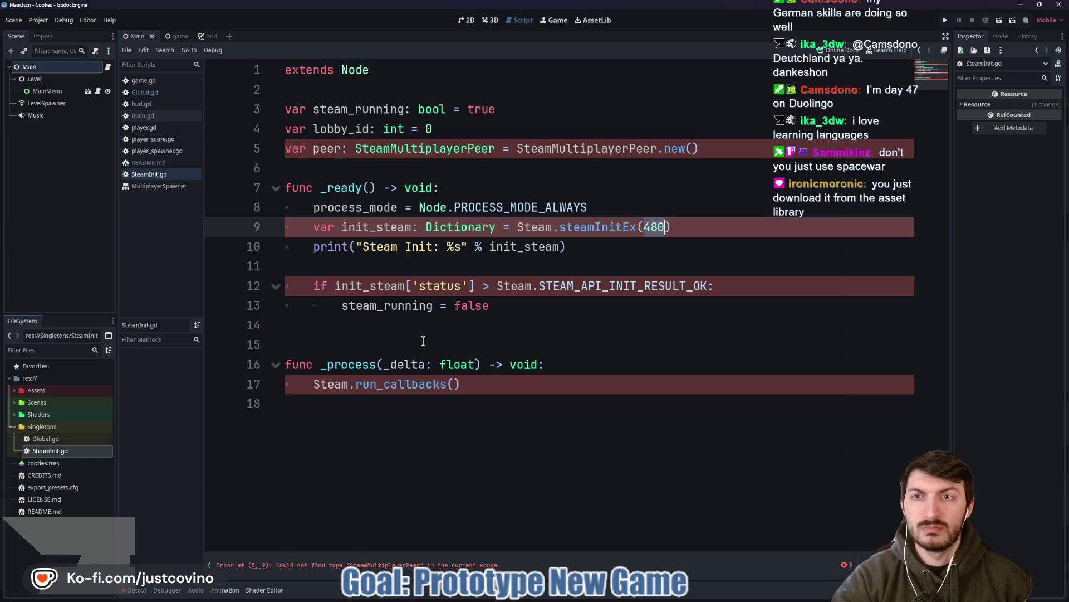
click(659, 194)
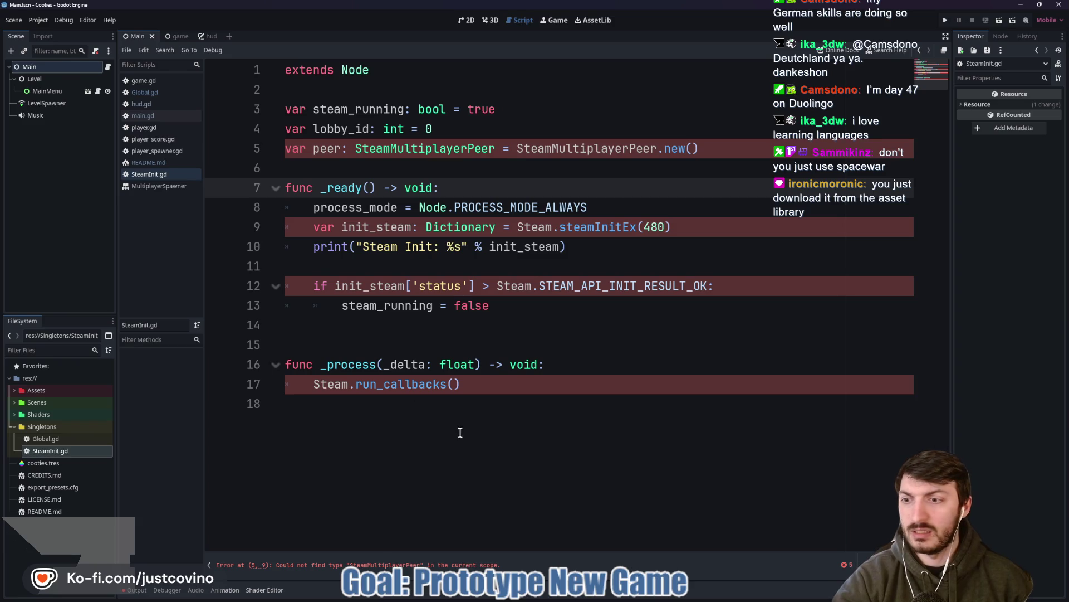
- Back in CTFTower, inspect the win64 and linux64 library folders and collapse the godotsteam folder
mouse_move(528, 599)
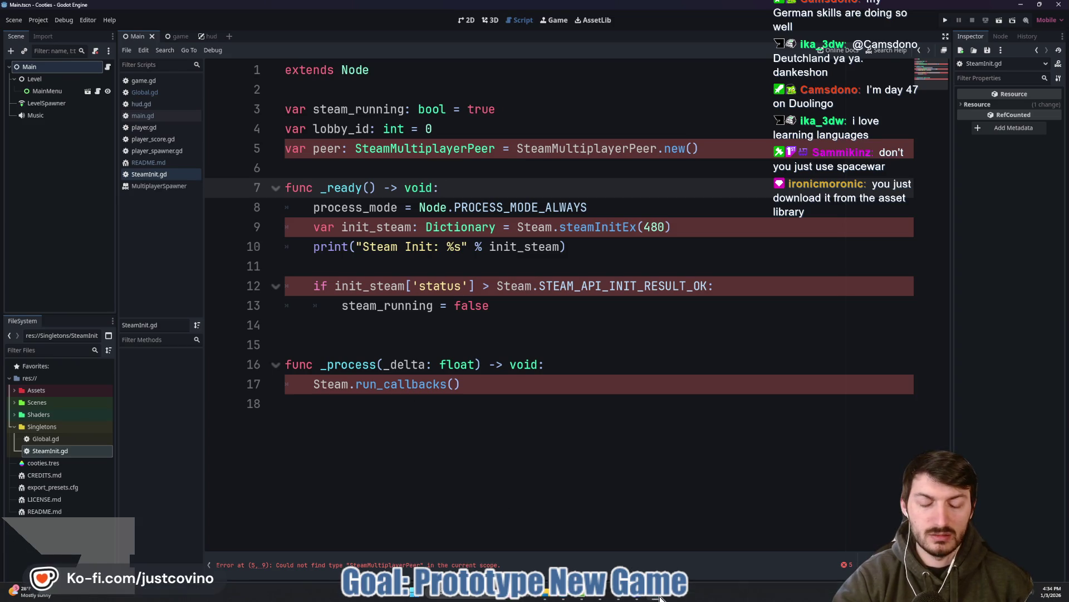
mouse_move(660, 597)
click(699, 543)
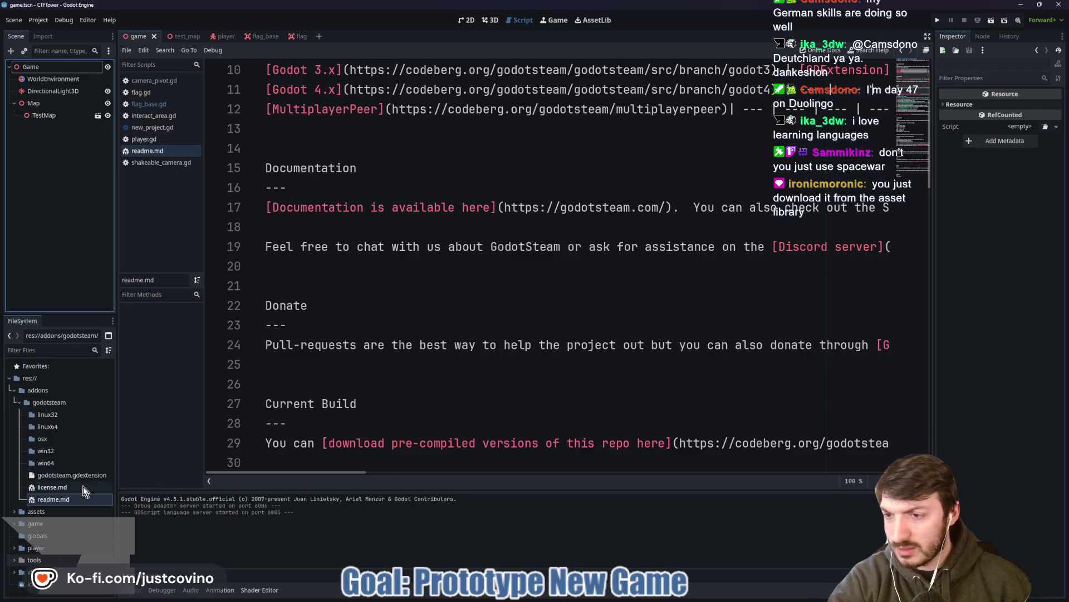
click(65, 461)
click(53, 424)
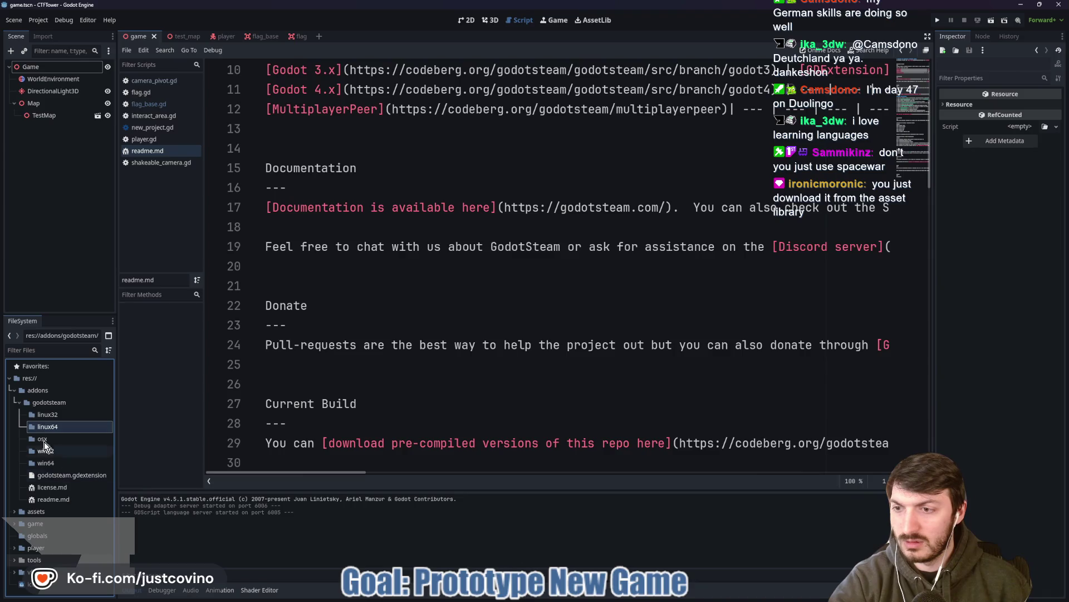
click(18, 402)
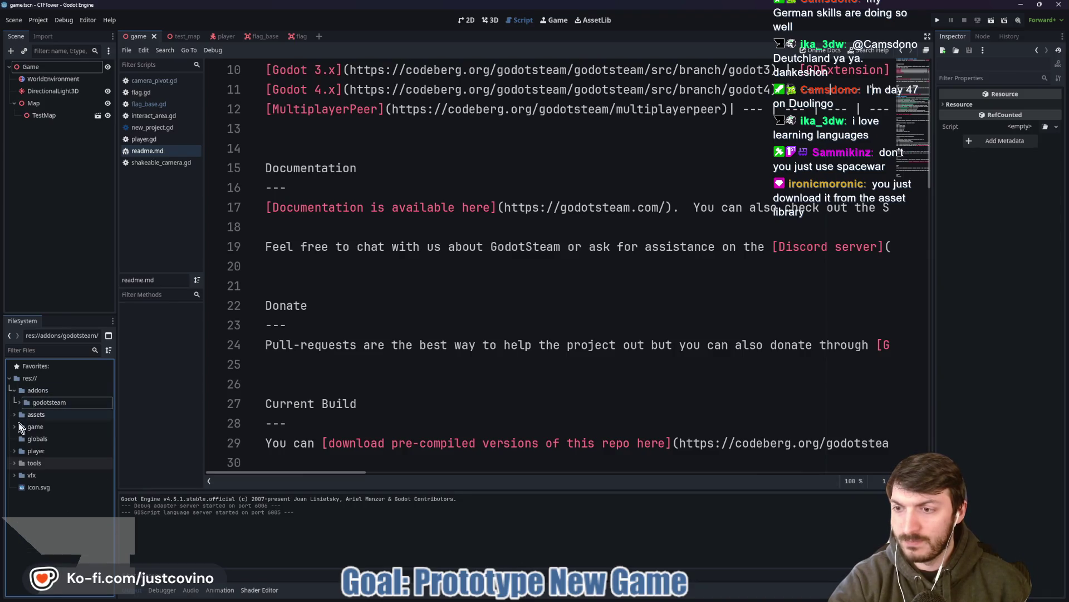
right_click(28, 438)
- Create a new script named steam_init.gd in the globals folder and open it
mouse_move(76, 425)
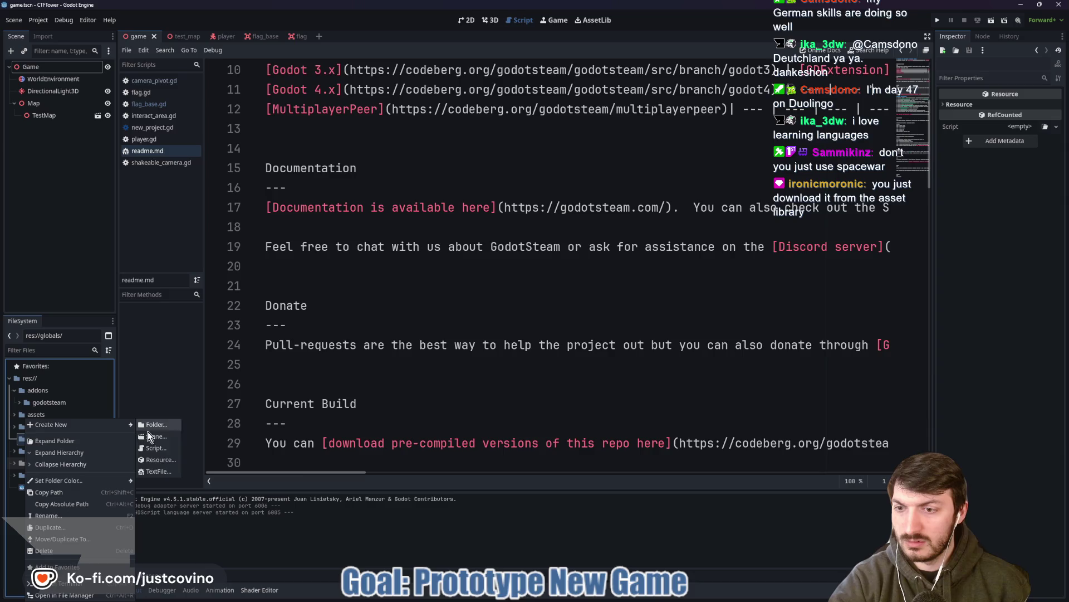
click(157, 448)
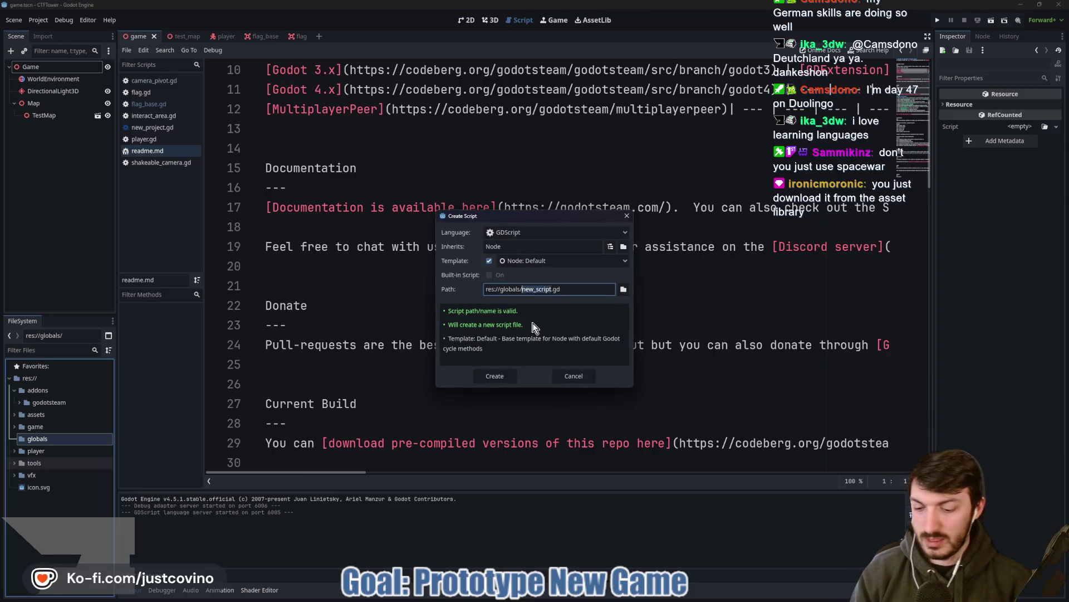
text(steam_i)
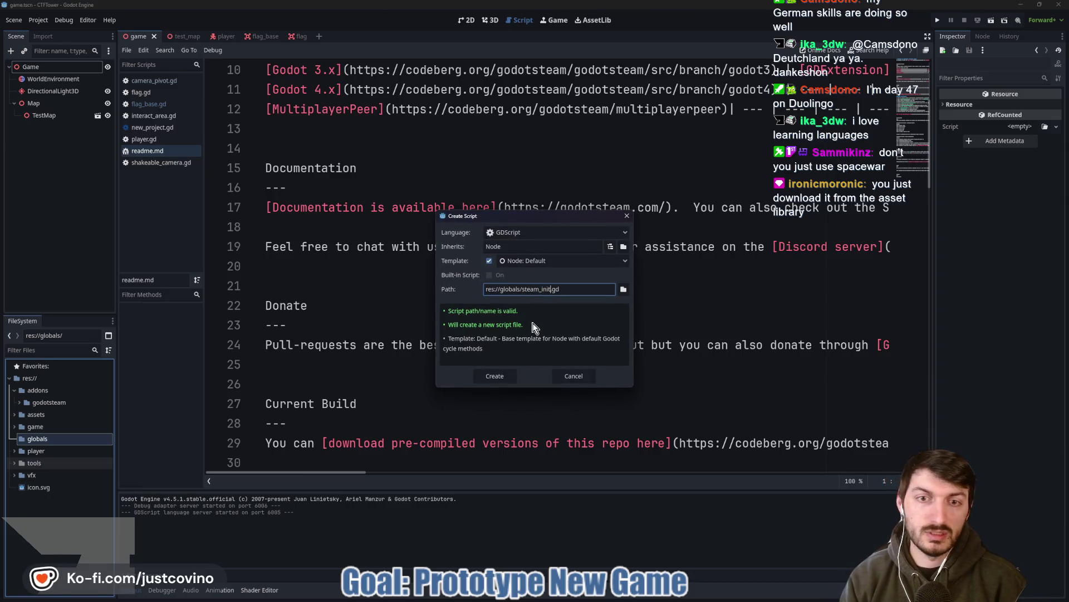
click(495, 375)
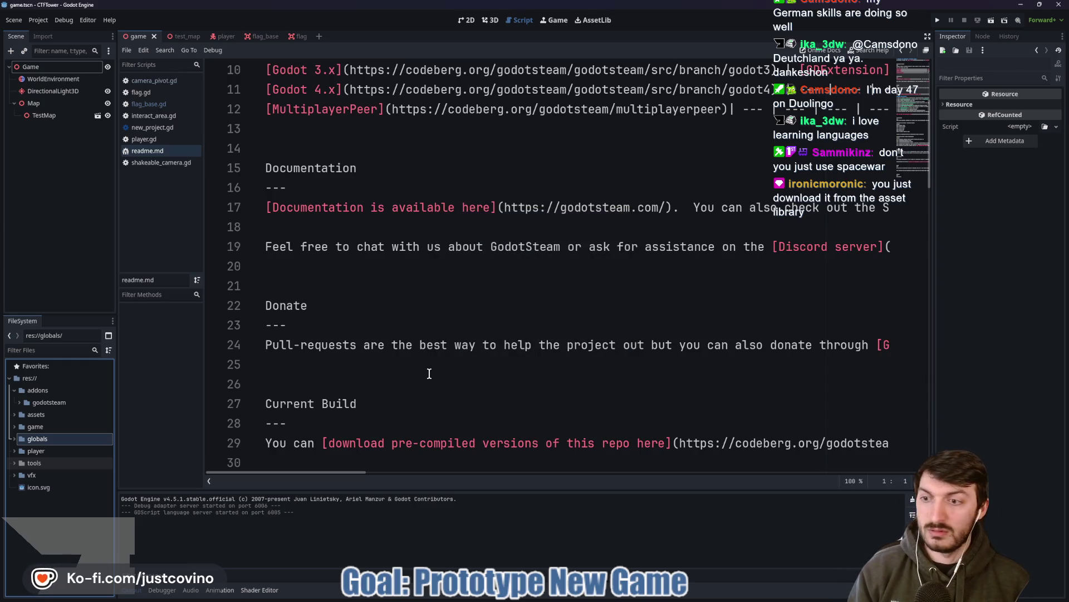
double_click(45, 452)
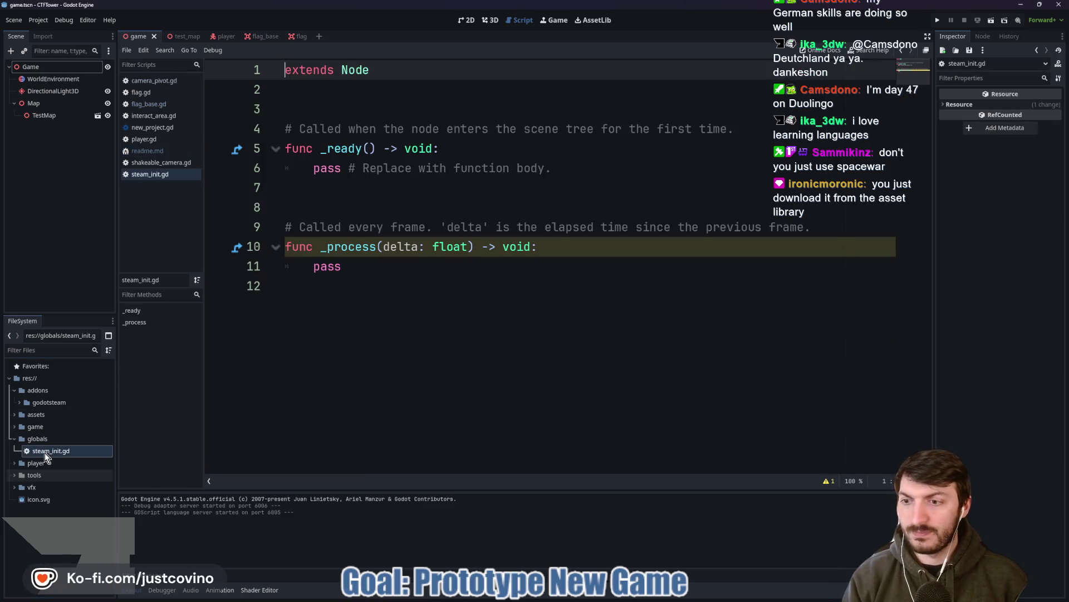
click(427, 344)
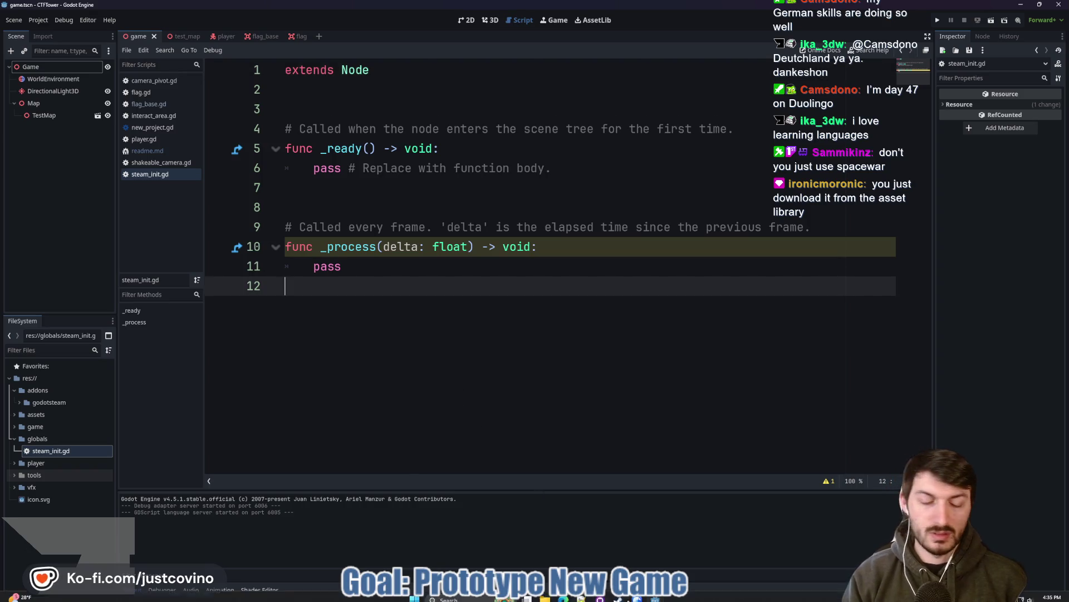
- Replace steam_init.gd's template with the SteamInit.gd code copied from Cooties, and save it
click(620, 551)
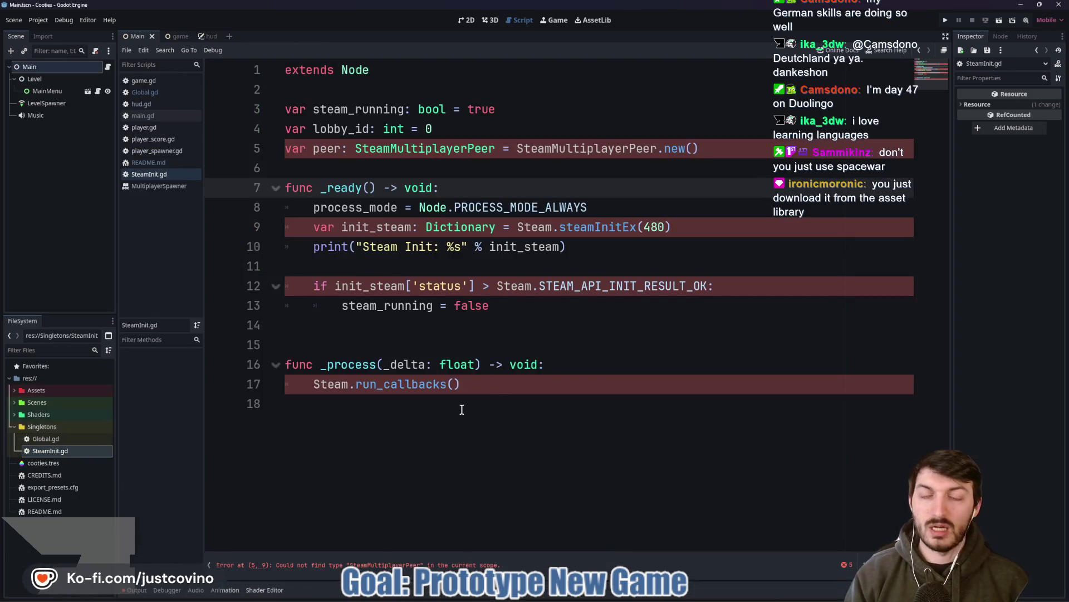
click(410, 425)
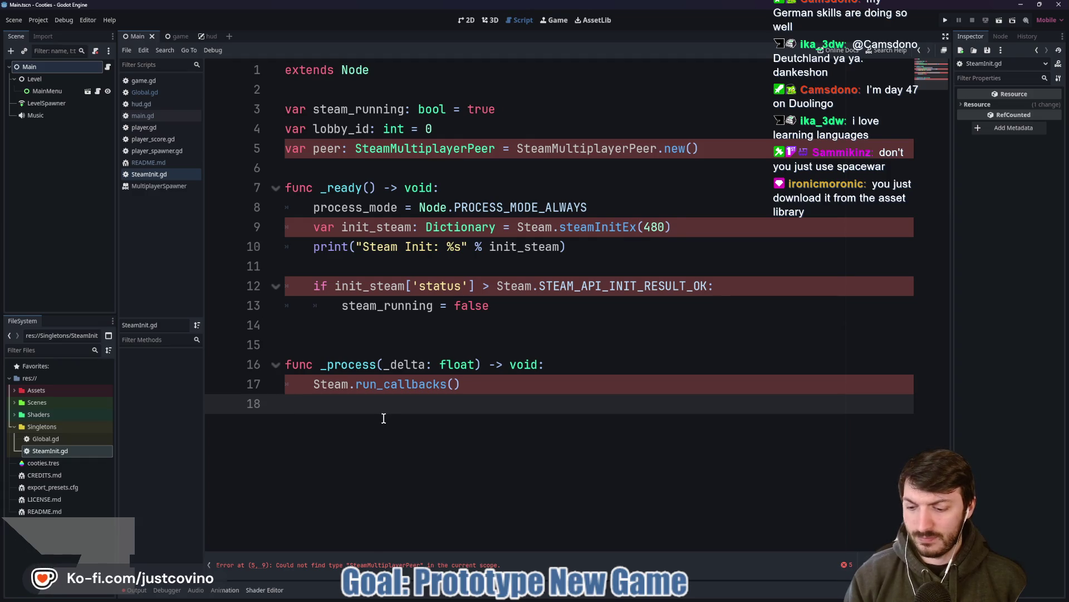
key(ctrl+a)
key(ctrl+c)
mouse_move(540, 599)
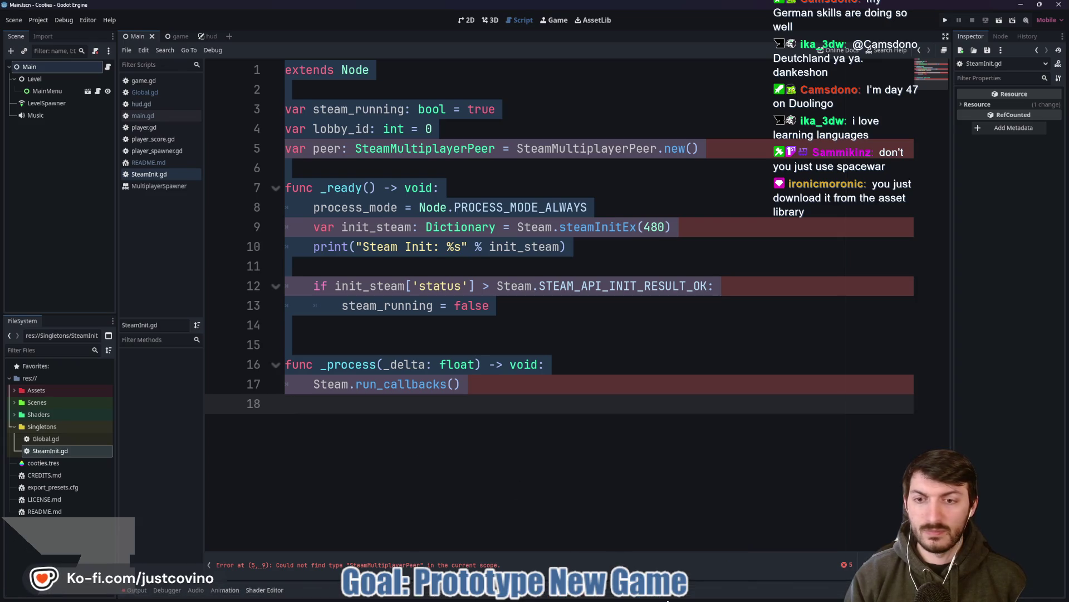
mouse_move(666, 599)
click(613, 543)
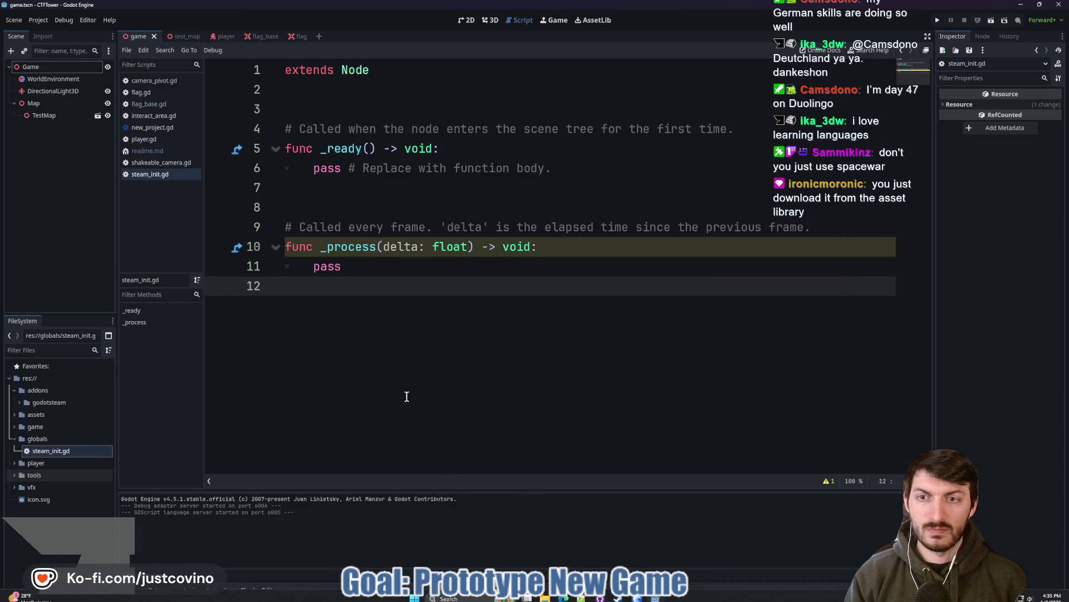
key(ctrl+a)
key(ctrl+v)
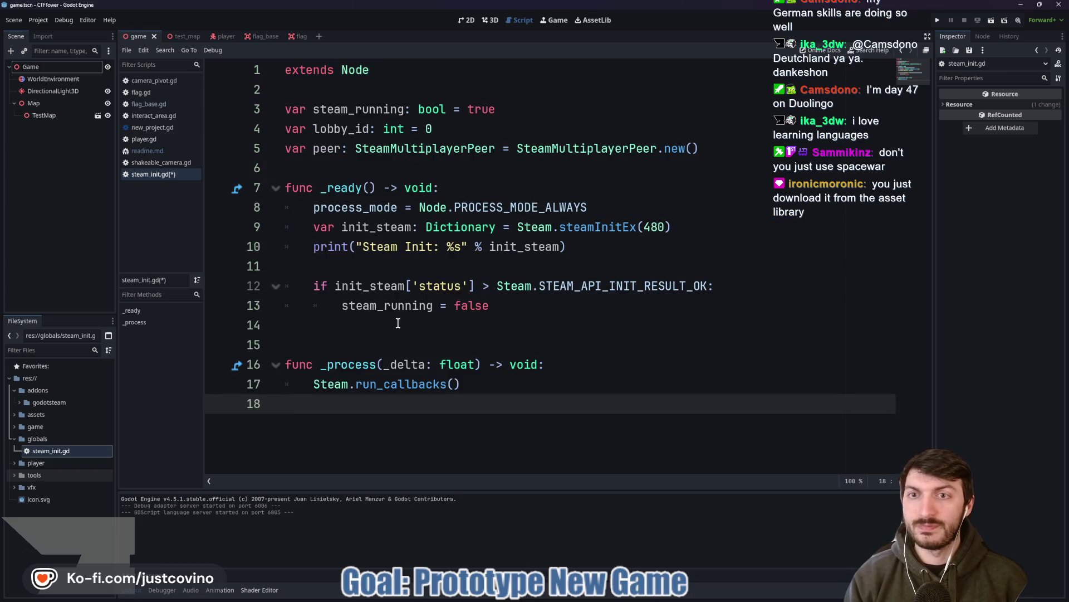
click(353, 340)
key(ctrl+s)
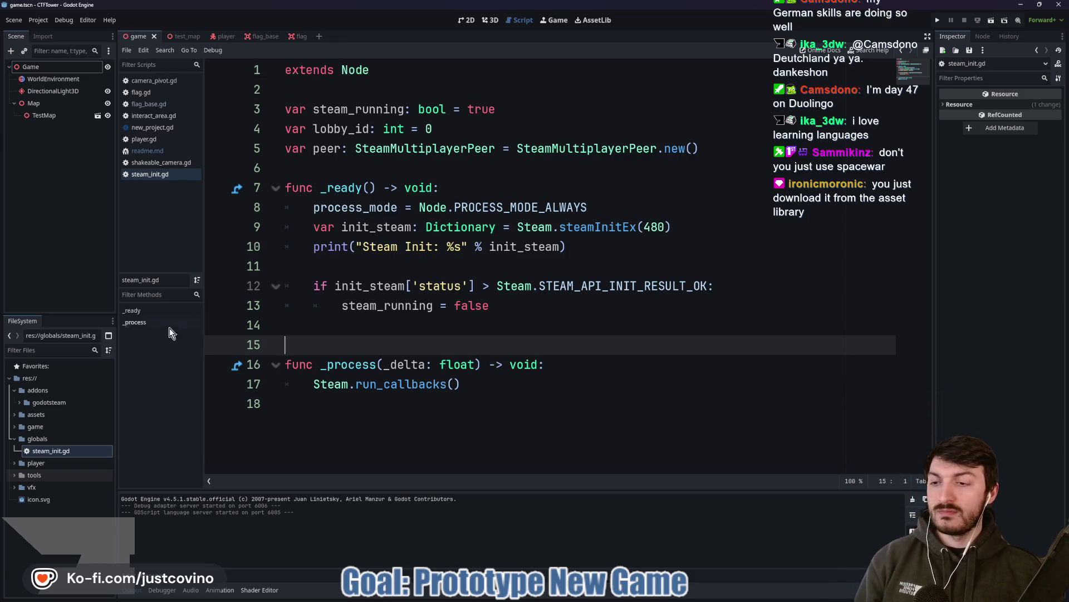
- Return to the Cooties project window
click(335, 331)
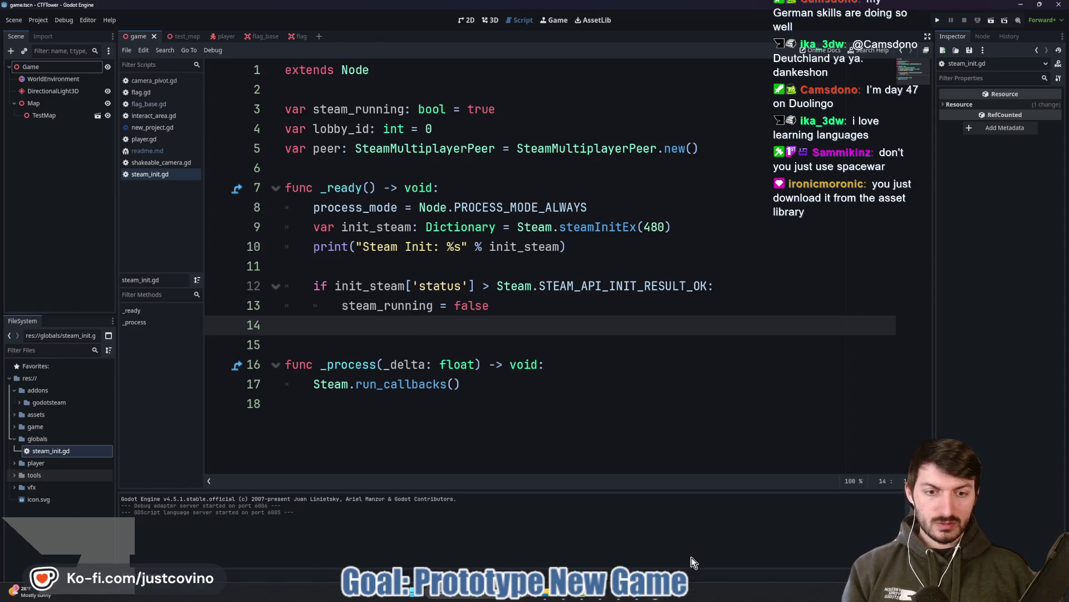
mouse_move(655, 595)
click(655, 549)
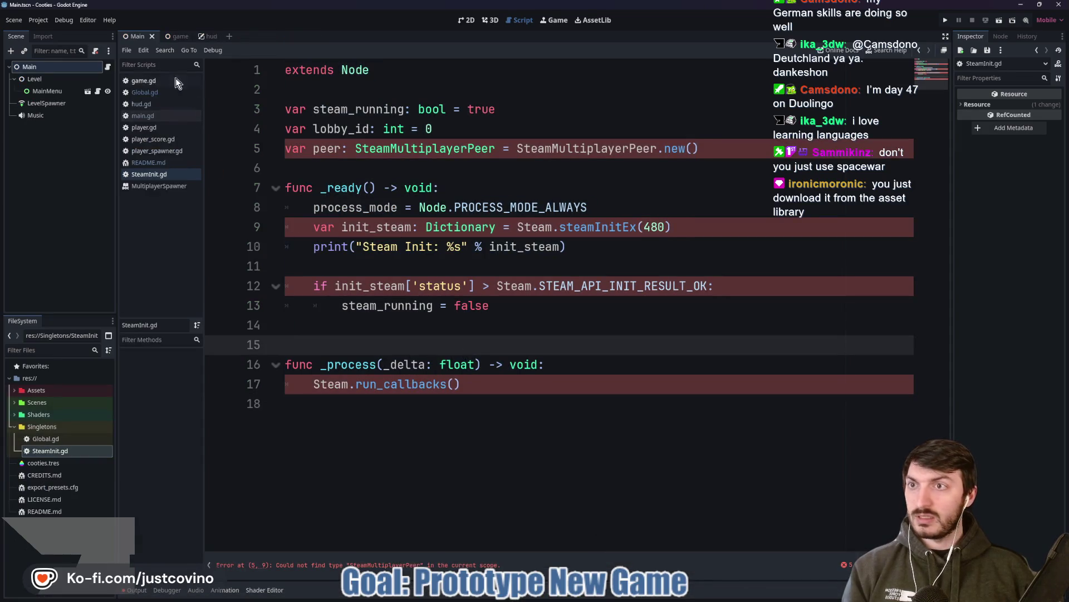
- Review the Cooties project's autoload list in Project Settings, then switch to CTFTower
click(39, 20)
click(53, 32)
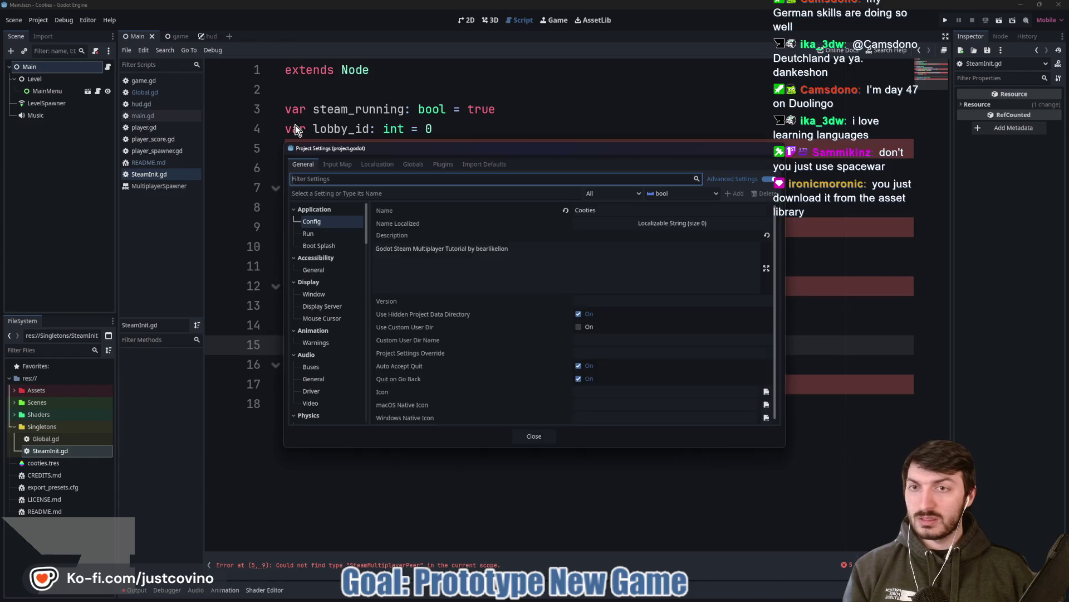
click(413, 164)
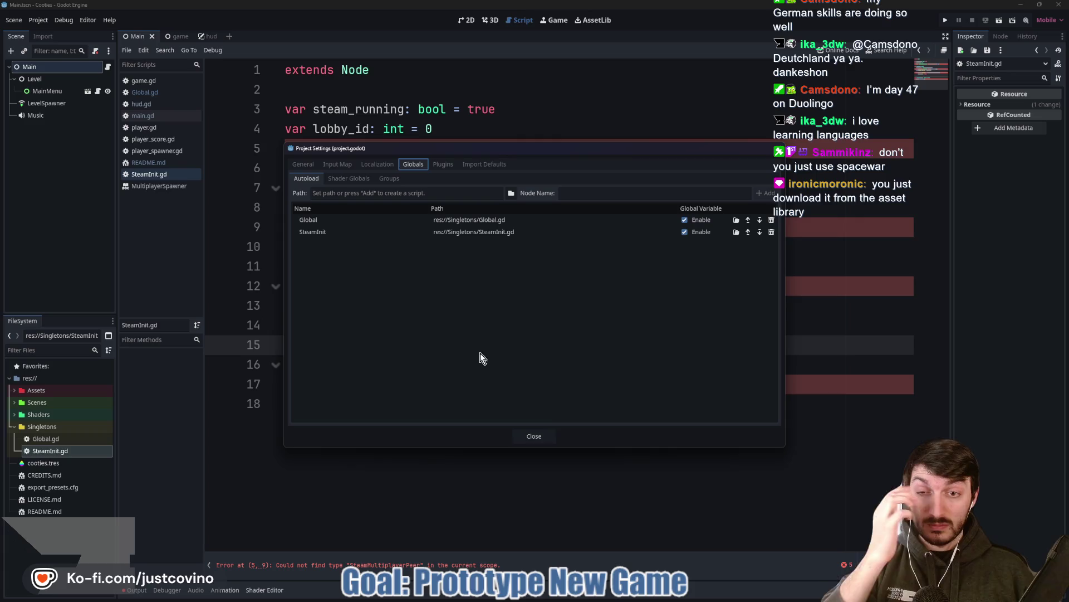
click(544, 435)
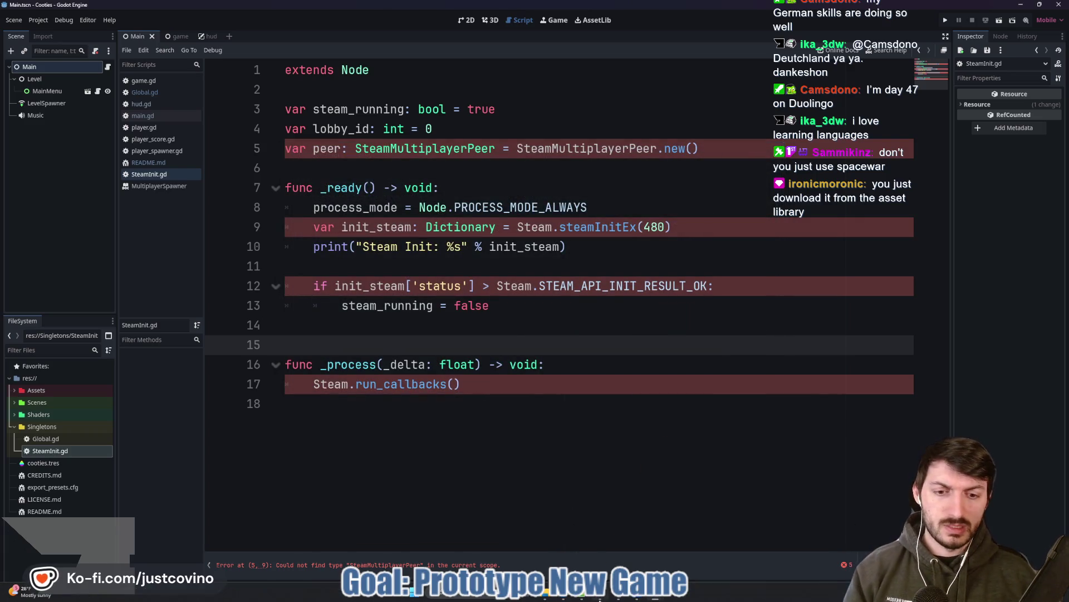
mouse_move(653, 598)
click(697, 543)
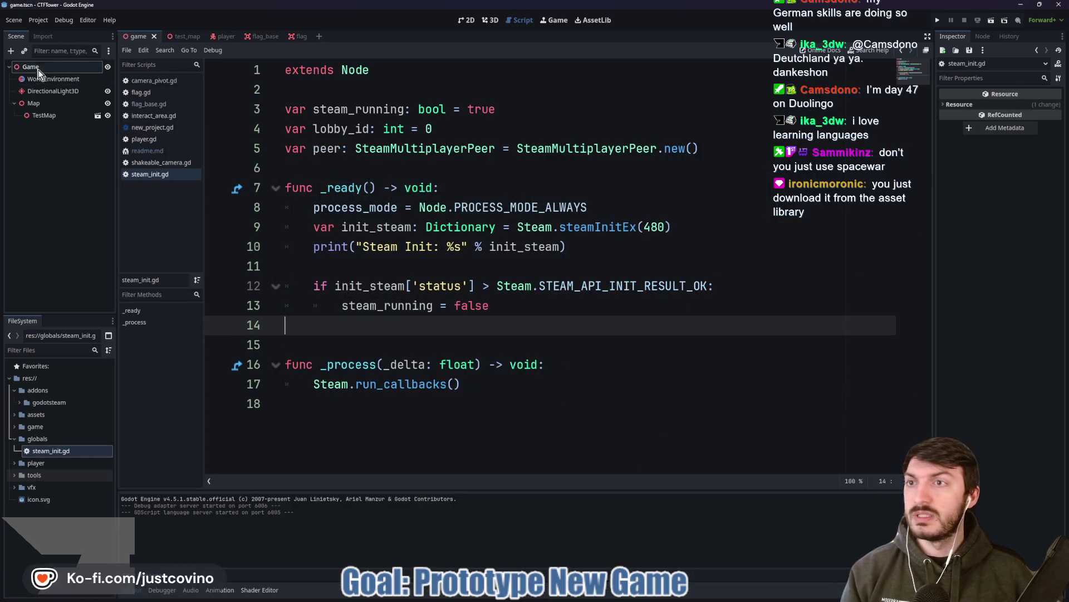
- Add res://globals/steam_init.gd as the SteamInit autoload in CTFTower's Project Settings
click(37, 21)
click(47, 33)
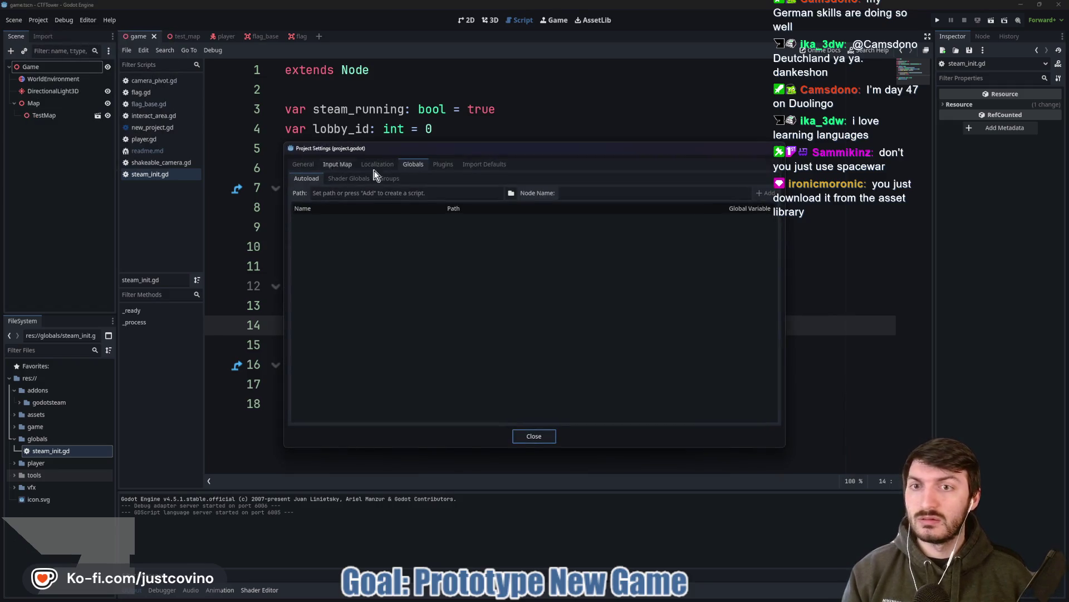
click(355, 192)
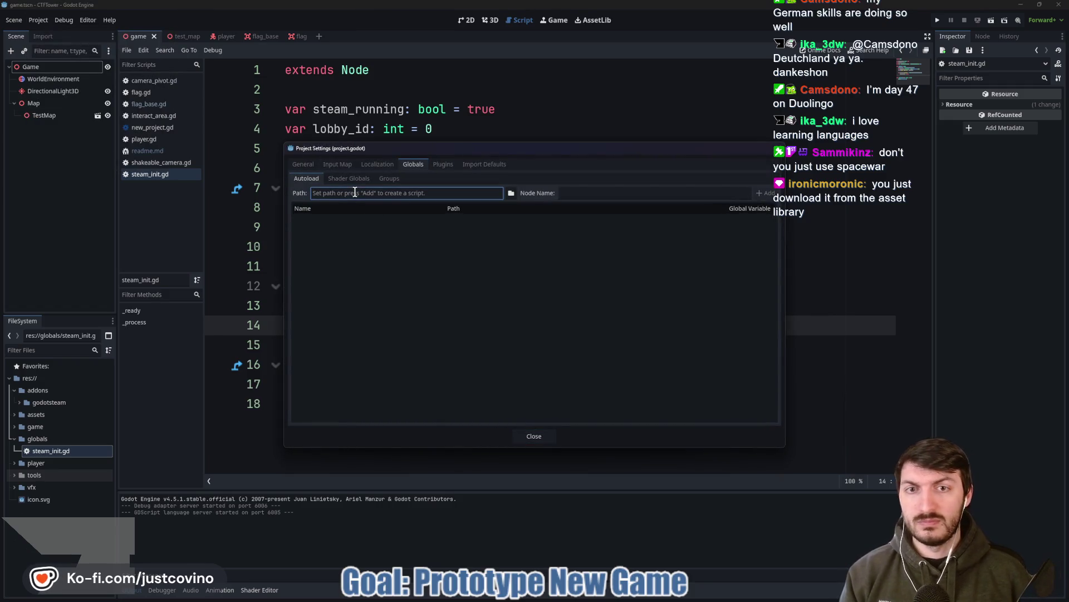
click(511, 192)
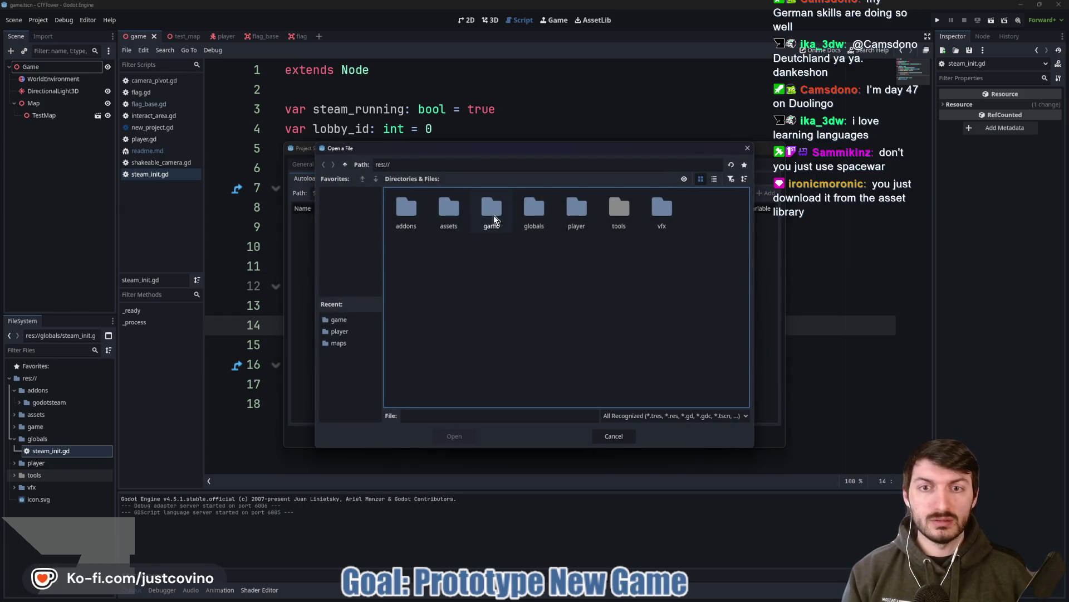
double_click(536, 209)
click(454, 436)
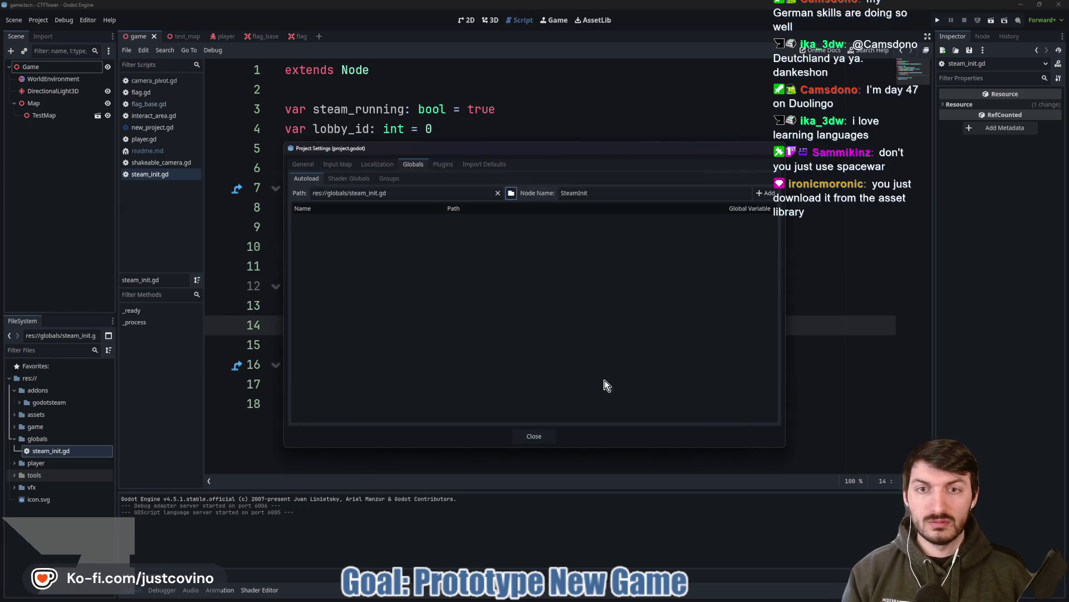
click(764, 193)
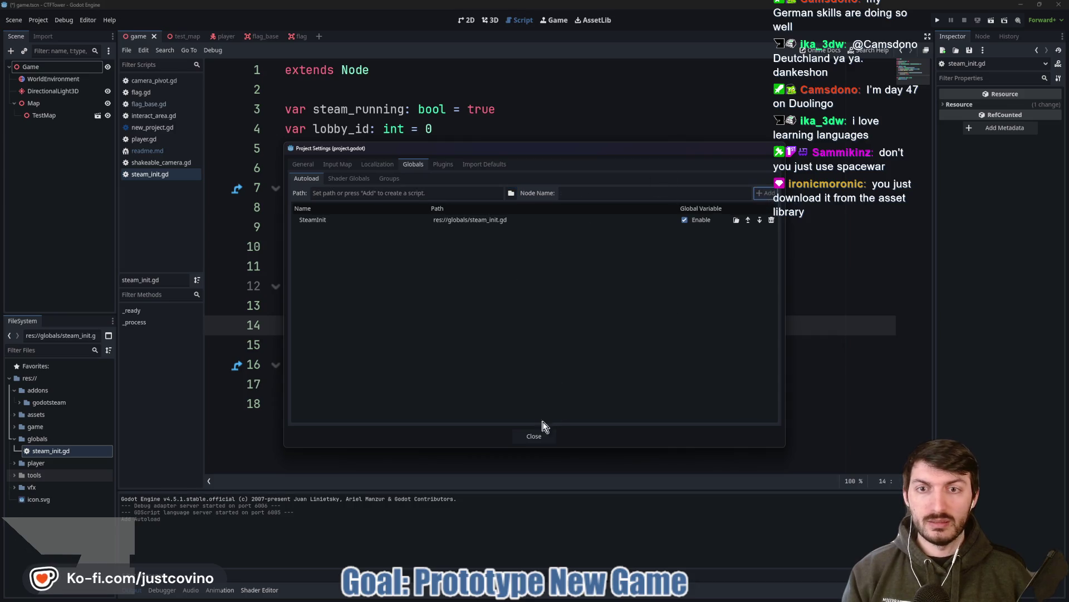
click(535, 436)
click(420, 284)
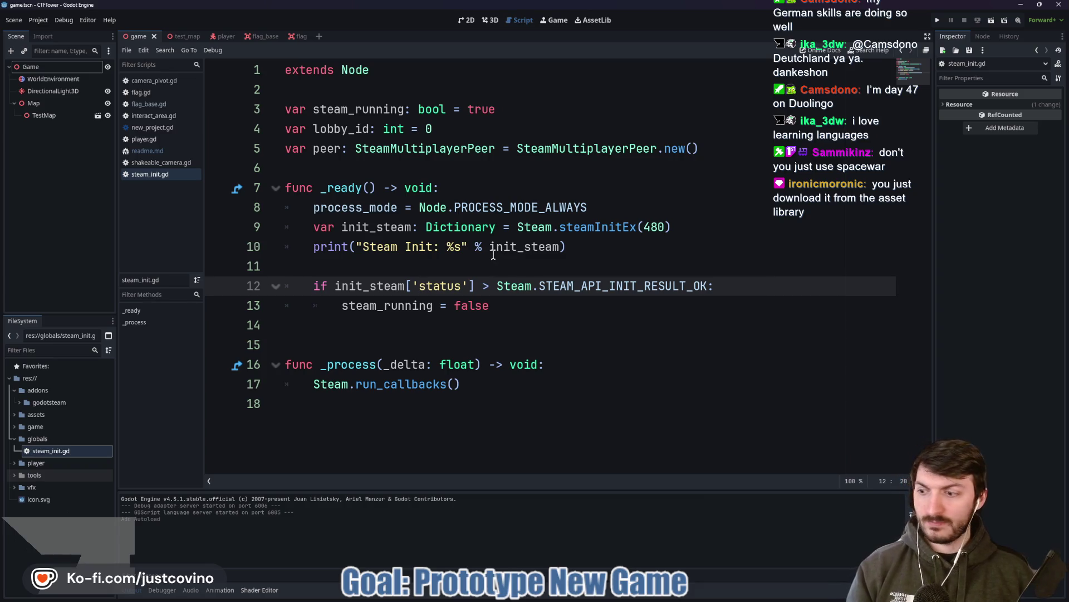
- In the Cooties window, open Global.gd at the top to view its signals and Characters enum
mouse_move(646, 599)
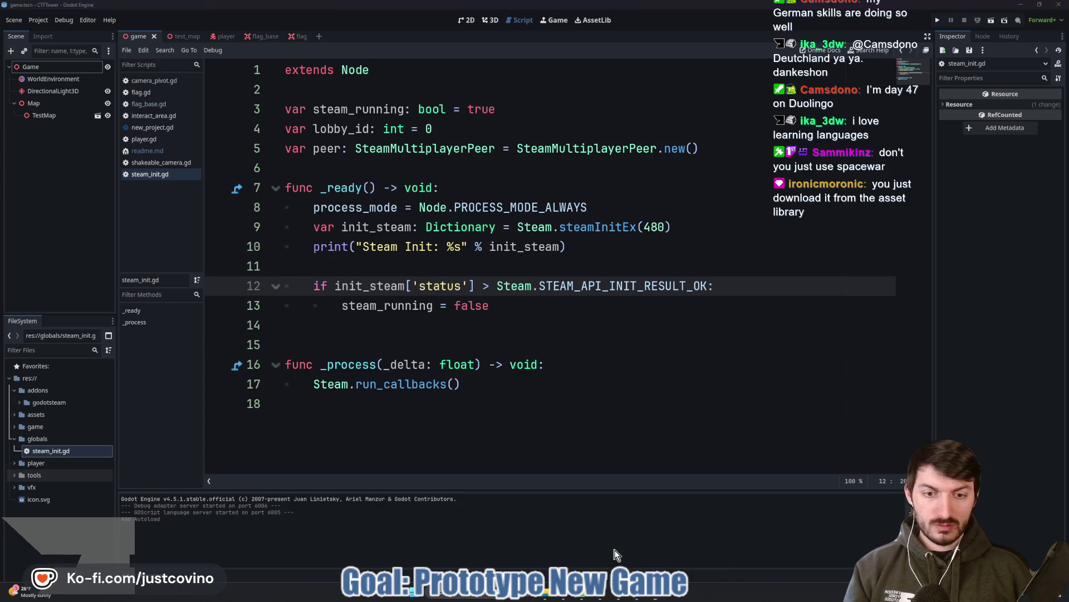
click(613, 549)
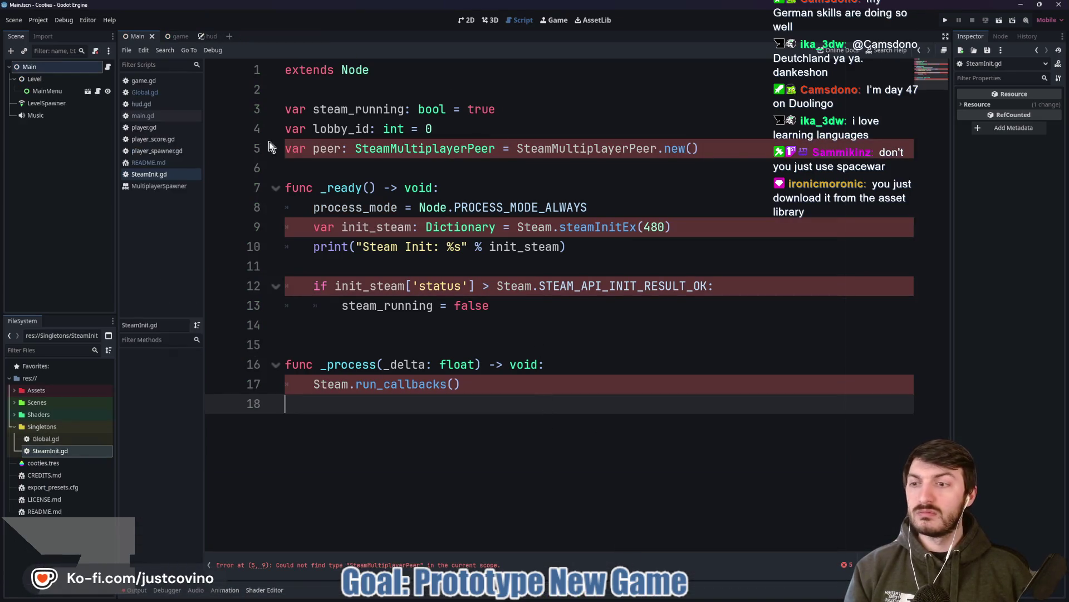
click(30, 377)
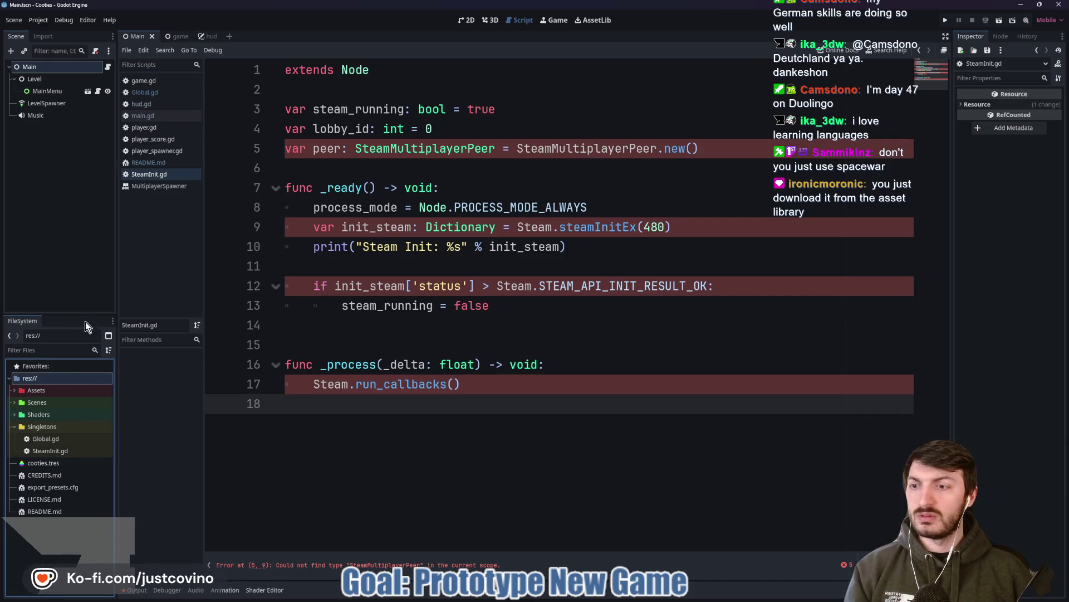
click(145, 93)
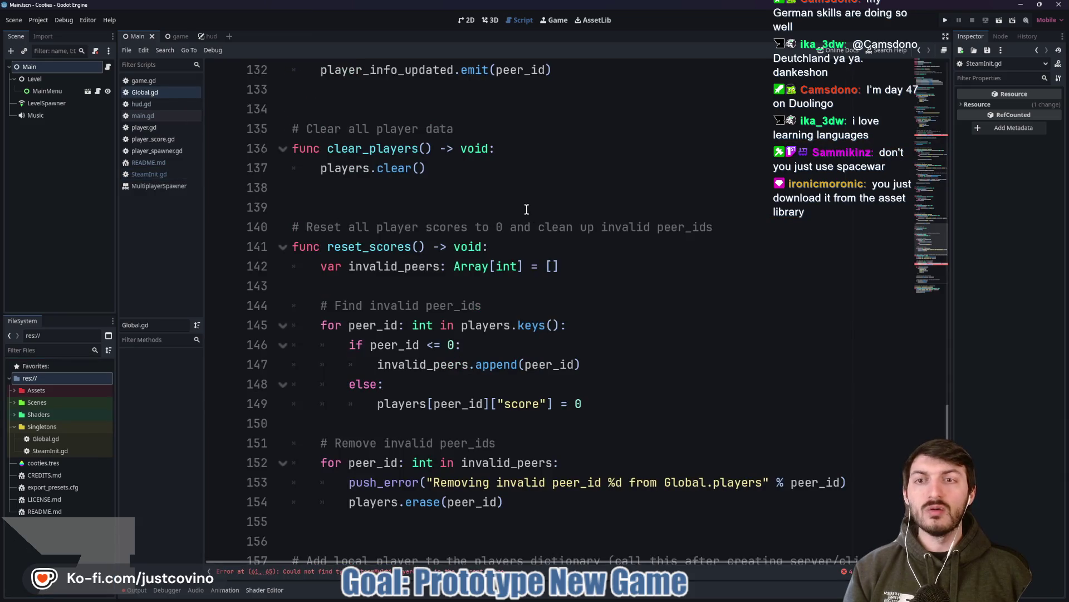
scroll(526, 209, up, 20)
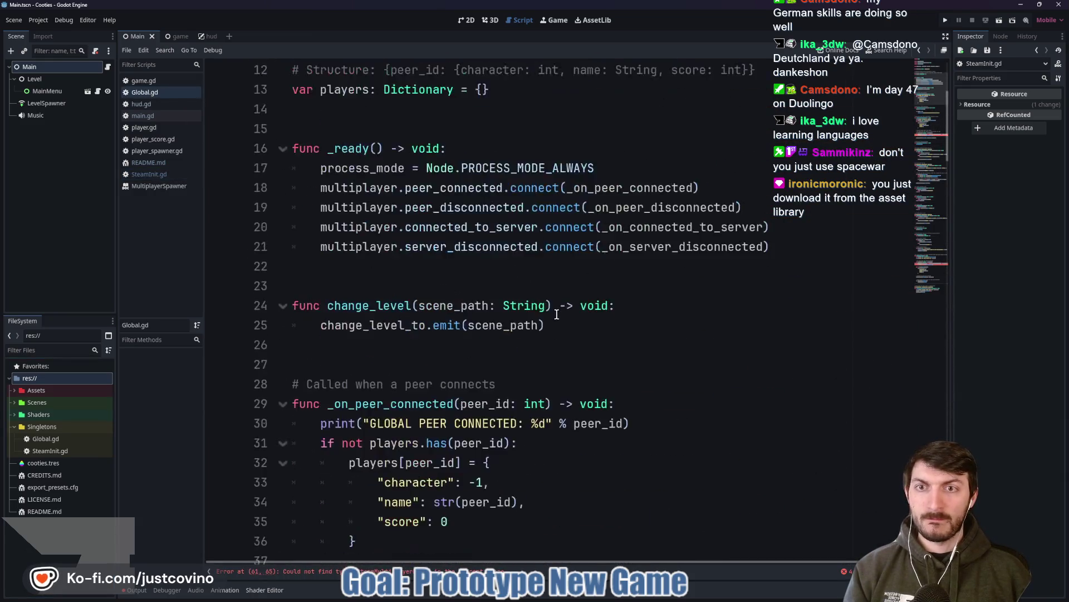
scroll(556, 315, up, 3)
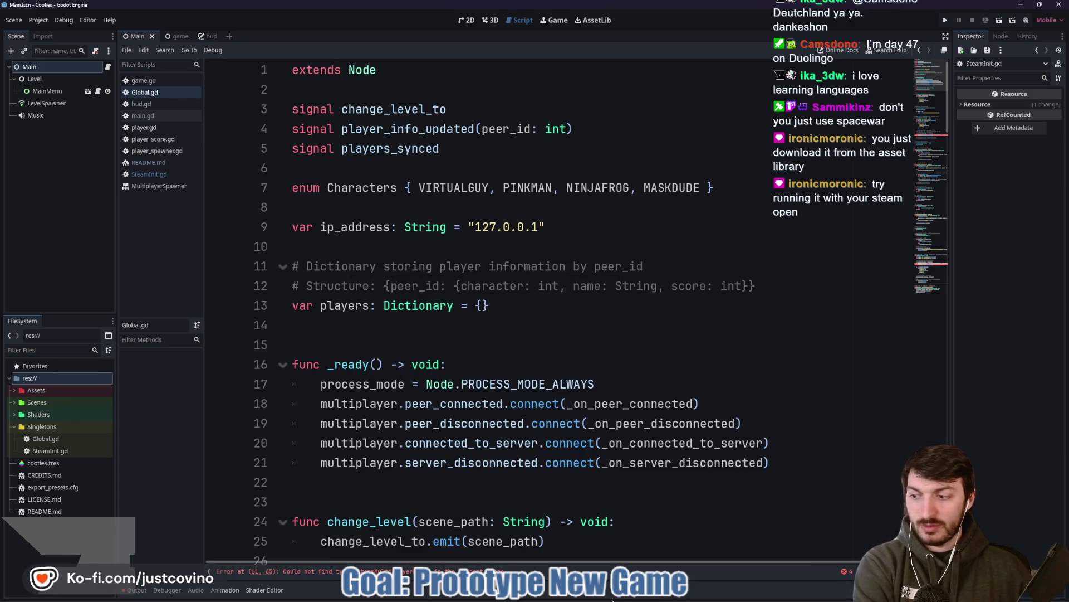
click(618, 599)
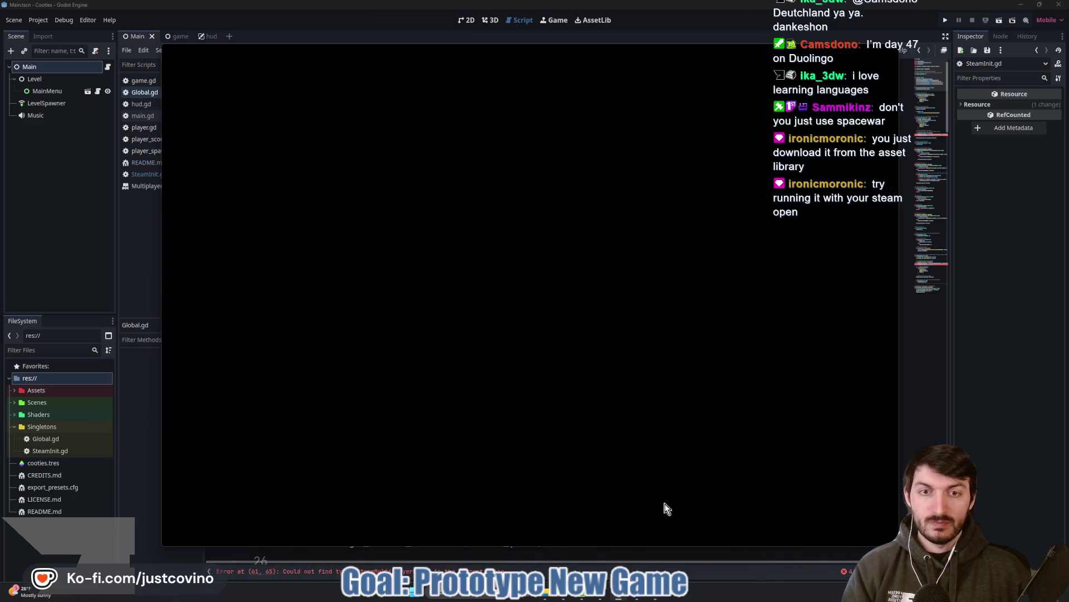
key(alt+Tab)
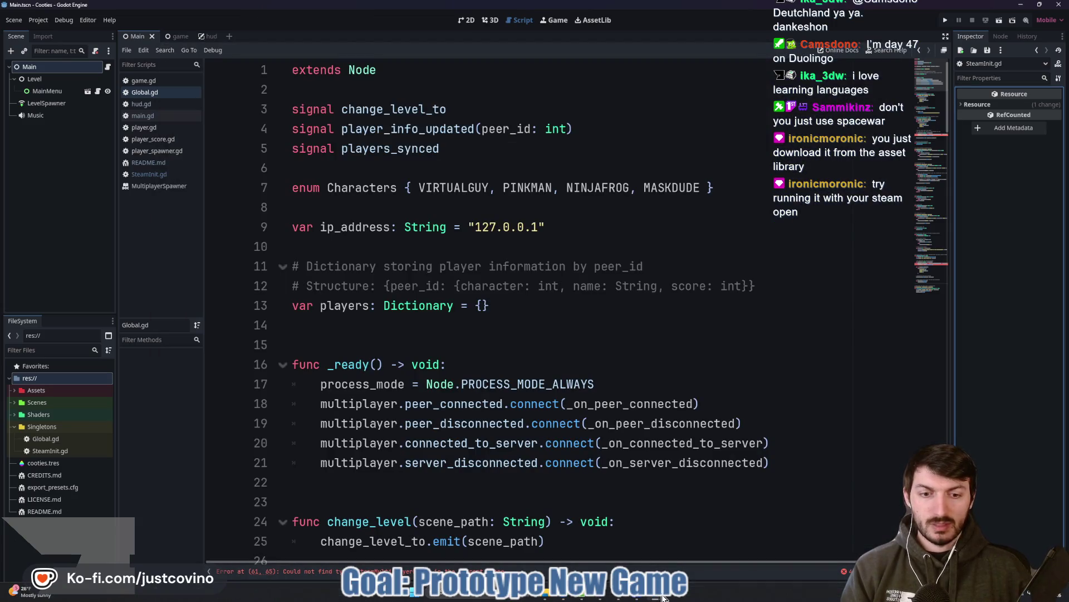
- Back in CTFTower, run the game with F5 and stop it to test Steam initialisation
mouse_move(658, 601)
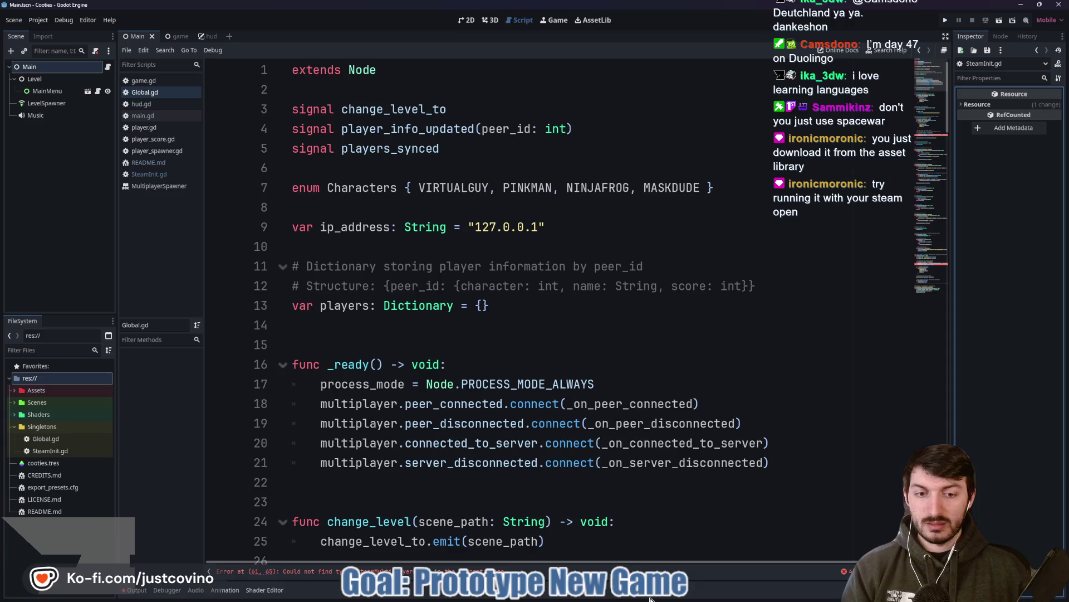
click(612, 539)
click(690, 323)
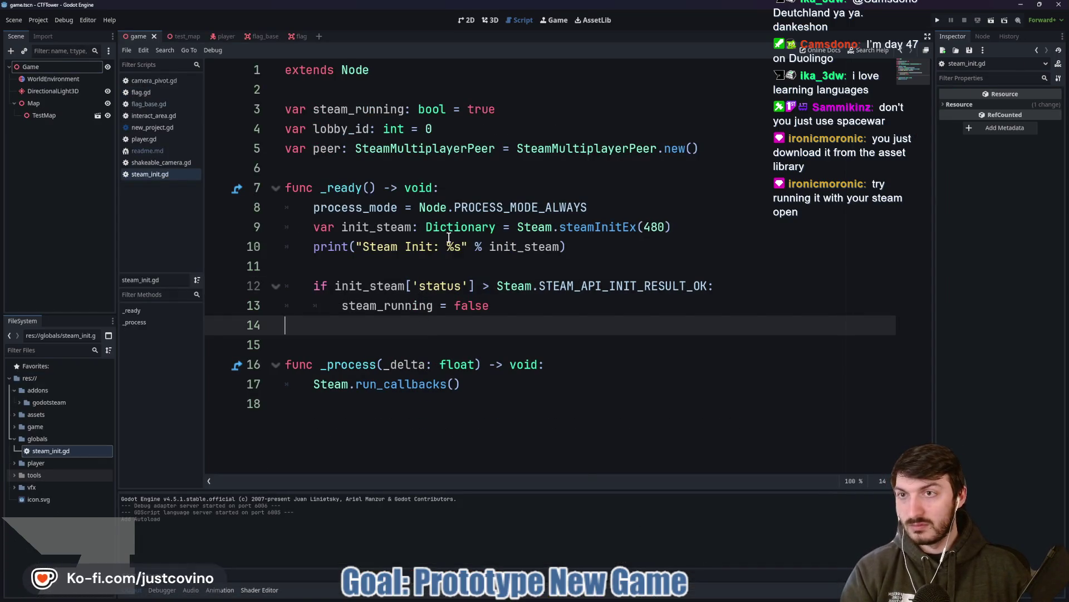
key(F5)
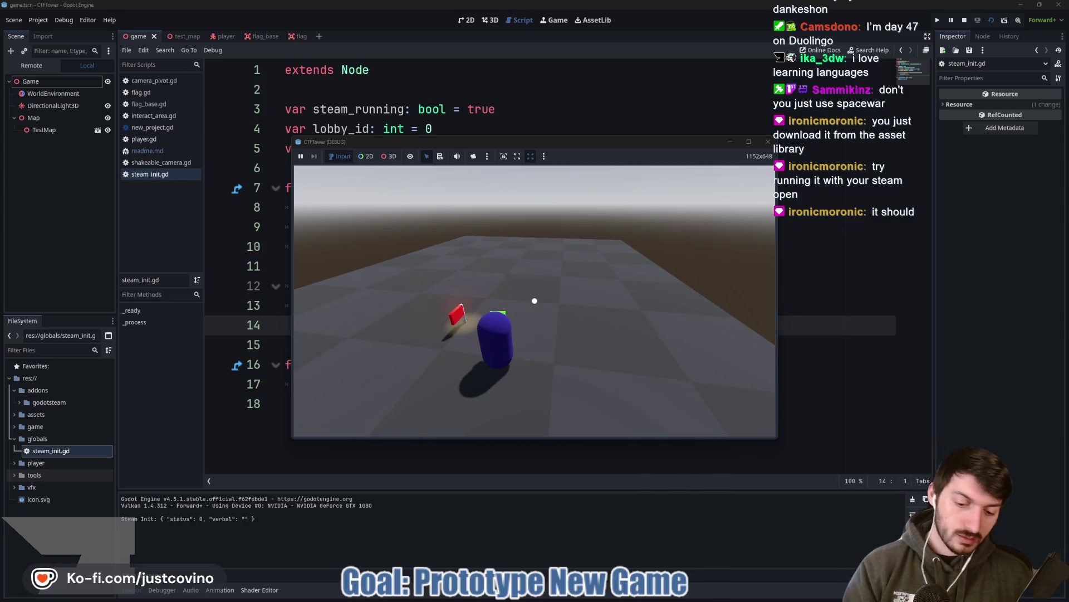
key(F8)
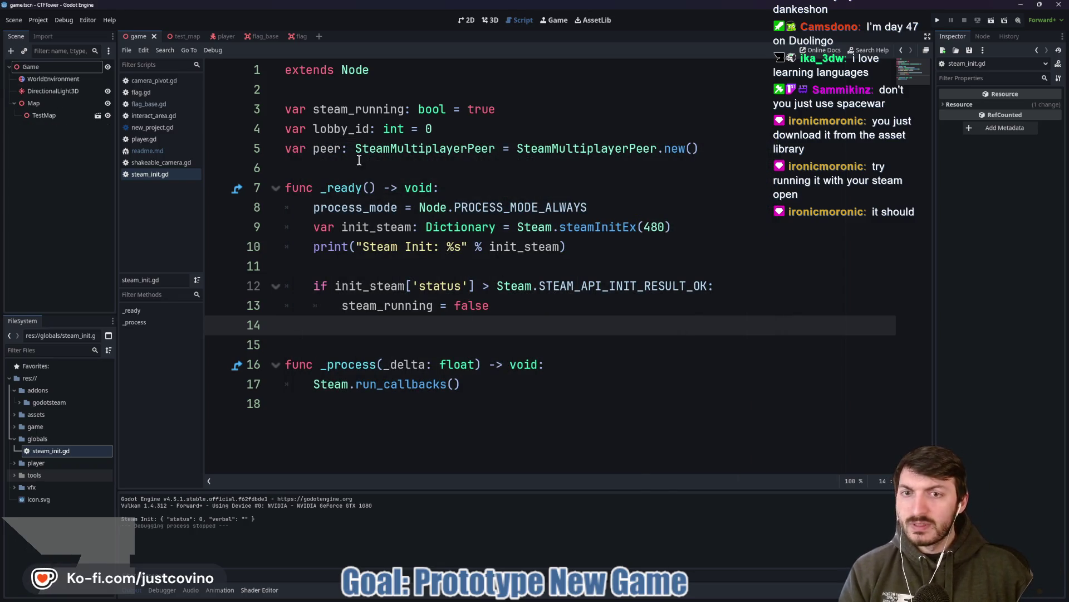
- Inspect the steam_init.gd code, highlighting STEAM_API_INIT_RESULT_OK, false and init_steam usages
double_click(606, 286)
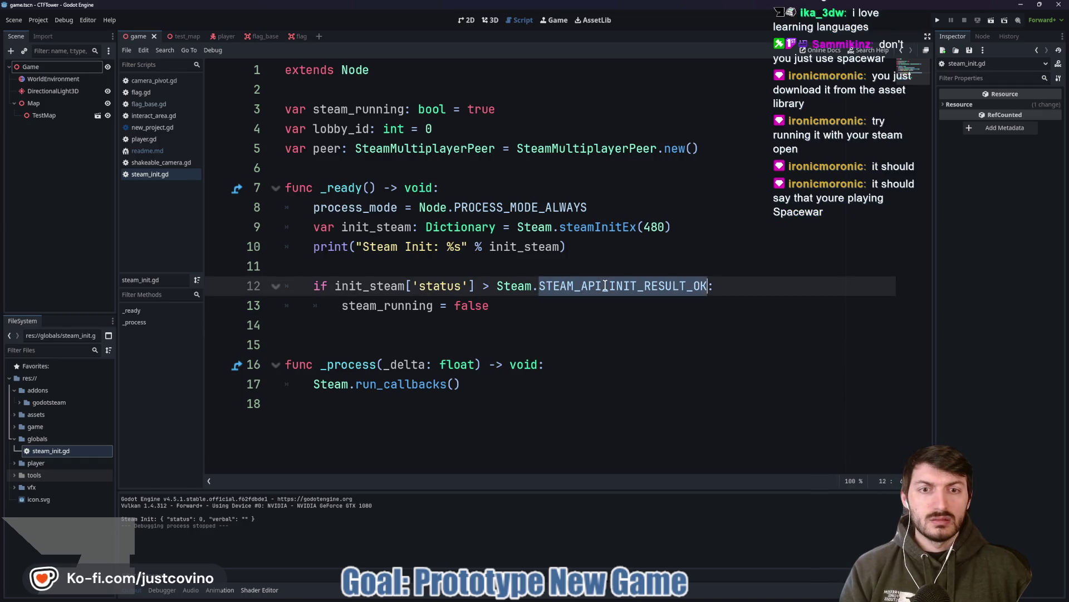
click(399, 308)
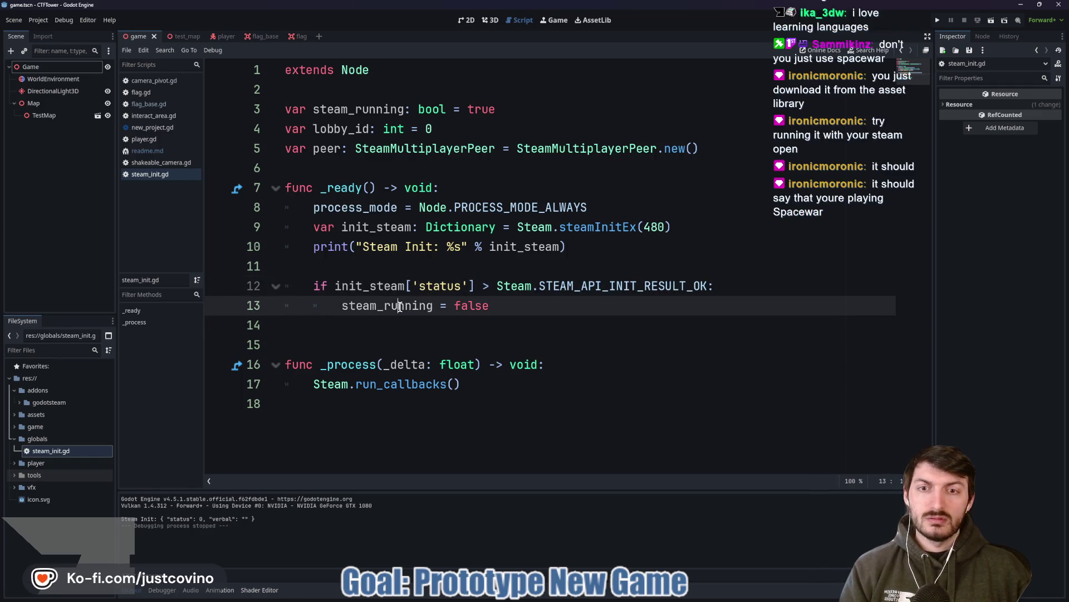
double_click(501, 305)
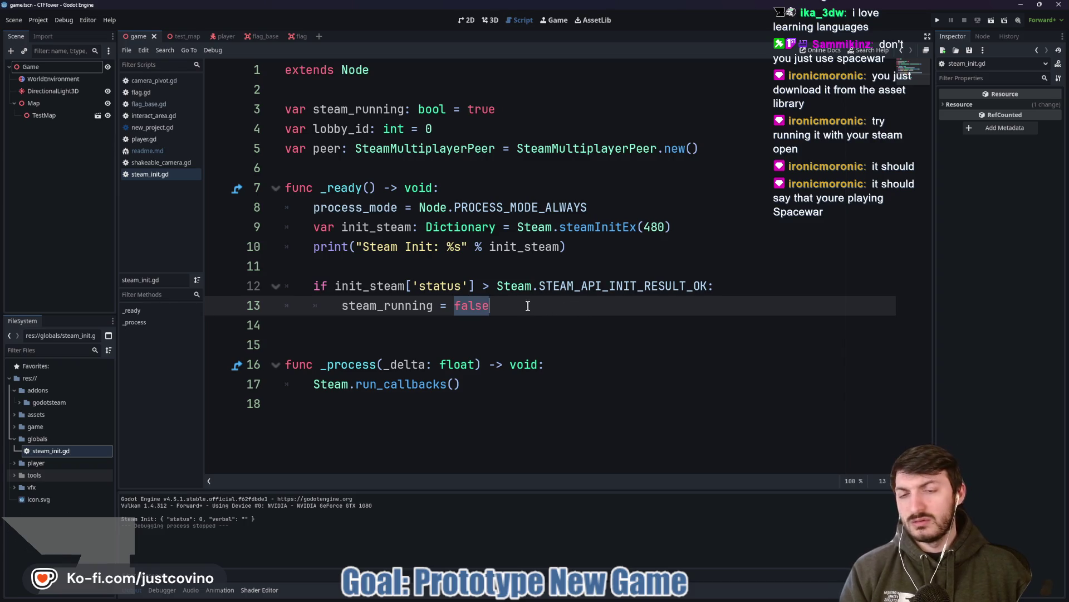
click(401, 246)
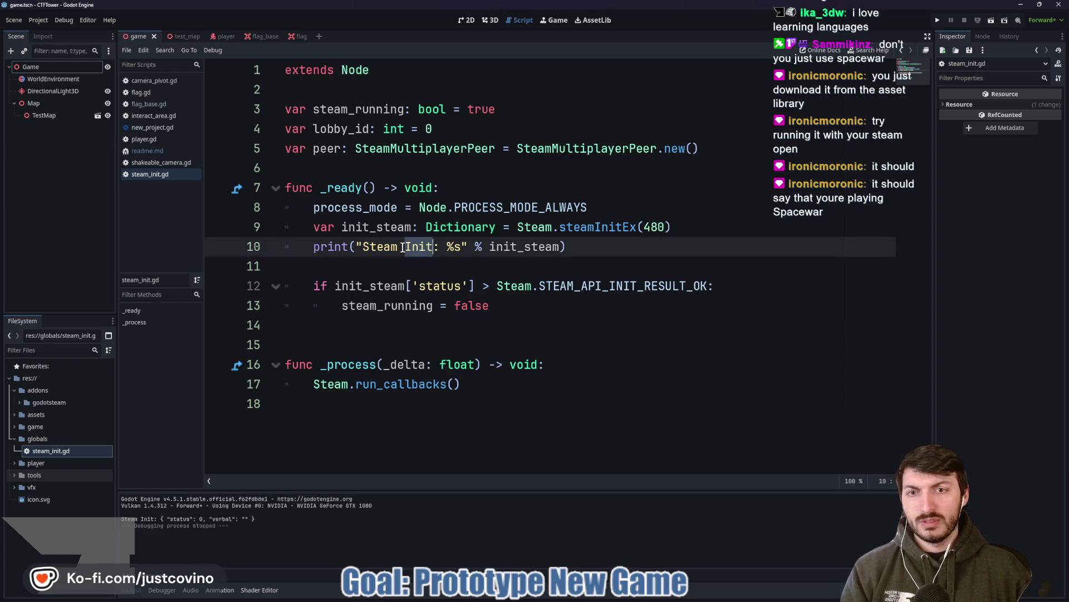
double_click(505, 246)
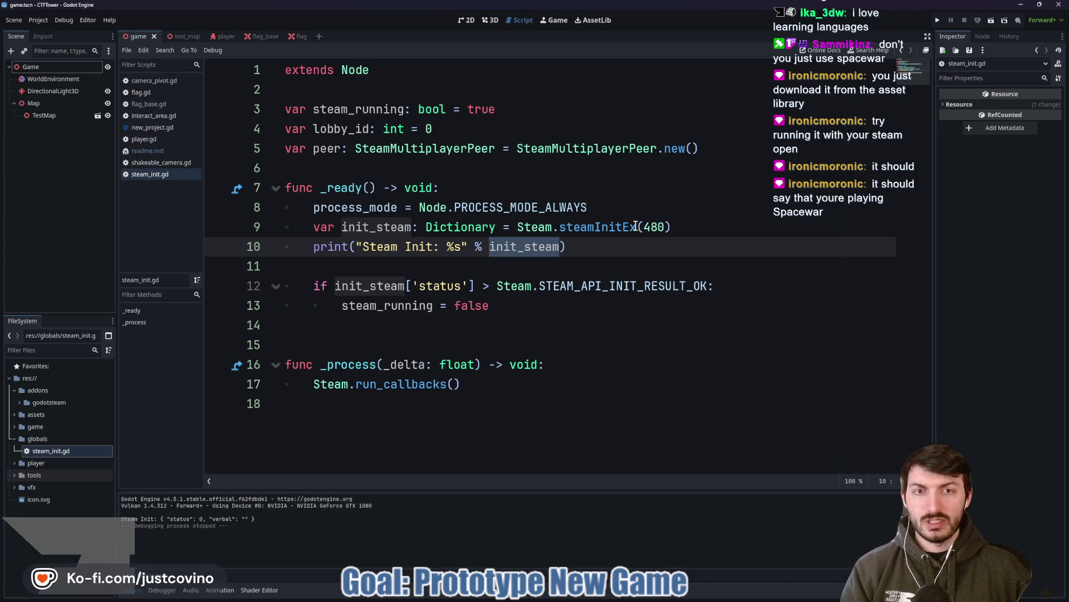
mouse_move(619, 223)
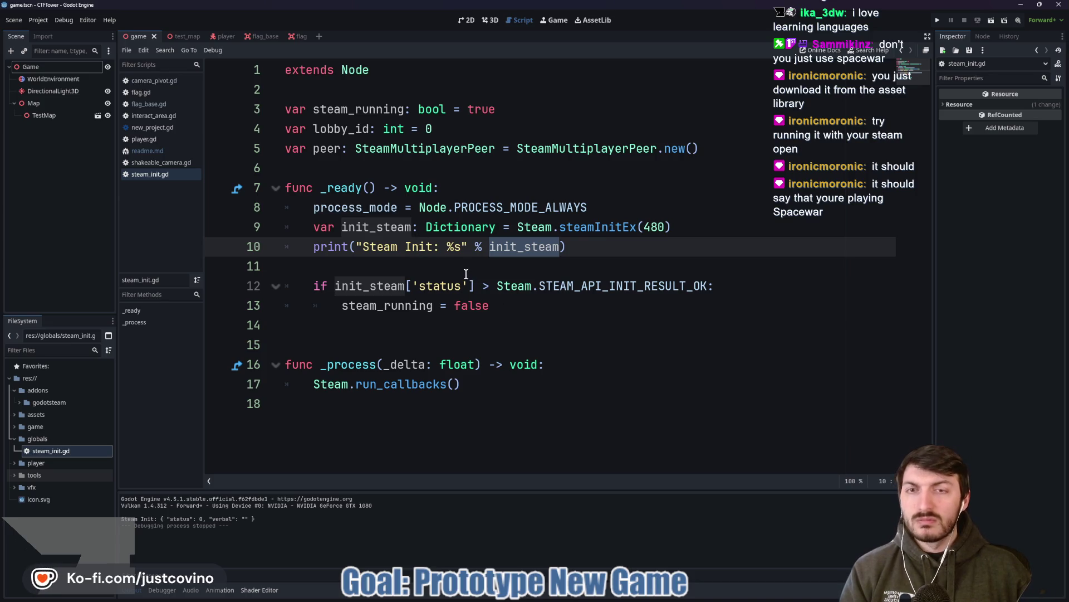
click(537, 307)
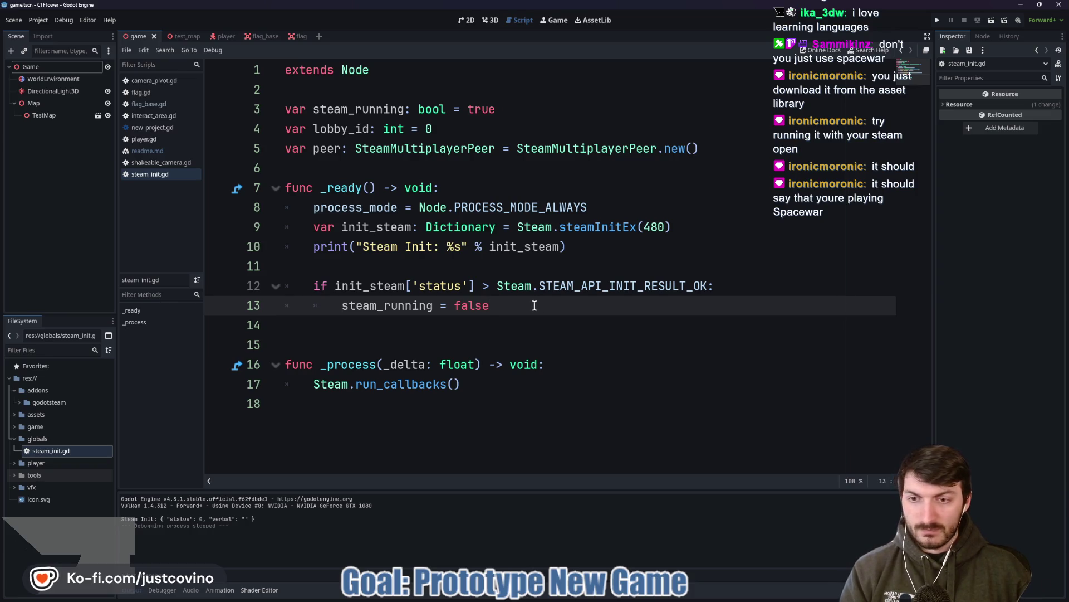
- Run the game again and stop it to confirm Steam Init reports status 0
mouse_move(562, 597)
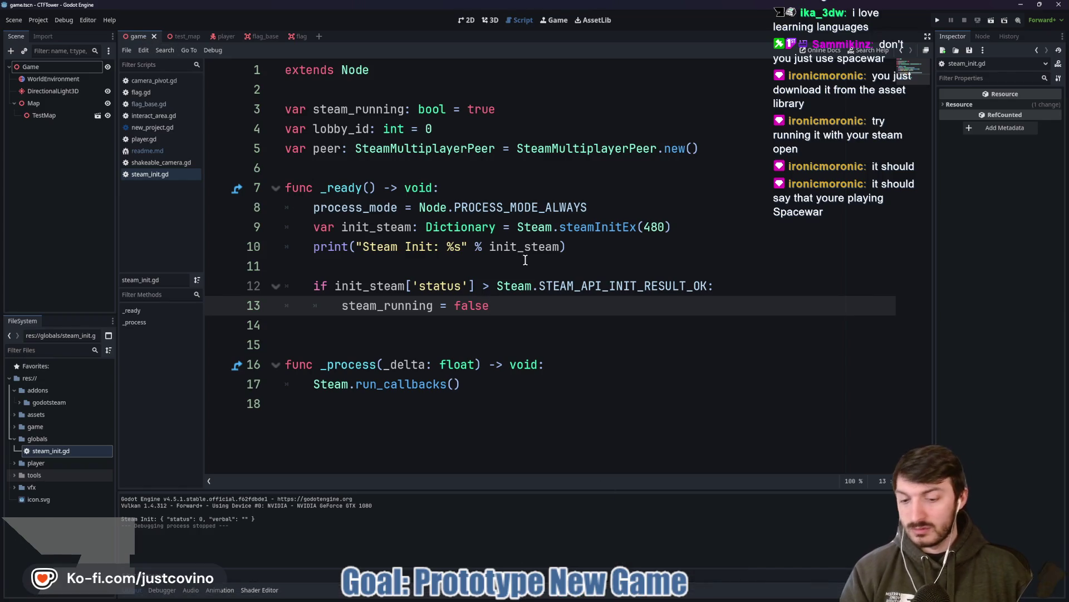
click(629, 285)
key(F5)
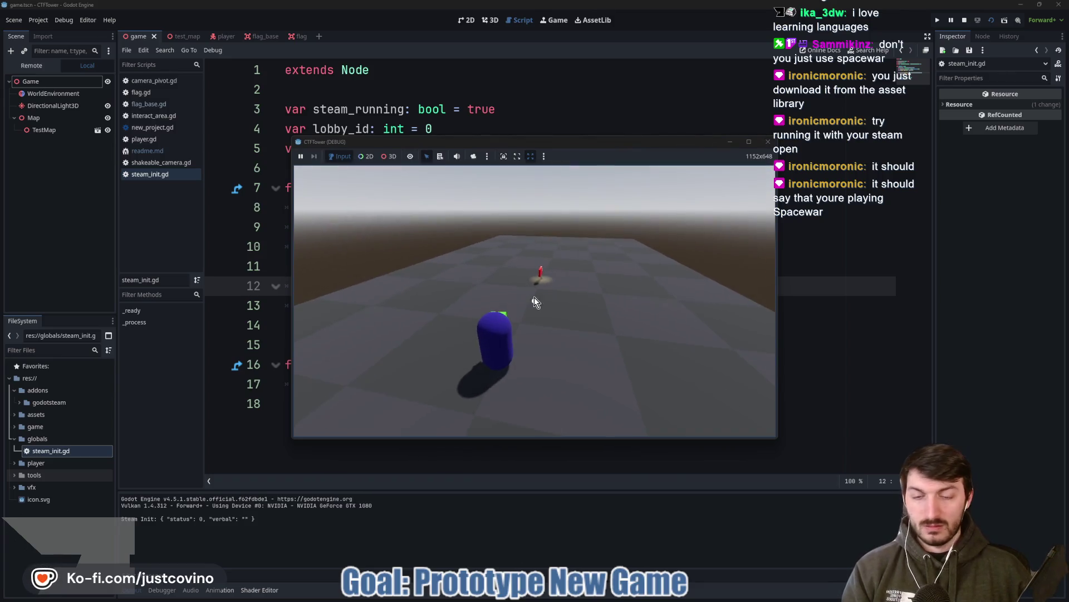
key(F8)
click(599, 596)
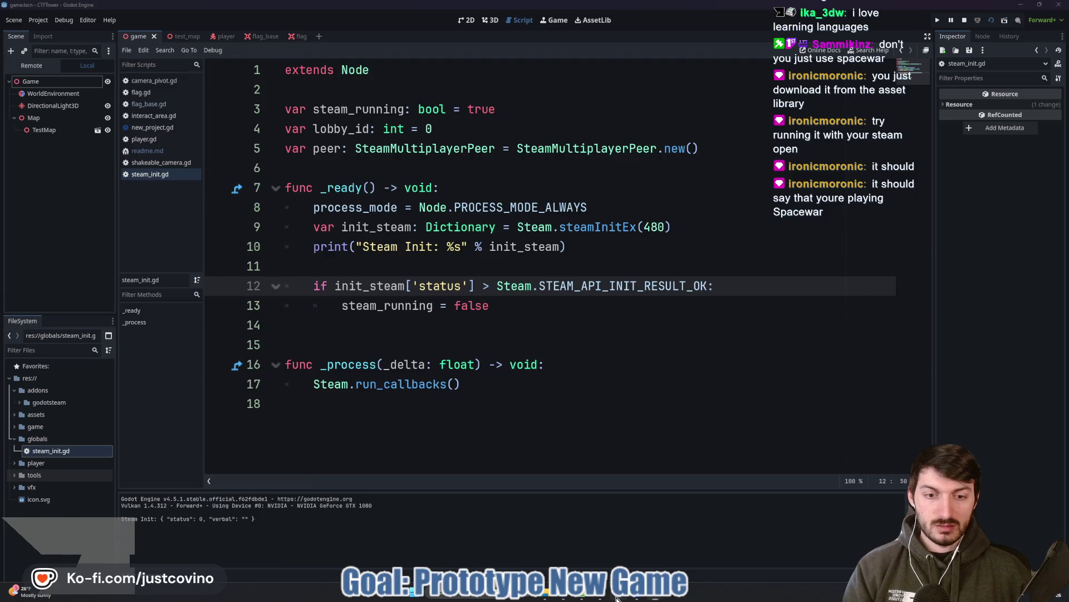
scroll(235, 384, up, 5)
scroll(234, 385, down, 10)
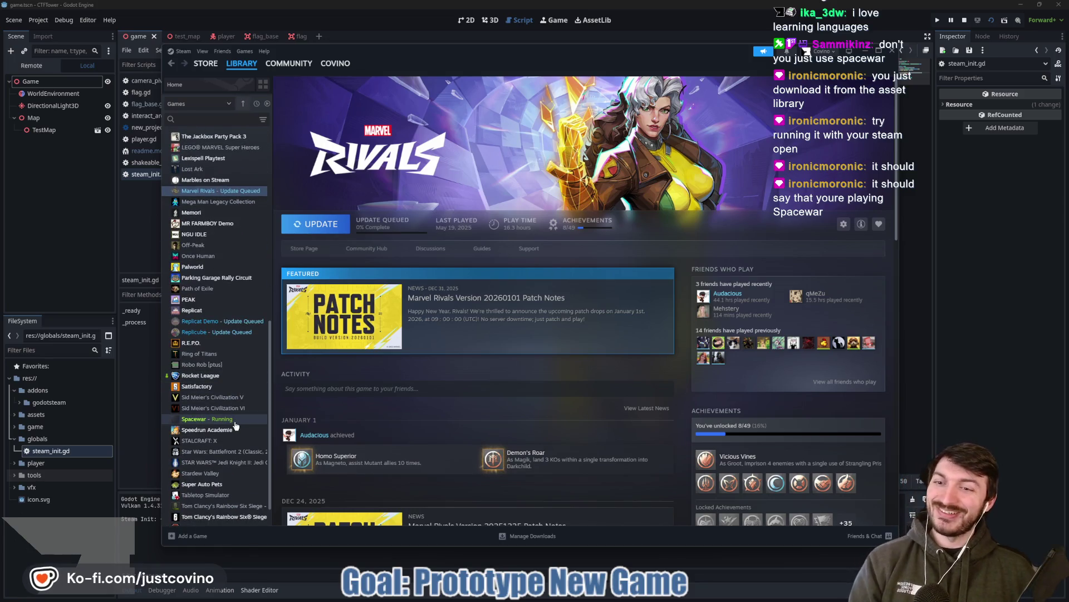
click(235, 425)
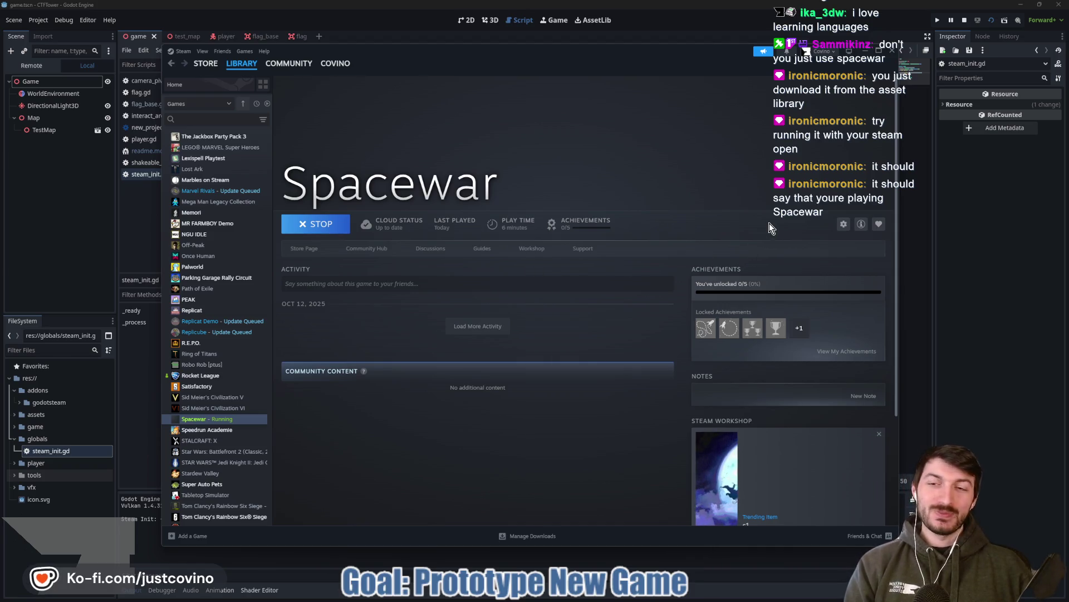
click(919, 257)
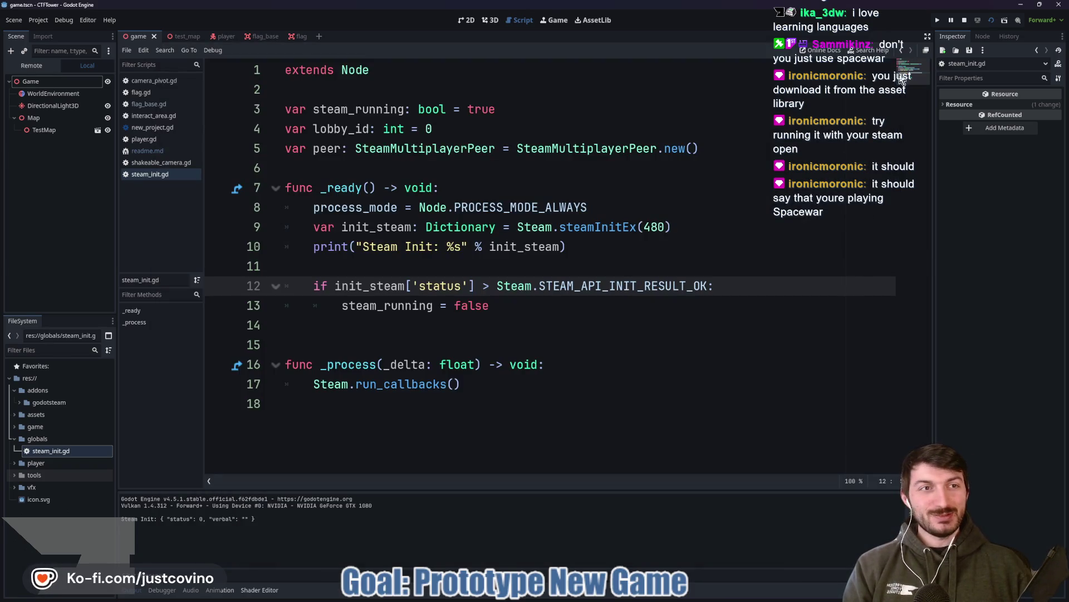
- Switch to the Cooties window showing Global.gd's signals and multiplayer connection setup
click(580, 260)
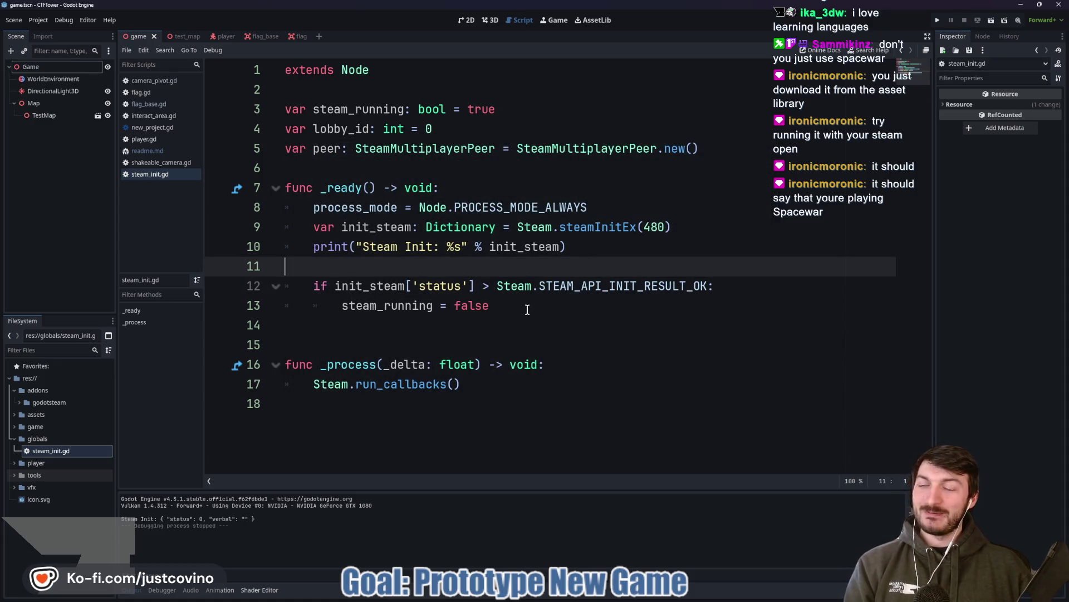
mouse_move(535, 599)
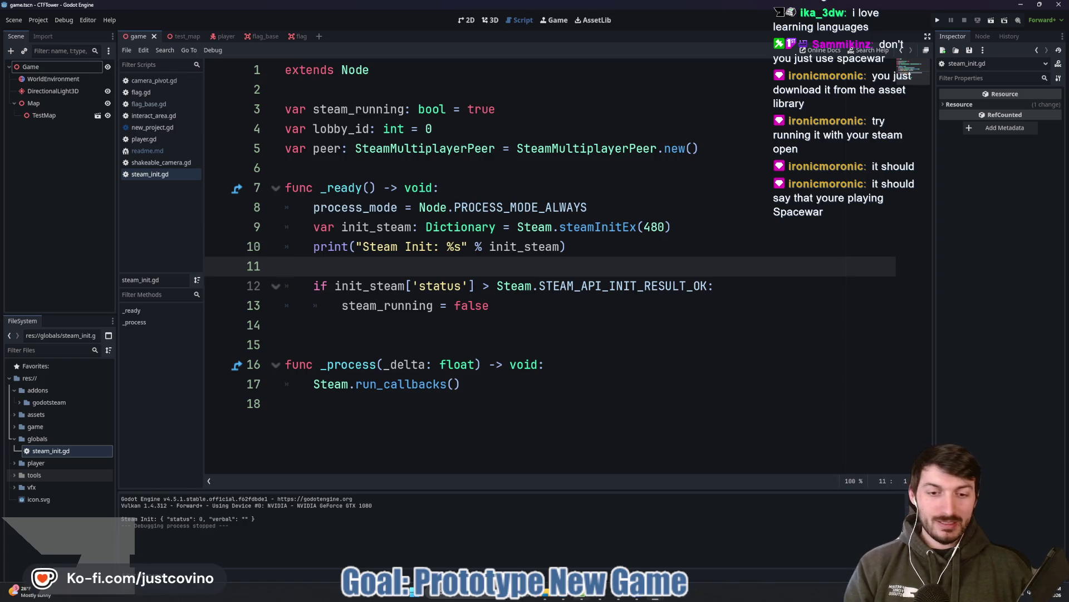
click(656, 598)
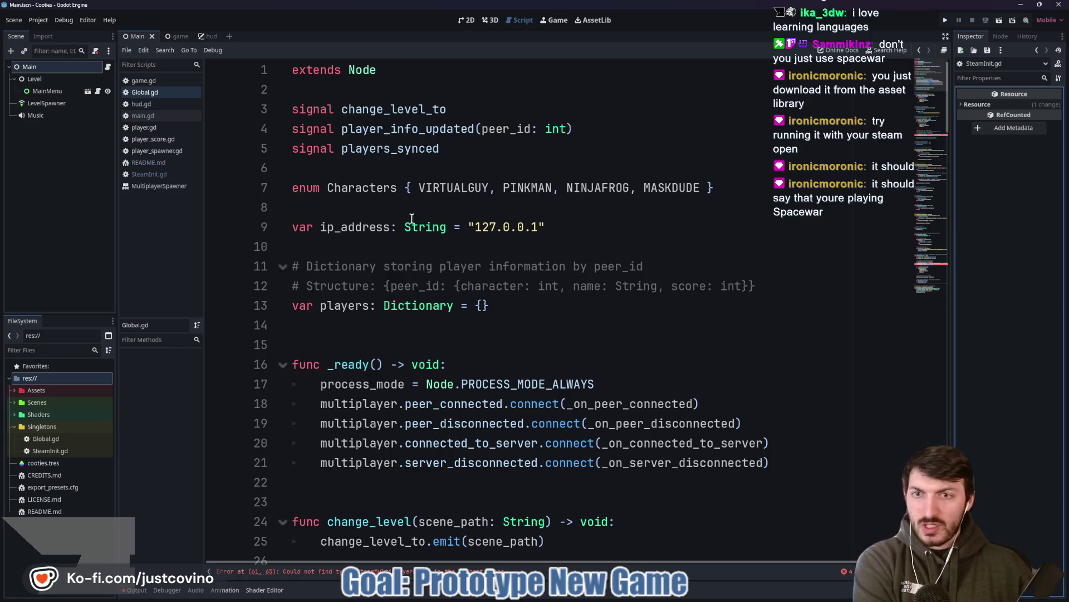
- Study Global.gd's Characters enum and the player structure comment's name String and score int fields
double_click(362, 187)
double_click(461, 188)
double_click(390, 188)
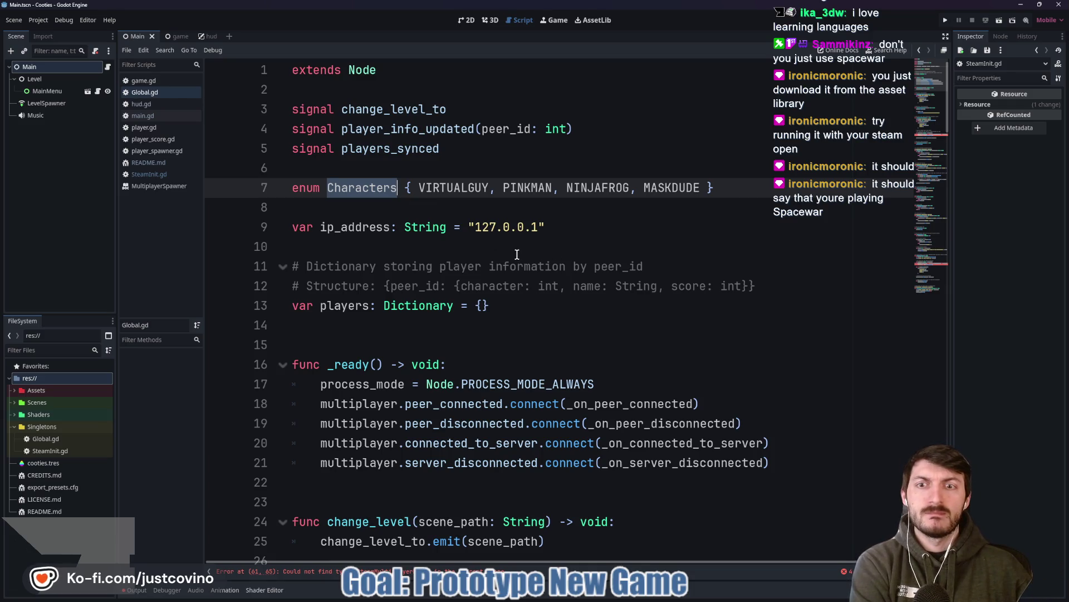
scroll(516, 255, down, 1)
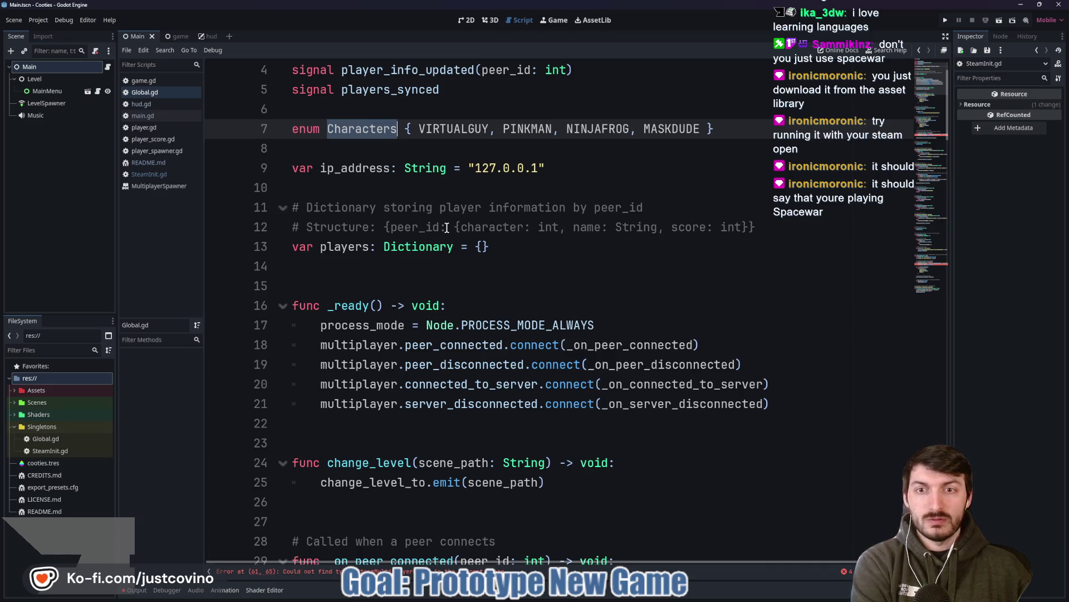
click(501, 227)
click(548, 227)
click(615, 227)
double_click(615, 227)
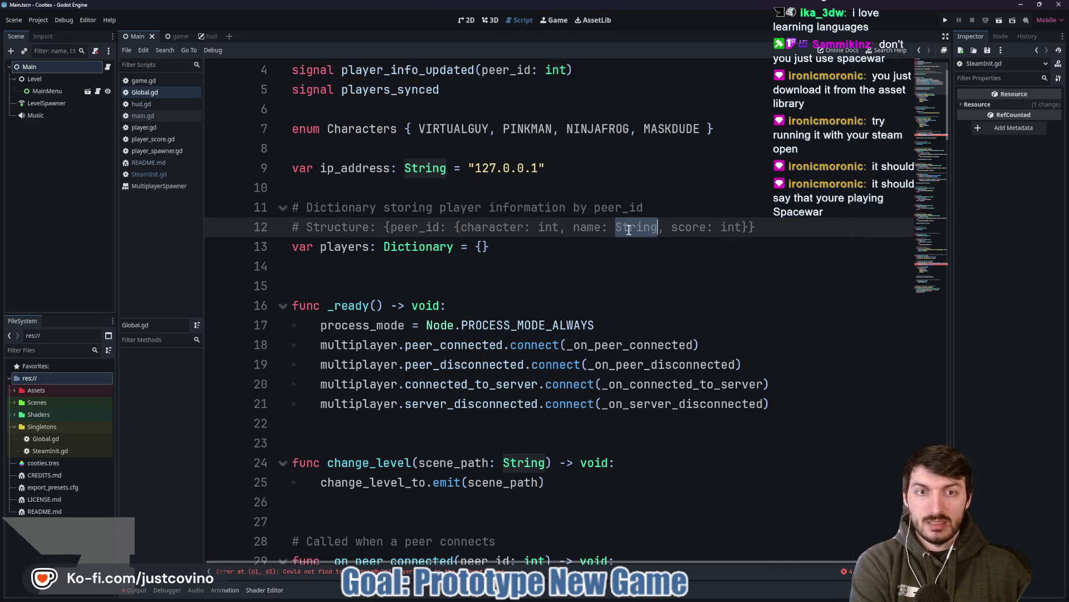
double_click(587, 227)
key(ctrl+Right)
key(ctrl+Right)
key(ctrl+shift+Right)
key(ctrl+Right)
key(ctrl+shift+Right)
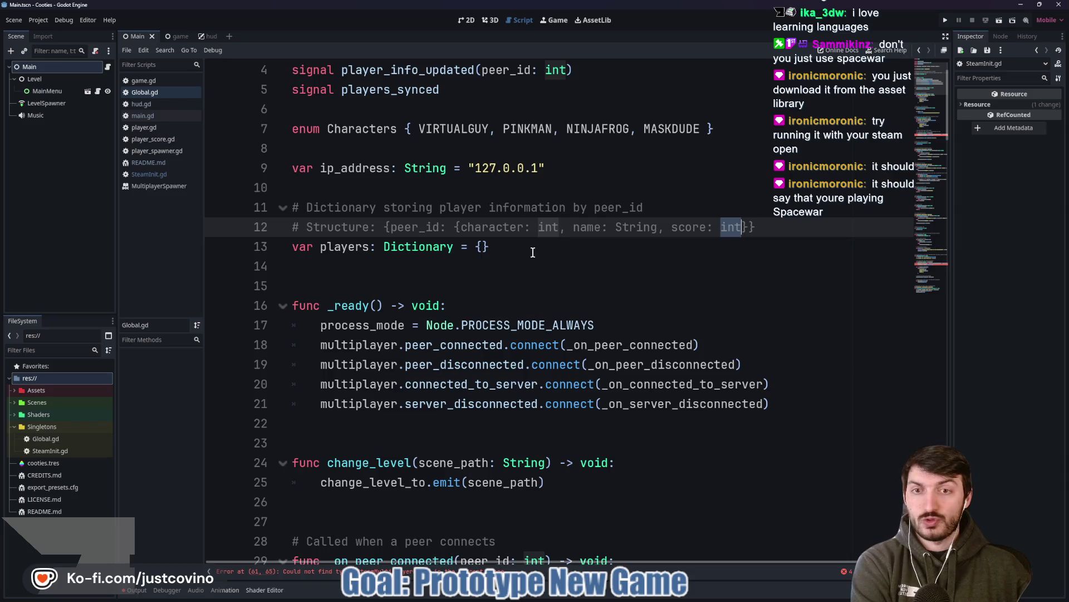
- Scroll through Global.gd's _ready code and highlight every use of multiplayer
scroll(533, 251, down, 1)
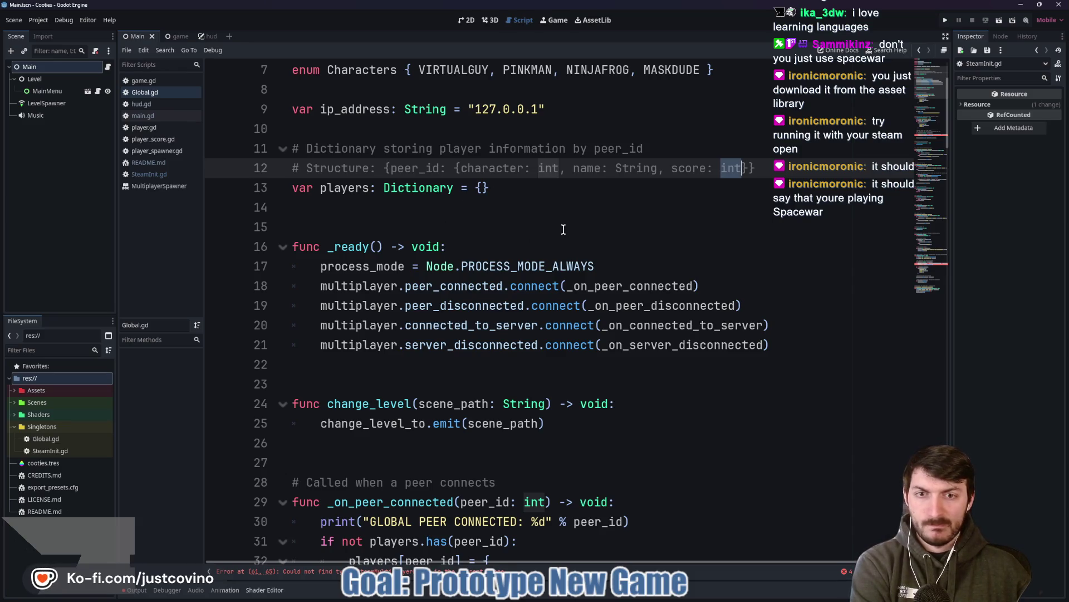
scroll(526, 234, down, 1)
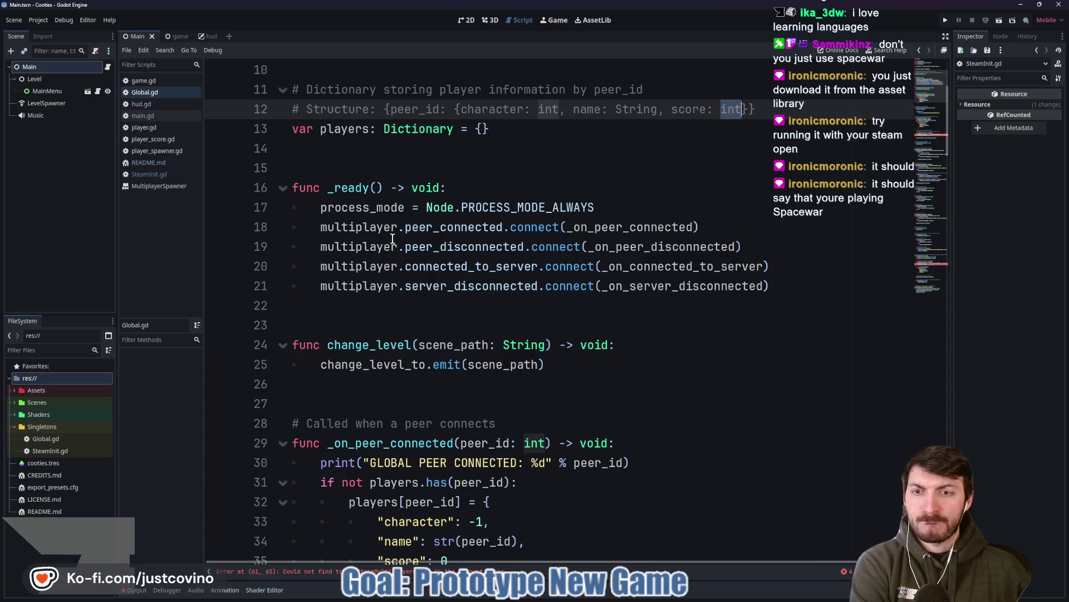
scroll(392, 239, down, 1)
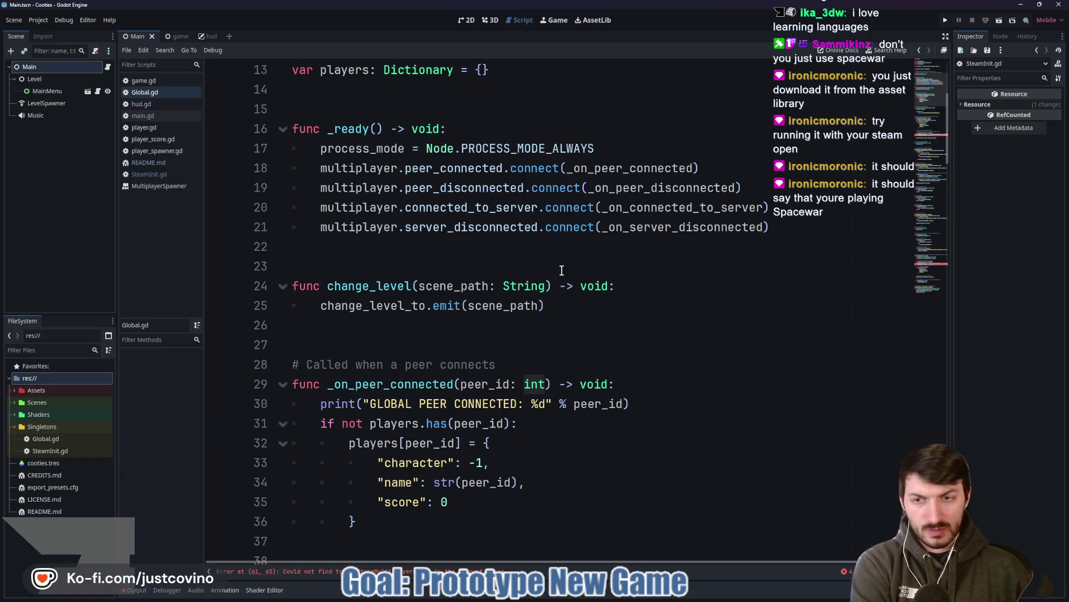
scroll(583, 310, down, 3)
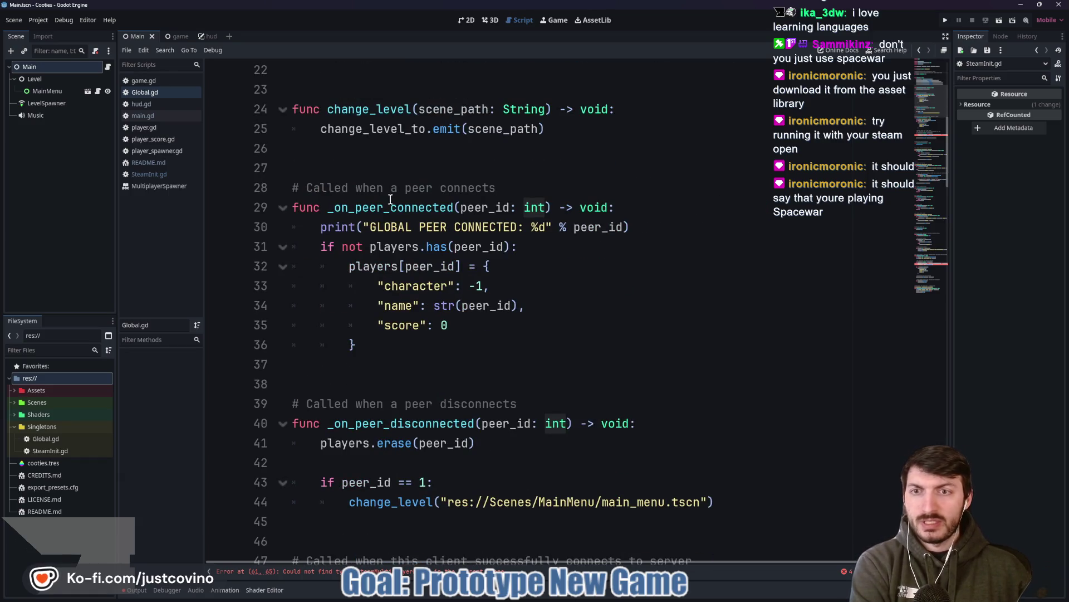
scroll(534, 305, up, 7)
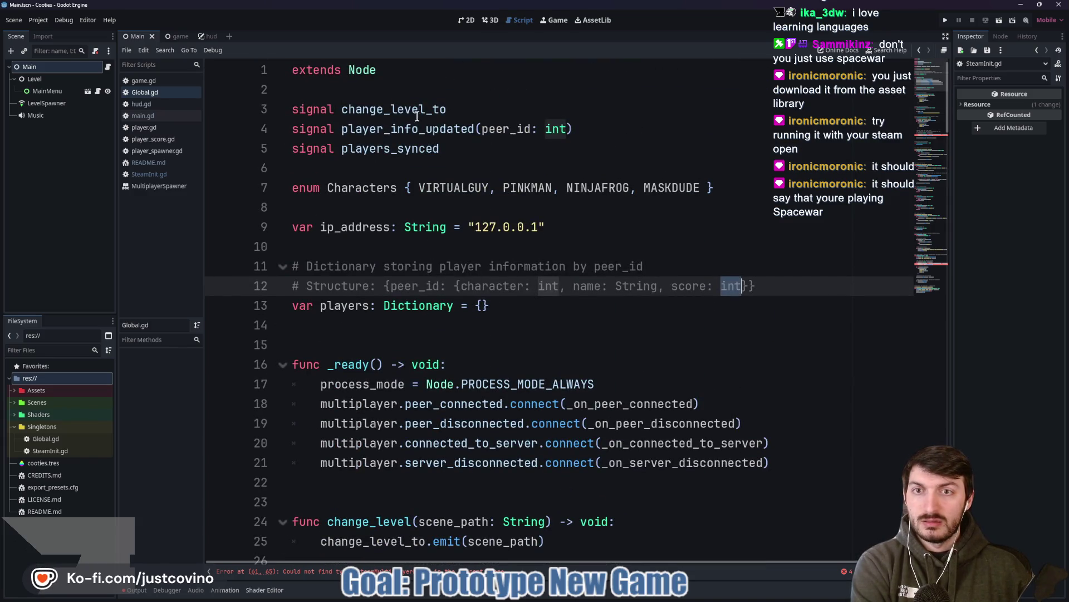
scroll(443, 236, down, 3)
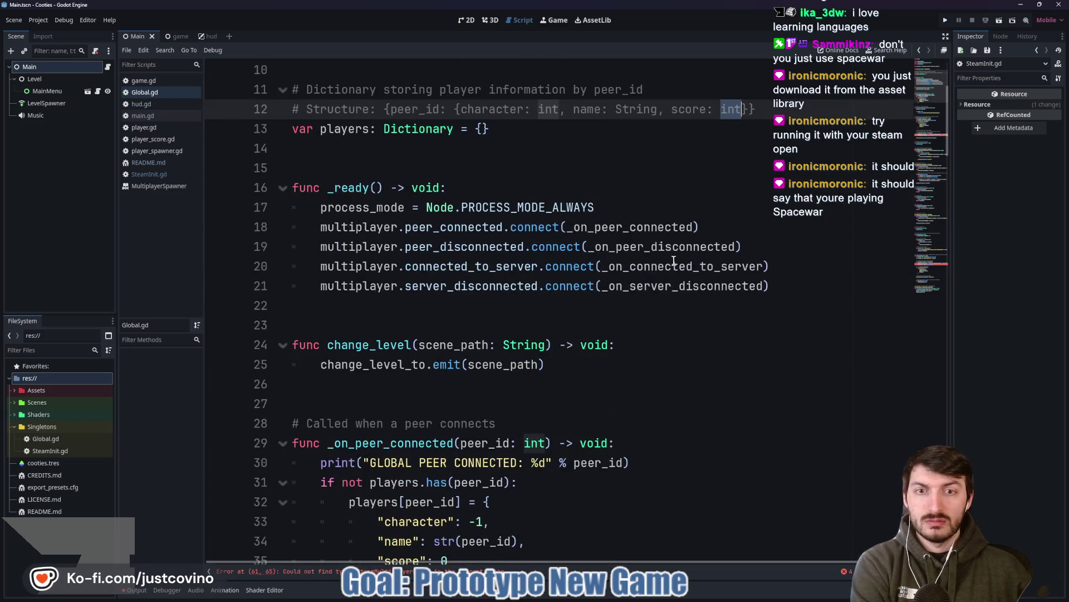
double_click(349, 228)
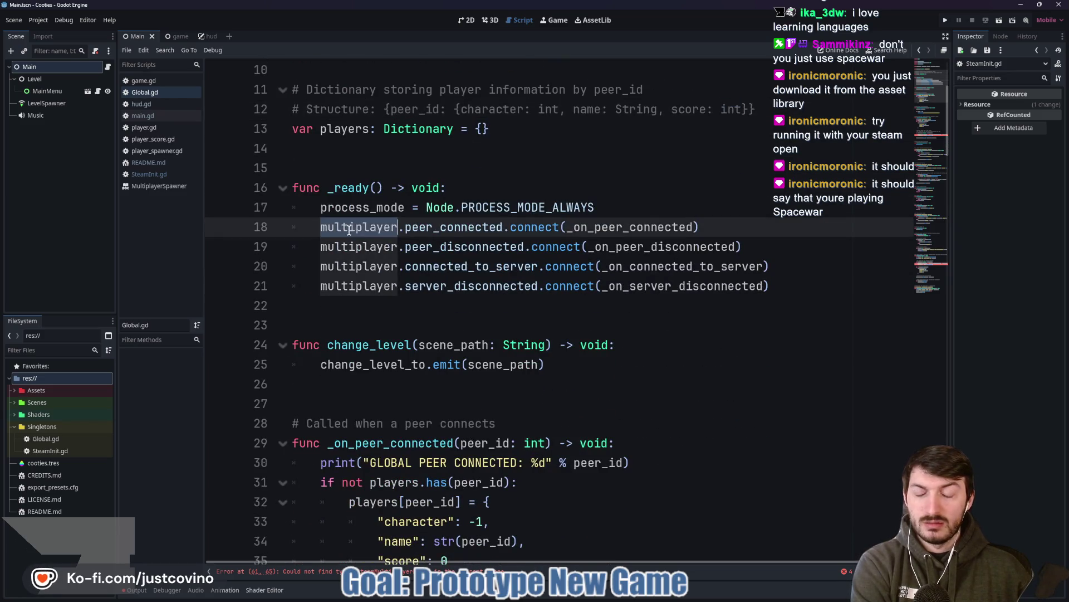
- Scroll further down to examine the line that reads the Steam persona name
scroll(521, 298, down, 1)
scroll(489, 287, up, 4)
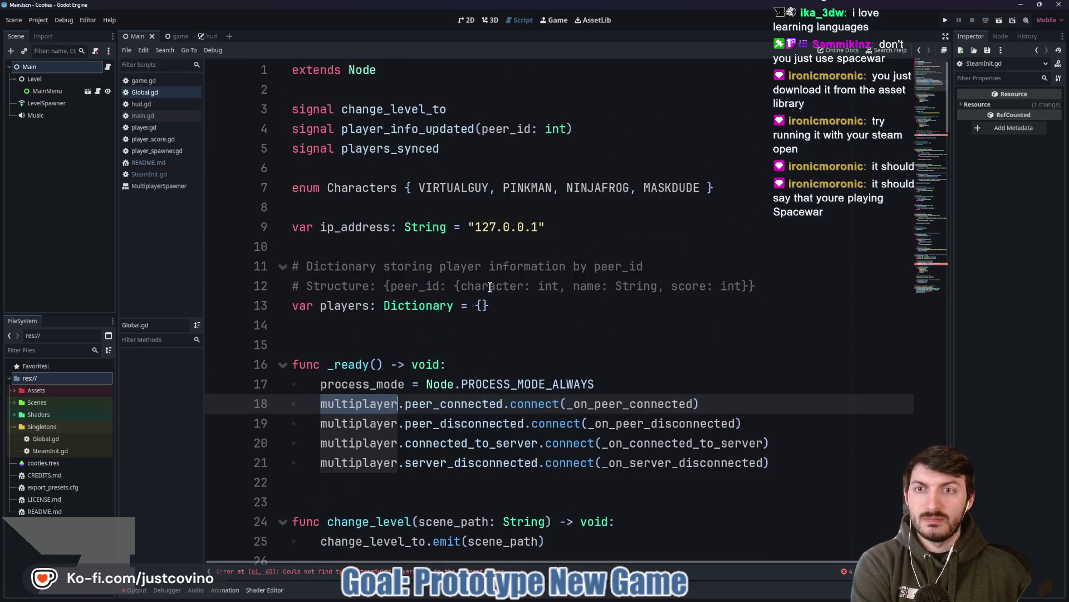
scroll(489, 287, down, 4)
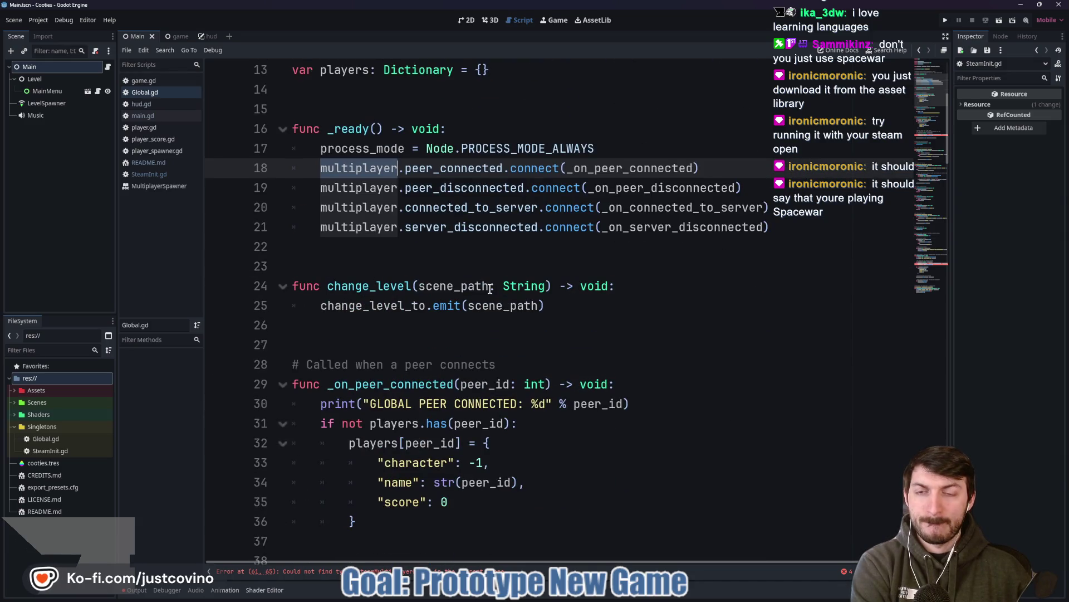
scroll(490, 287, down, 7)
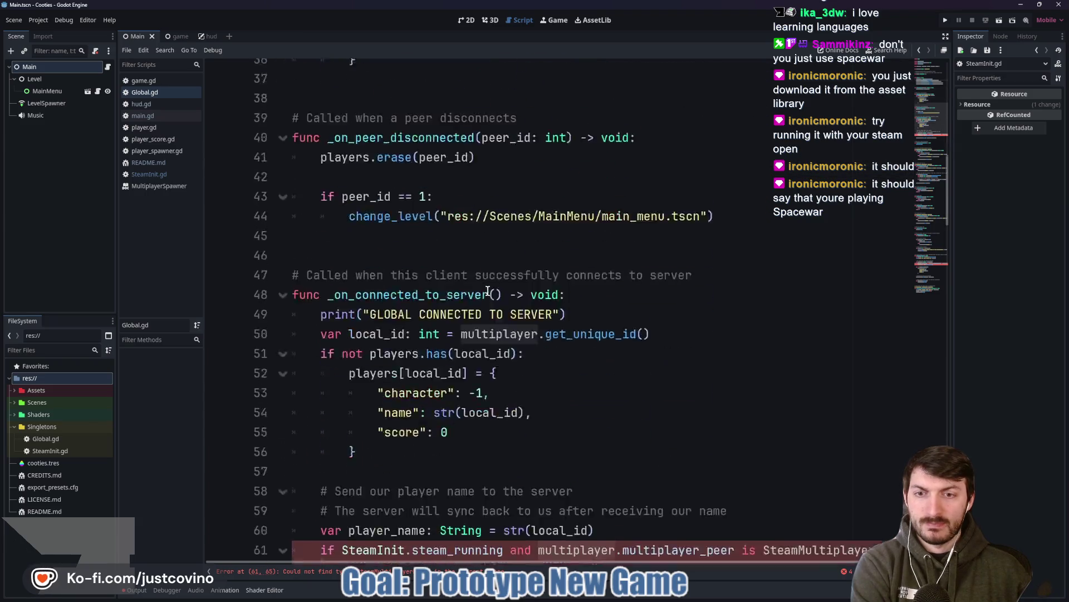
scroll(488, 290, down, 3)
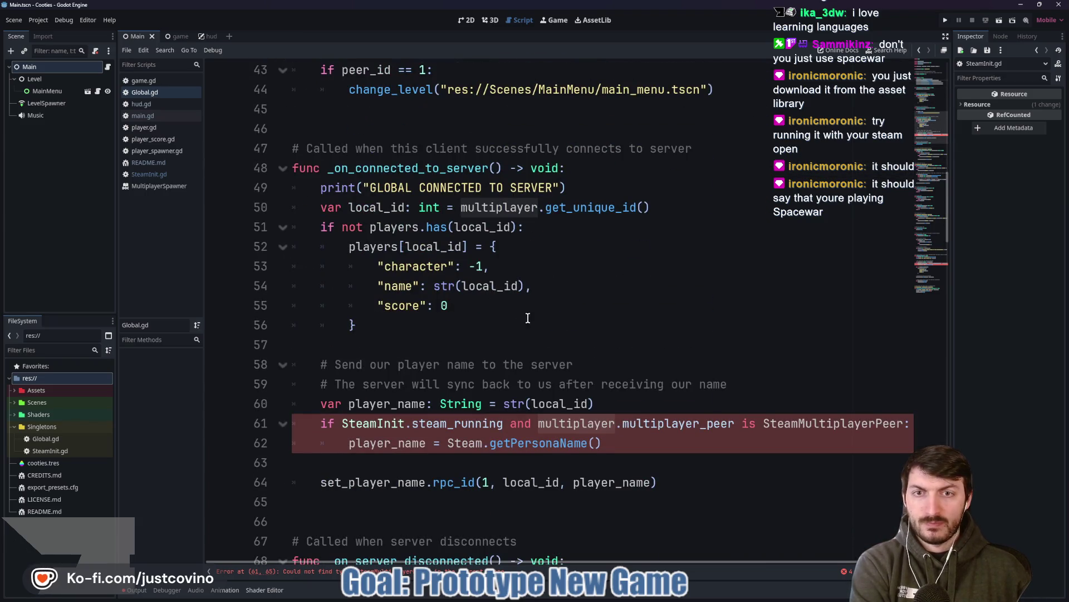
scroll(551, 328, down, 2)
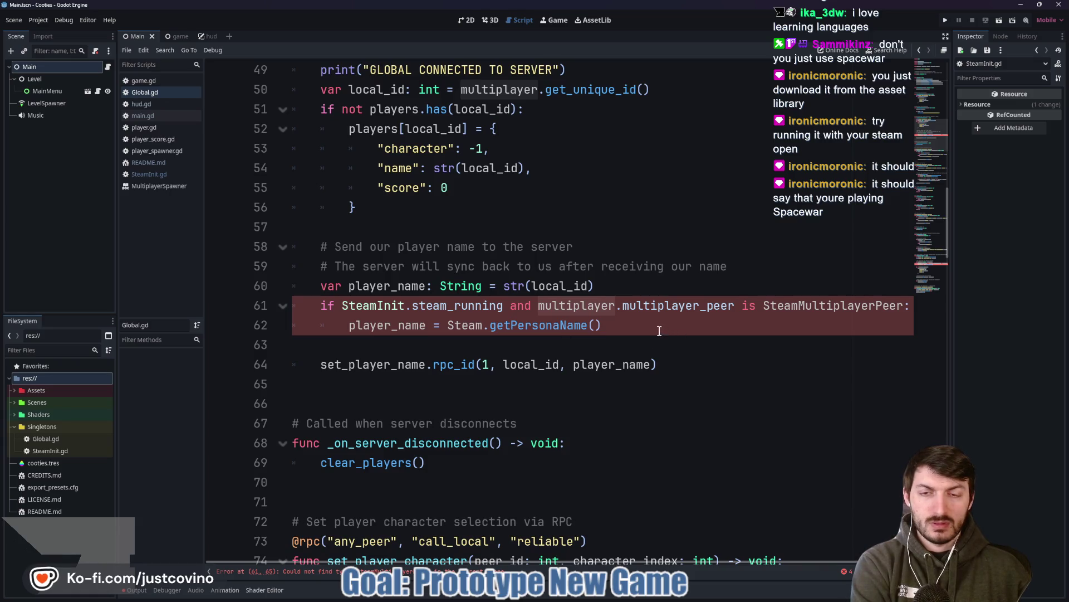
click(639, 325)
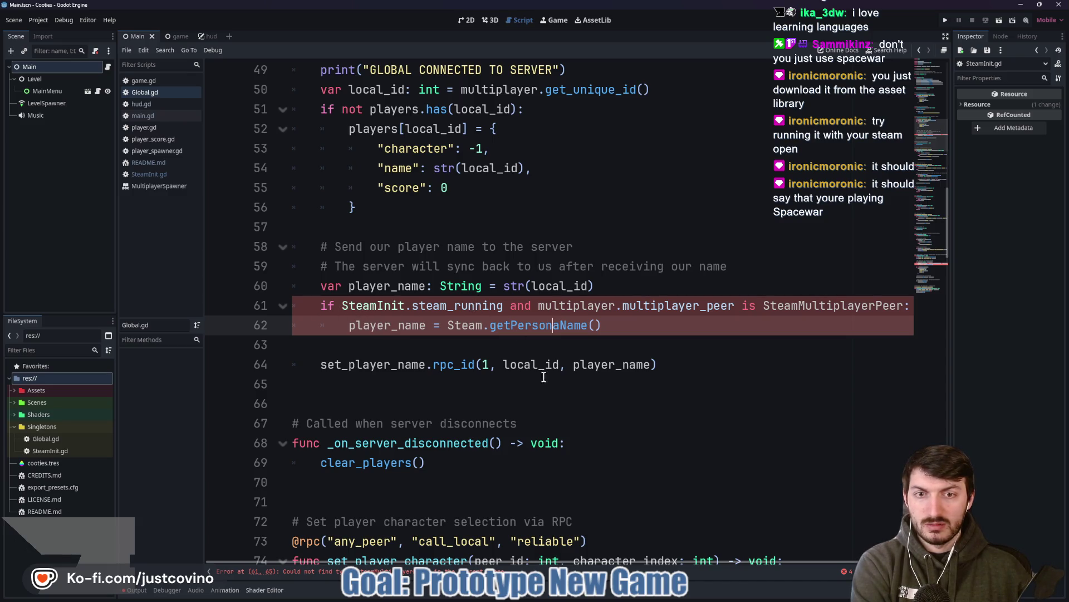
mouse_move(530, 562)
mouse_down()
mouse_move(581, 562)
mouse_move(449, 567)
mouse_up()
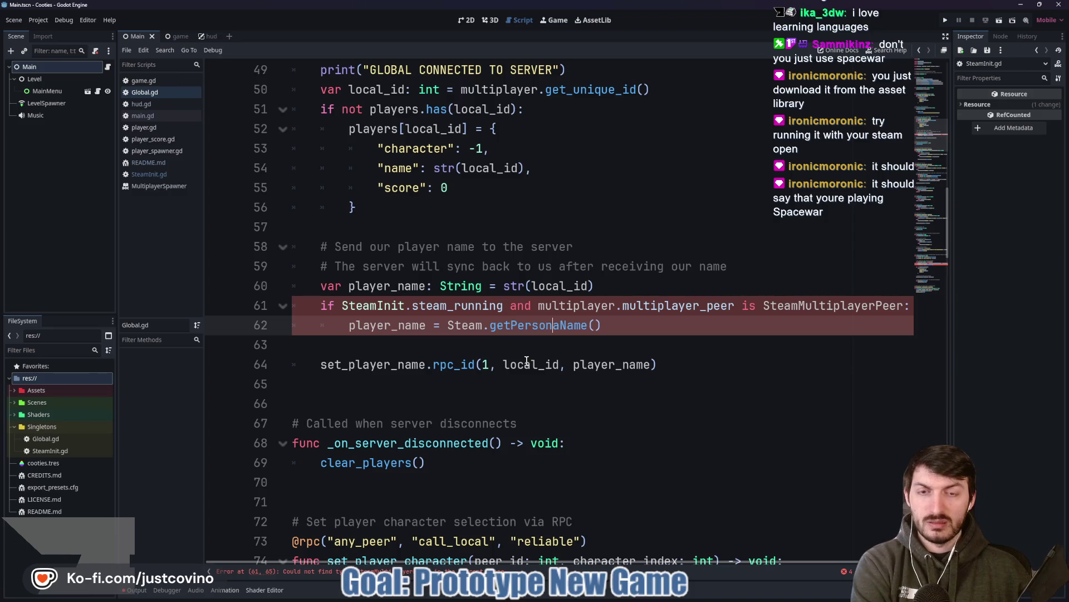
mouse_move(563, 286)
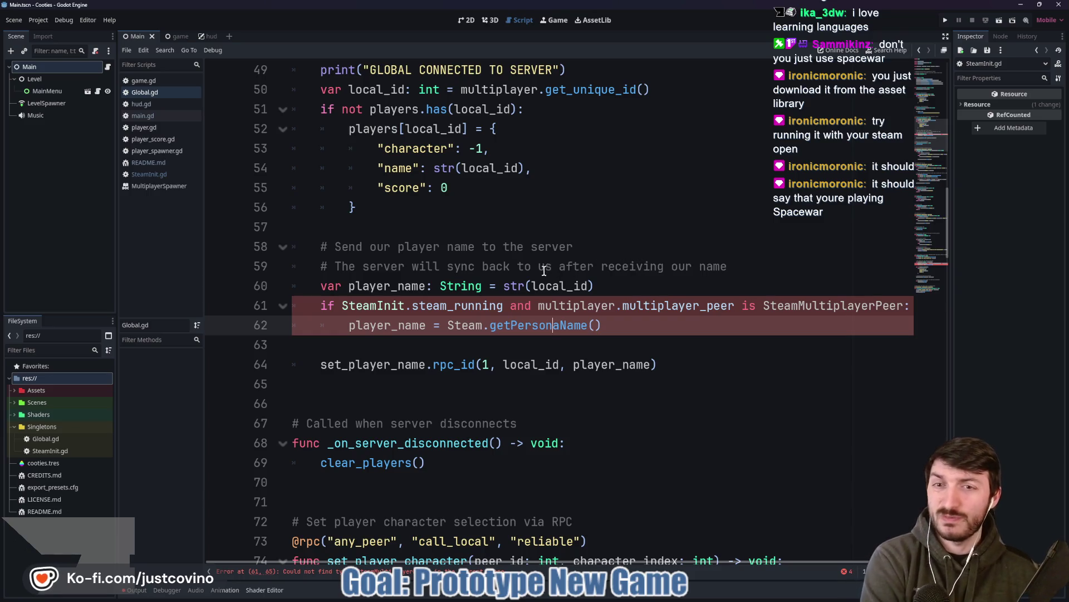
- Review the _on_connected_to_server callback, then return to CTFTower's steam_init.gd at line 14
scroll(545, 268, up, 1)
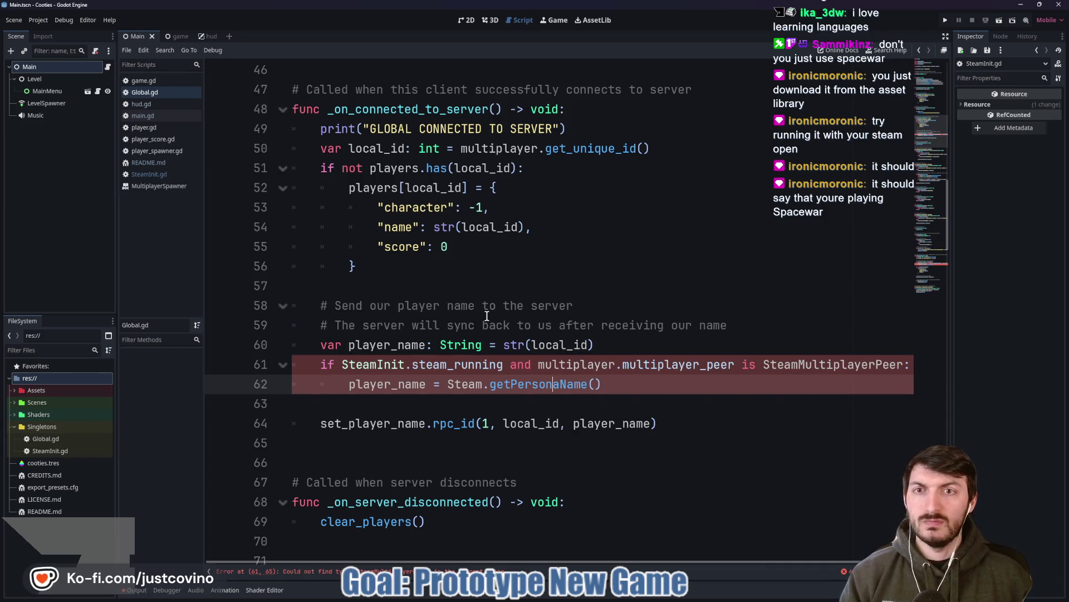
scroll(490, 299, up, 1)
scroll(489, 300, up, 10)
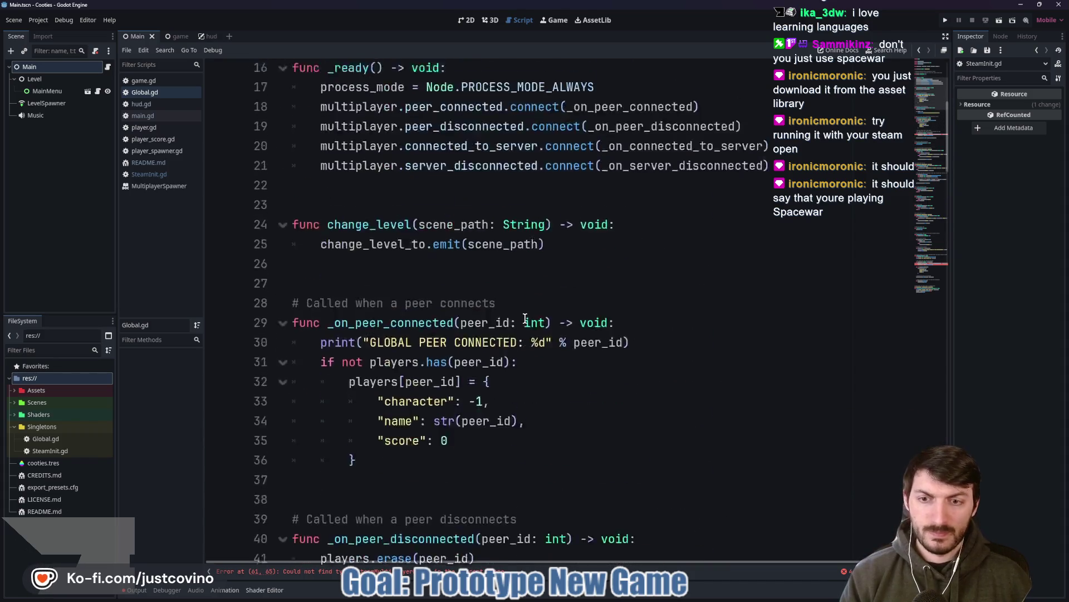
scroll(511, 306, down, 5)
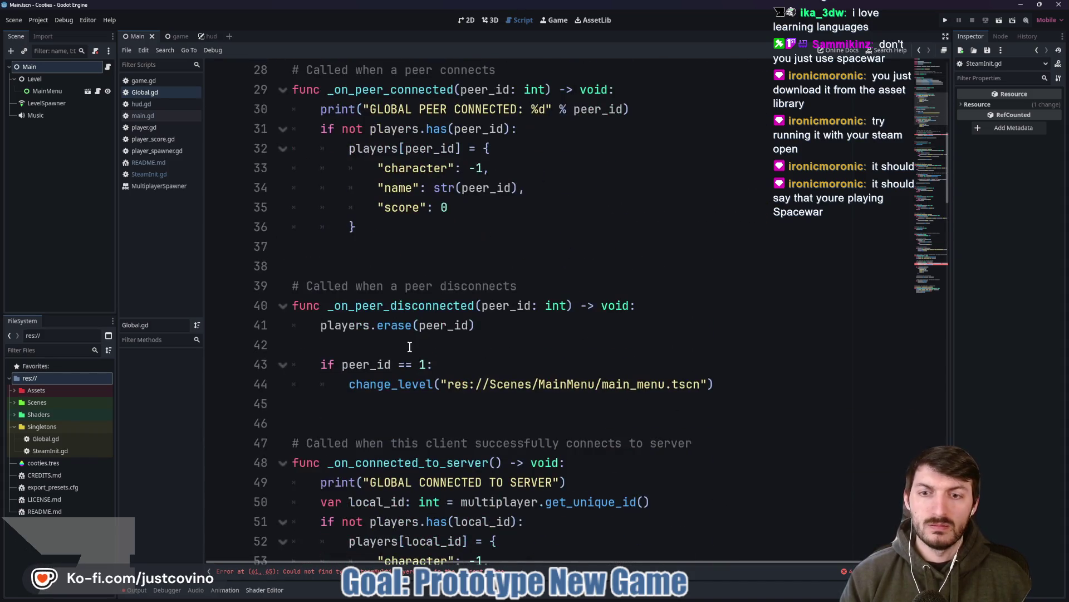
double_click(407, 463)
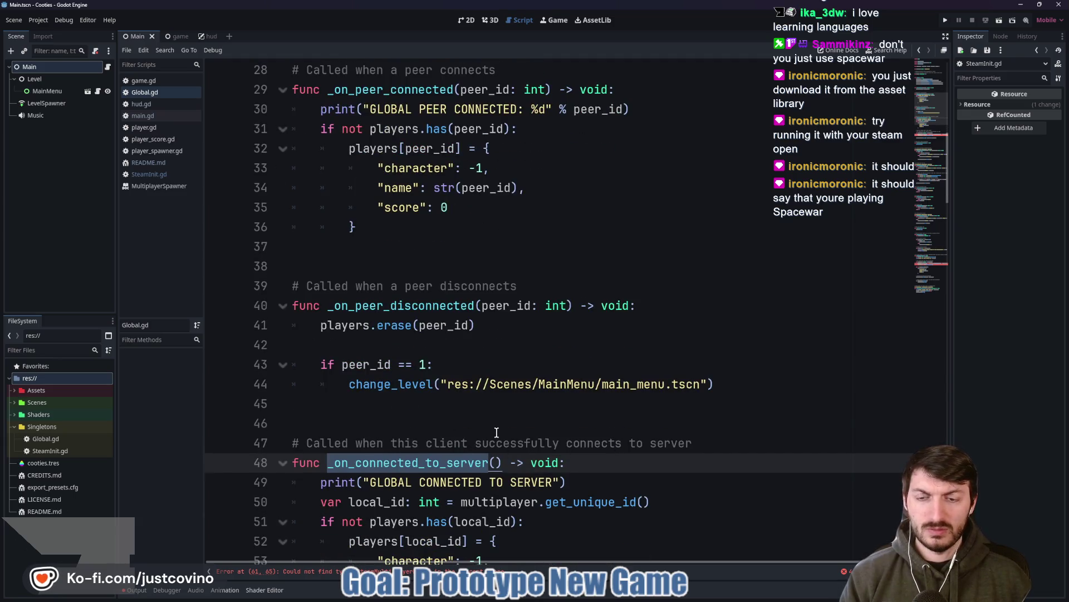
scroll(597, 440, up, 6)
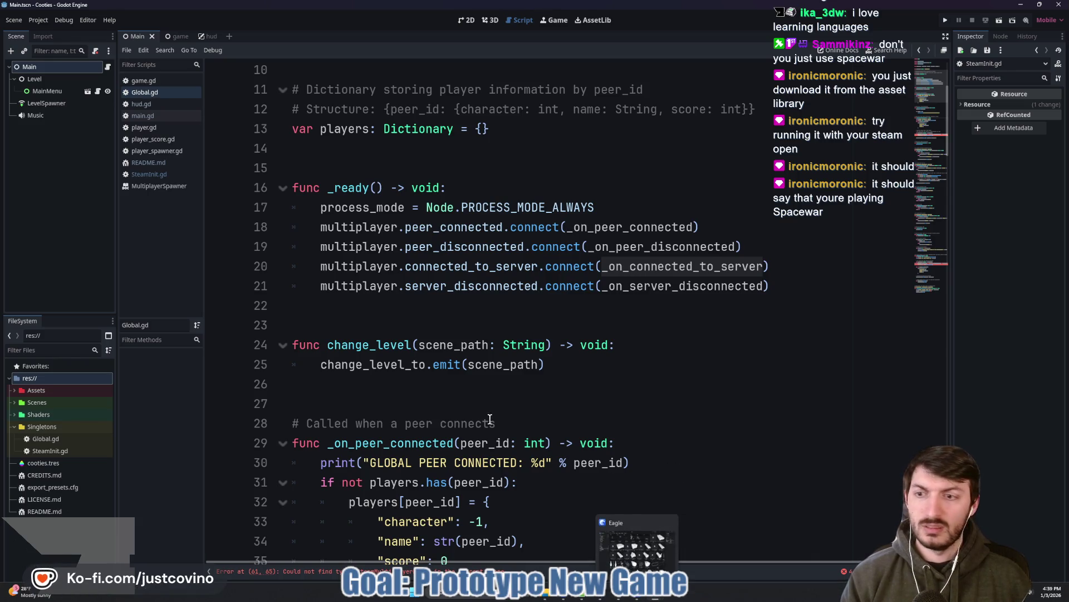
scroll(424, 398, up, 3)
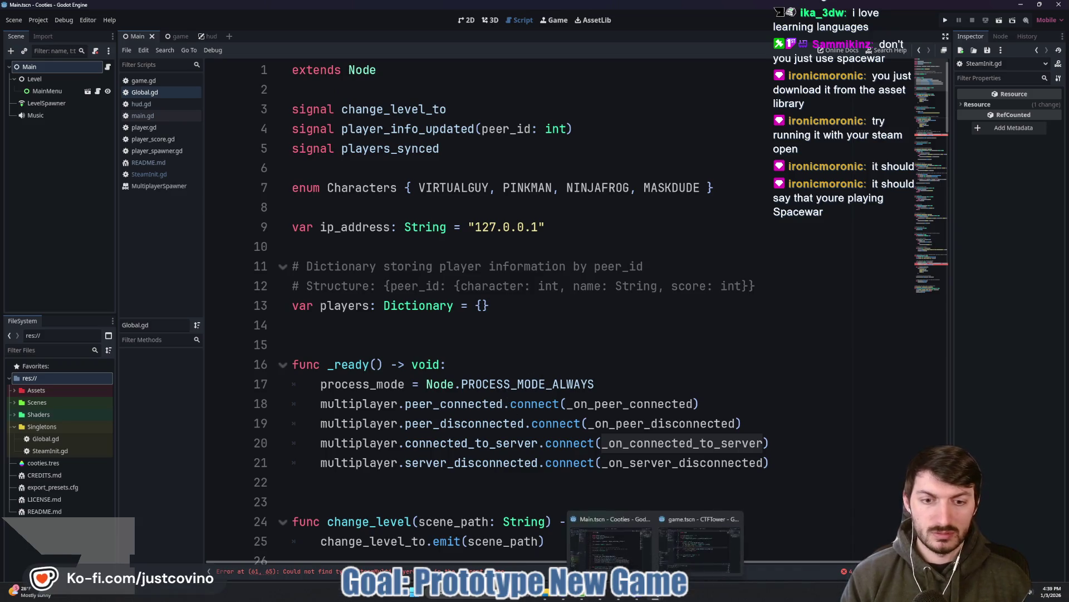
click(699, 549)
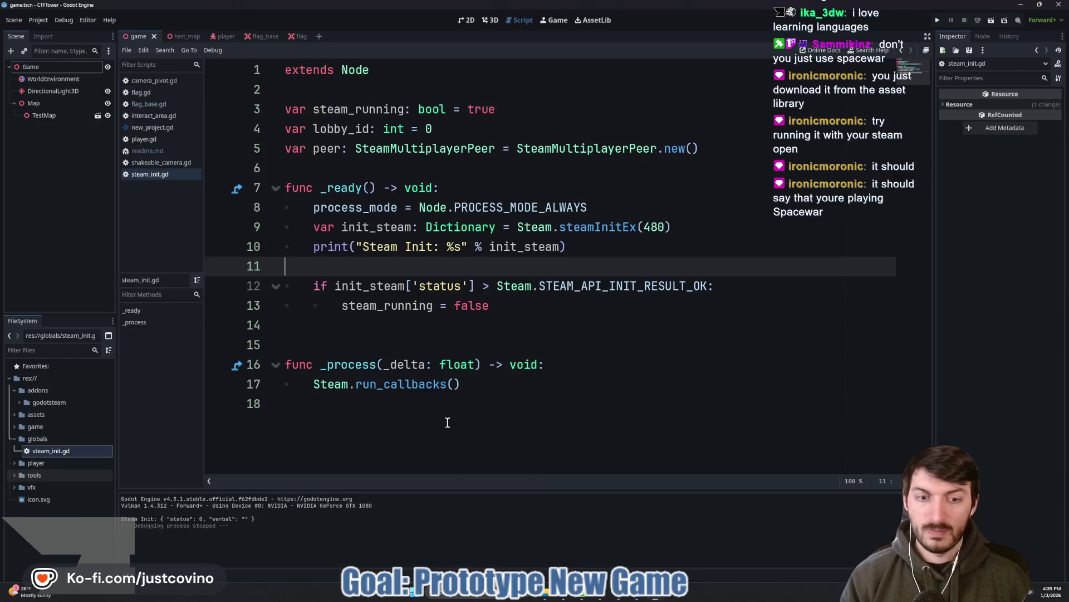
click(401, 327)
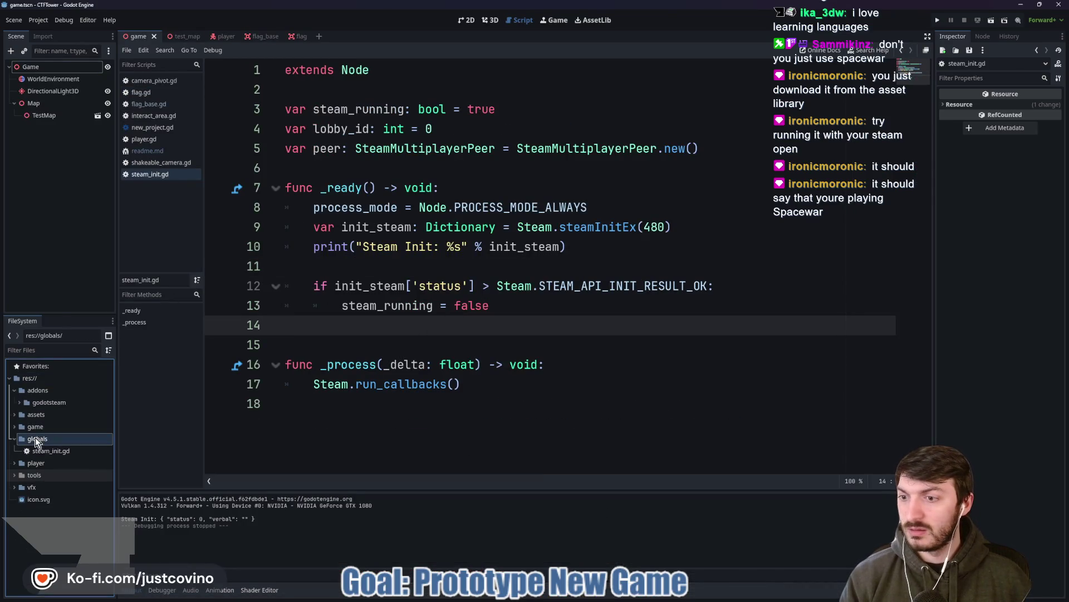
- Create a new script res://globals/multiplayer_manager.gd in the globals folder
right_click(35, 438)
mouse_move(79, 424)
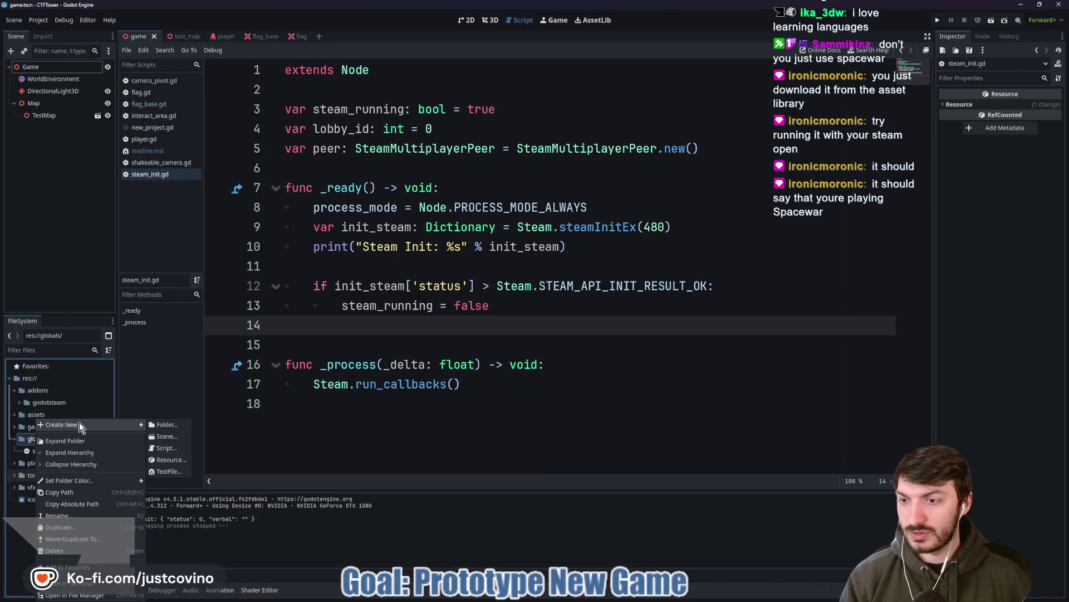
click(166, 448)
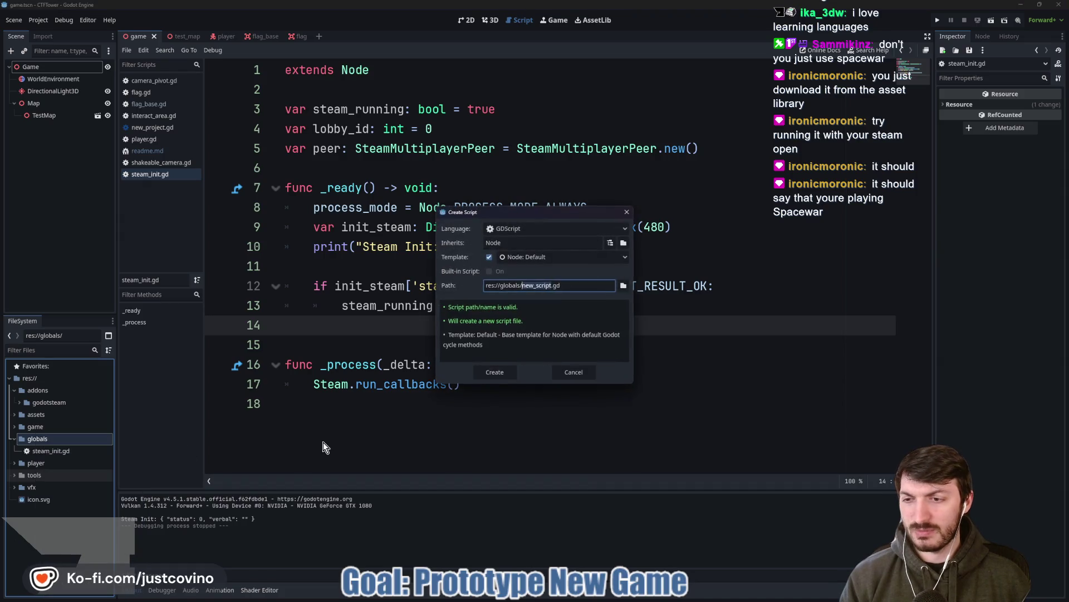
text(mul)
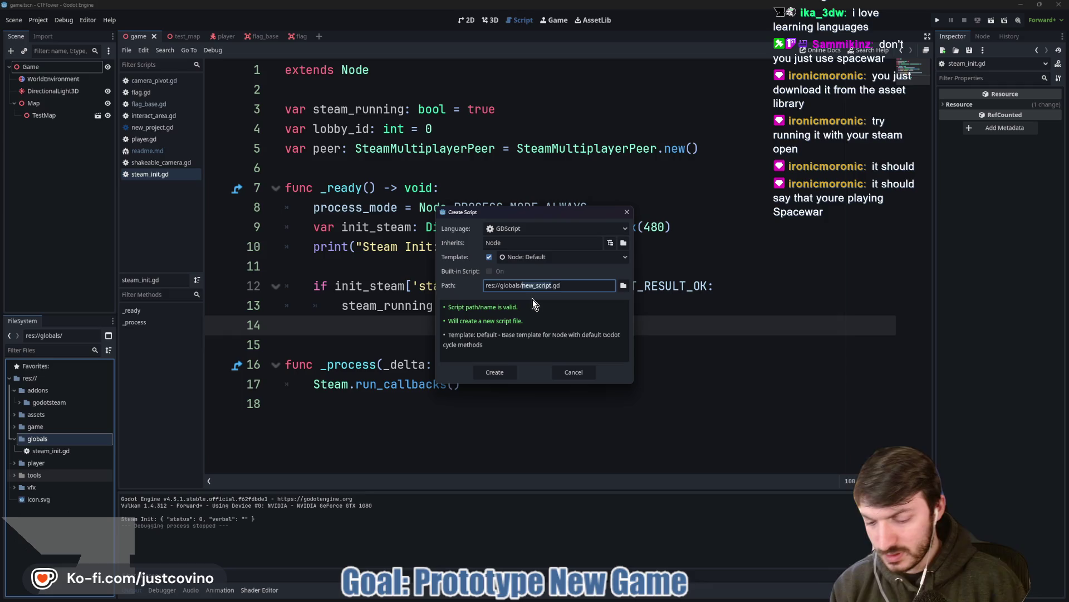
text(tiplayer_manager)
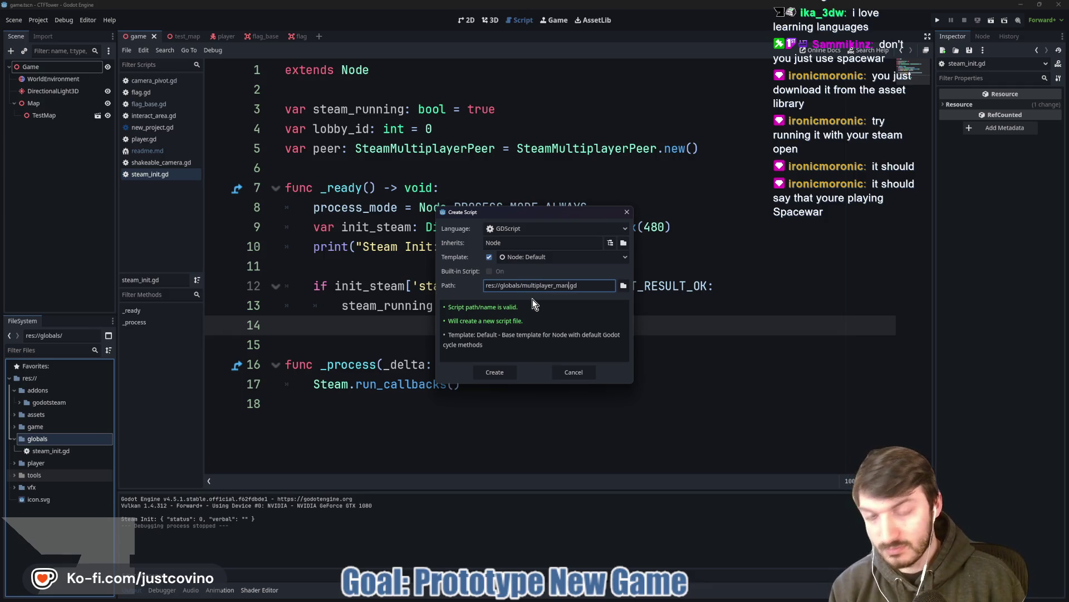
click(502, 374)
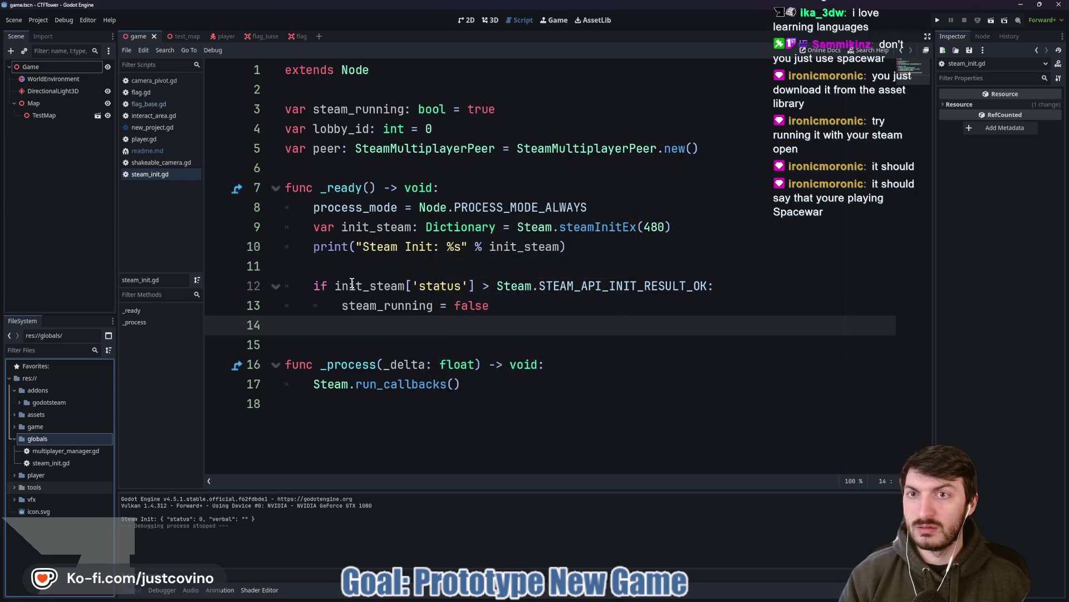
- Begin a SteamInit doc-comment header on a new first line of steam_init.gd
click(294, 83)
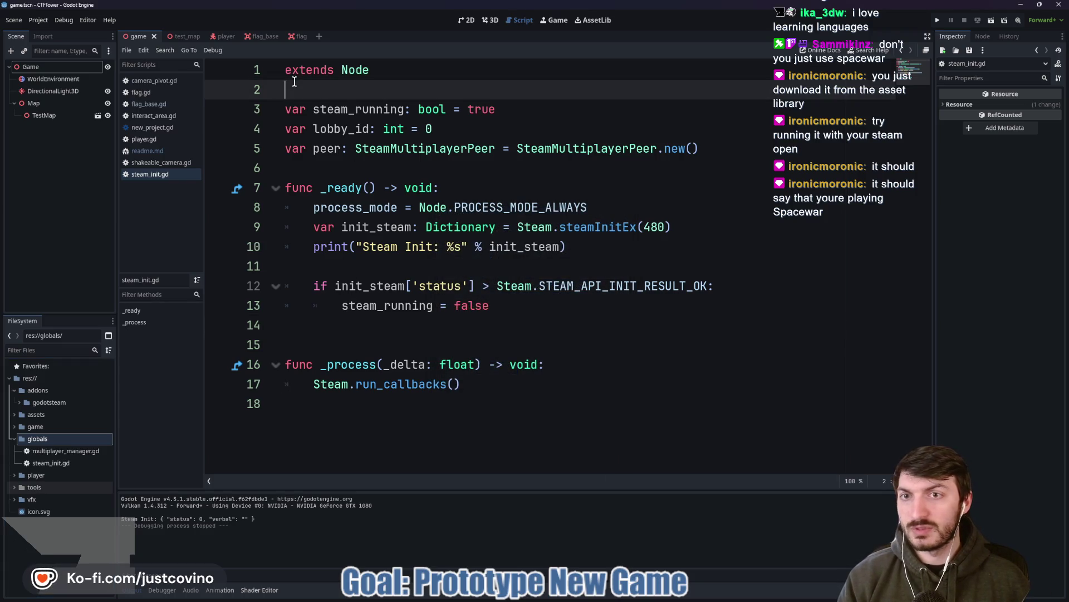
key(Up)
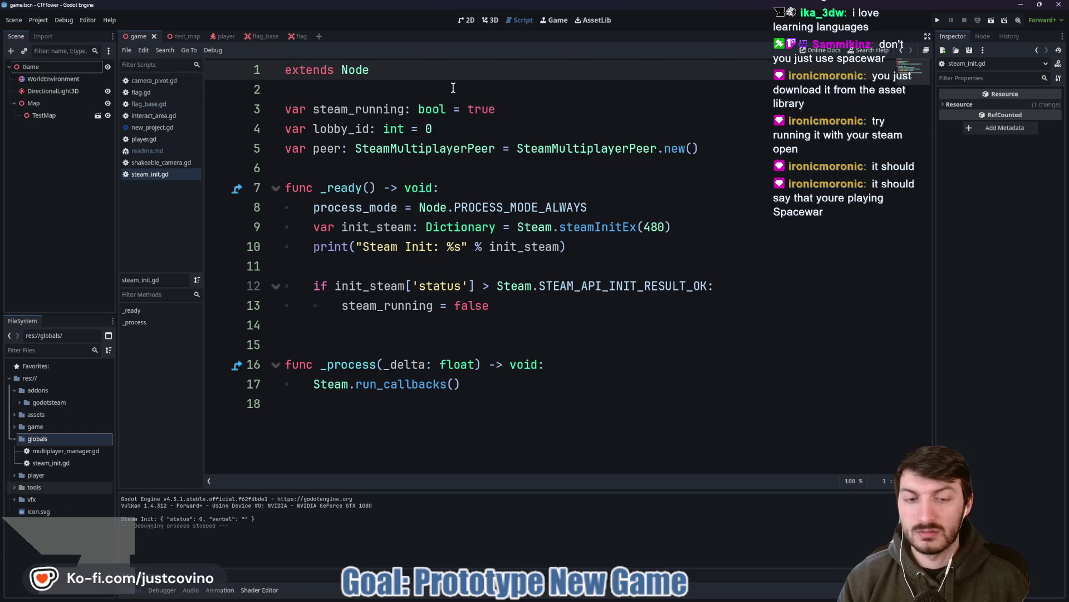
key(Return)
key(Up)
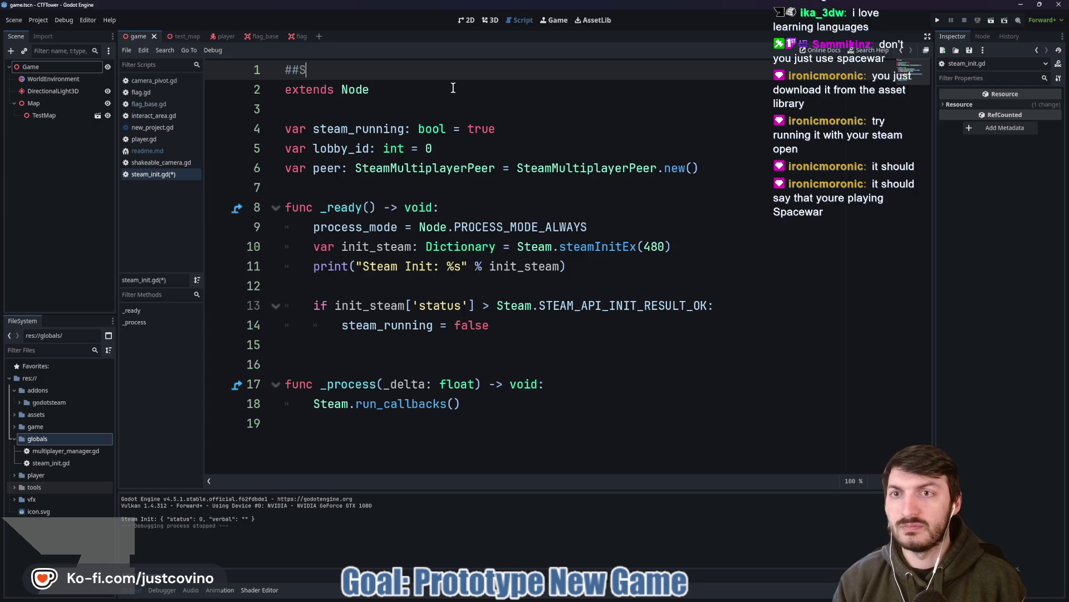
text(Init$$)
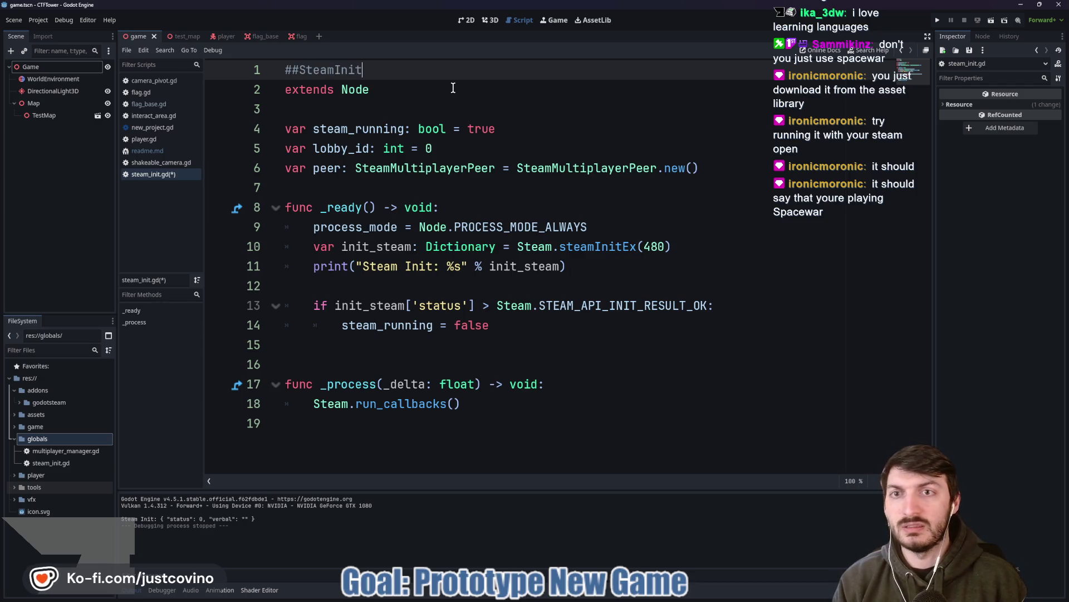
key(BackSpace)
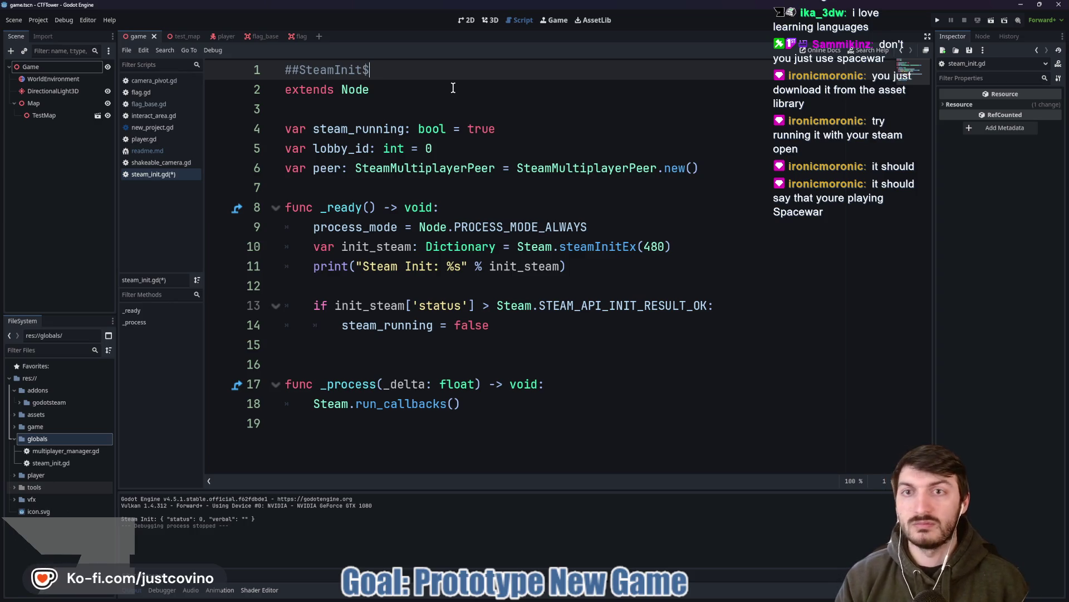
- Head multiplayer_manager.gd with ##MultiplayerManager##, save, and delete the template functions
double_click(63, 454)
key(Return)
key(Up)
text(##Multipla)
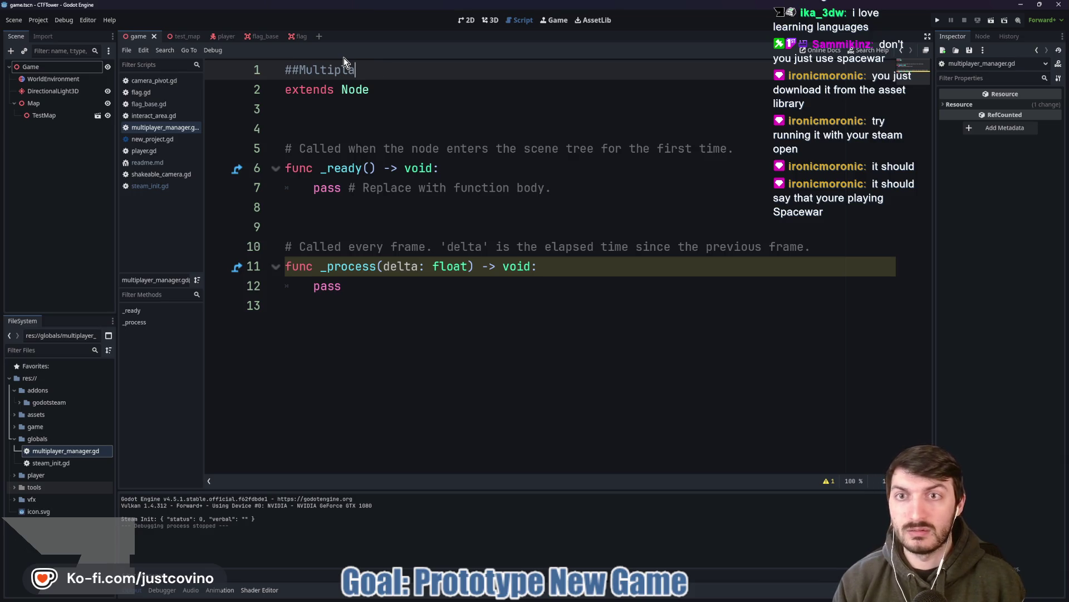
text(yerManager##)
key(ctrl+s)
mouse_move(392, 304)
mouse_down()
mouse_move(312, 264)
mouse_move(254, 160)
mouse_up()
key(BackSpace)
key(BackSpace)
key(BackSpace)
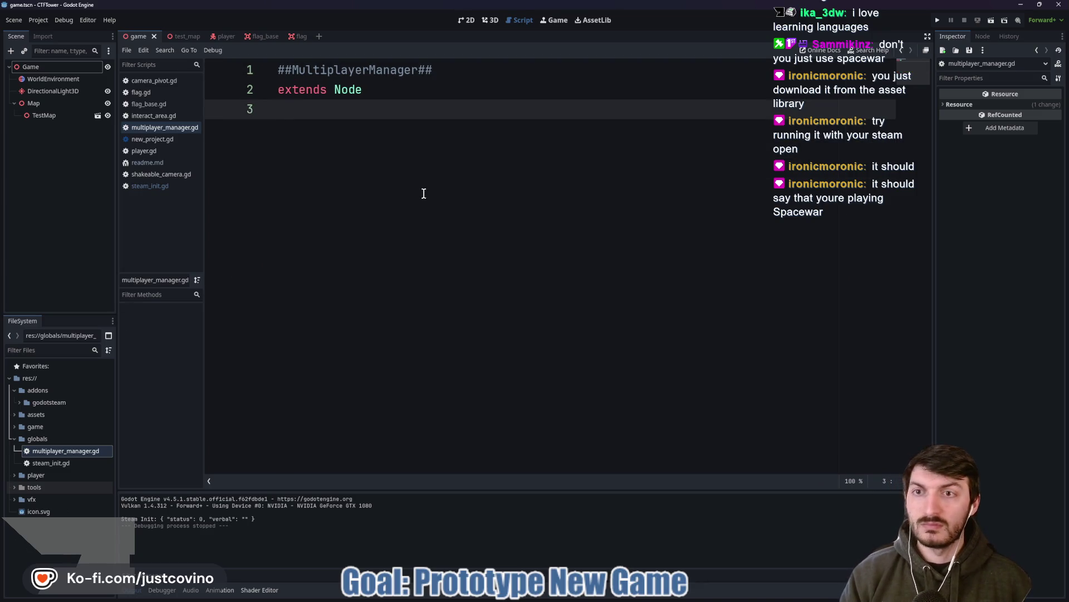
- Register multiplayer_manager.gd as an autoload in Project Settings
click(48, 22)
click(66, 33)
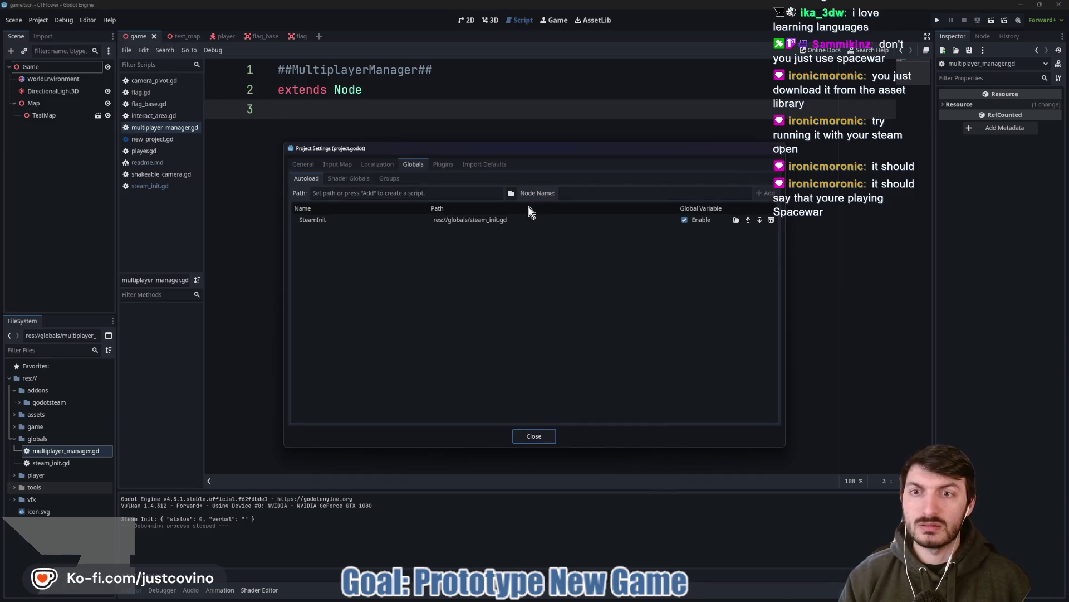
click(510, 193)
click(405, 211)
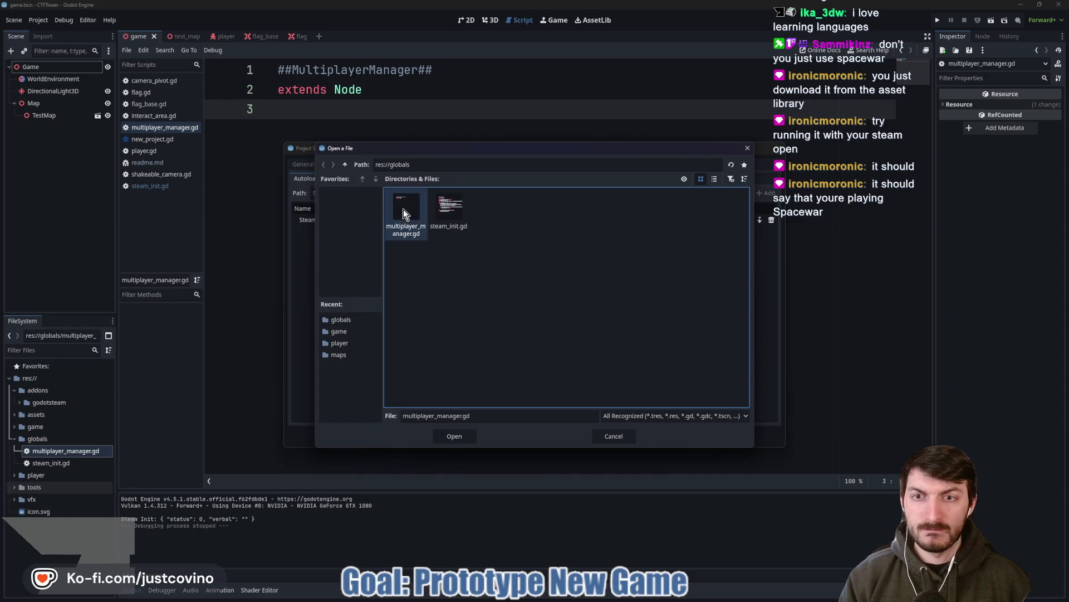
click(463, 436)
key(Escape)
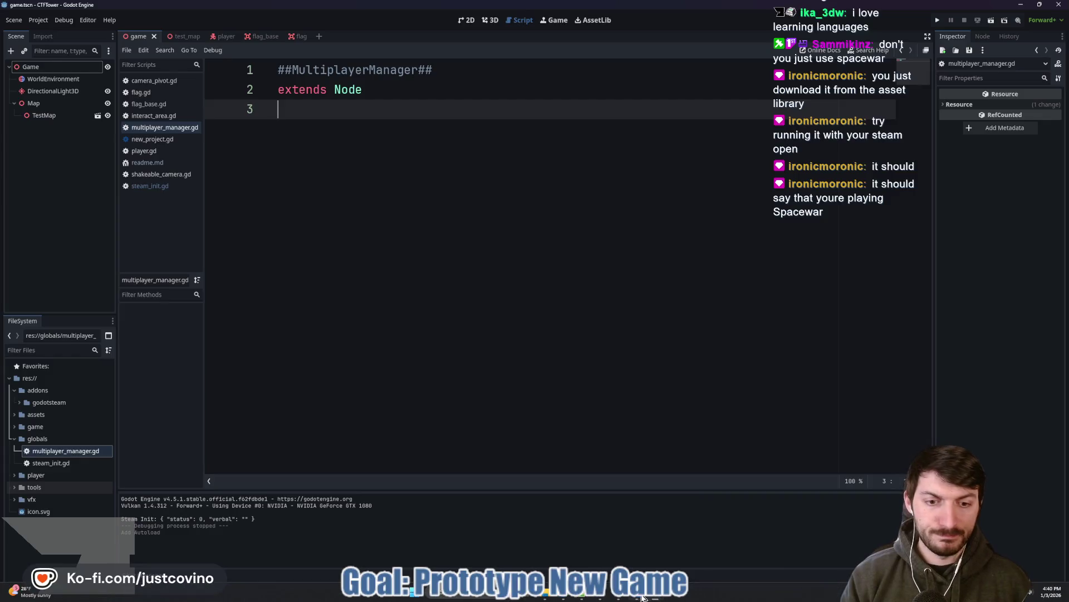
click(659, 597)
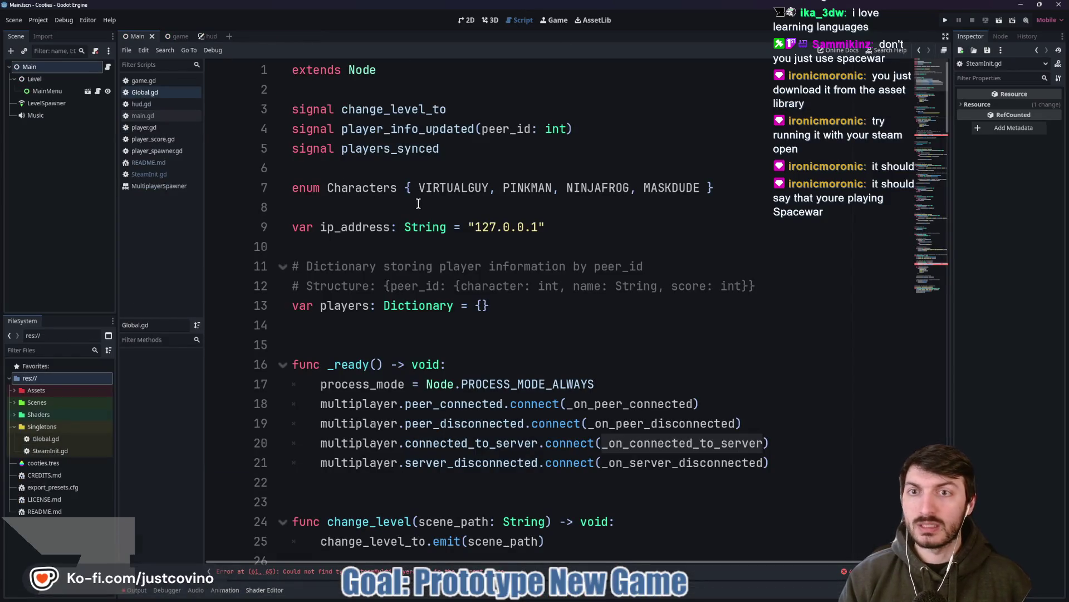
scroll(419, 204, down, 4)
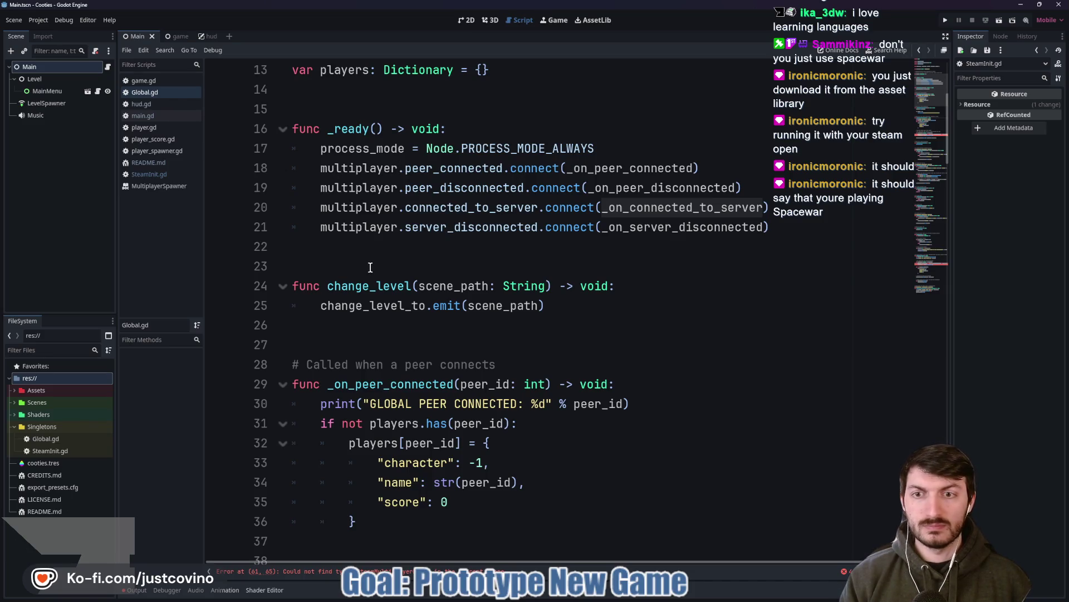
double_click(630, 168)
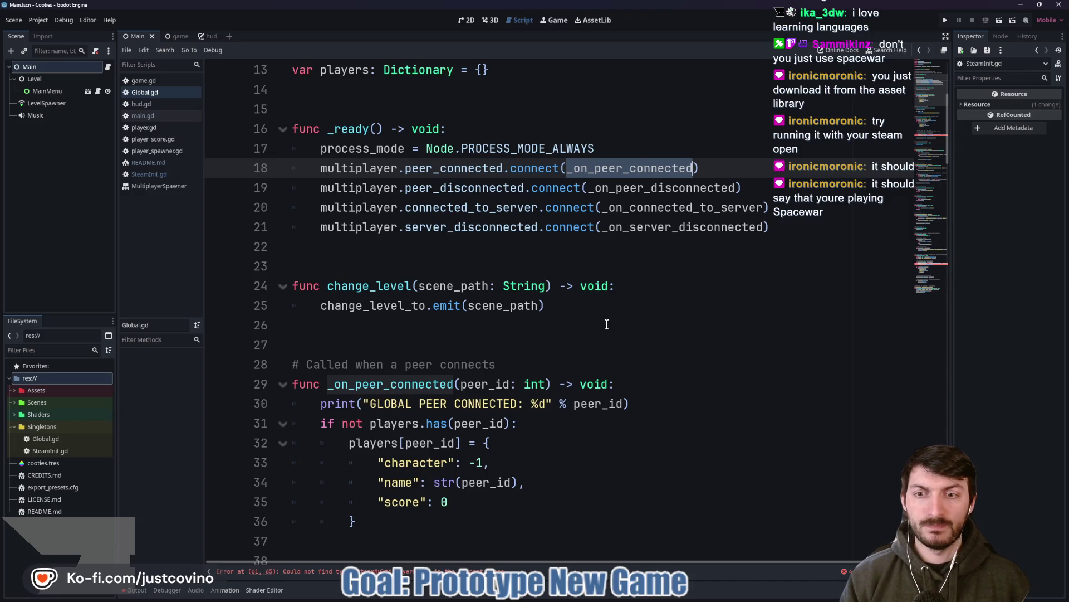
scroll(607, 324, down, 2)
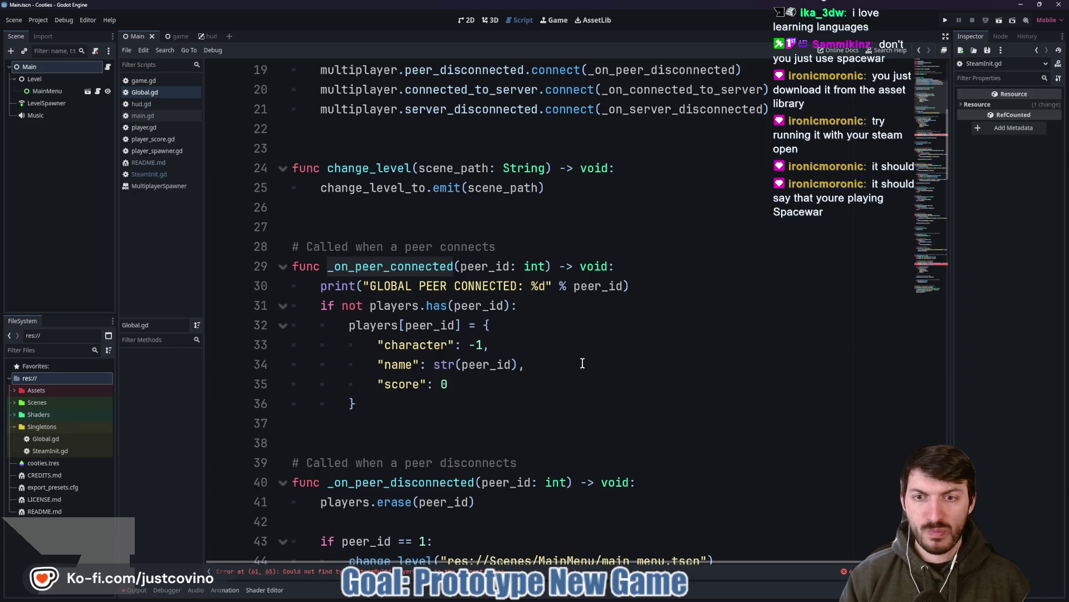
scroll(549, 369, down, 2)
scroll(540, 373, up, 1)
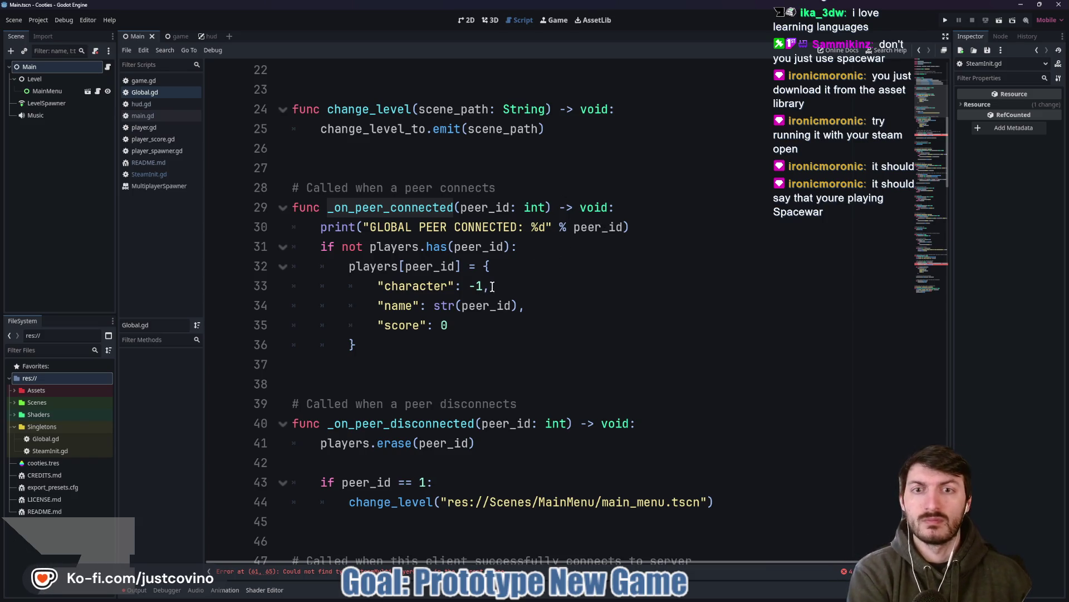
scroll(591, 277, up, 3)
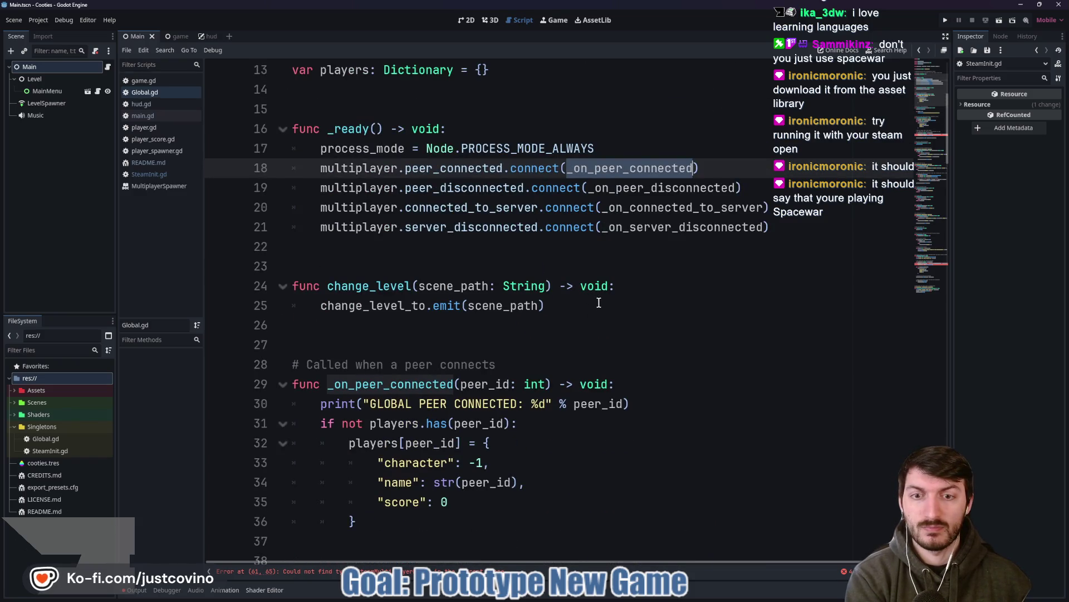
scroll(604, 318, down, 3)
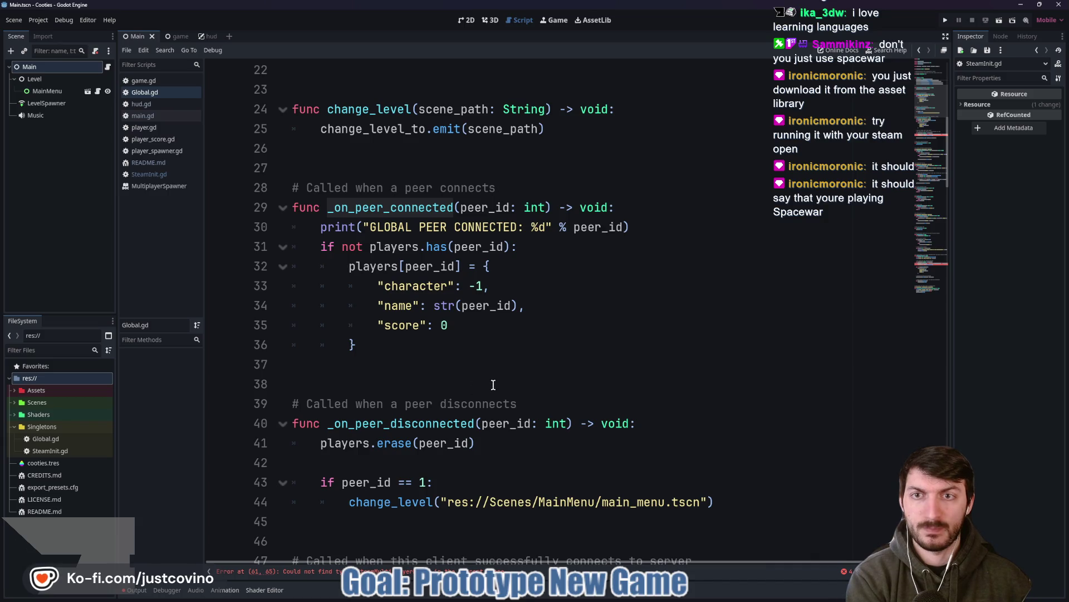
click(381, 266)
scroll(362, 261, up, 5)
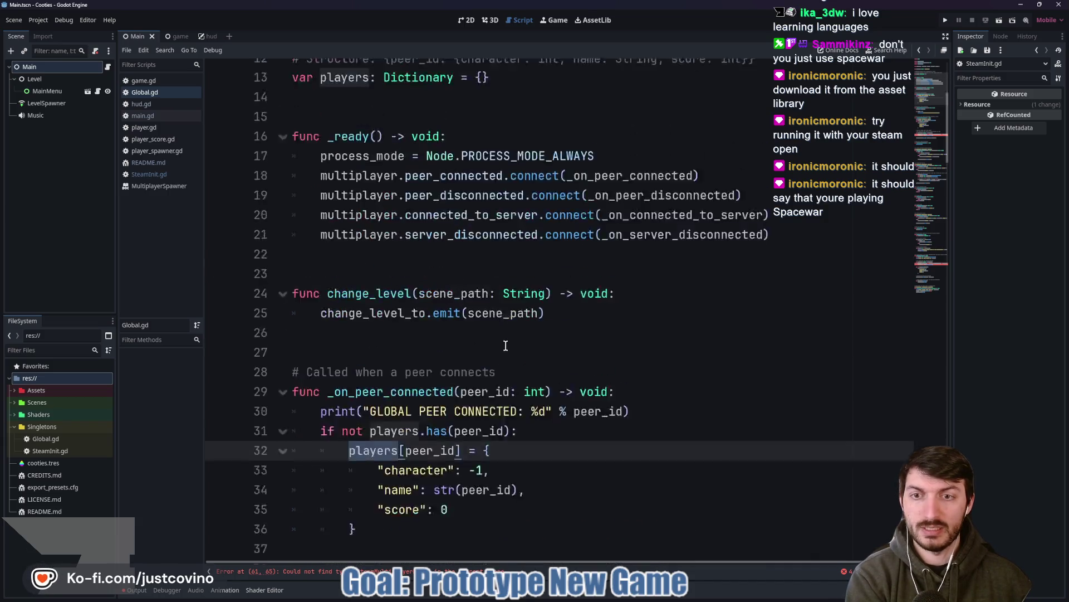
scroll(553, 444, down, 5)
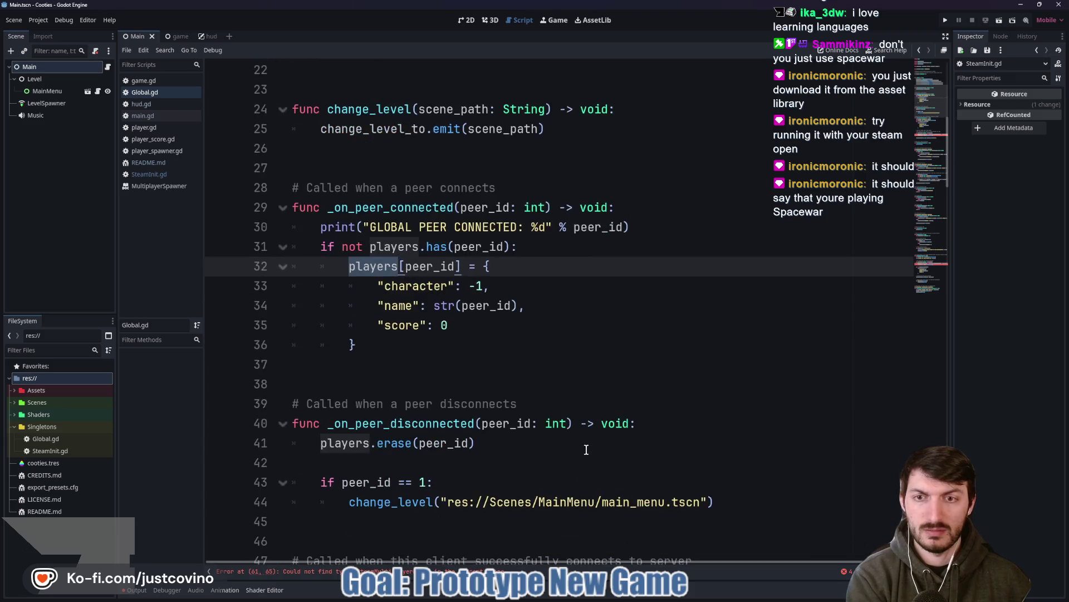
click(658, 599)
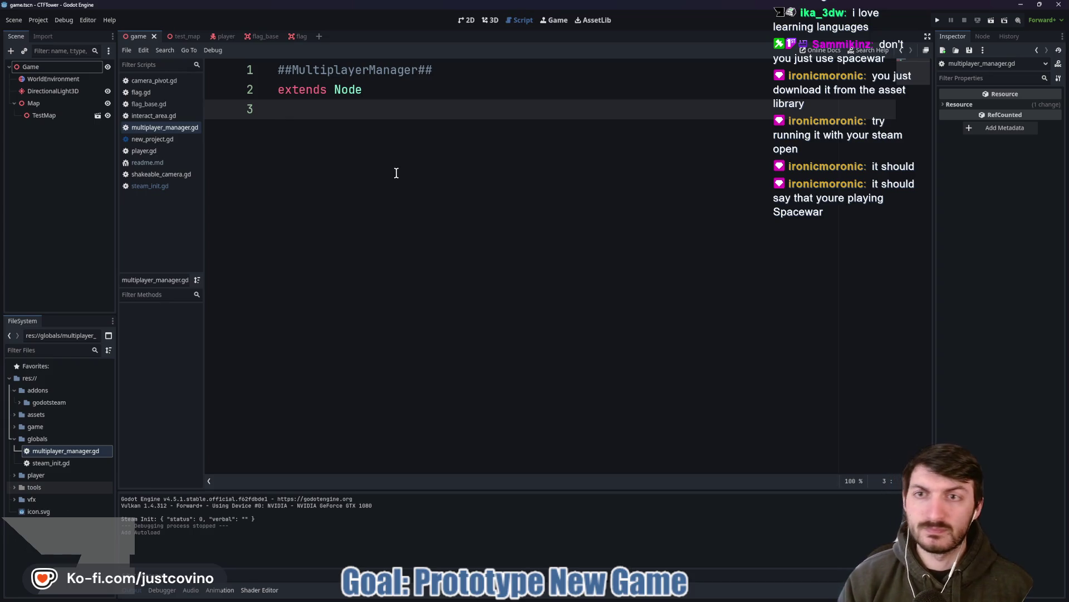
- Write a _ready() that connects multiplayer.peer_connected to _on_peer_connected
key(Return)
key(Return)
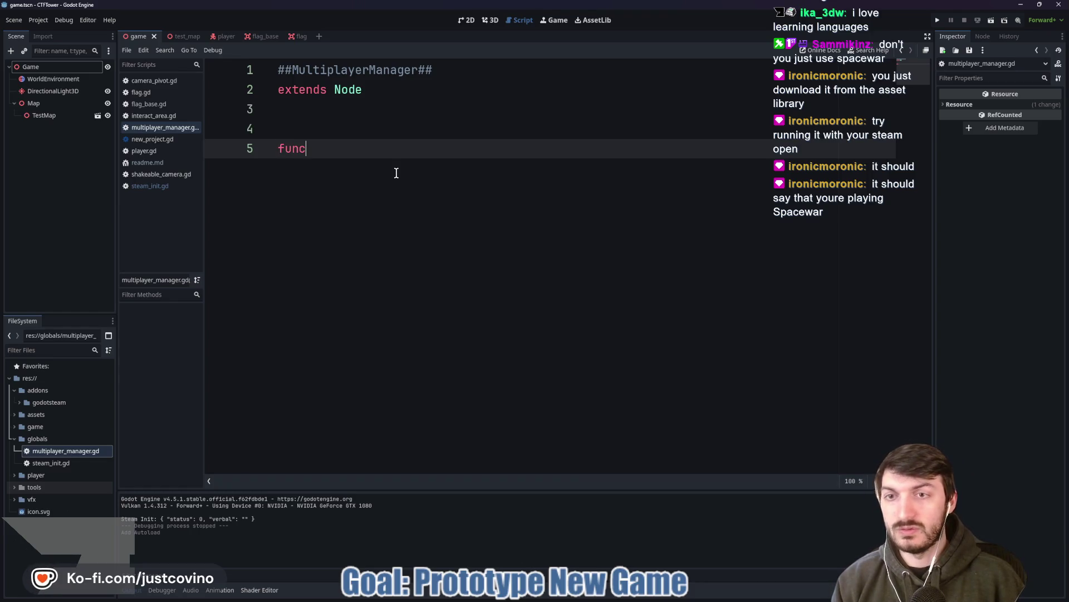
text(_r)
key(Return)
key(Return)
text(multiplayer.)
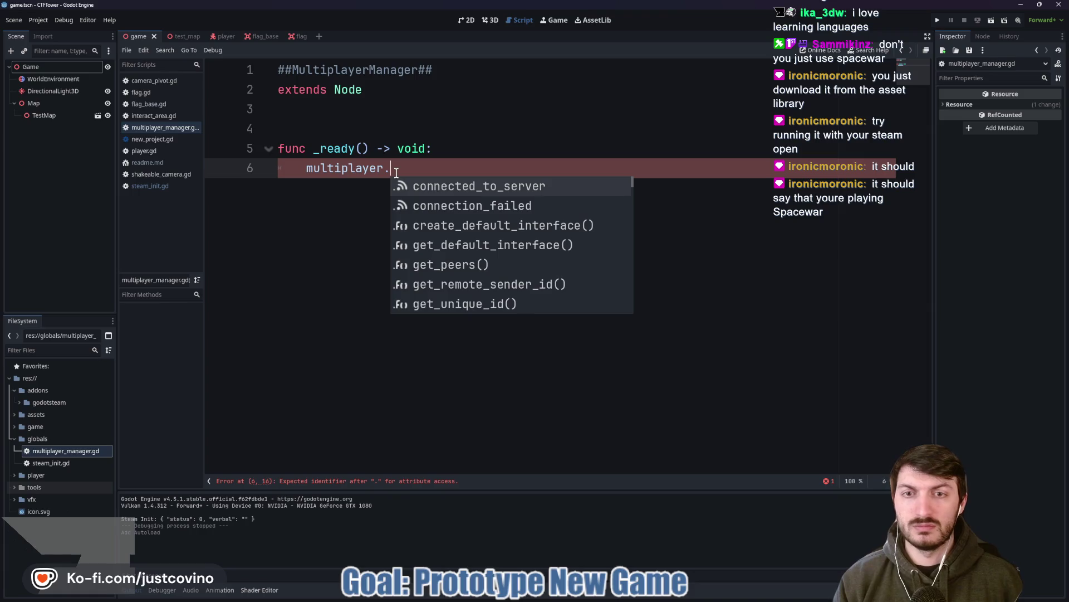
key(Up)
key(Down)
key(Down)
key(Down)
key(Down)
key(Down)
key(Down)
key(Up)
key(Up)
key(Up)
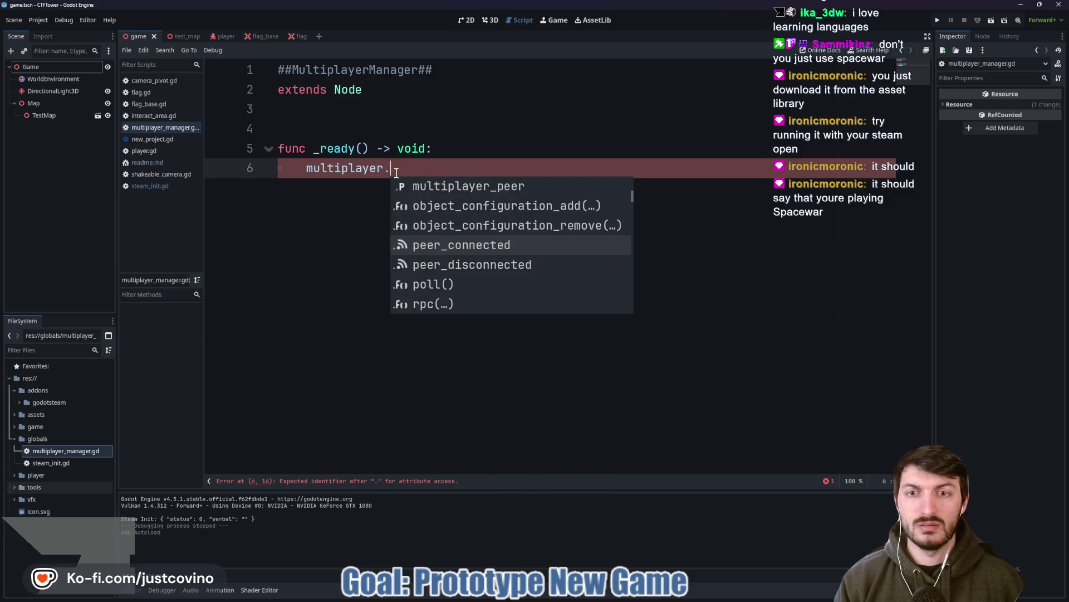
key(Return)
text(.)
key(Return)
text(_on)
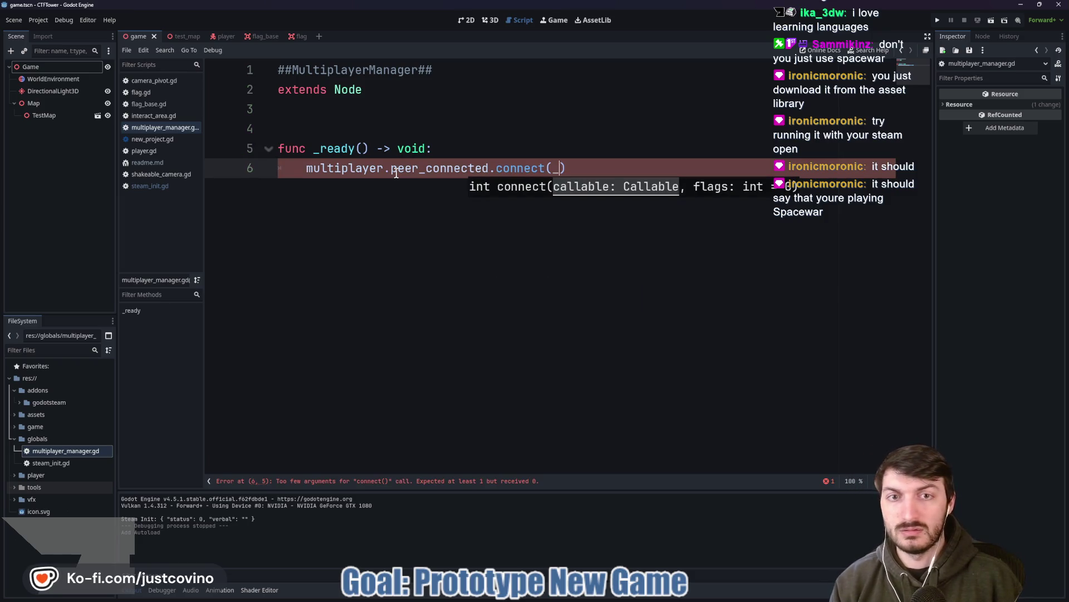
text(_peer_connecte)
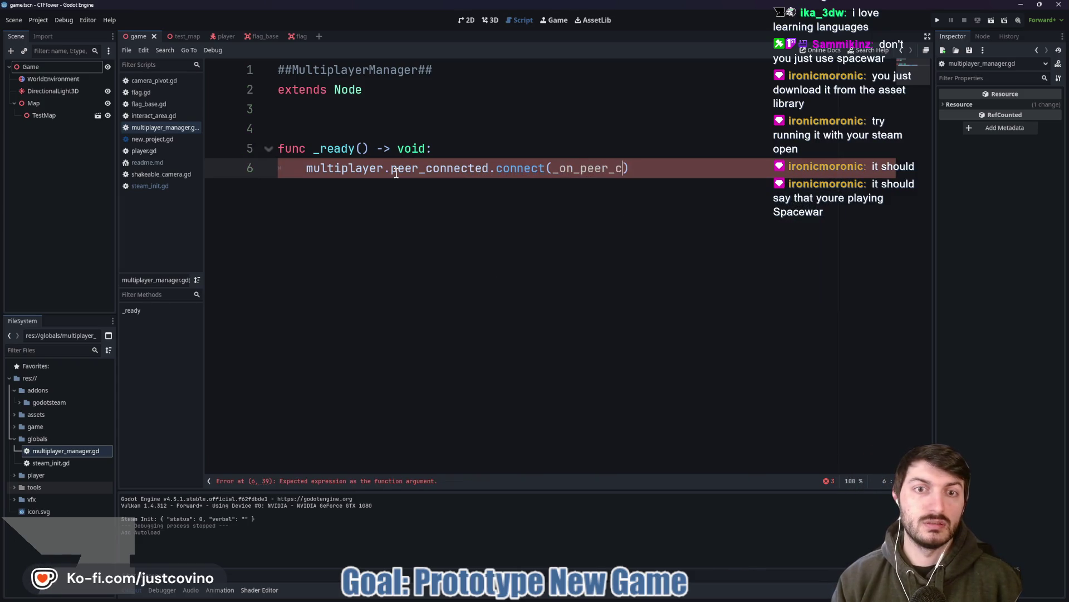
text(d)
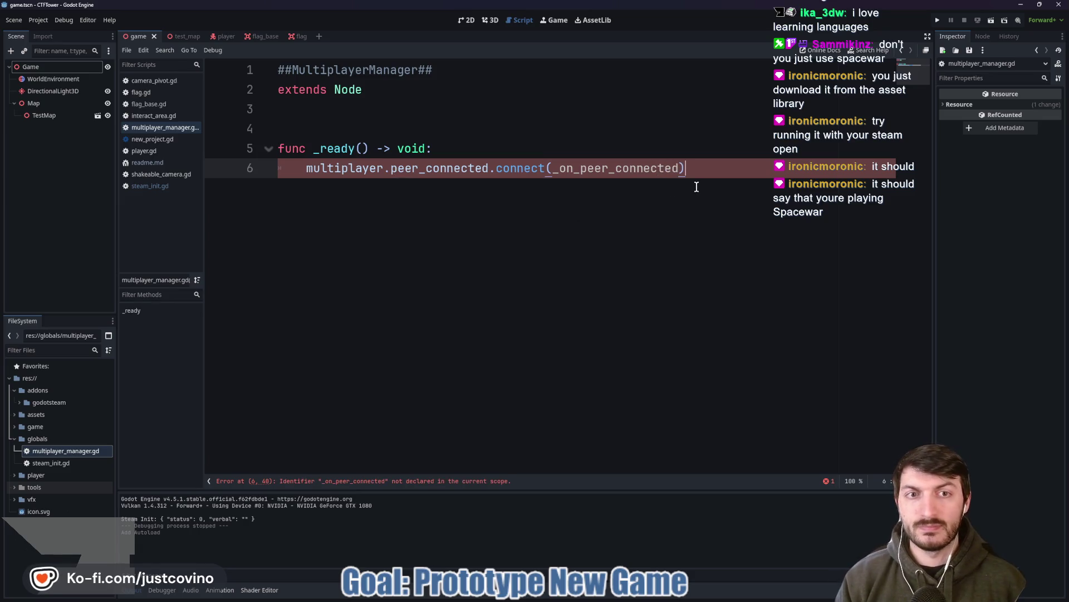
- Declare 'func _on_peer_connected(peer_id: int) -> void:' below _ready
key(Return)
key(Return)
key(Return)
key(Return)
text(func _on_peer_co)
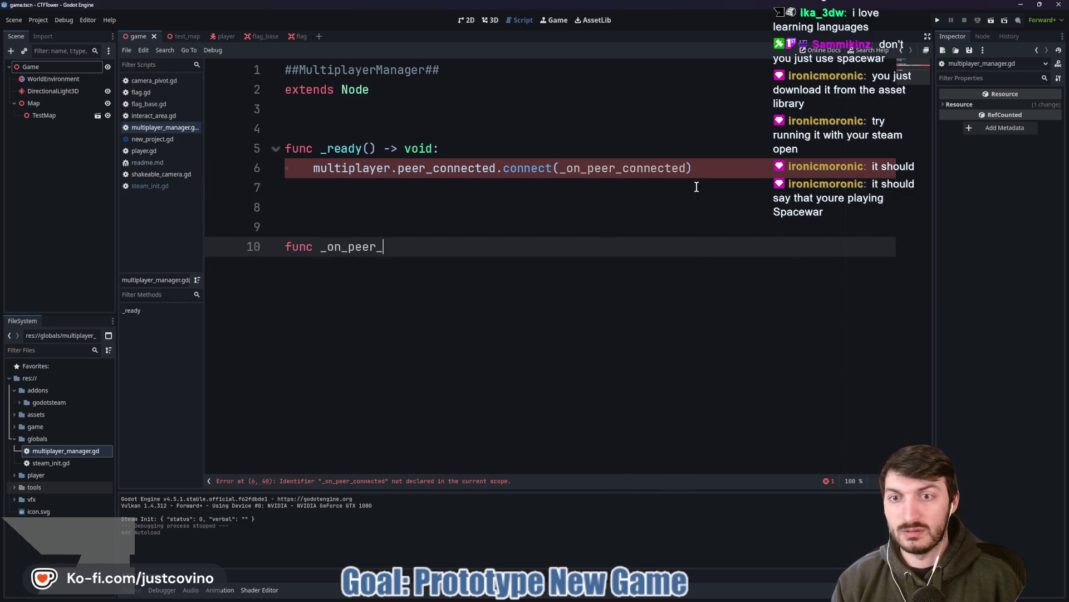
text(nnected()
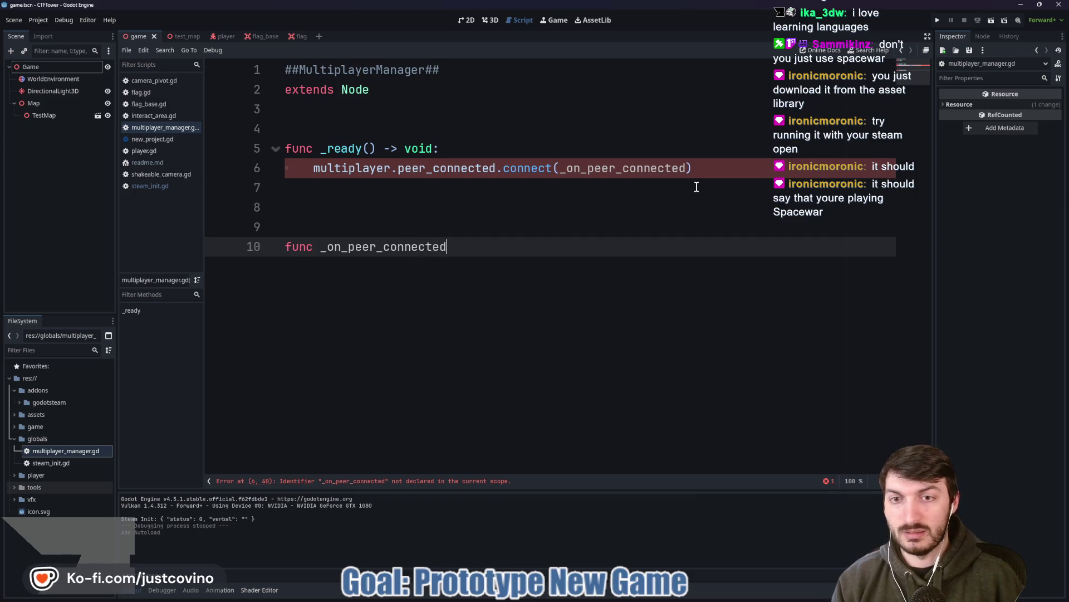
text(peer_id: int)
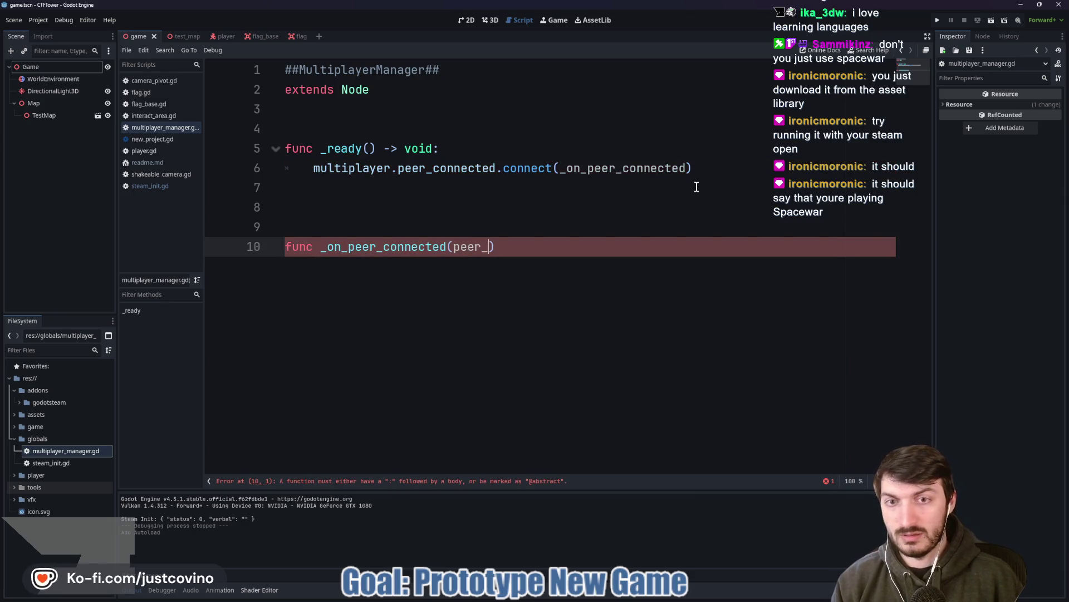
text() -> void)
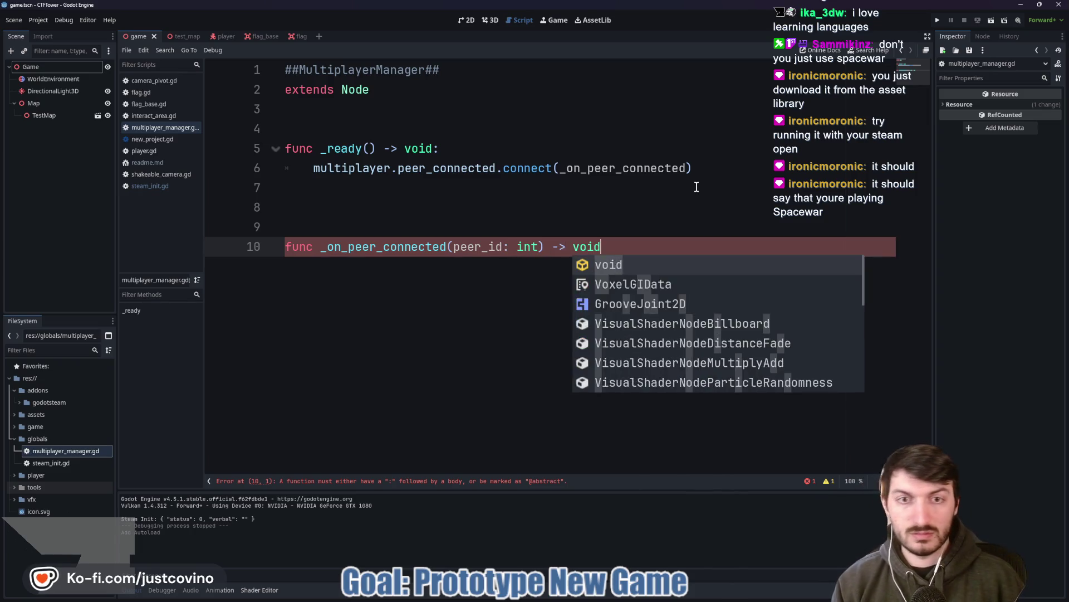
text(:)
key(Return)
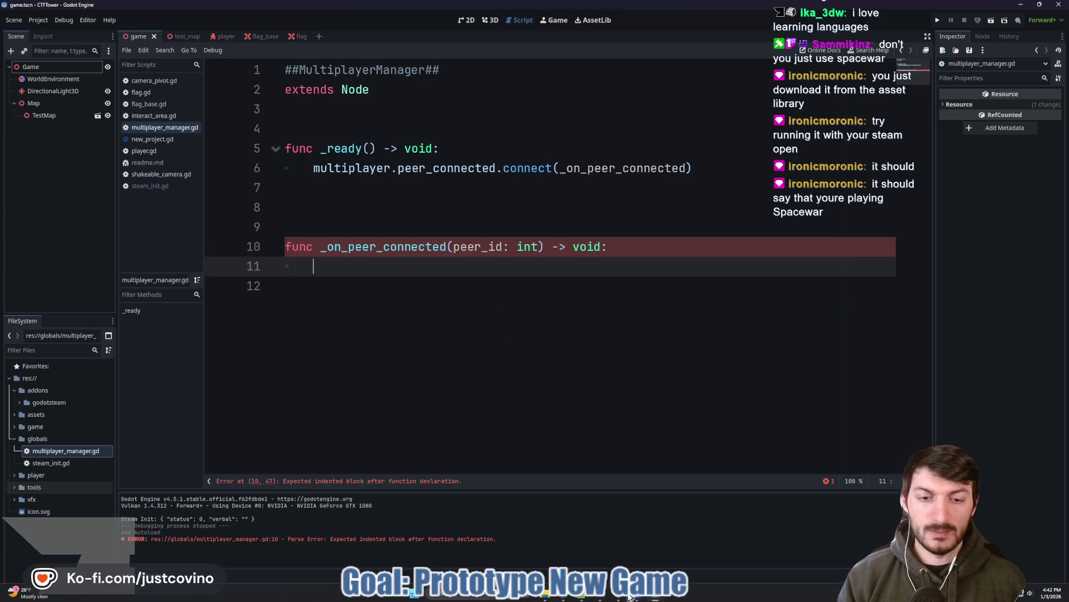
- Consult the Cooties project's Global.gd for reference, then return to CTFTower
click(651, 598)
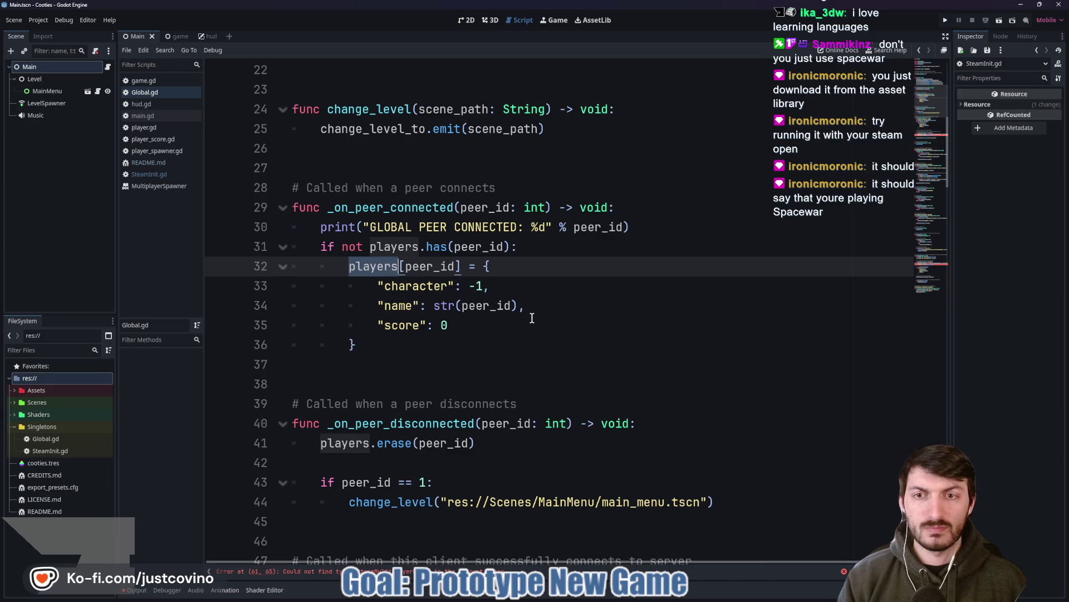
mouse_move(503, 299)
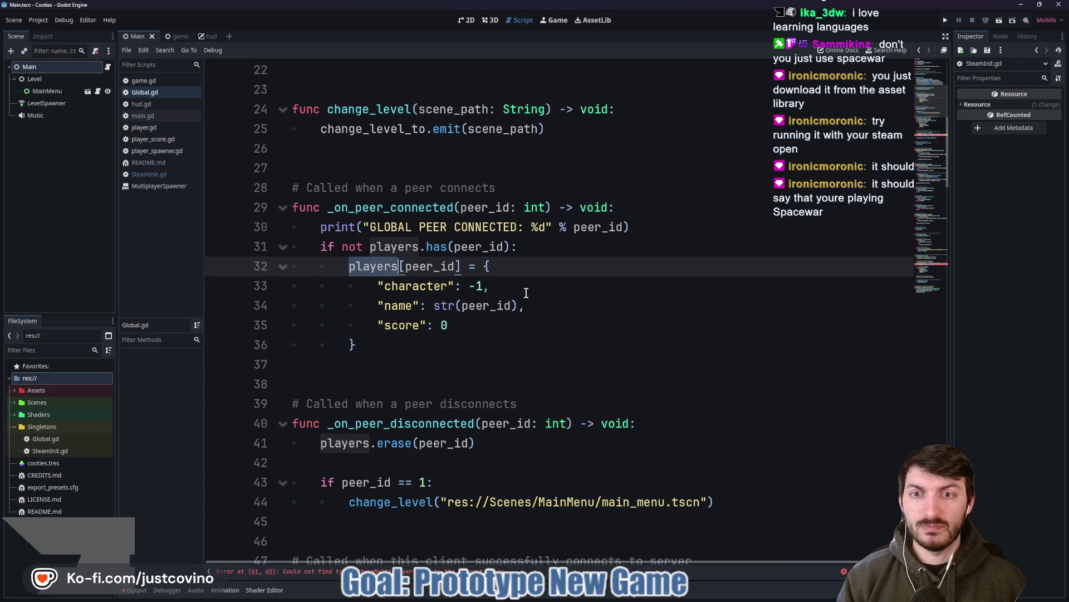
scroll(524, 291, up, 4)
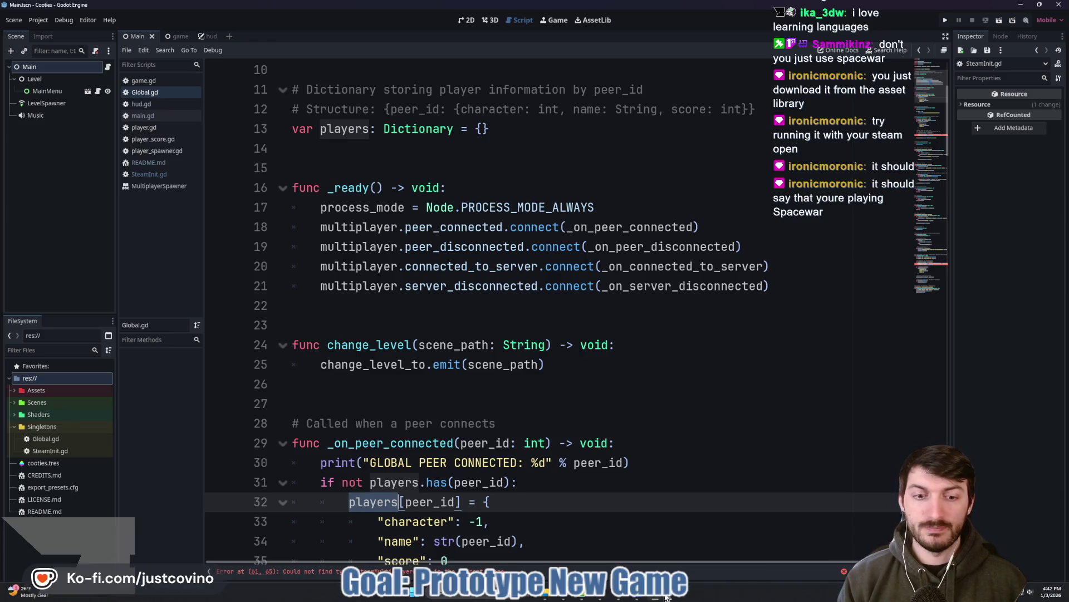
mouse_move(665, 595)
click(693, 538)
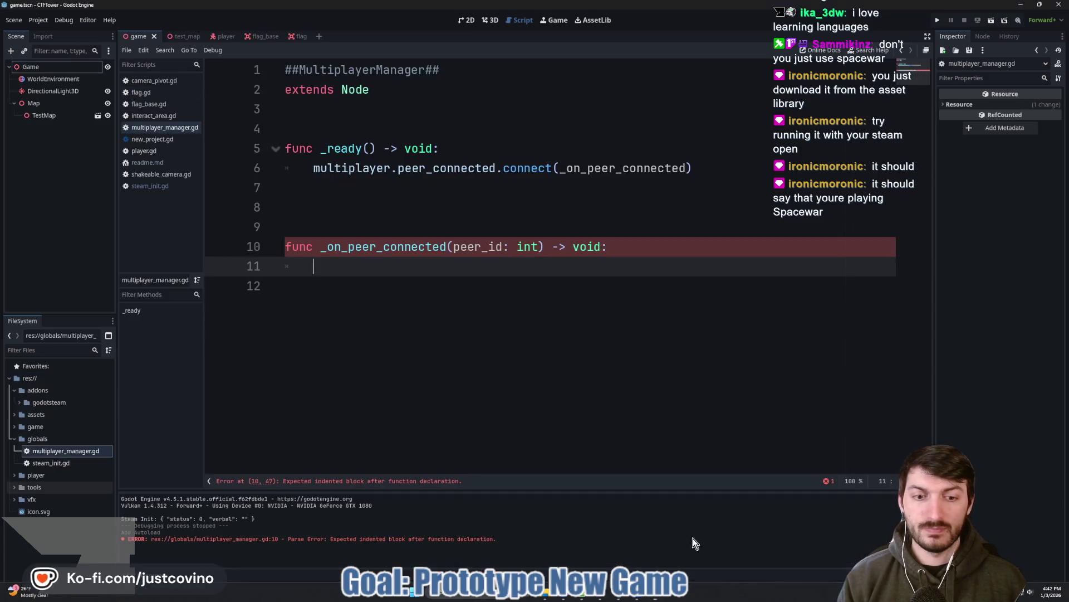
- Declare 'var players: Dictionary = {}' above _ready and start the handler's players.has check
click(335, 127)
key(Return)
key(Return)
key(Return)
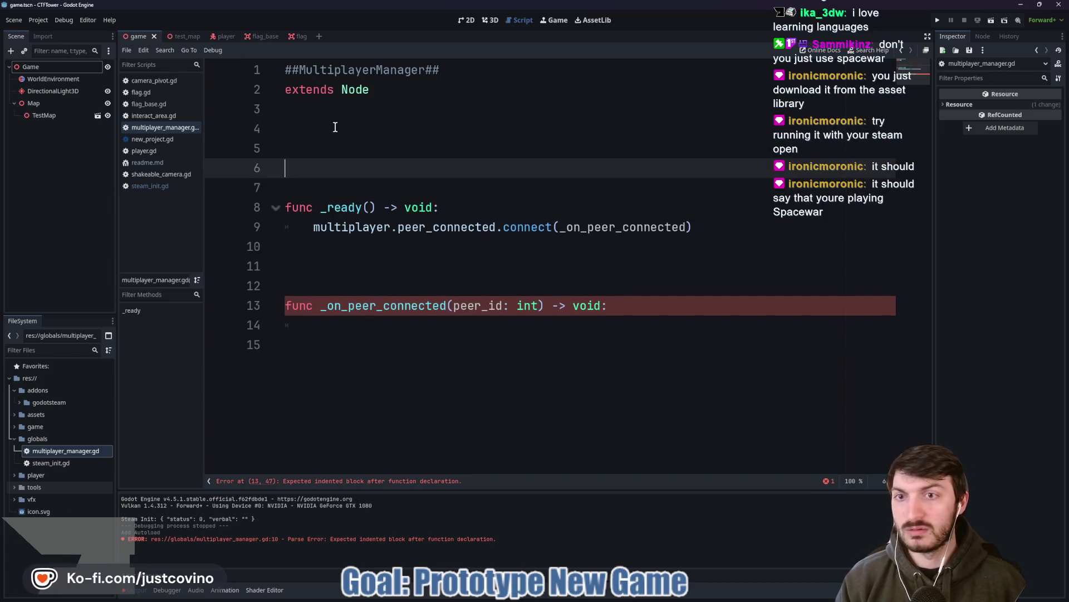
text(var players: )
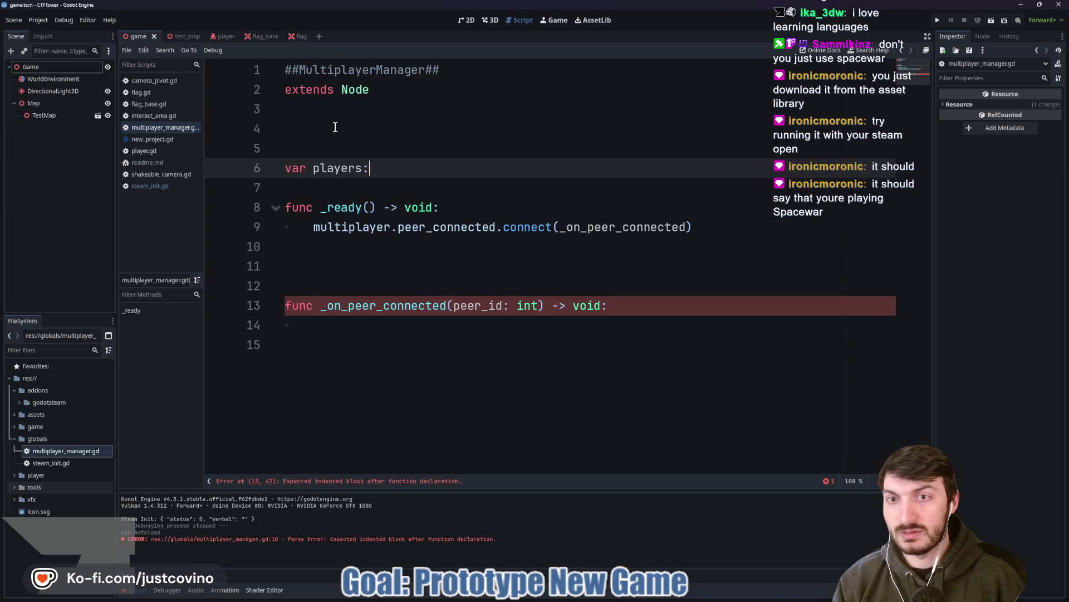
text(Dicti)
key(Return)
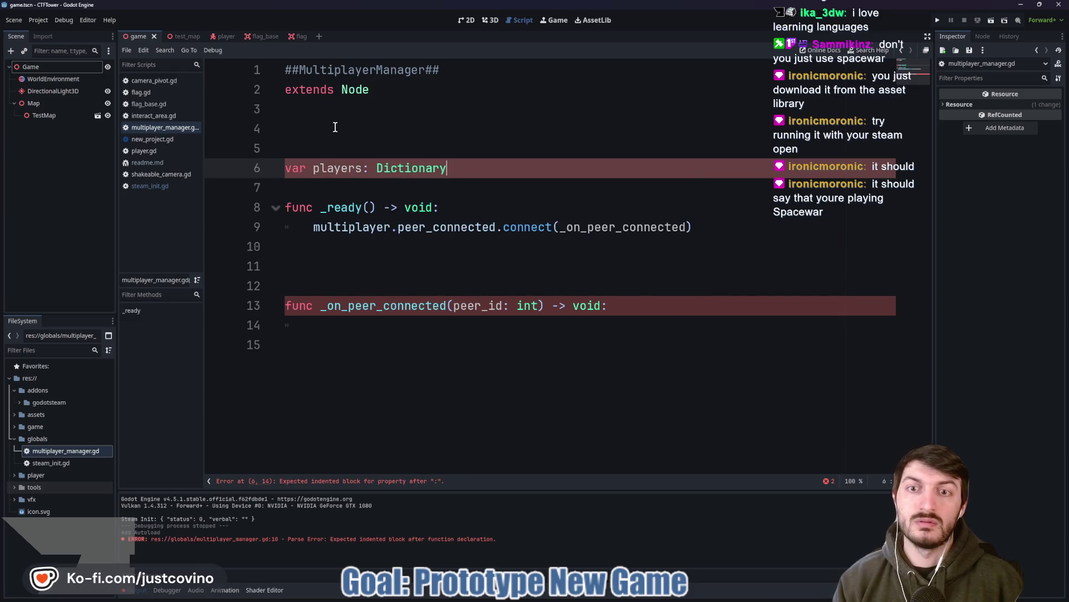
text(= {})
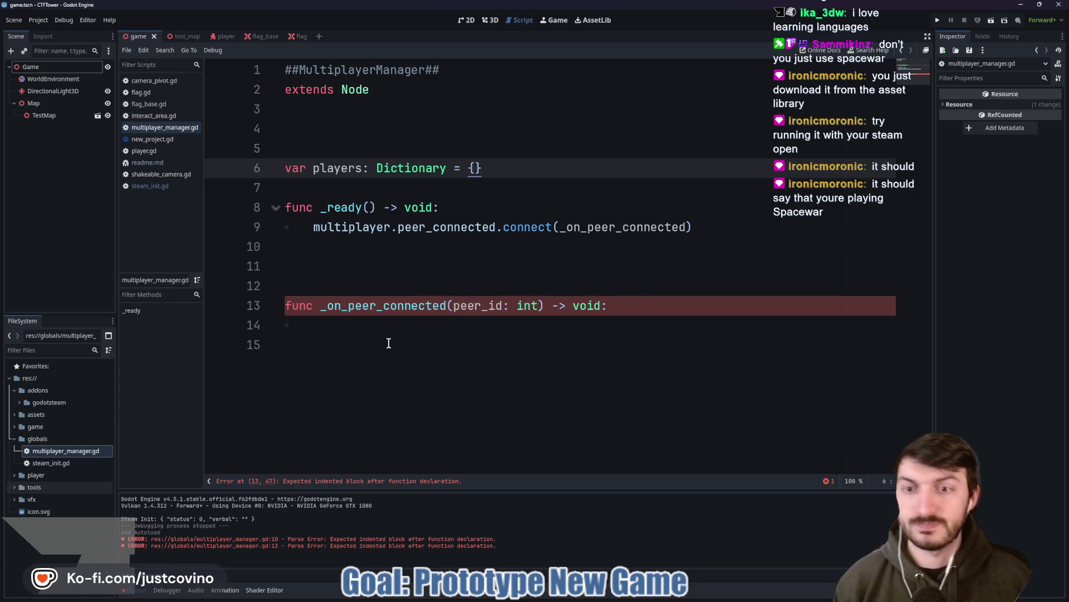
click(379, 324)
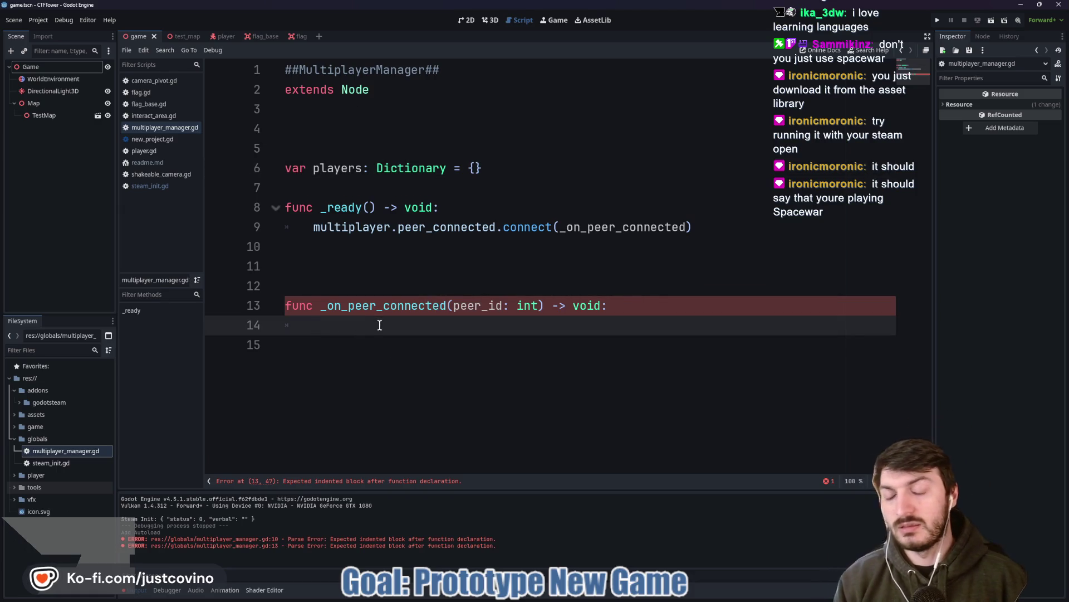
text(if not players.has)
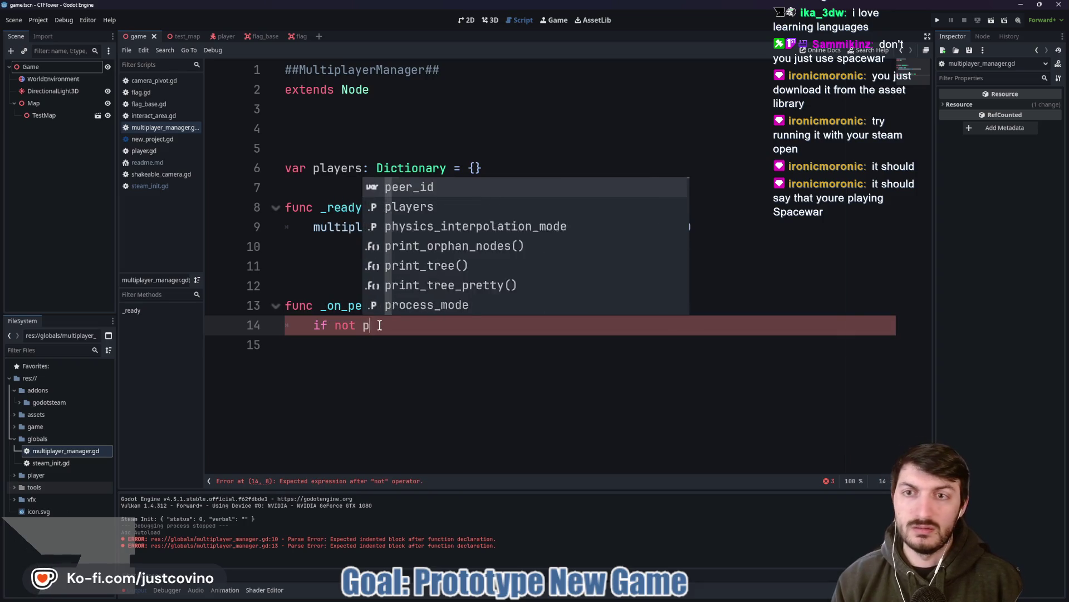
text((peer)
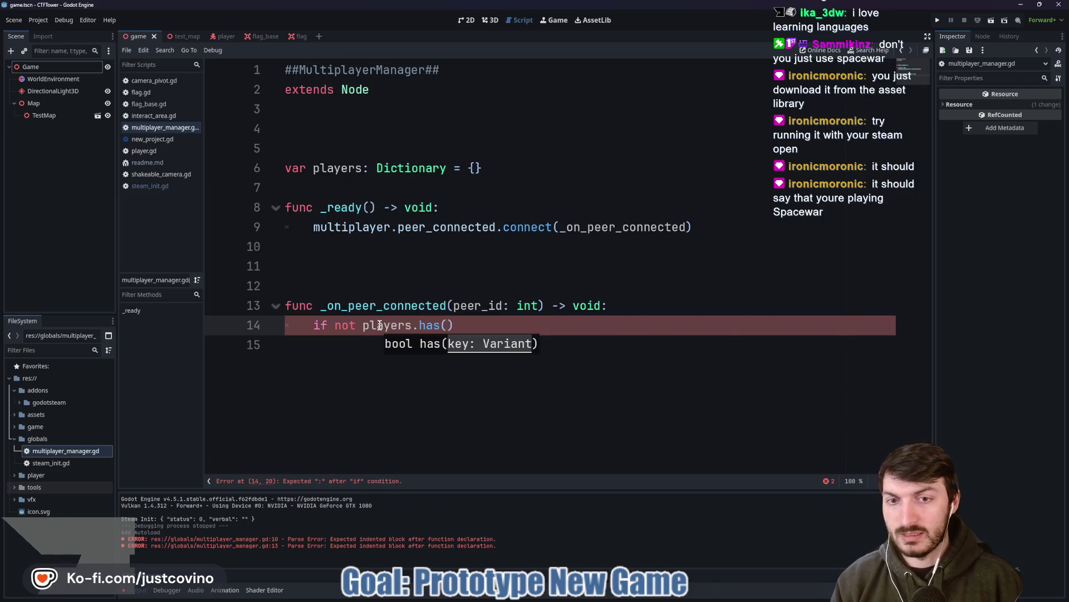
- Complete 'if not players.has(peer_id):' with a new line inside the block, checking the Cooties reference
key(Return)
text(:)
key(Return)
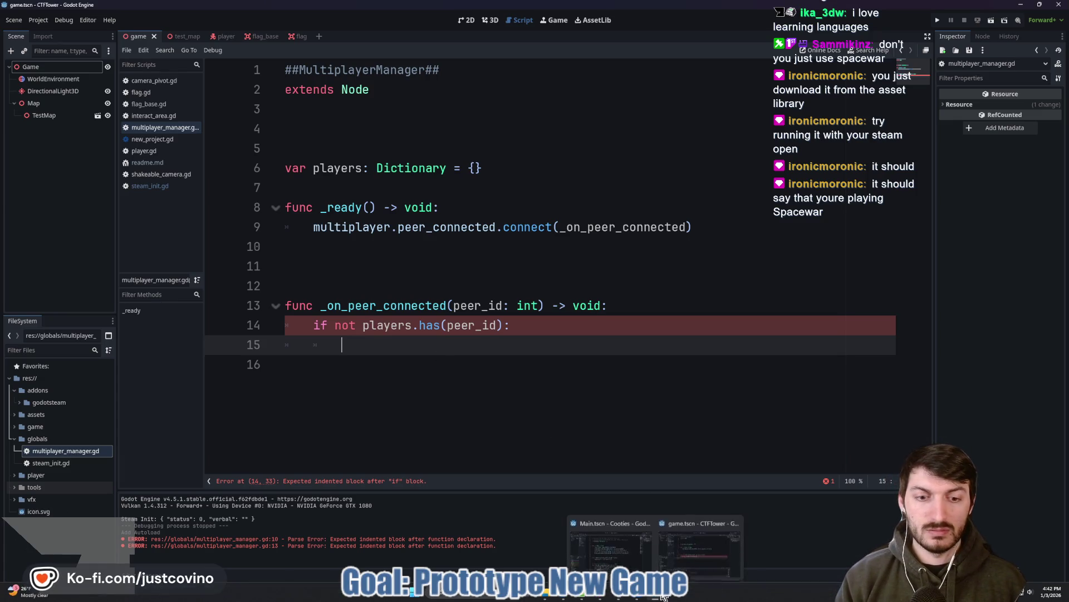
key(alt+Tab)
scroll(479, 361, down, 3)
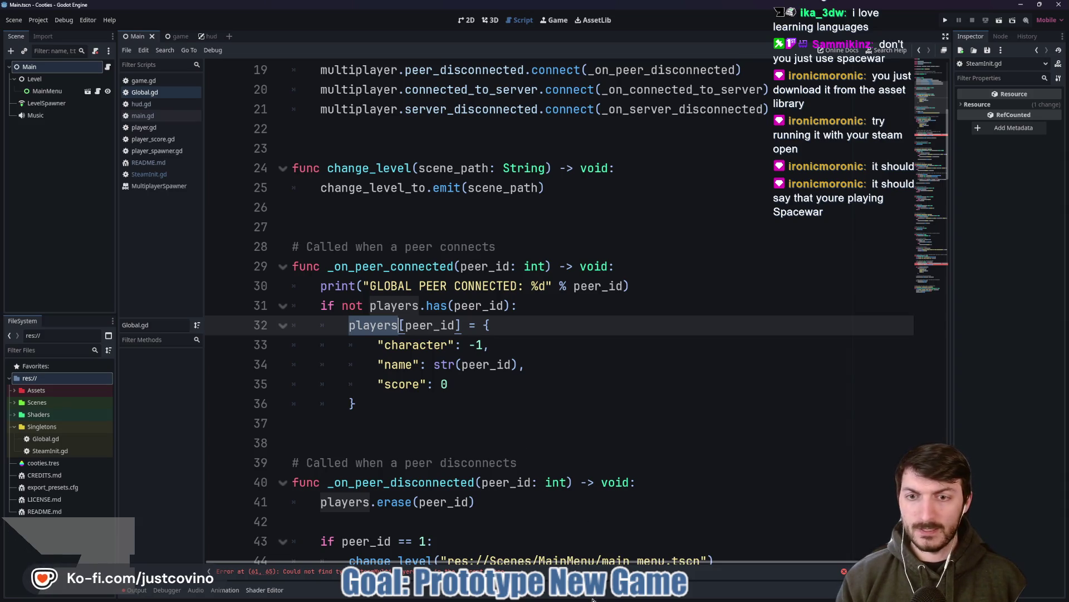
mouse_move(617, 597)
click(653, 598)
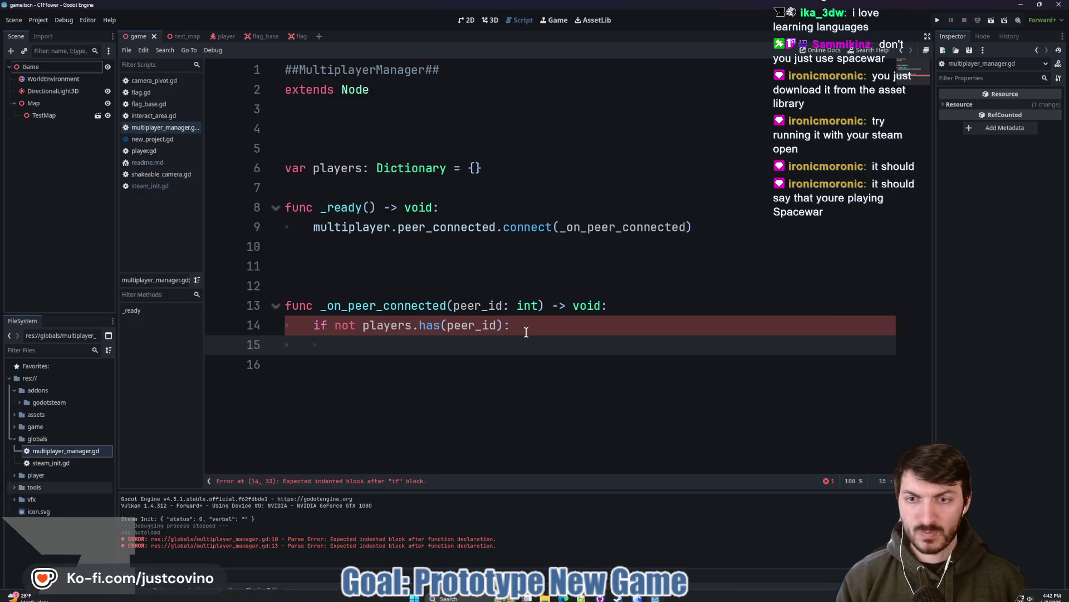
- Type 'players = {' inside the if block and spread the braces onto separate lines
text(players = )
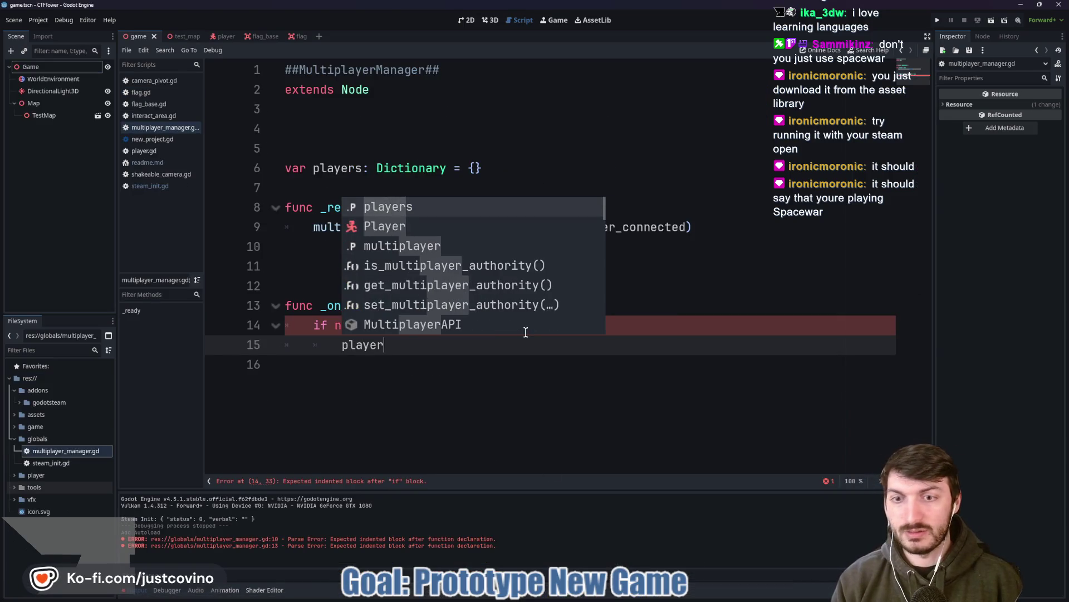
text({)
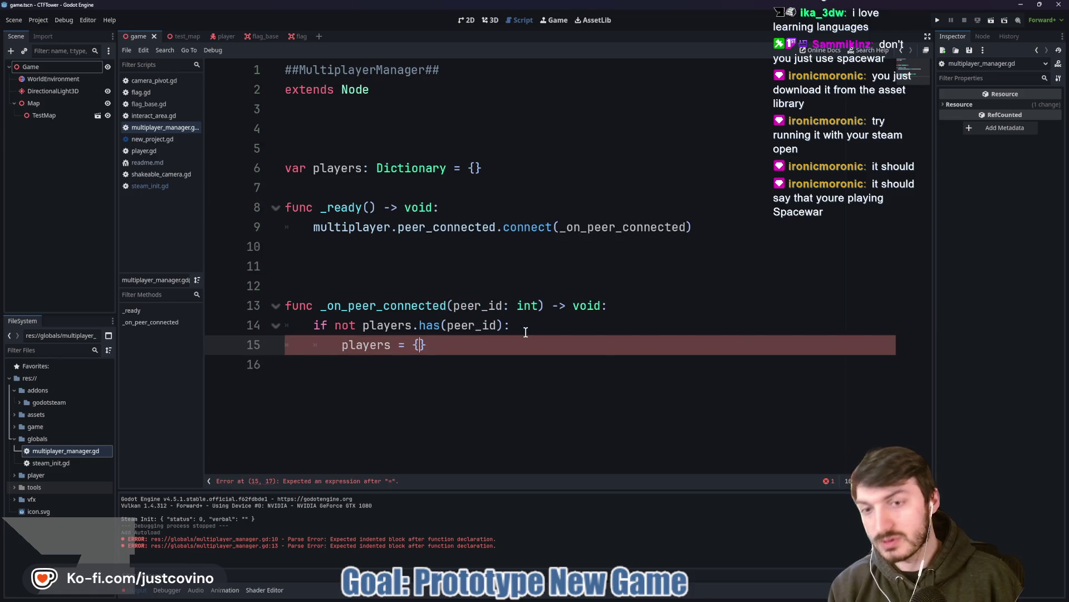
key(Return)
key(Return)
key(Up)
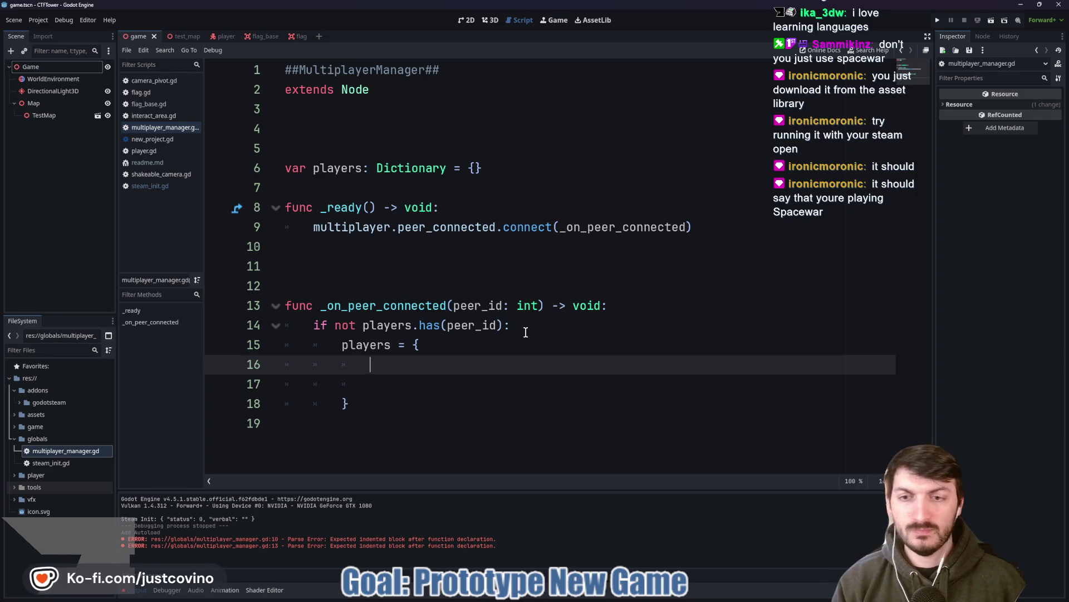
mouse_move(652, 600)
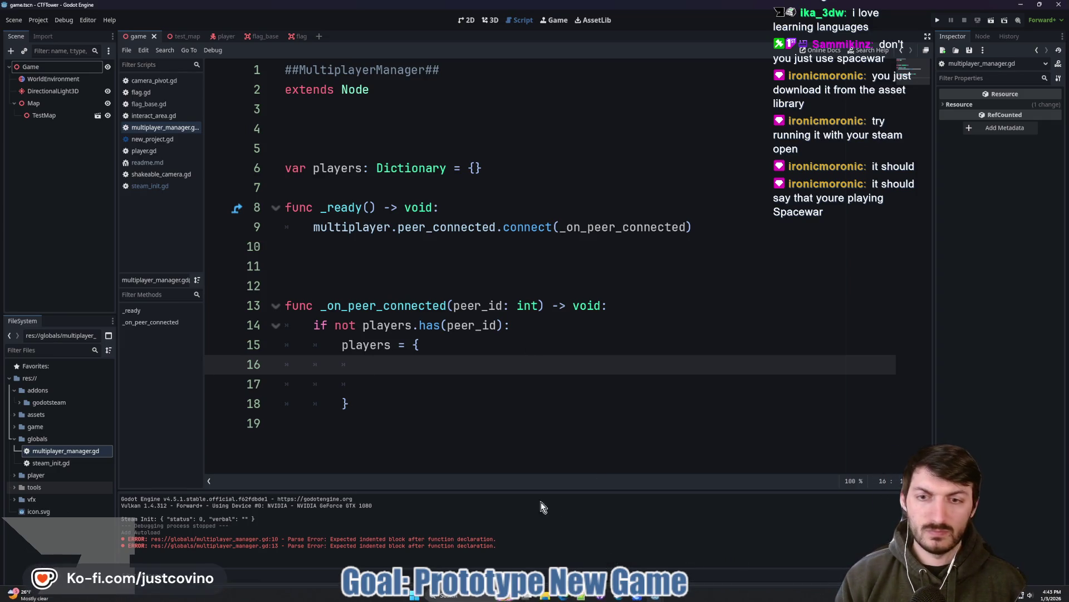
- After checking the Cooties reference, change the assignment target to players[peer_id]
click(627, 547)
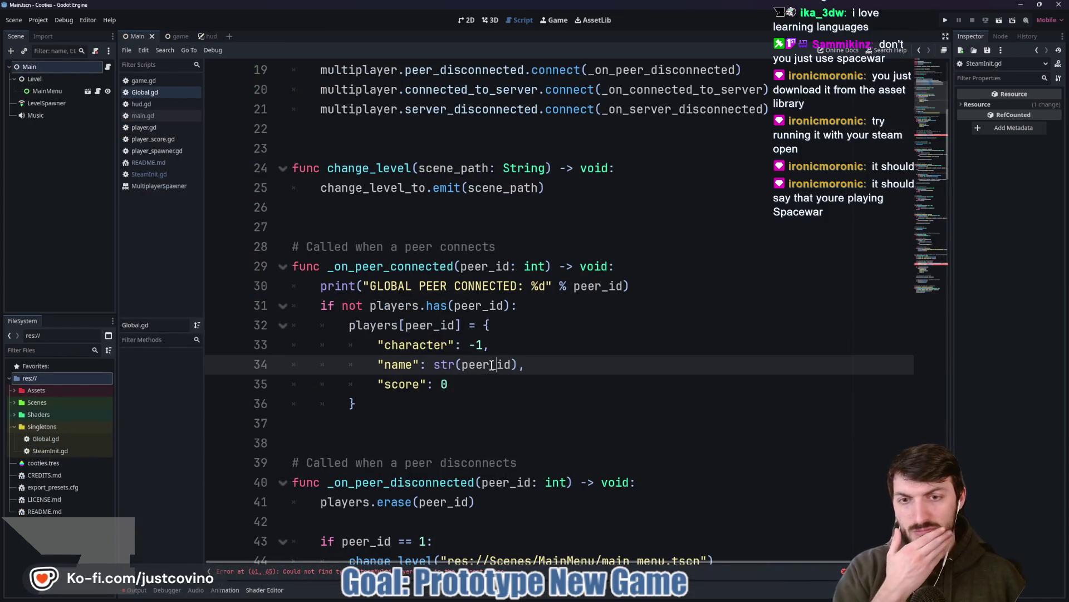
mouse_move(686, 597)
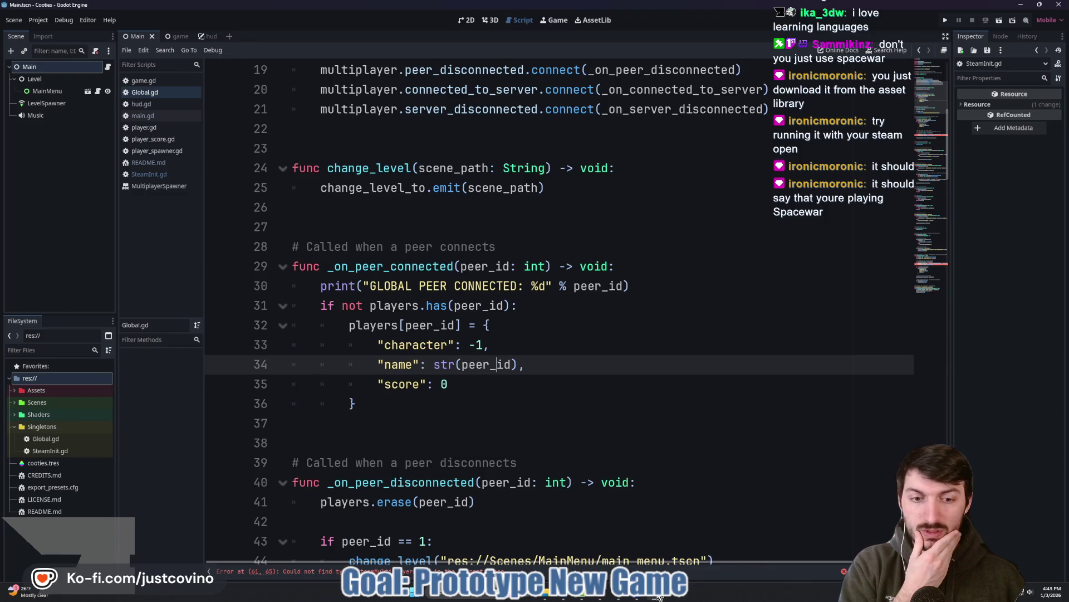
click(694, 543)
click(392, 343)
text([peer_id] = {)
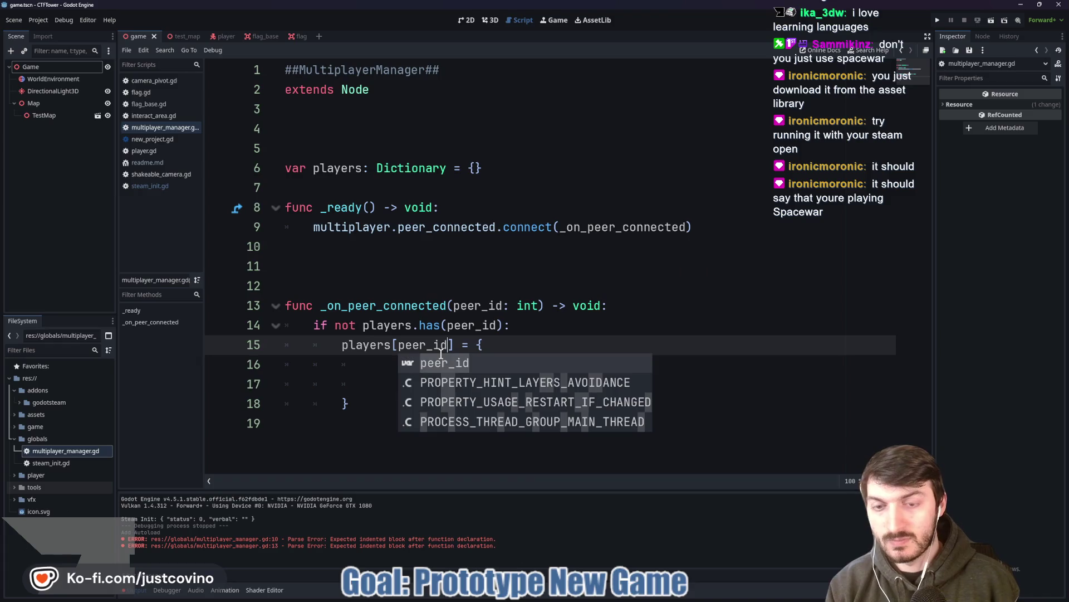
- Add a "team": false entry to the new player dictionary and start another key
click(446, 365)
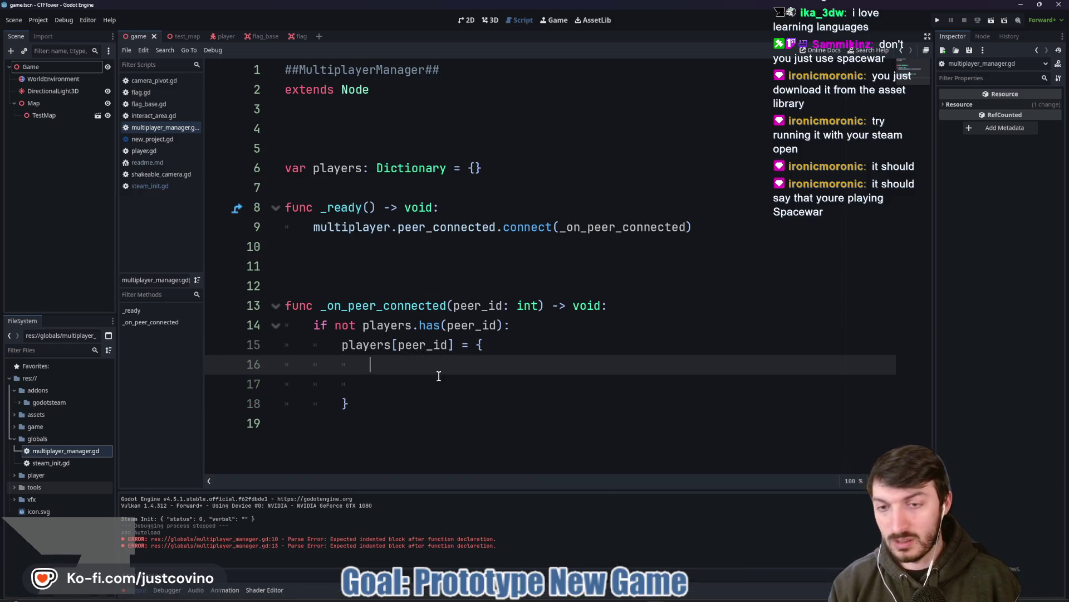
text(")
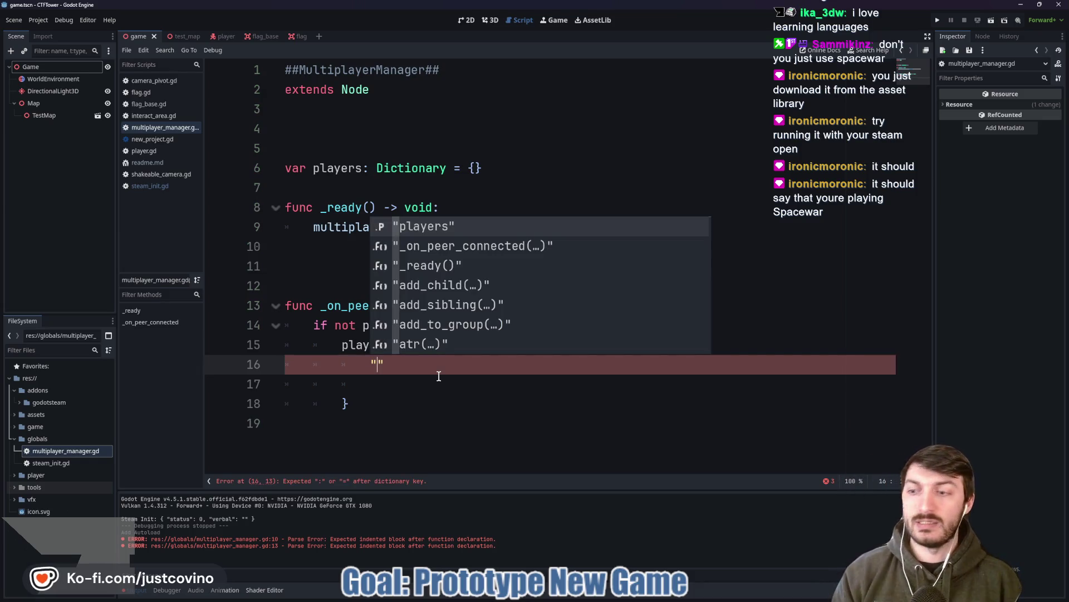
text(team)
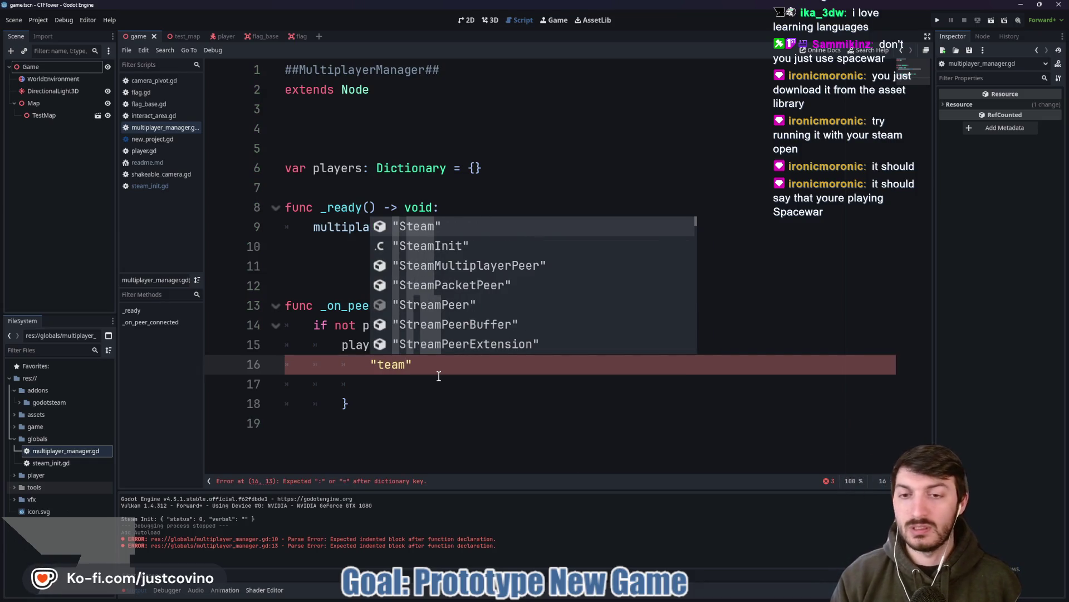
key(Right)
text(:)
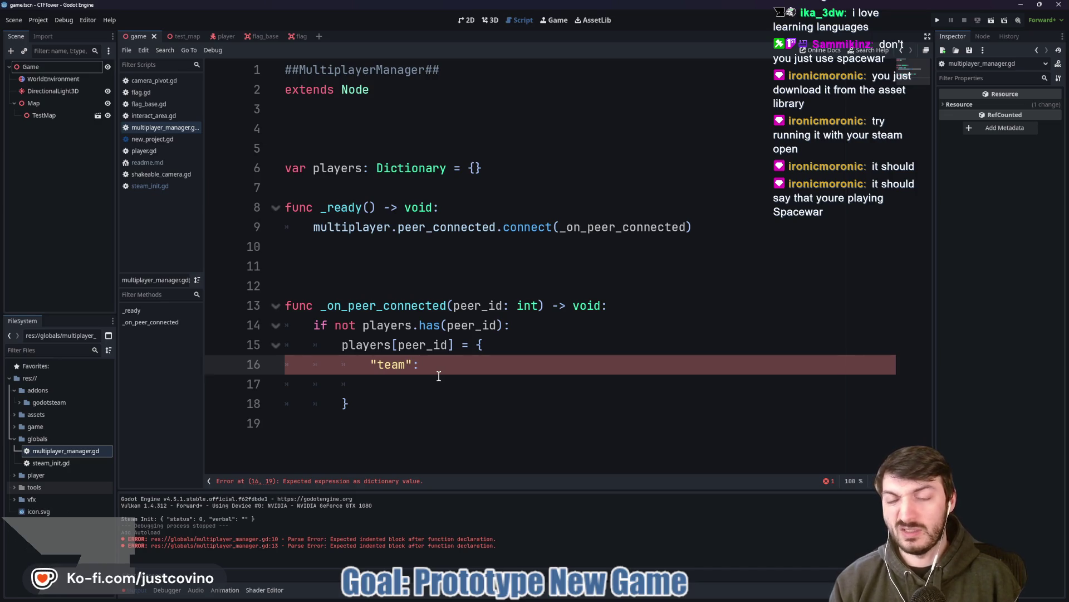
text(fals)
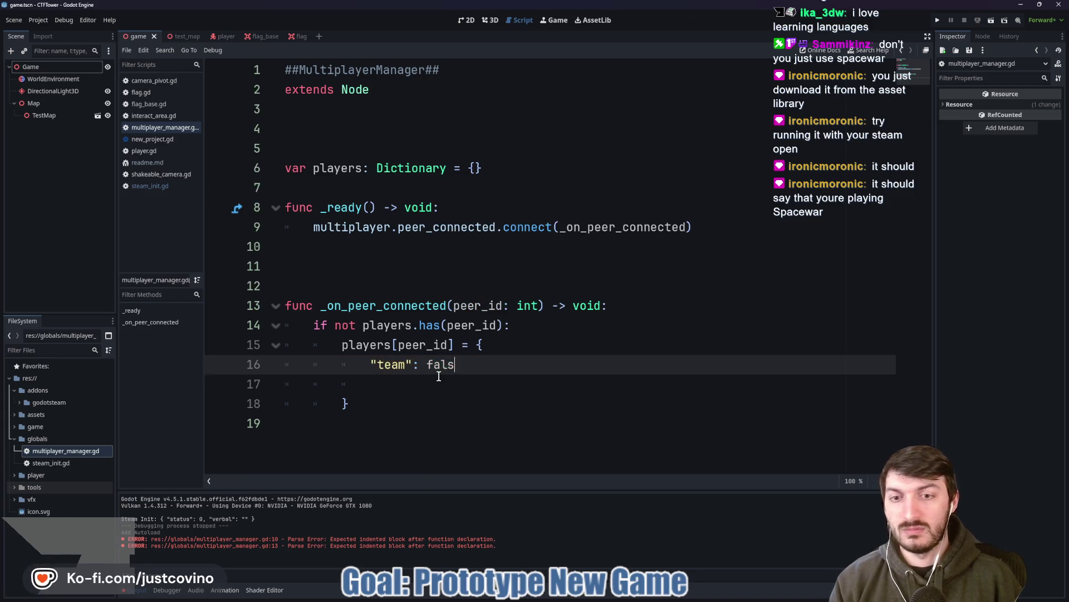
text(false,)
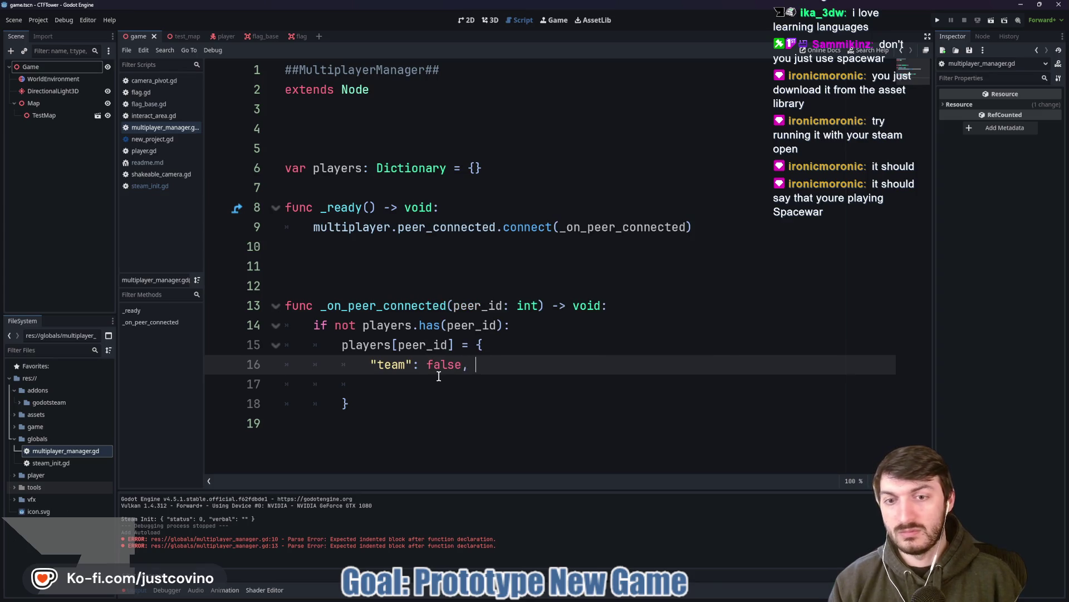
key(Return)
text(")
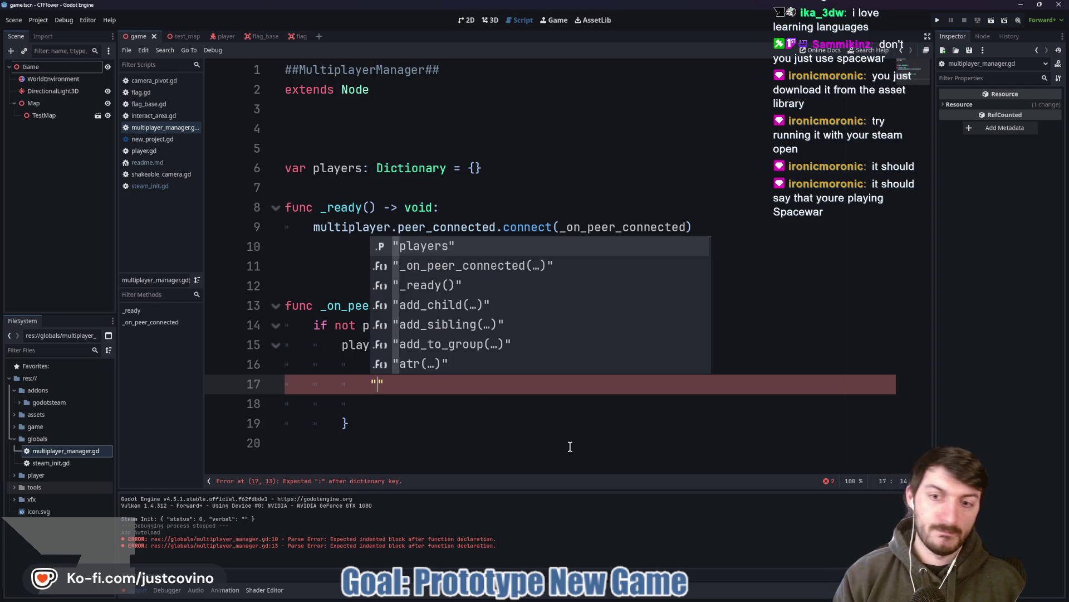
- Consult the reference again, then add the "name": str(peer_id) entry
mouse_move(613, 600)
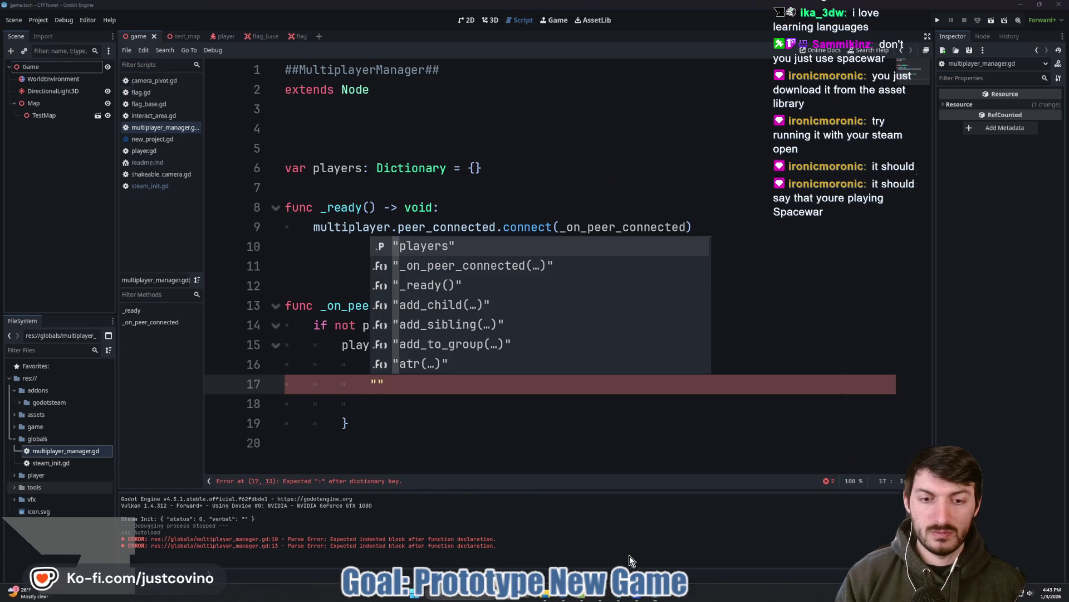
key(alt+Tab)
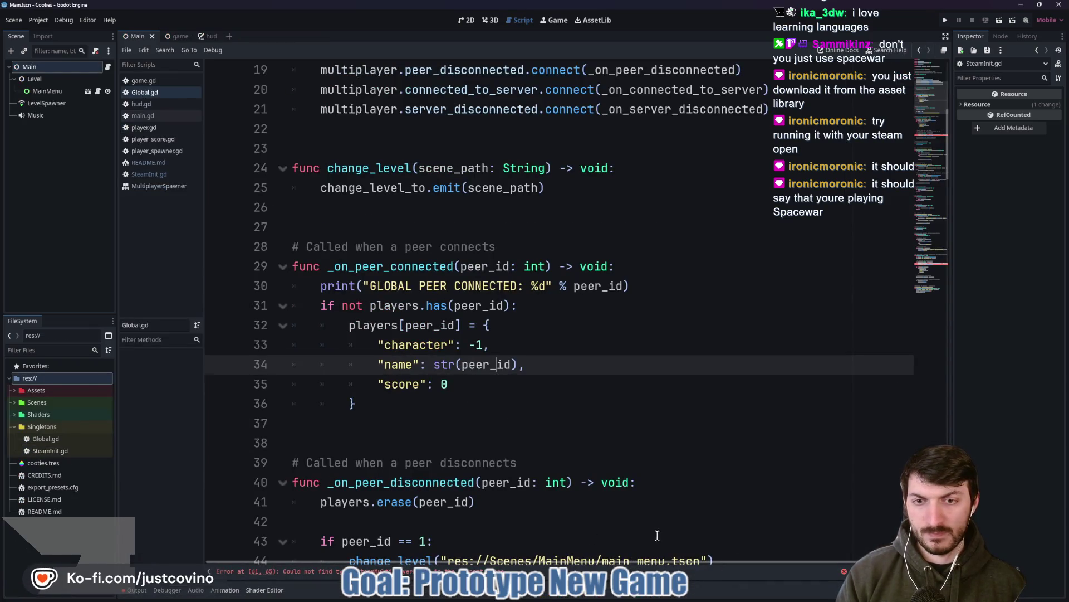
mouse_move(656, 597)
click(678, 543)
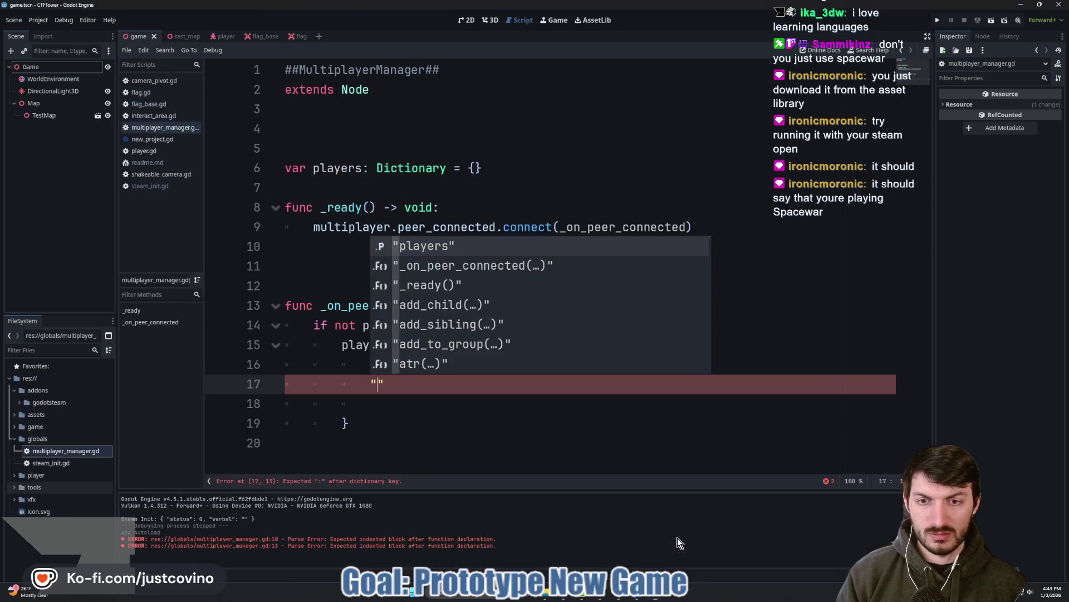
text(name)
click(533, 384)
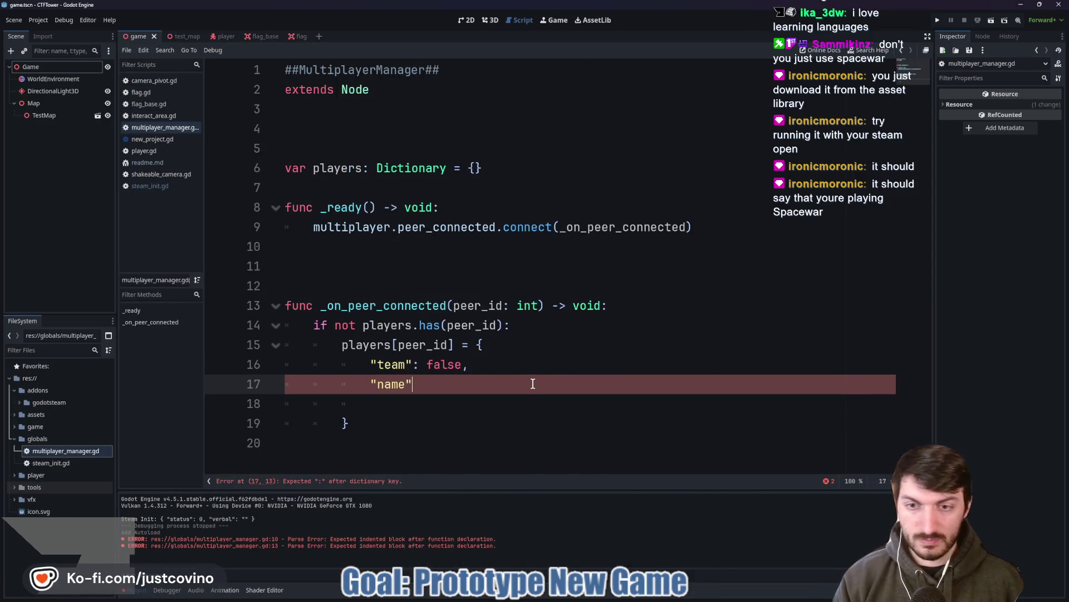
text(: str(peer)
key(Return)
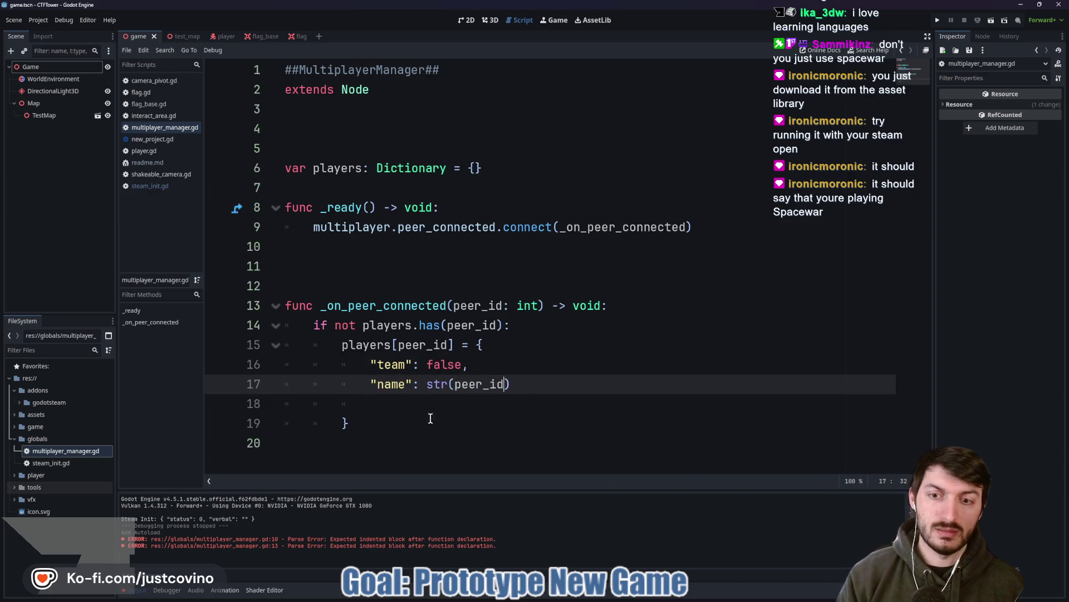
click(409, 406)
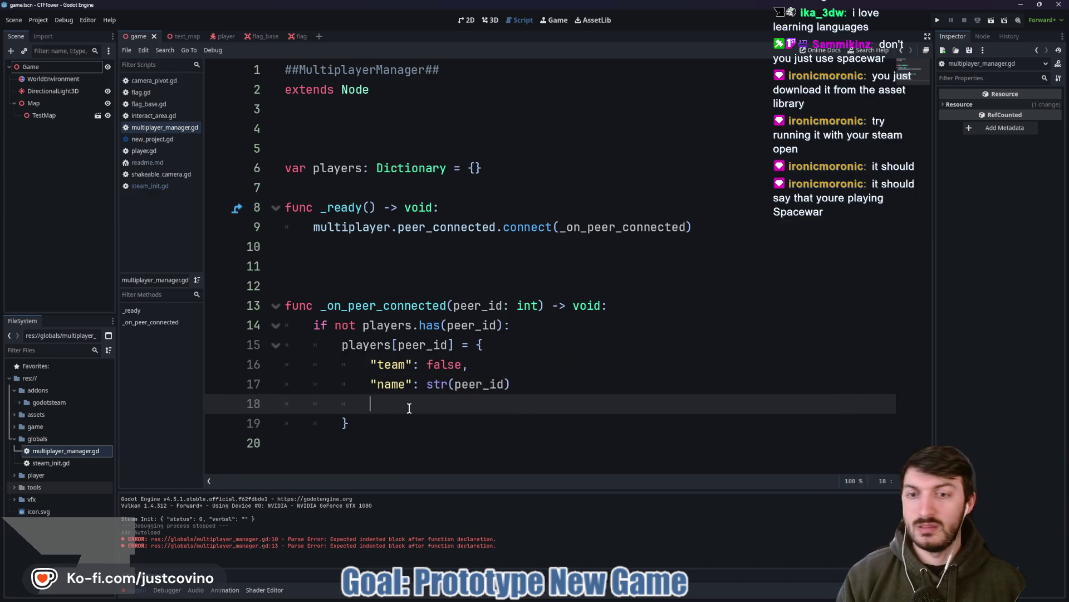
- Move the name entry above team, fix the commas, and delete the empty line
click(531, 383)
key(shift+Home)
key(alt+Up)
click(532, 361)
text(,)
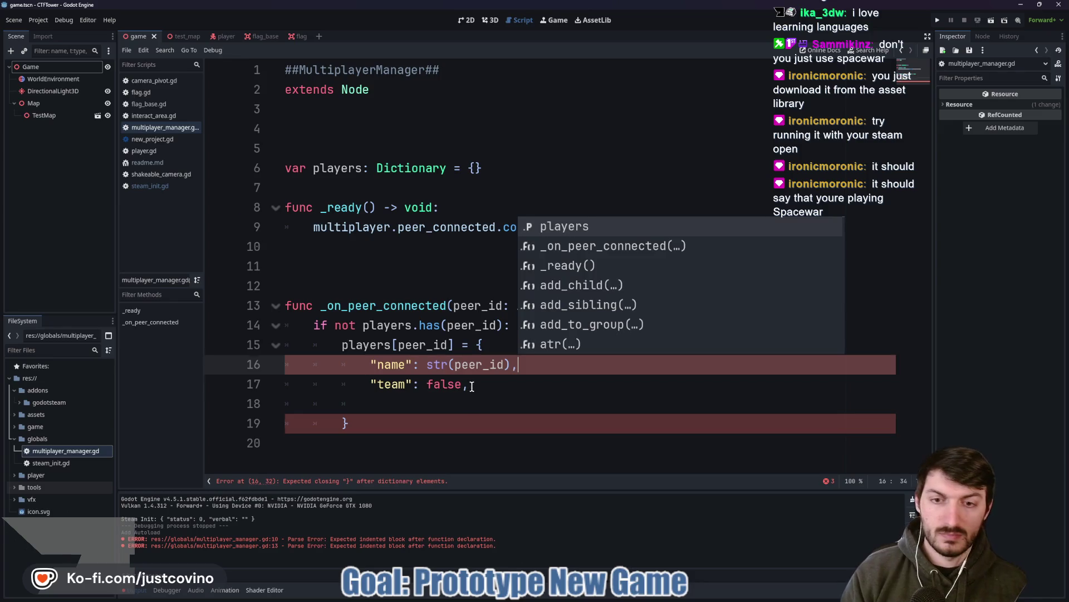
click(502, 380)
key(BackSpace)
click(394, 407)
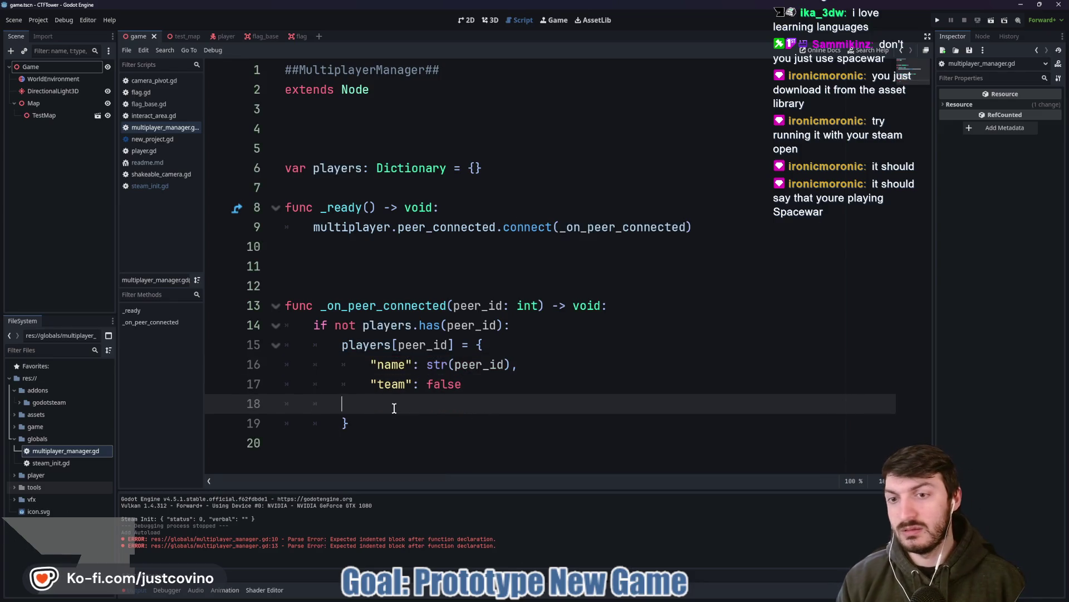
key(BackSpace)
key(BackSpace)
key(BackSpace)
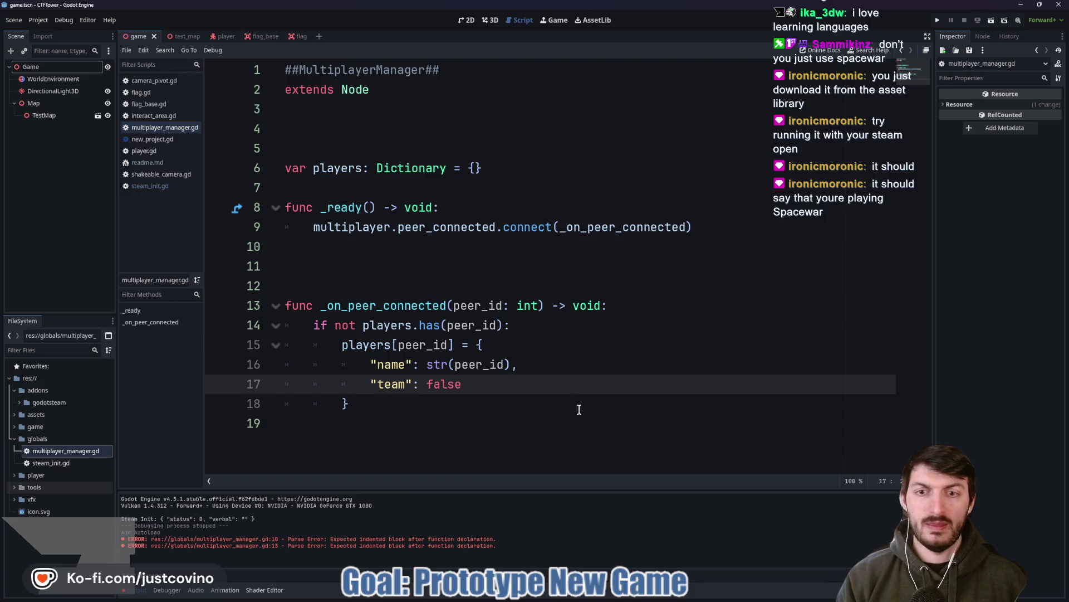
- Look over Global.gd in the Cooties project, then return to the CTFTower project window
mouse_move(657, 598)
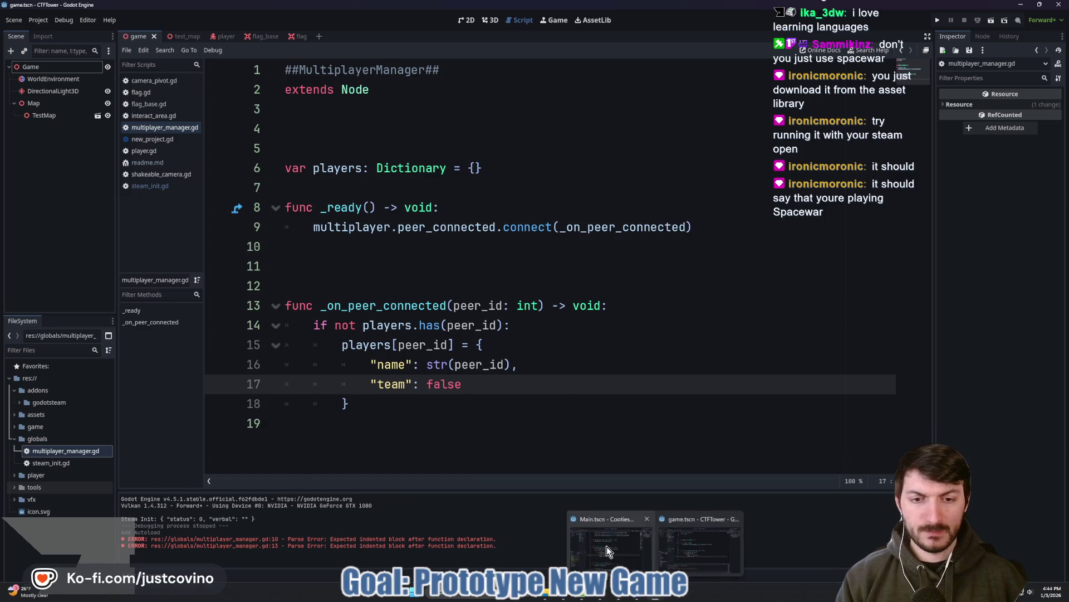
click(609, 534)
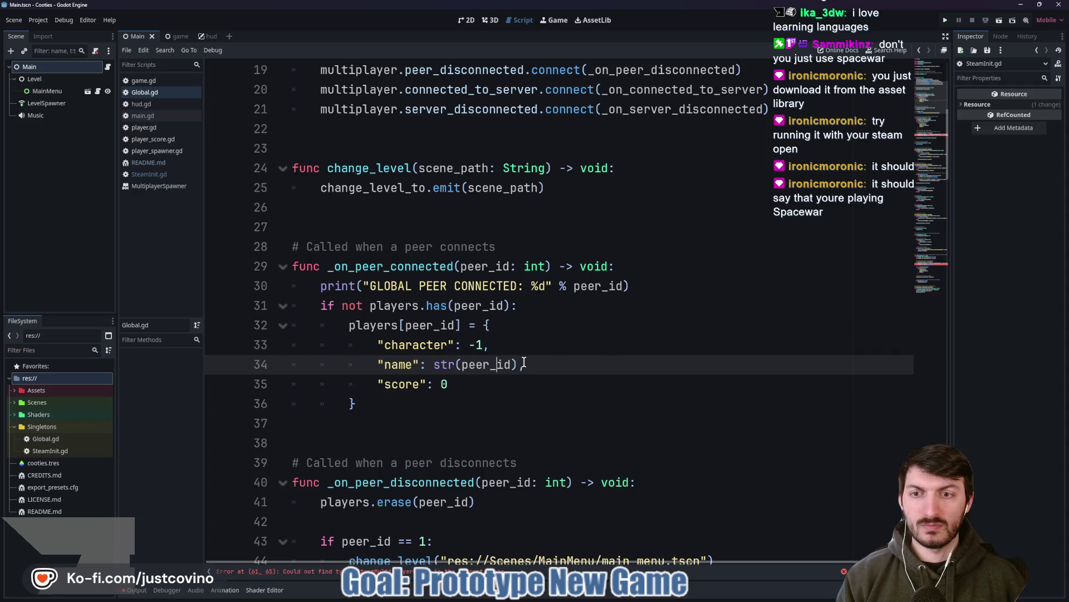
scroll(547, 370, down, 3)
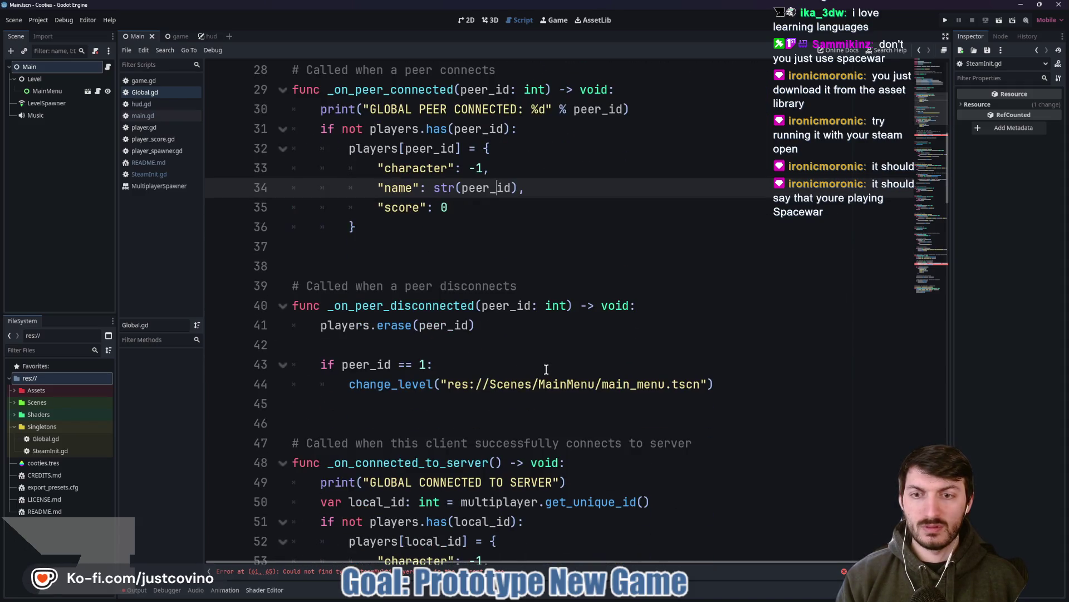
mouse_move(656, 596)
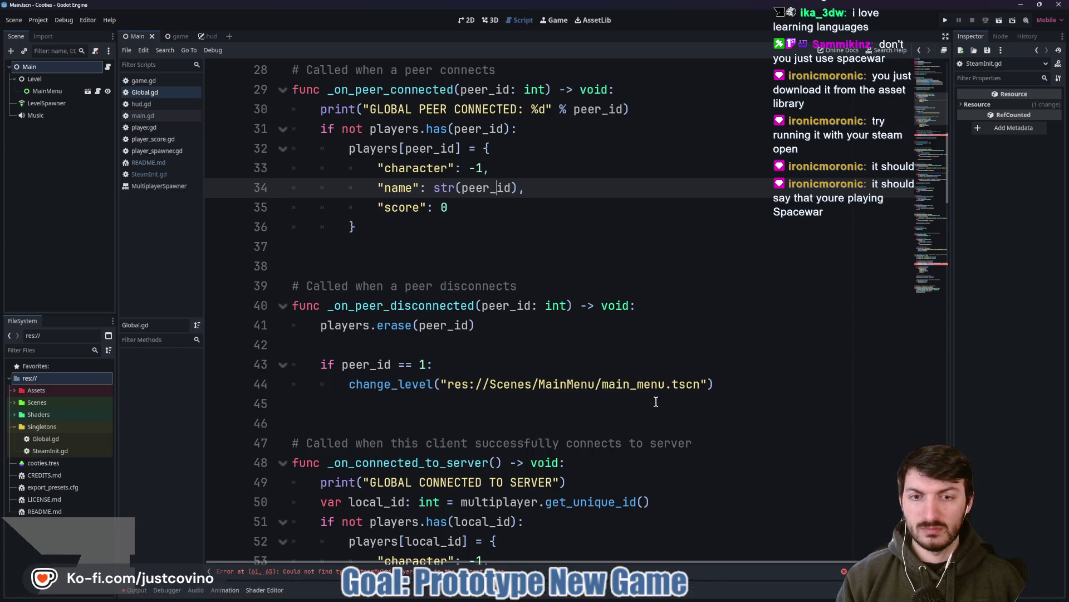
click(651, 597)
- On line 10 of _ready, add multiplayer.peer_disconnected.connect(_on_peer_disconnected)
click(413, 253)
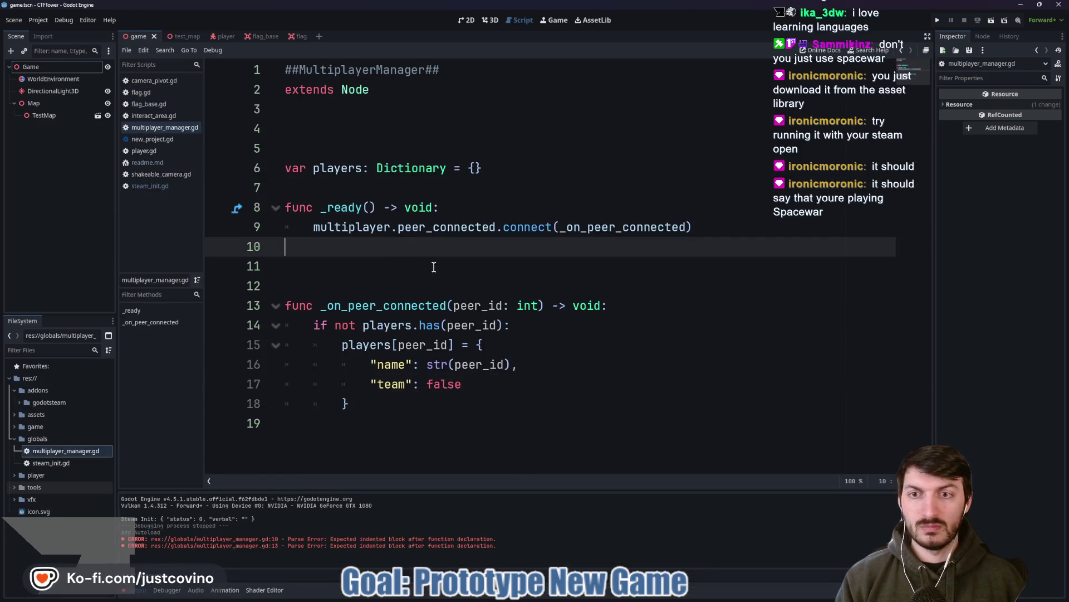
key(Tab)
text(mult)
key(Return)
text(.peer_)
key(Down)
key(Return)
text(.c)
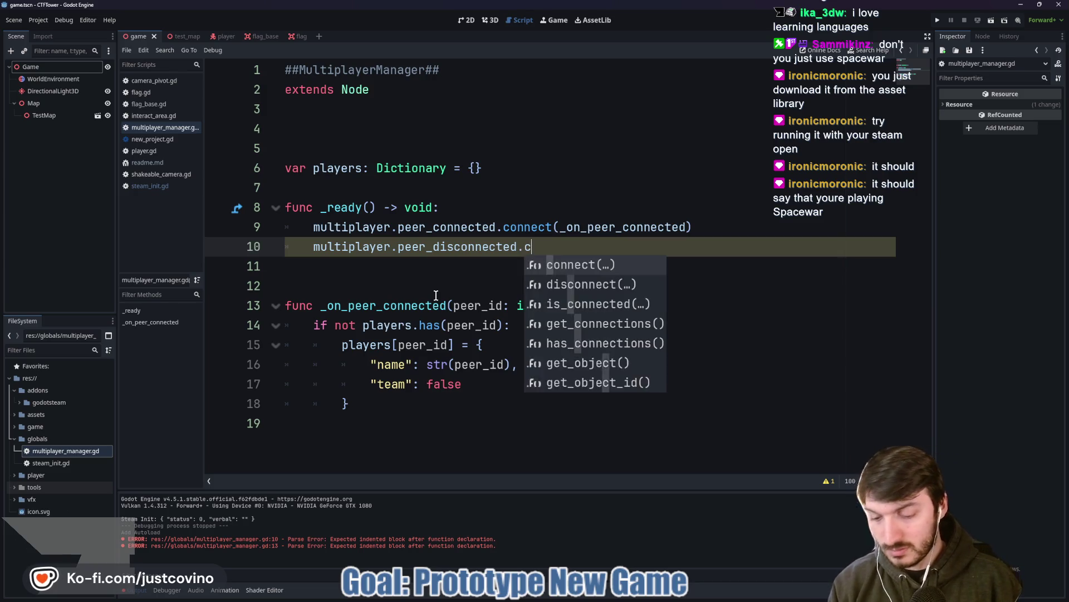
text(onn)
key(Return)
text(_on_peer_discco)
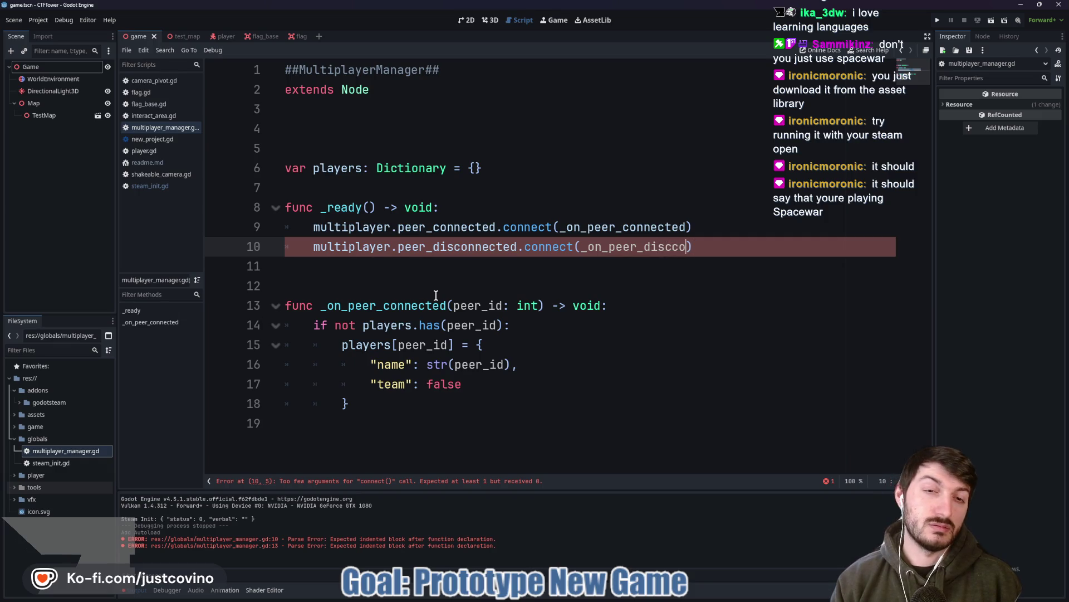
text(onnected)
- Below the function, add a new header 'func _on_peer_connected(peer_id: int) -> void:'
click(353, 442)
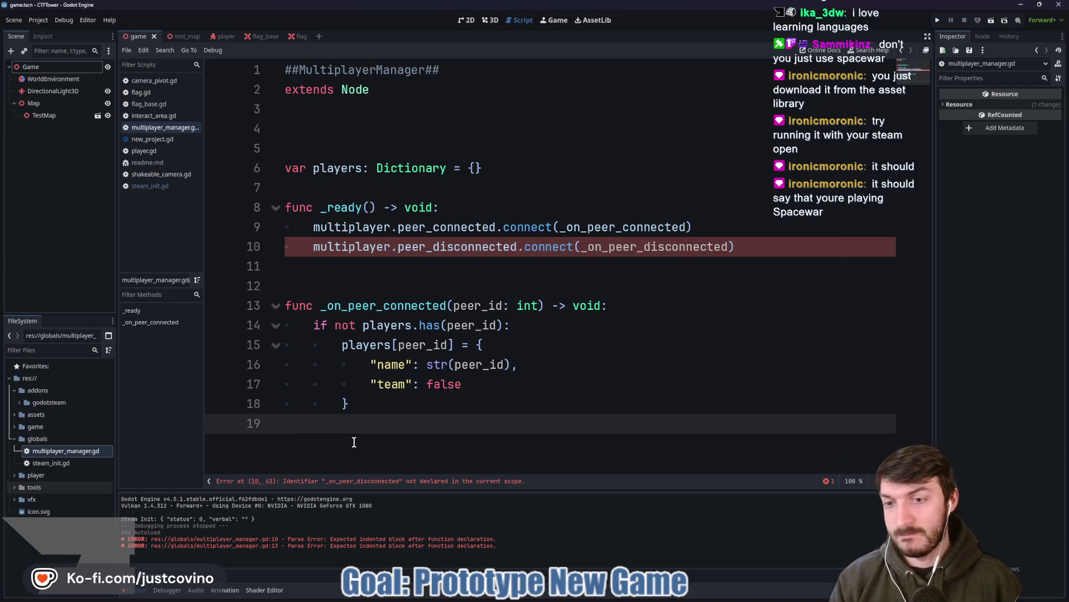
key(Return)
text(func _on_peer_connected()
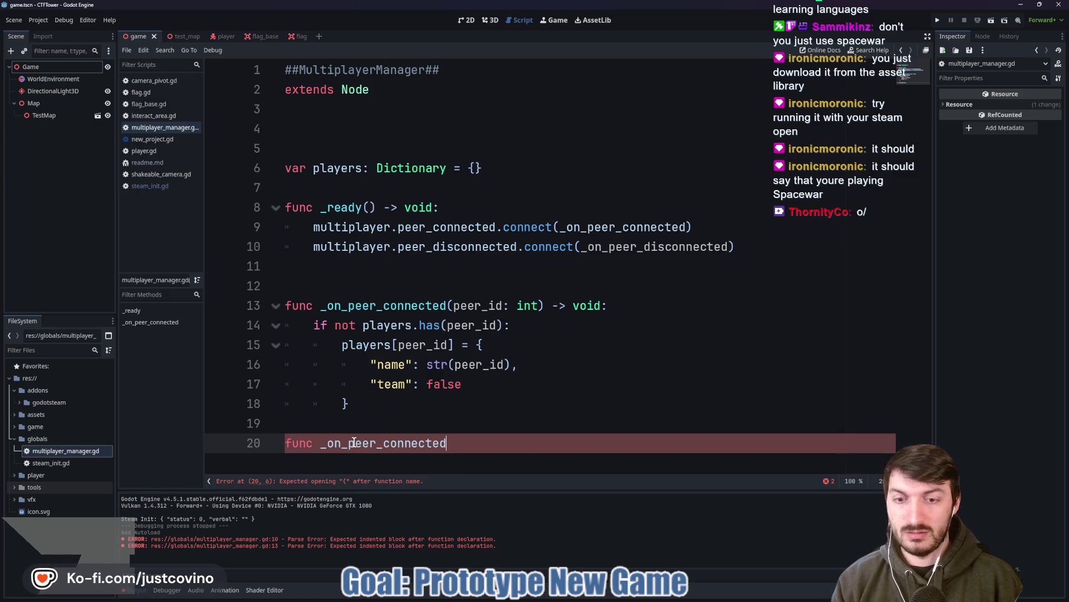
text(peer_id)
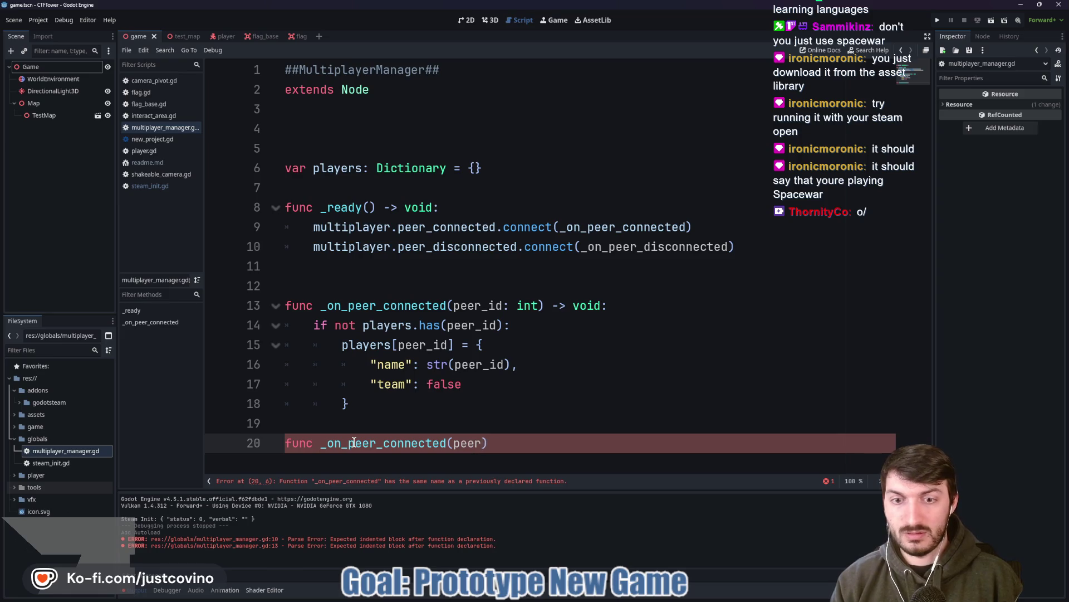
text(: int)
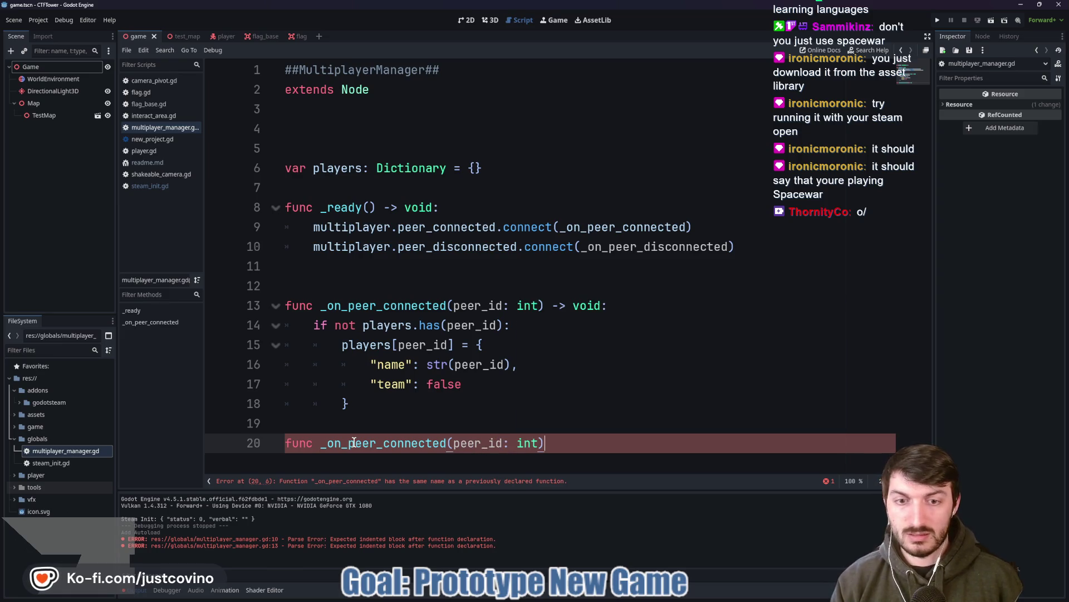
text() -> void:)
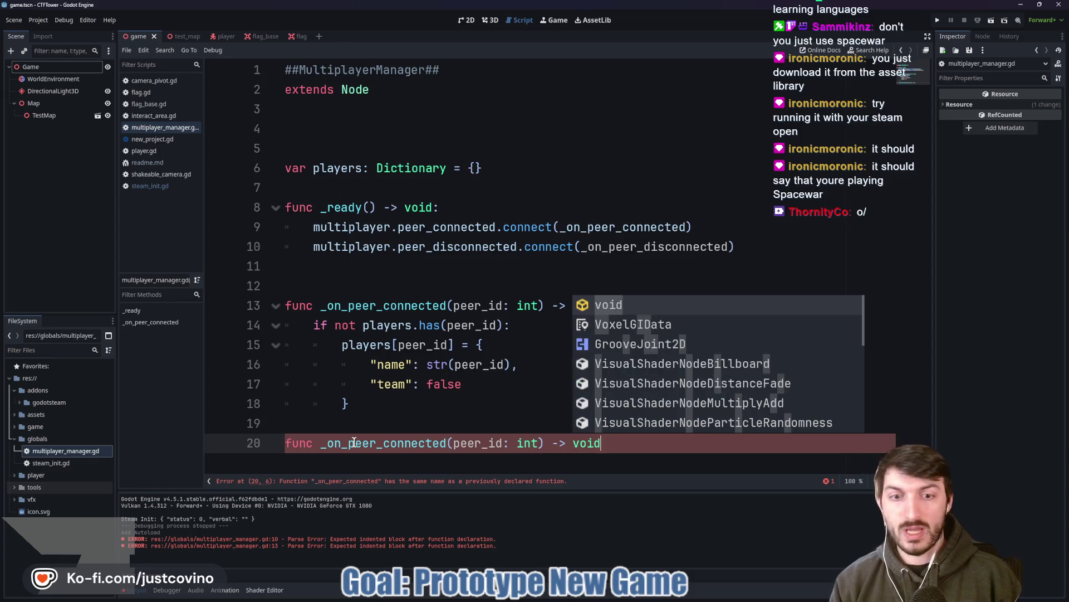
key(Return)
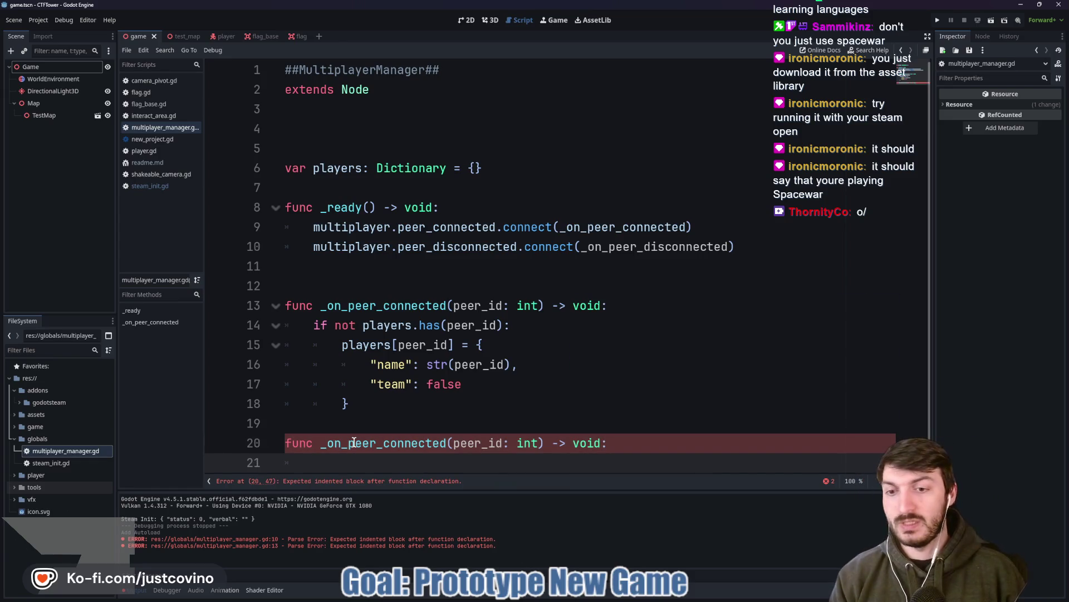
scroll(413, 423, down, 1)
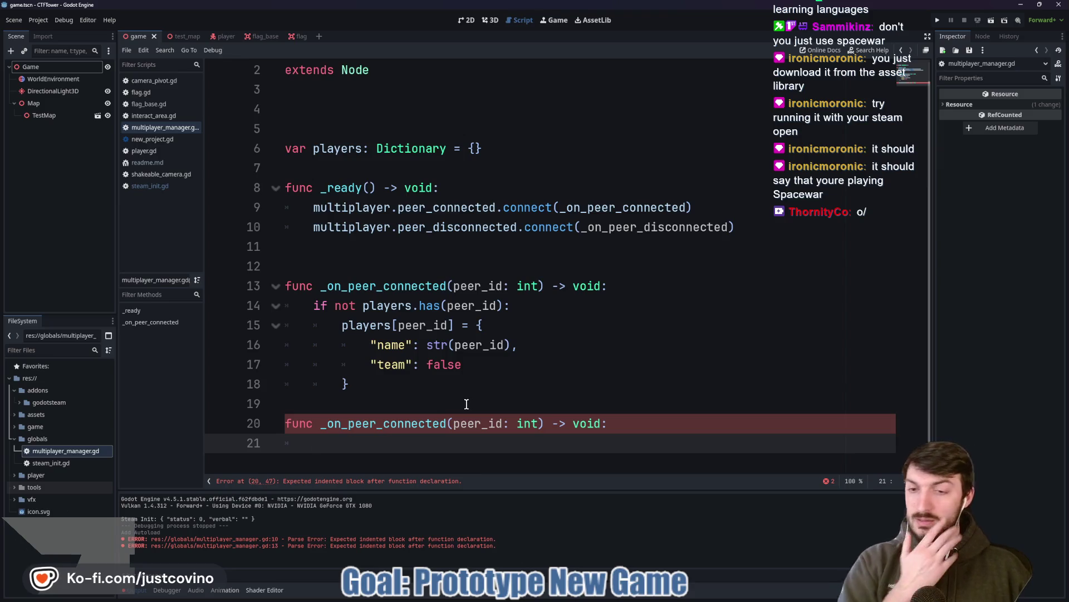
click(387, 402)
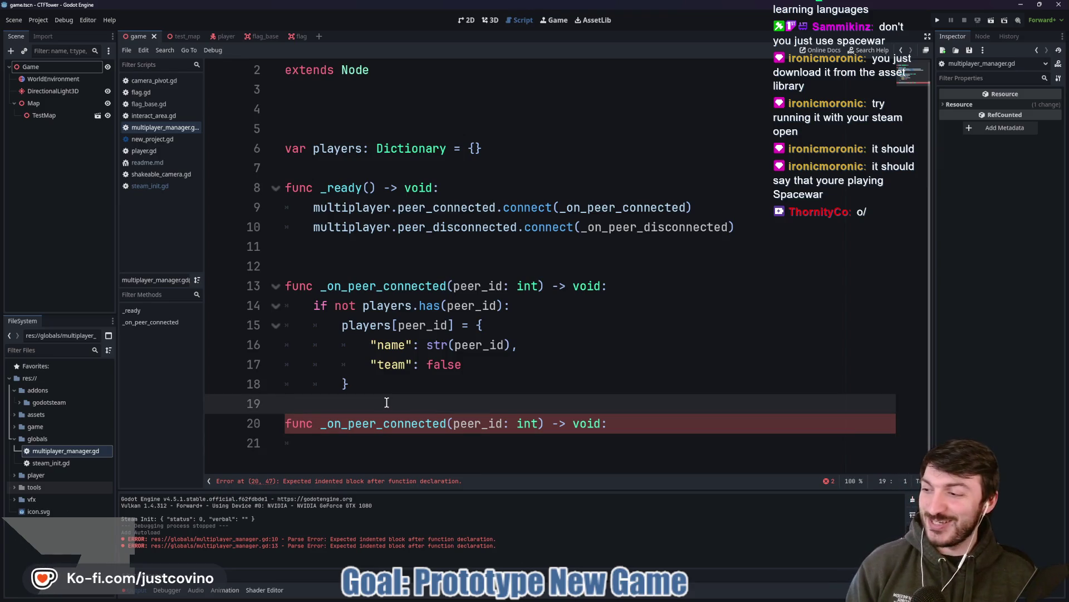
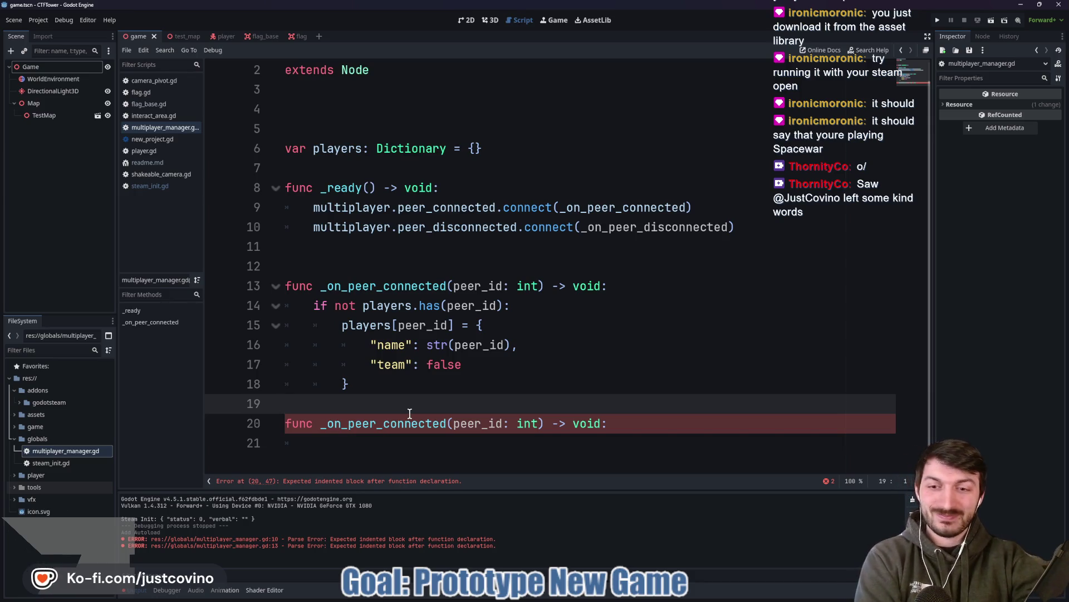
- Rename the duplicated second handler on line 20 to _on_peer_disconnected
click(428, 434)
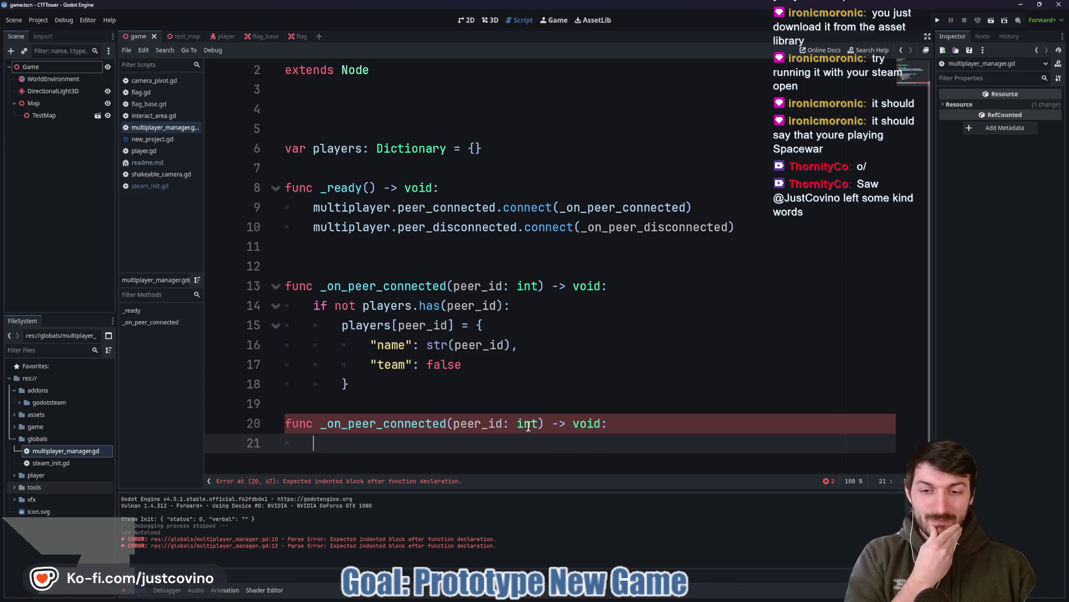
key(Return)
key(Return)
key(Return)
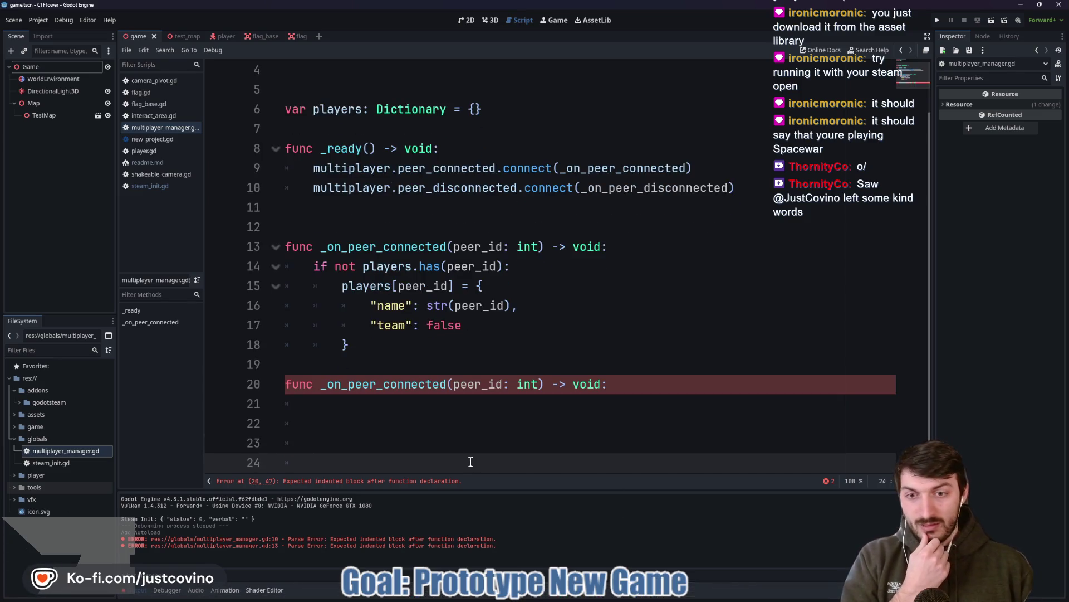
drag(450, 385, 382, 385)
text(disc)
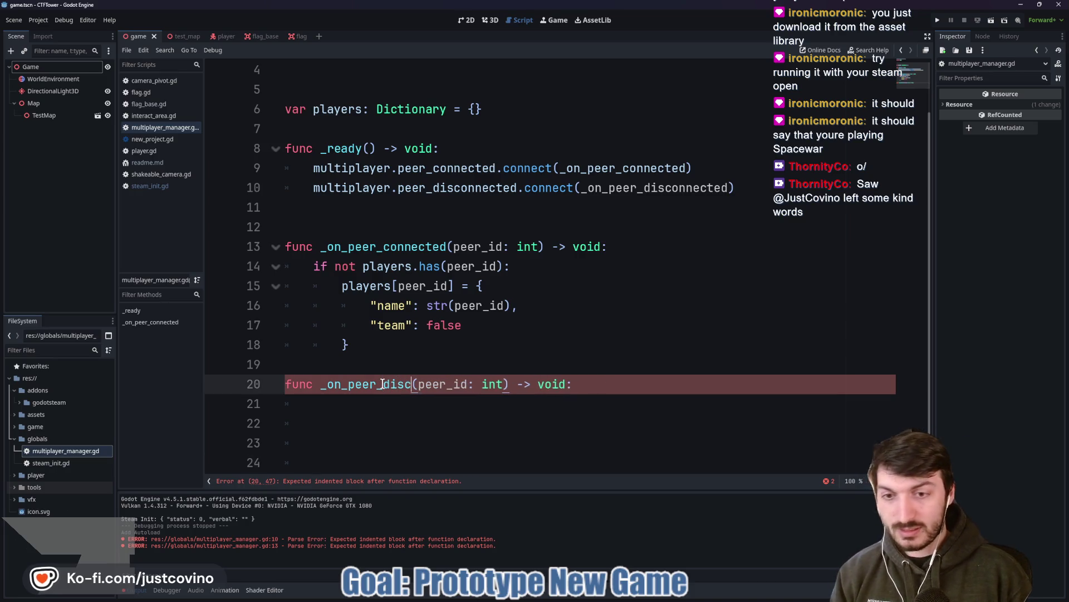
text(onnected)
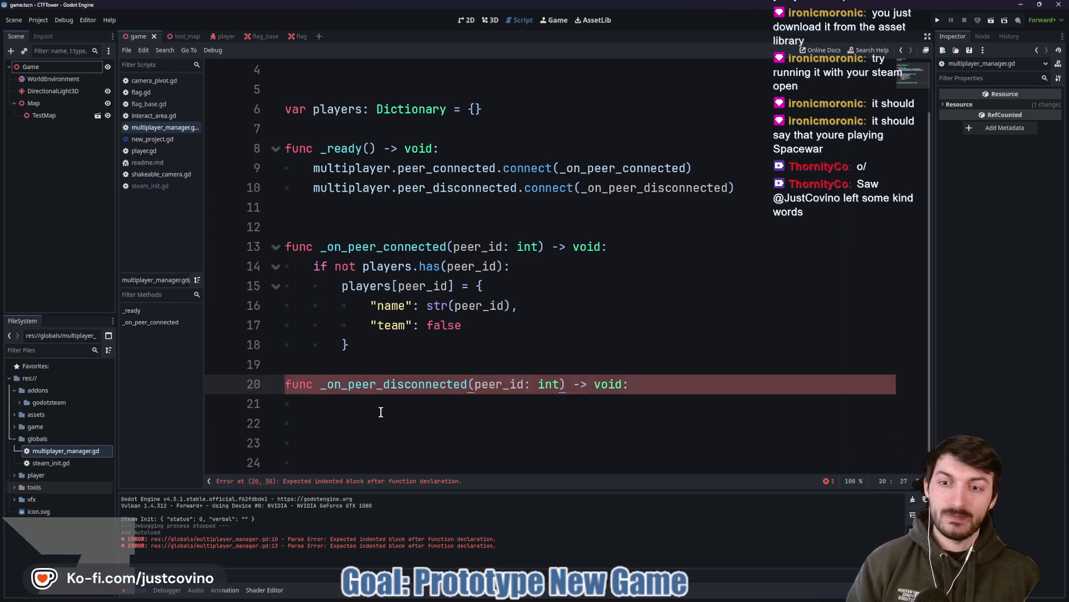
- Write players.erase(peer_id) as the body of _on_peer_disconnected using autocomplete
click(381, 411)
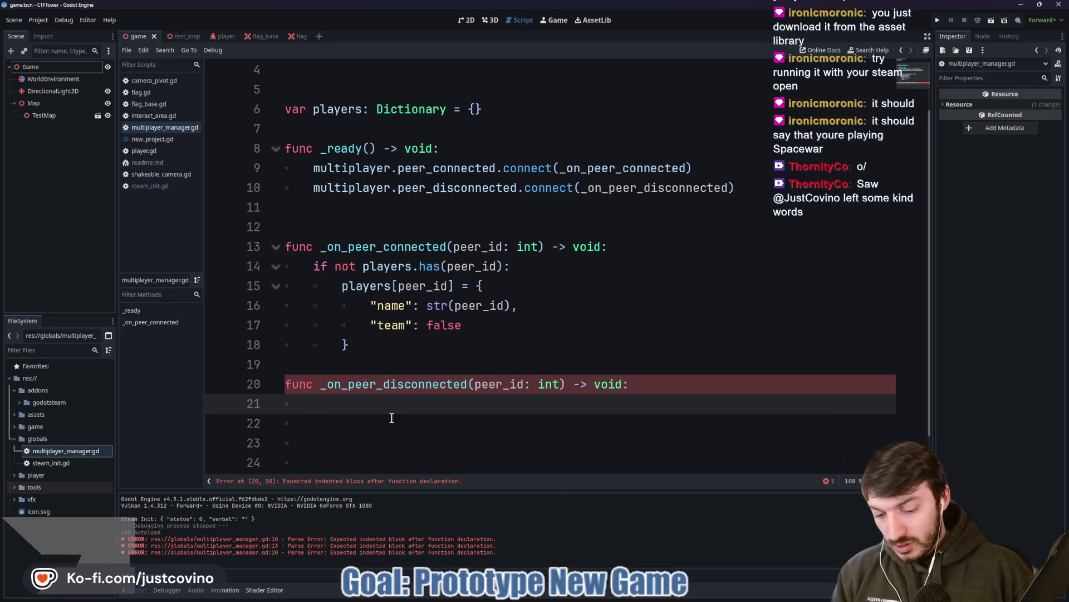
text(yers)
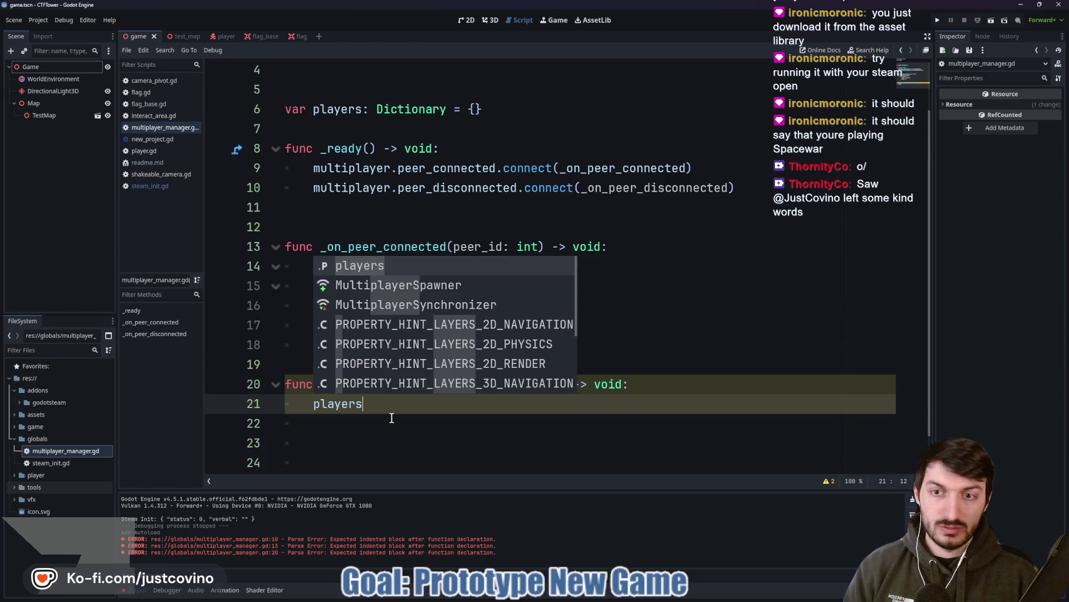
text([peer)
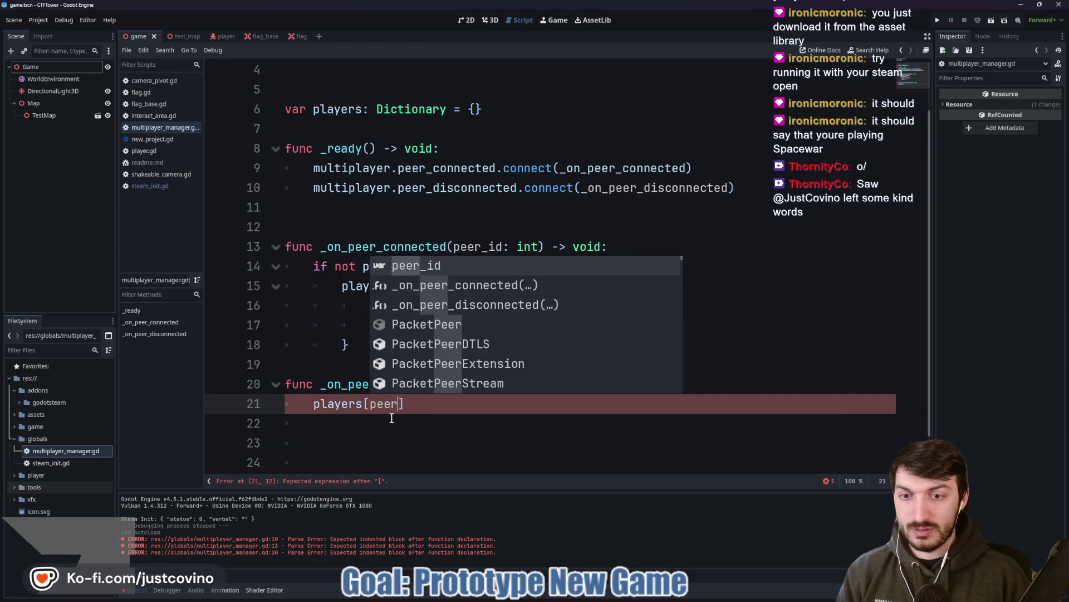
text(_id)
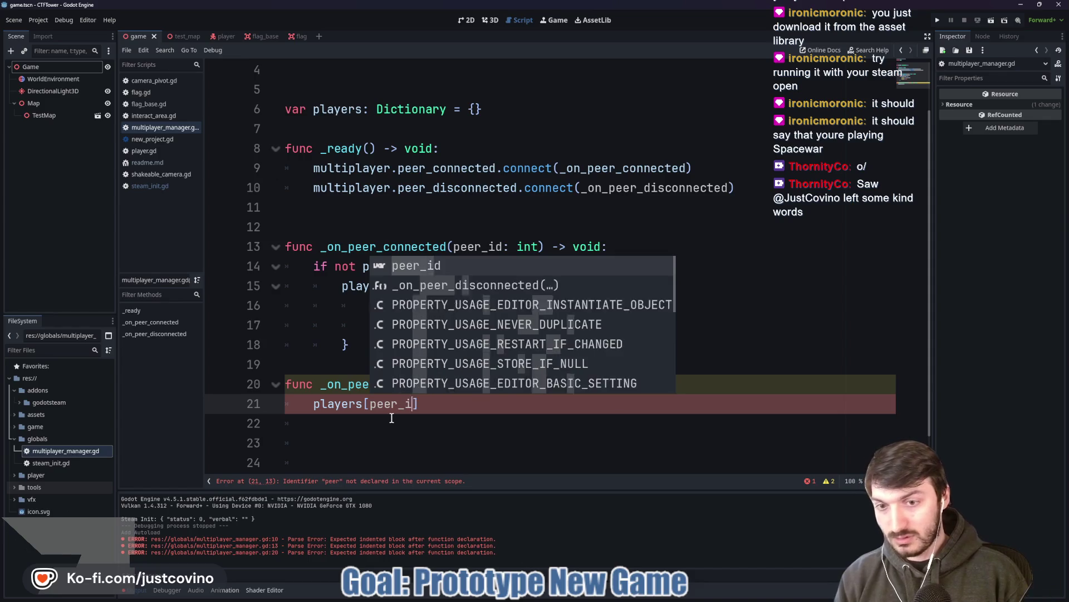
text(])
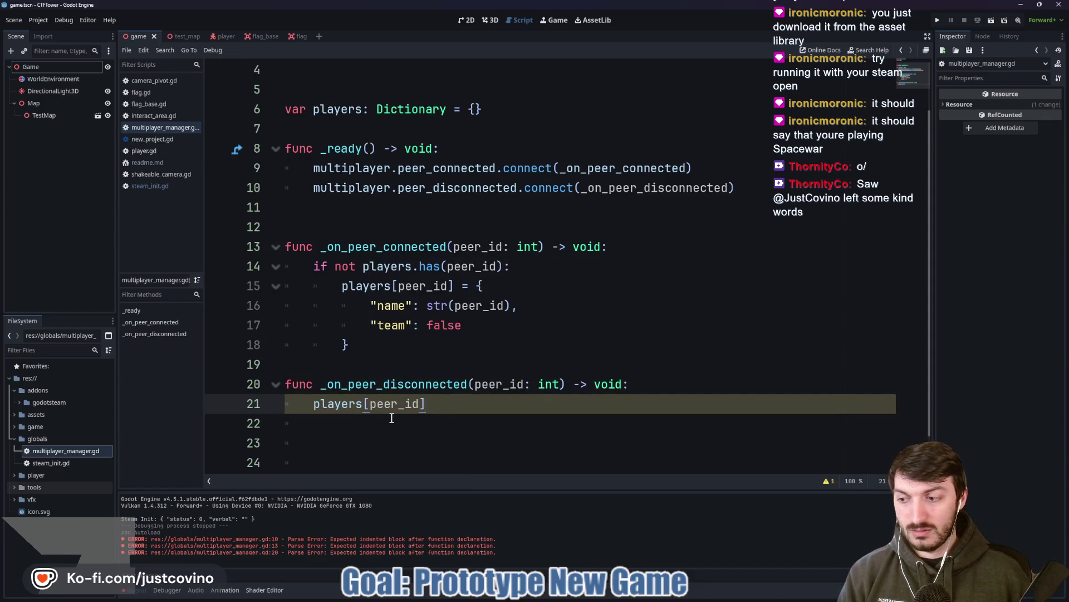
key(BackSpace)
key(BackSpace)
key(BackSpace)
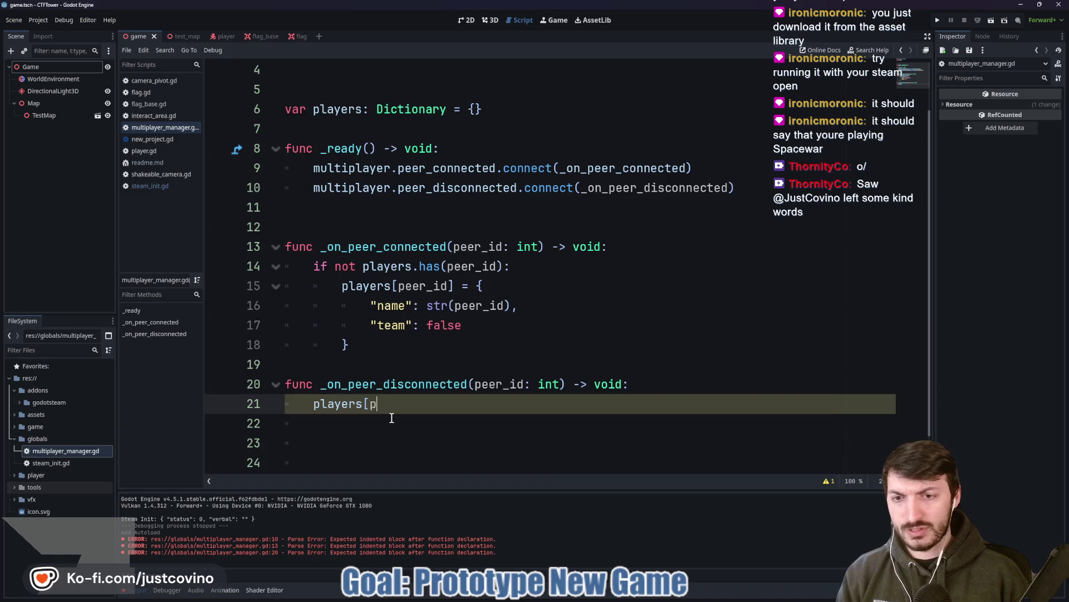
text(.er)
key(Return)
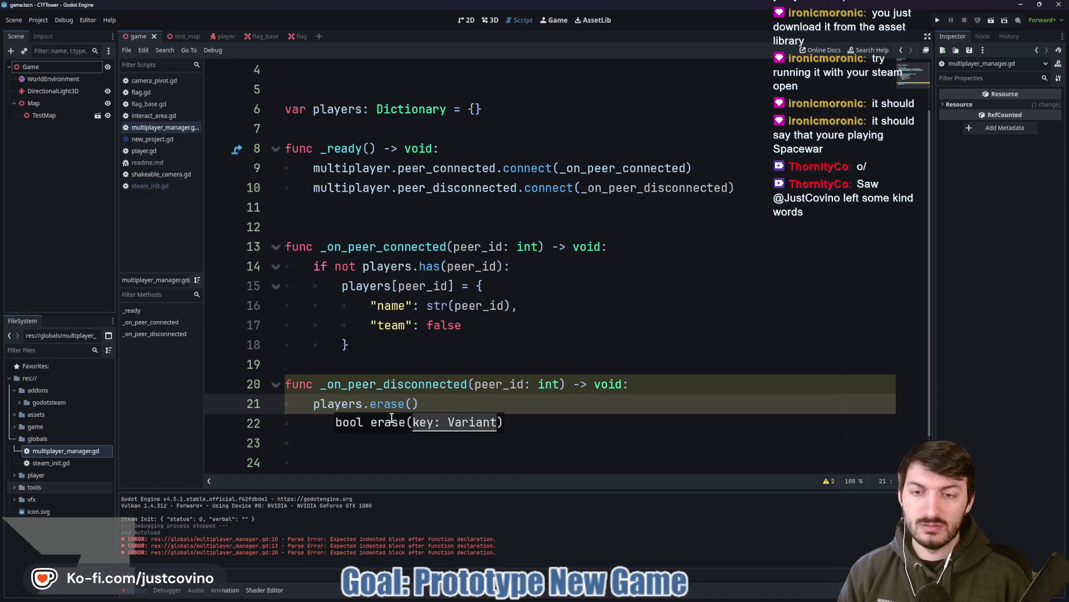
text(pee)
key(Return)
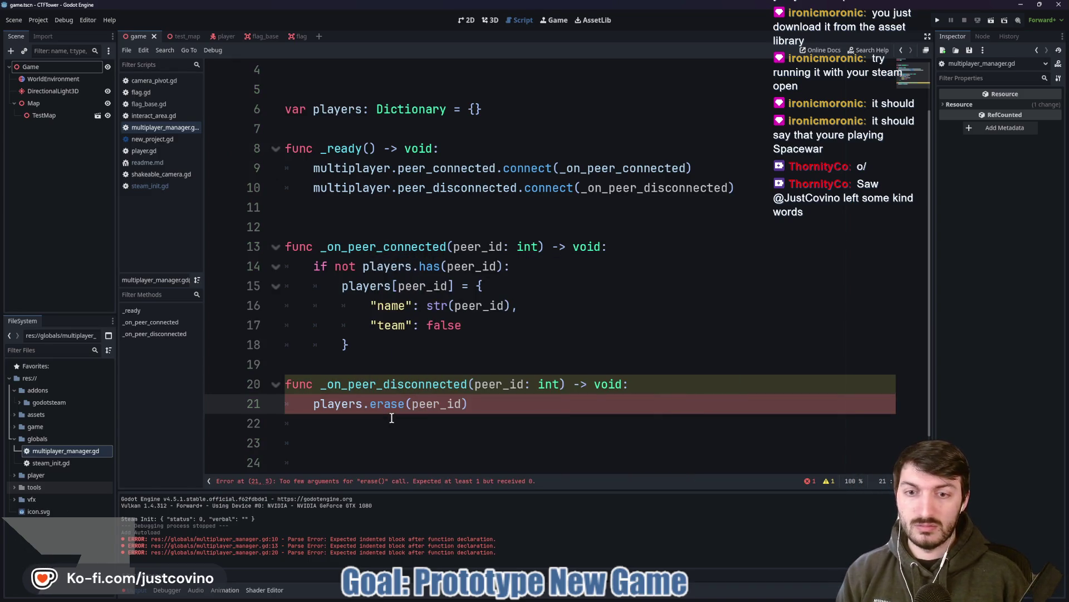
mouse_move(647, 597)
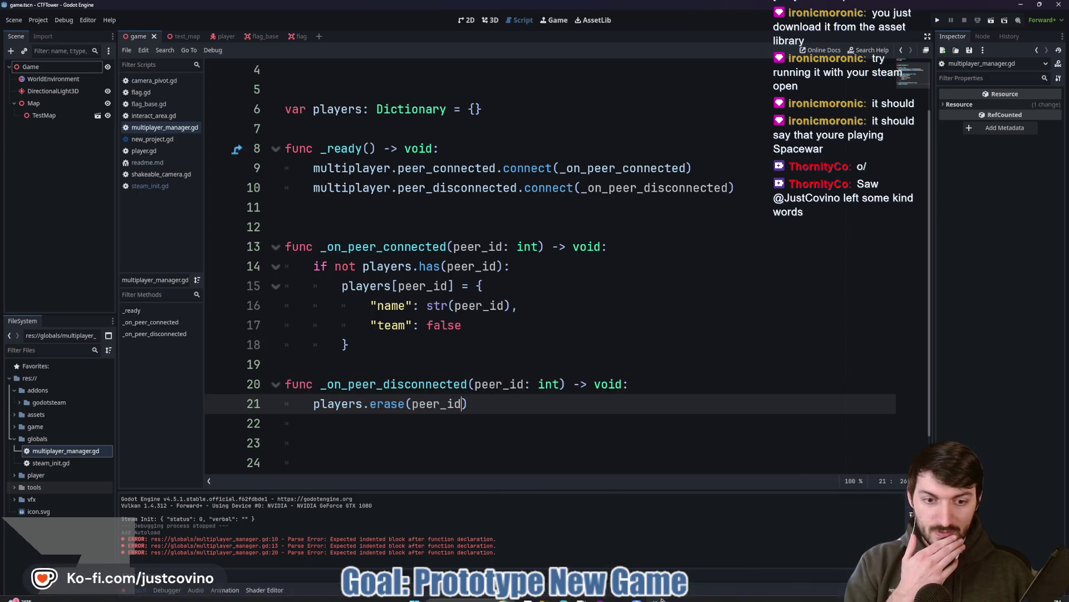
click(707, 535)
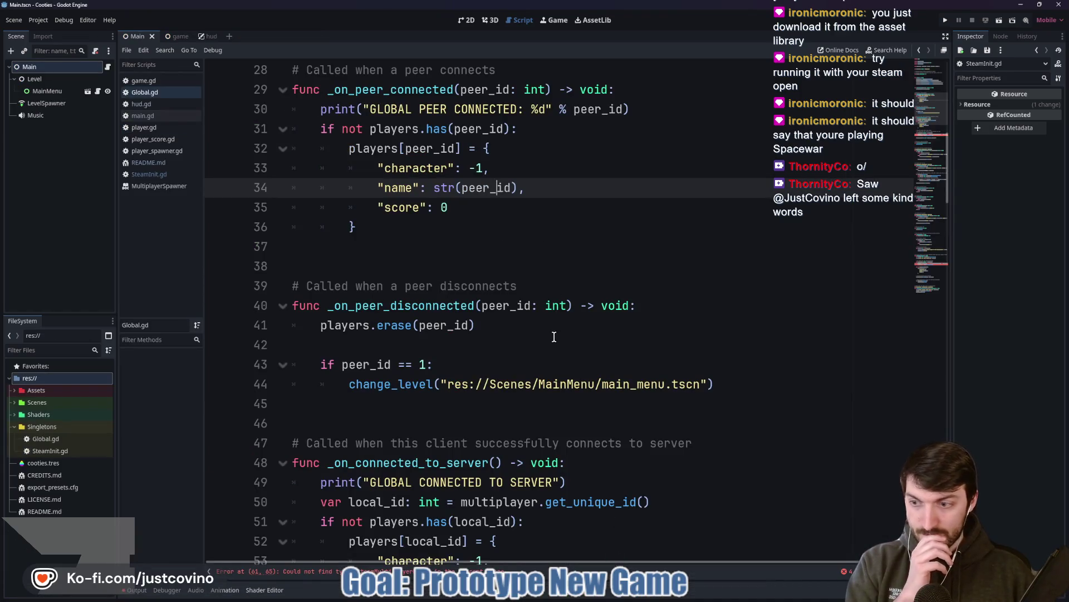
scroll(538, 313, down, 1)
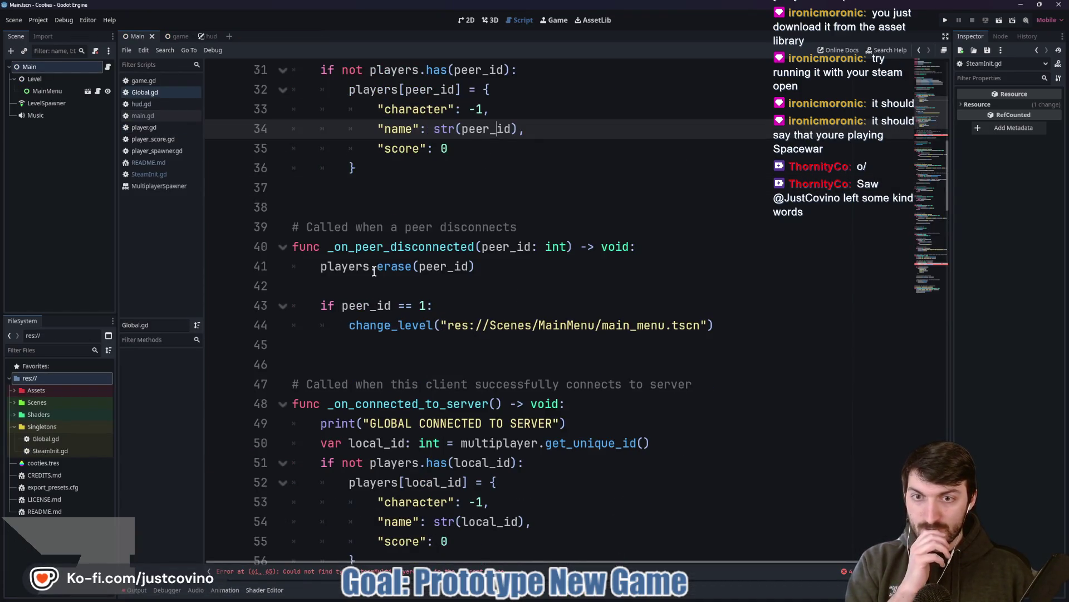
mouse_move(552, 325)
mouse_down()
mouse_move(327, 305)
mouse_move(581, 309)
mouse_up()
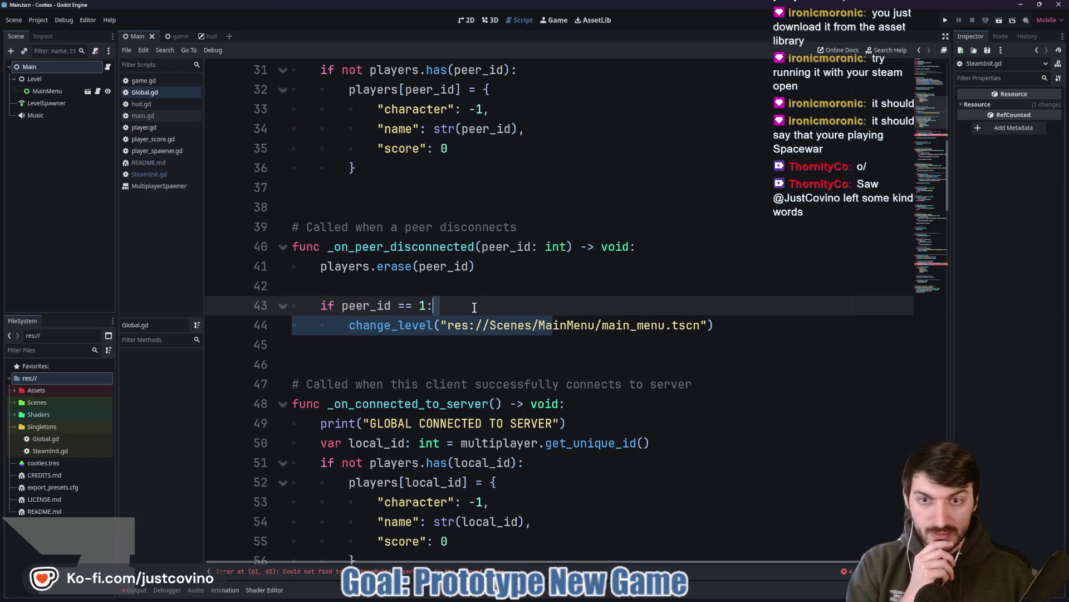
scroll(477, 313, up, 1)
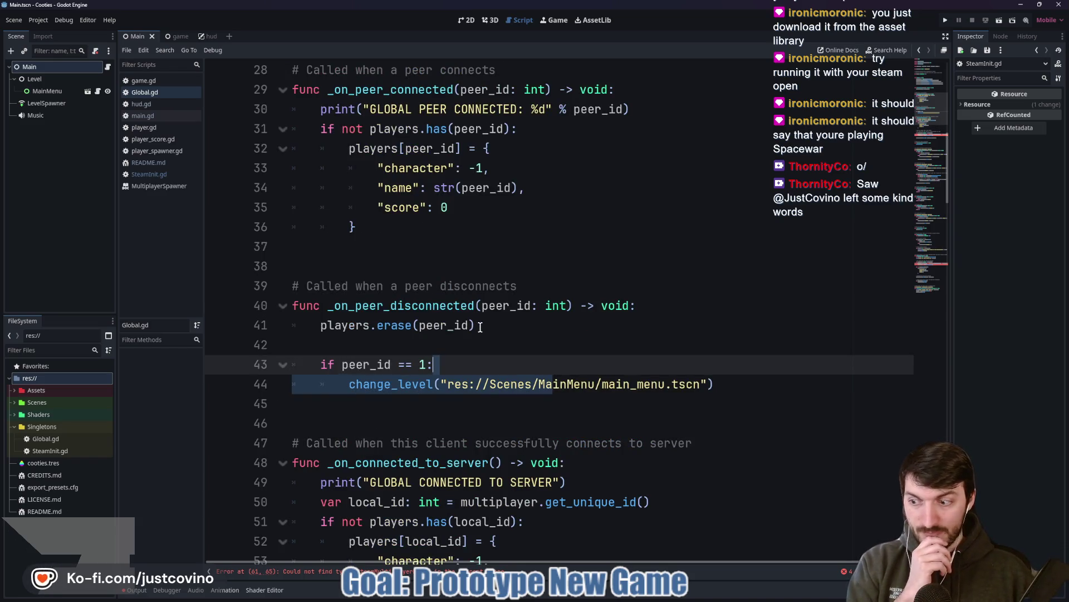
mouse_move(628, 599)
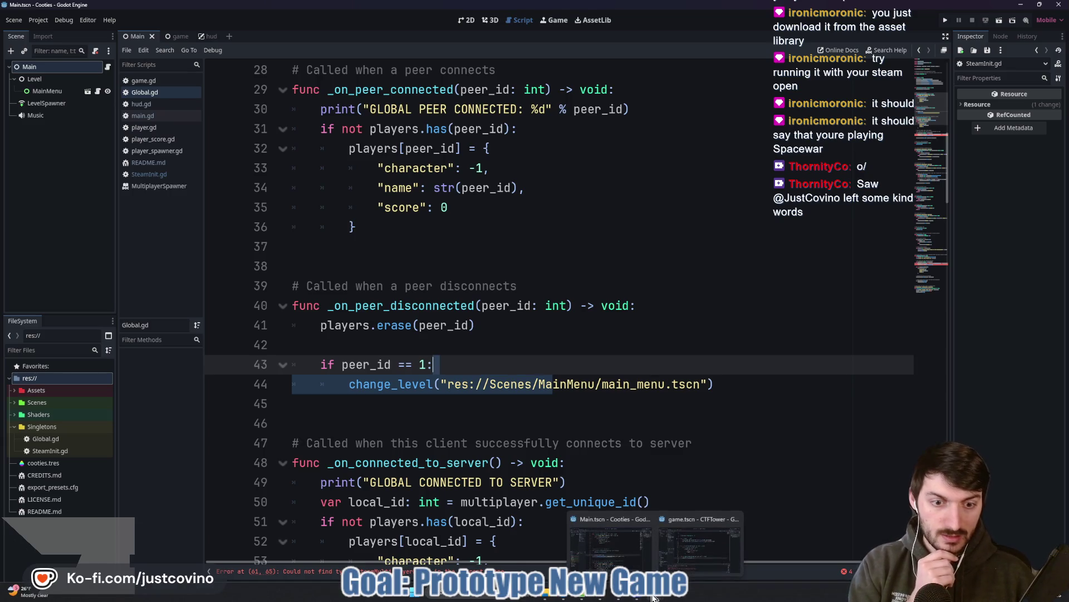
click(704, 534)
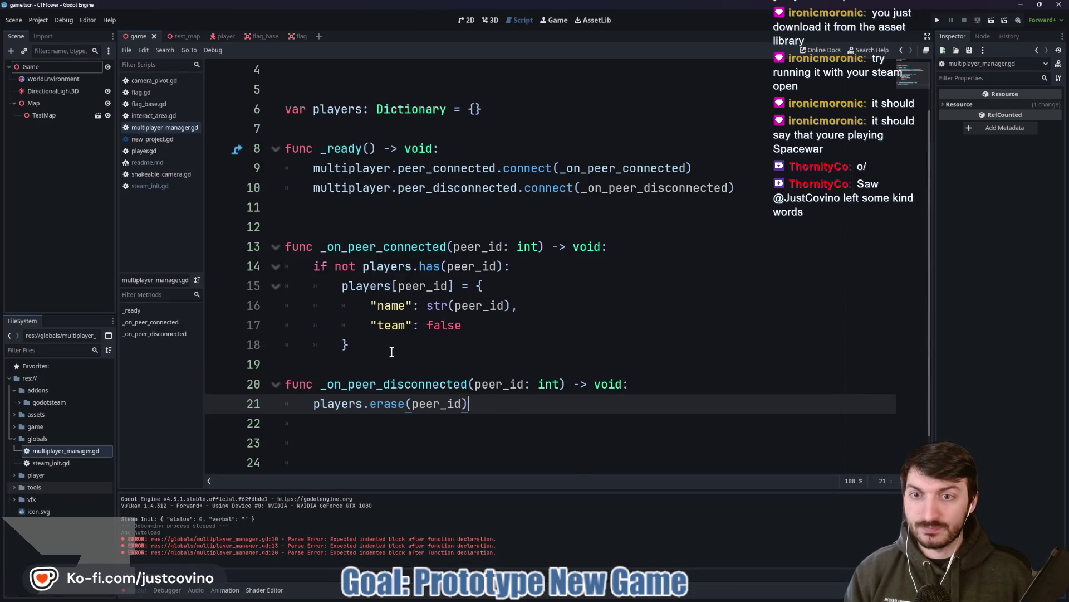
- Add a multiplayer.server_disconnected.connect line at the end of _ready
click(410, 212)
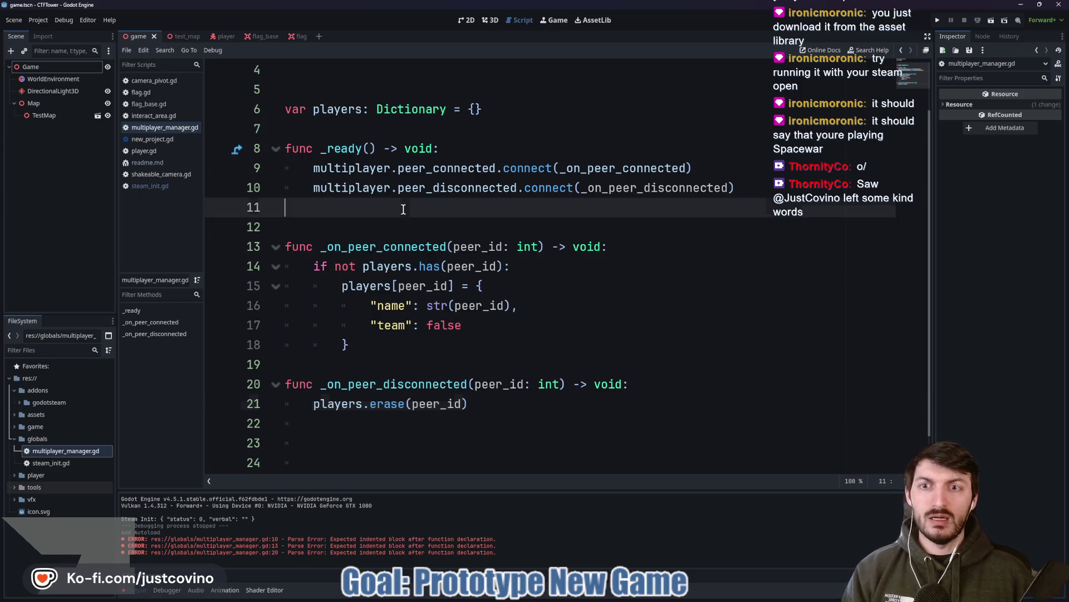
text(multi)
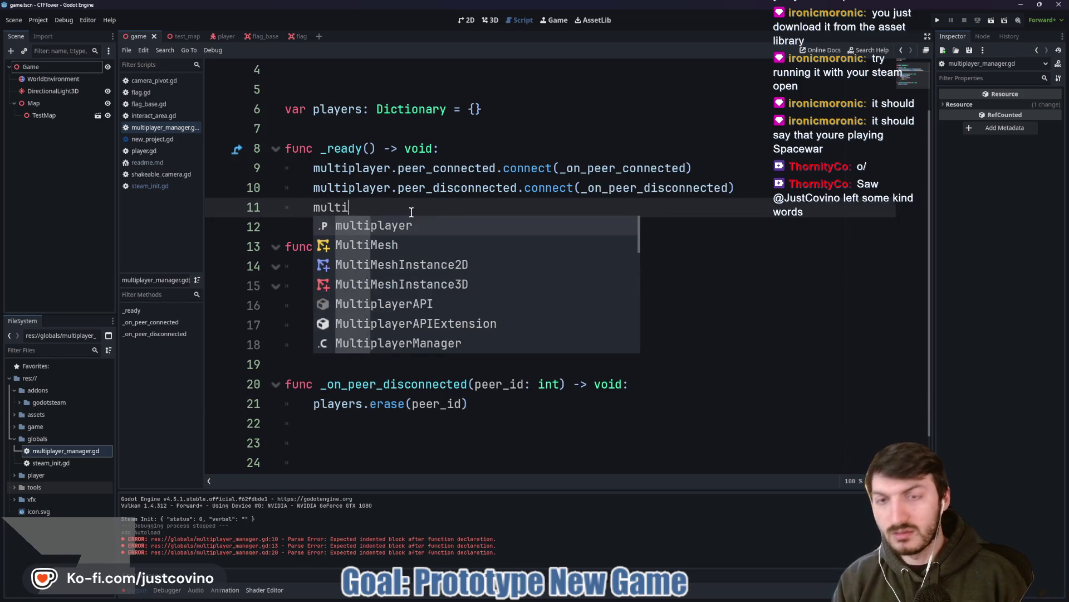
text(play)
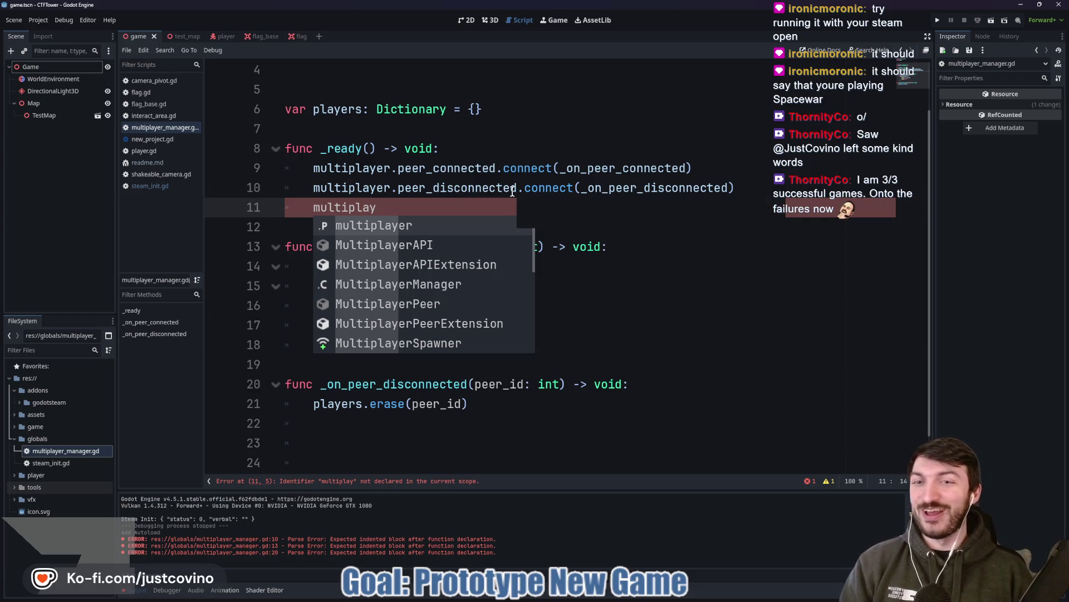
key(Return)
text(.)
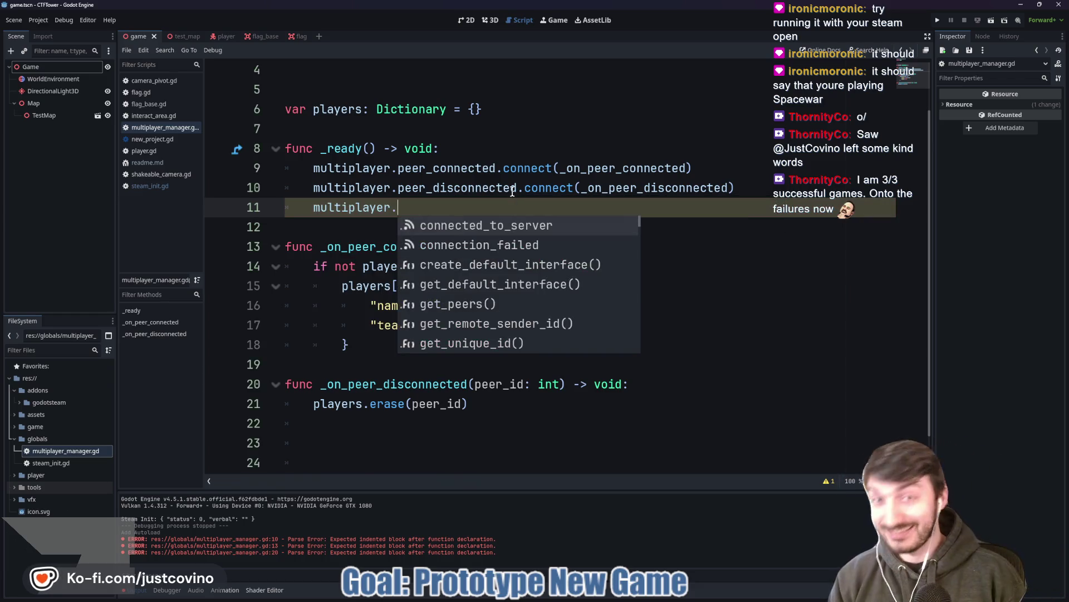
text(p)
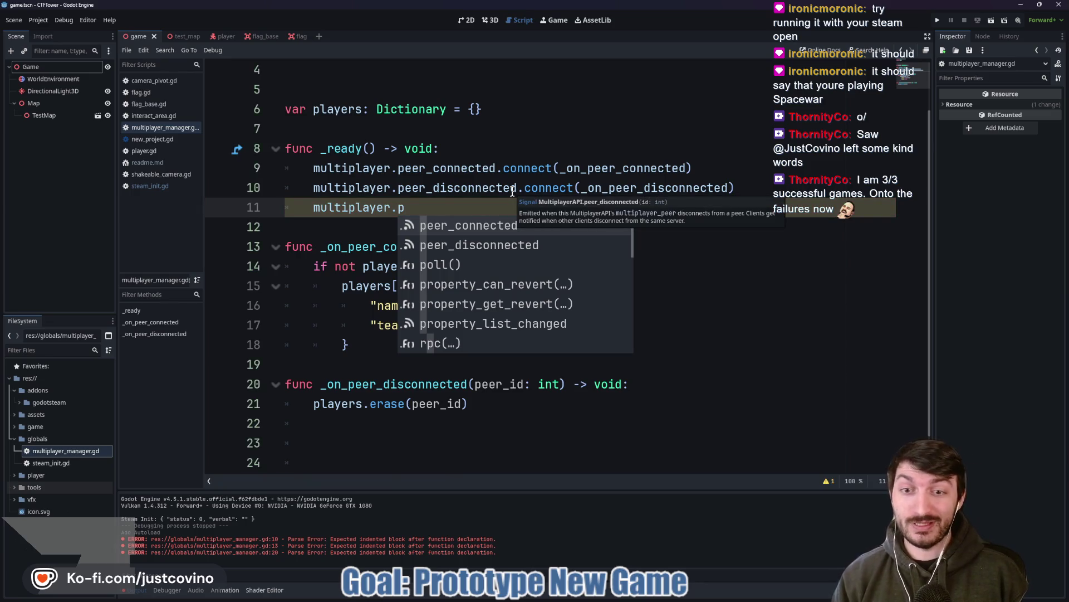
key(BackSpace)
text(ser)
key(Return)
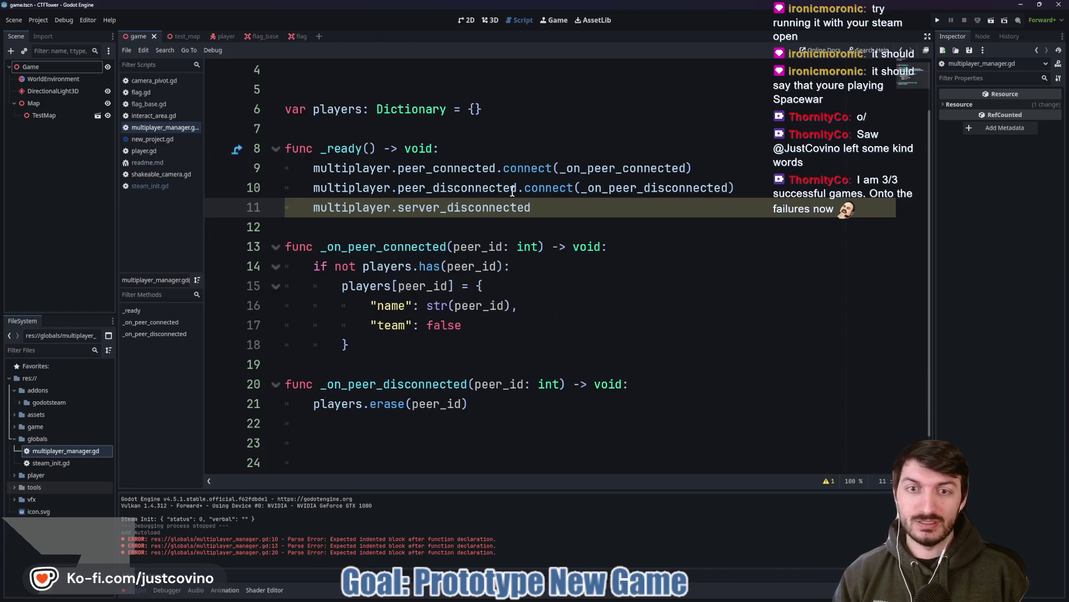
text(.c)
key(Return)
text(_)
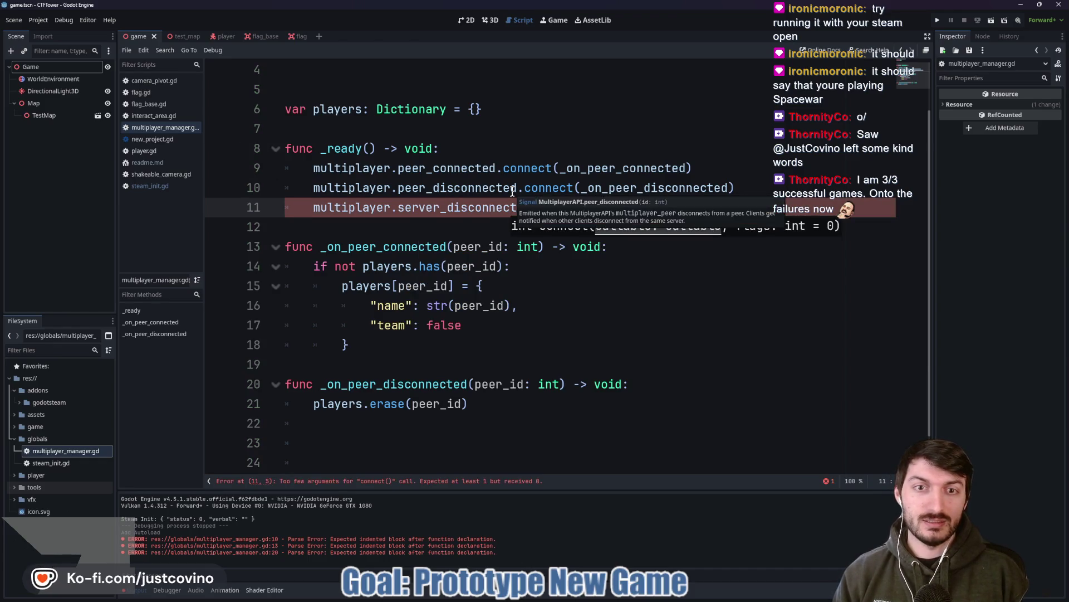
text(on_server)
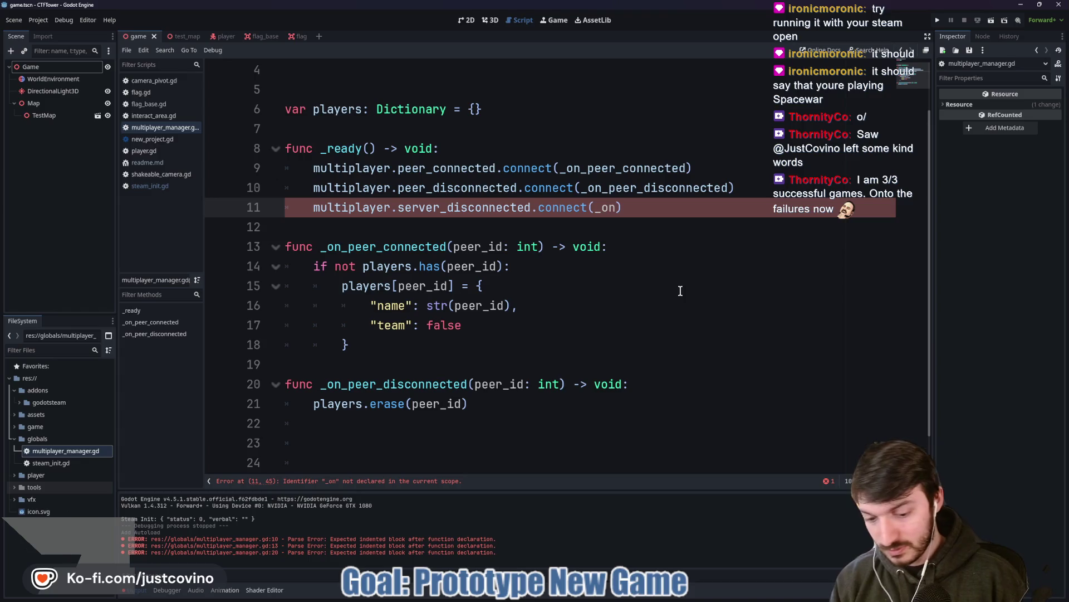
text(_server)
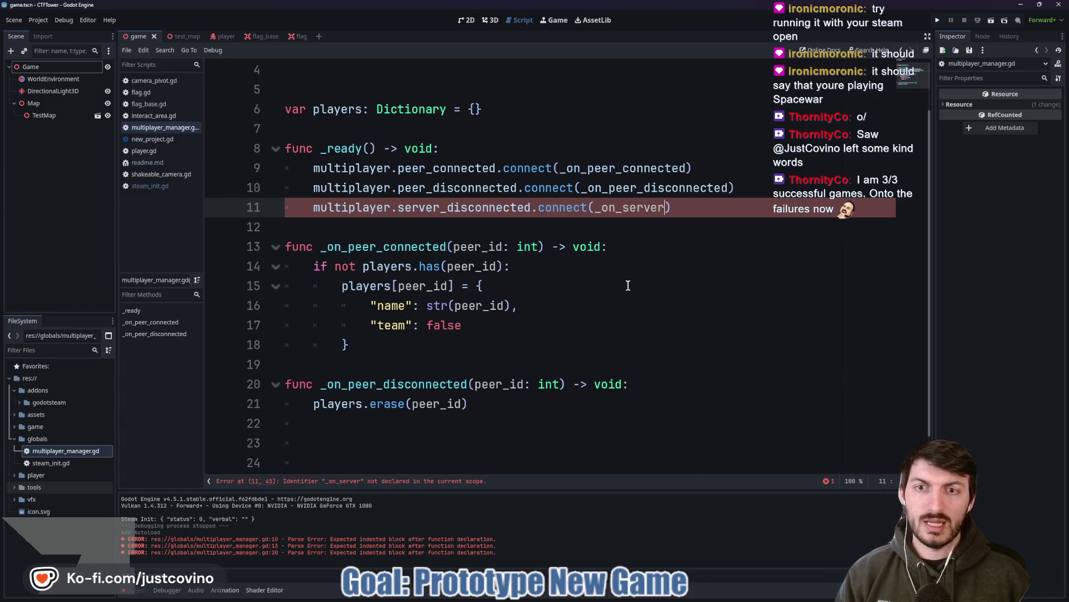
- Change line 11 to multiplayer.connected_to_server.connect(_on_connected_to_server) and add a blank line after _ready
drag(690, 201, 449, 205)
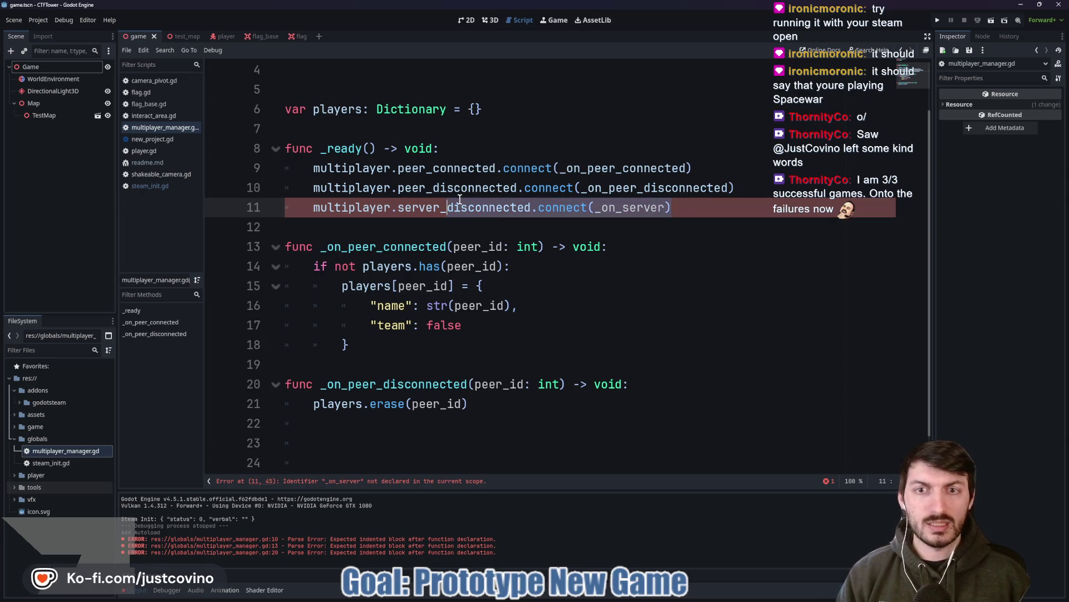
key(BackSpace)
key(Return)
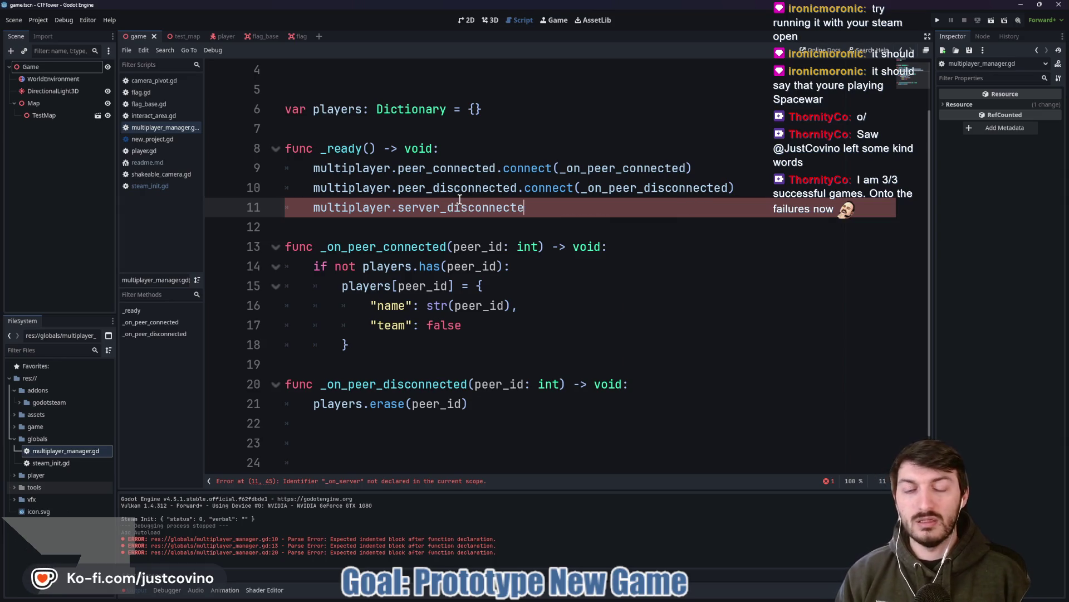
key(BackSpace)
key(BackSpace)
key(BackSpace)
text(er)
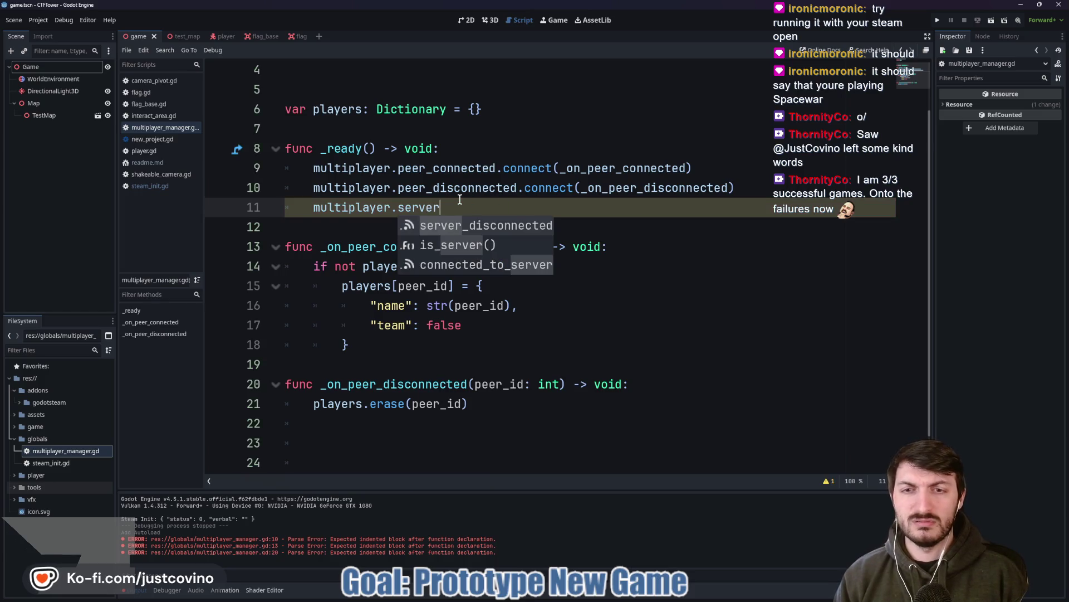
key(Down)
key(Down)
key(Return)
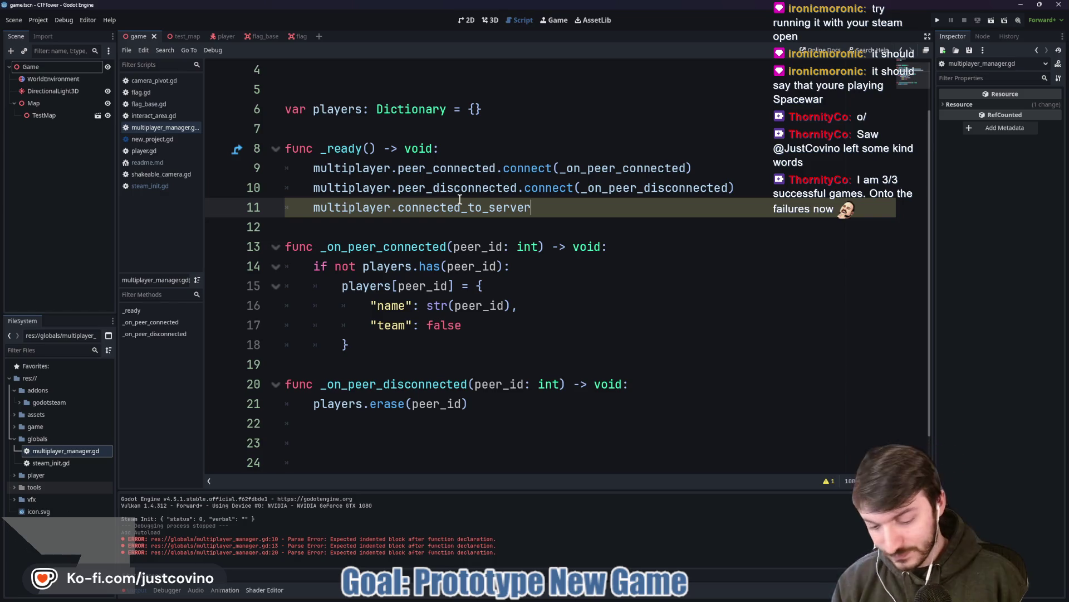
text(.co)
key(Return)
text(_on_co)
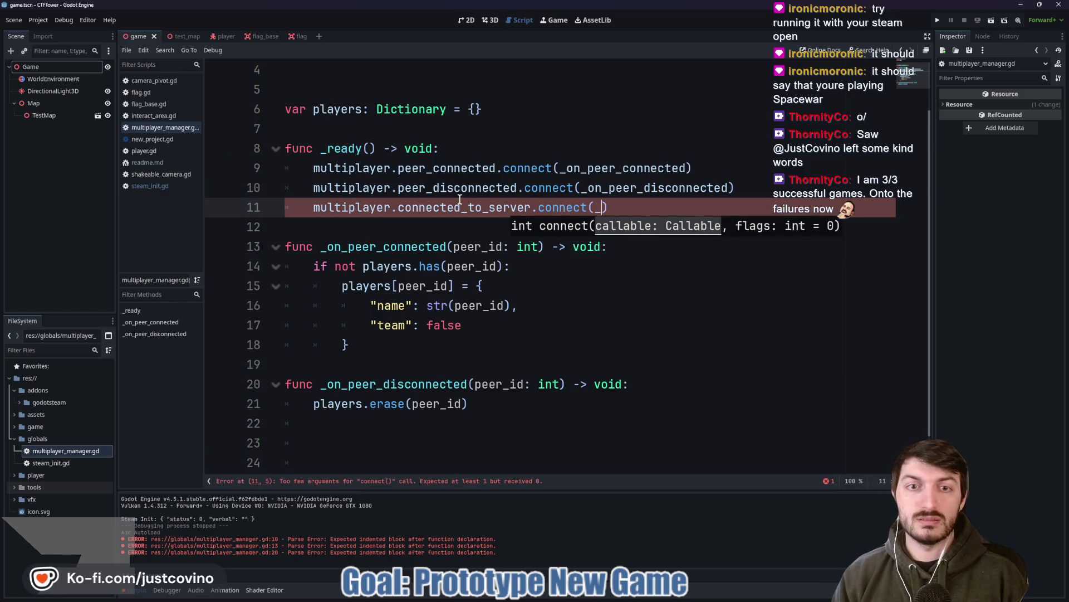
text(nnected)
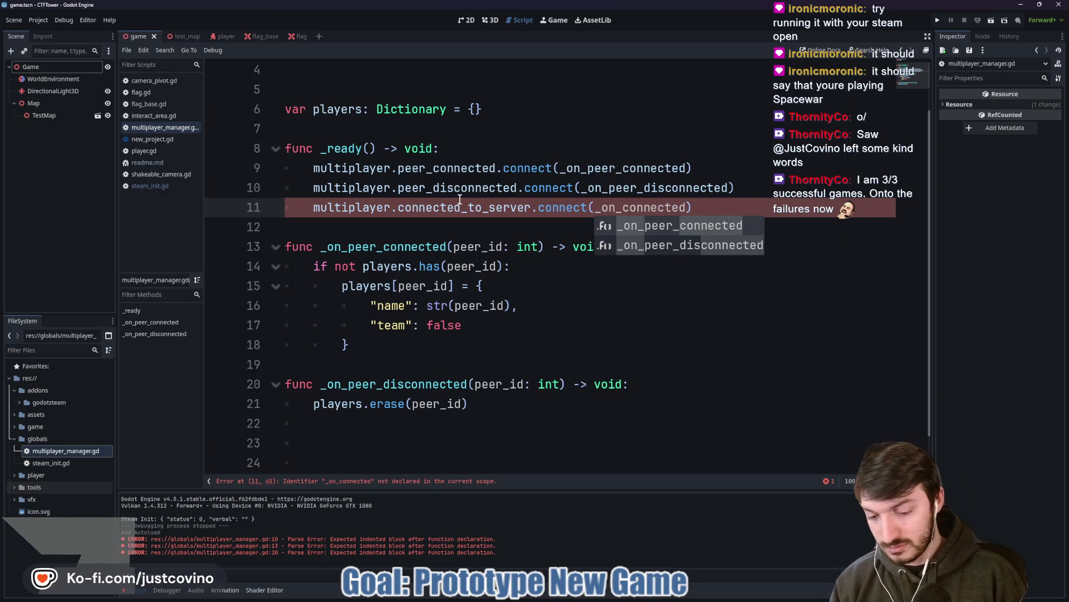
text(_to_server)
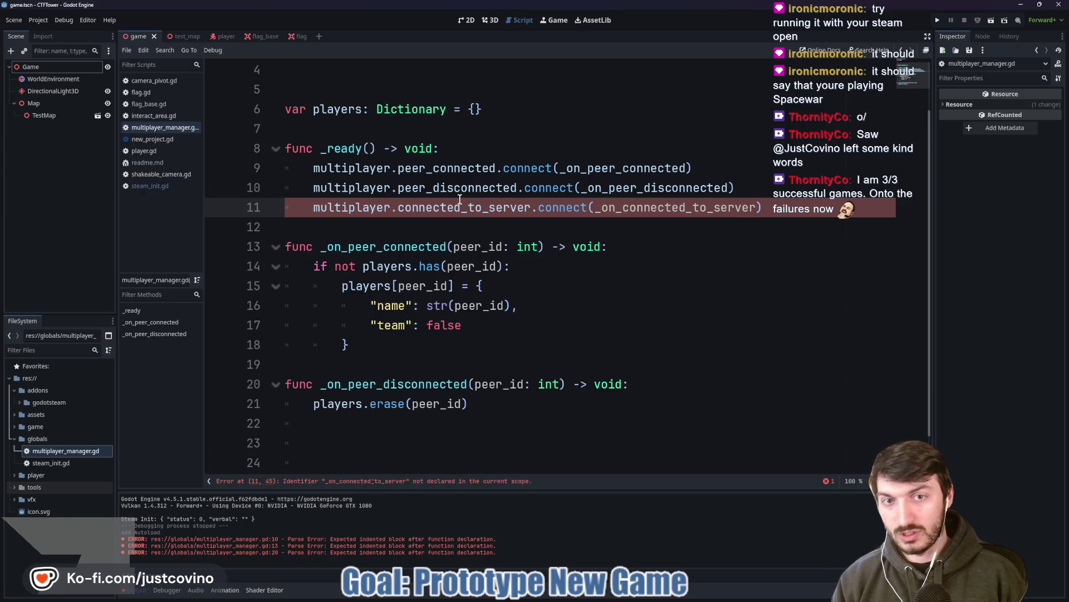
click(470, 228)
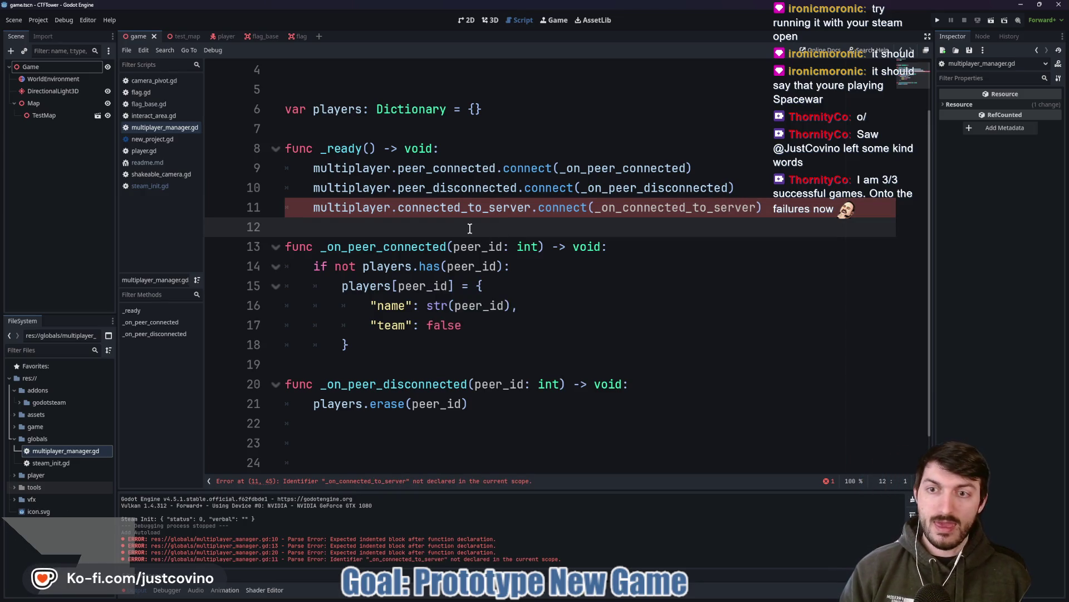
key(Return)
- Space out the peer handlers and clear stray indented lines at the script's end
click(375, 393)
key(Return)
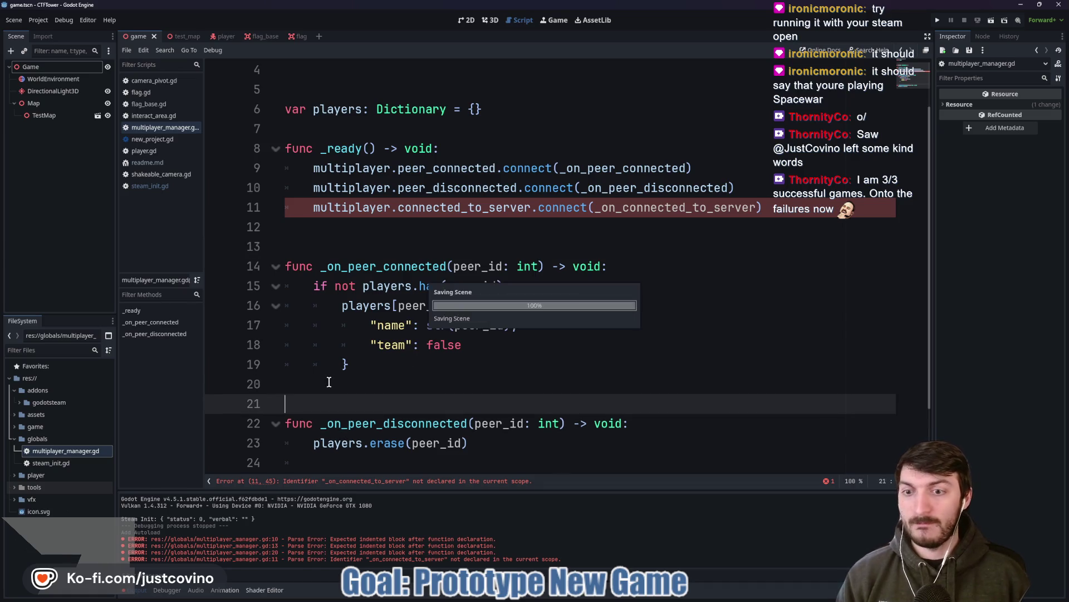
scroll(546, 390, down, 2)
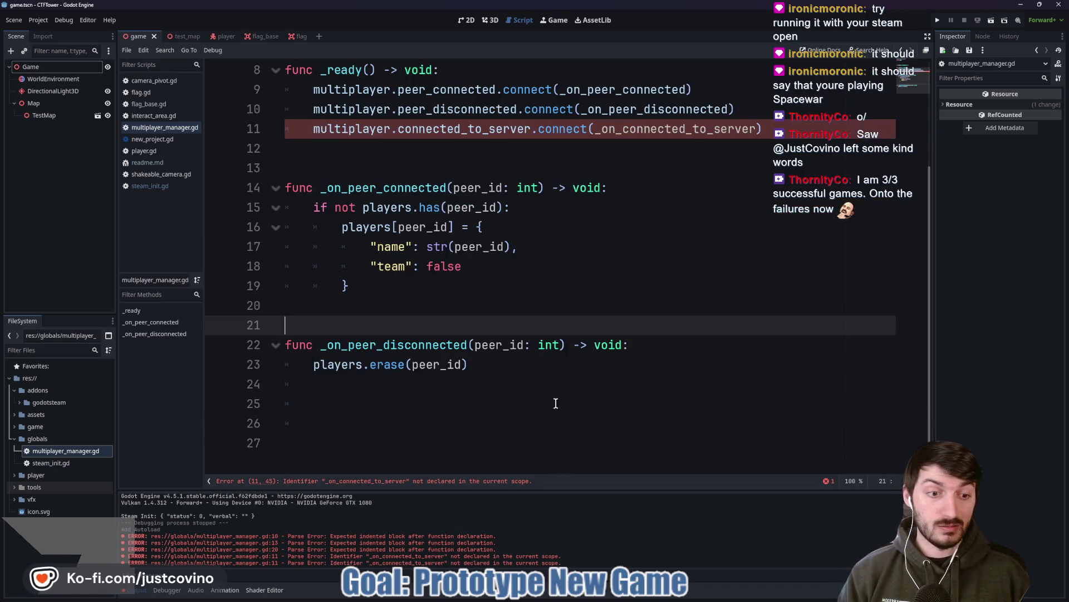
click(376, 399)
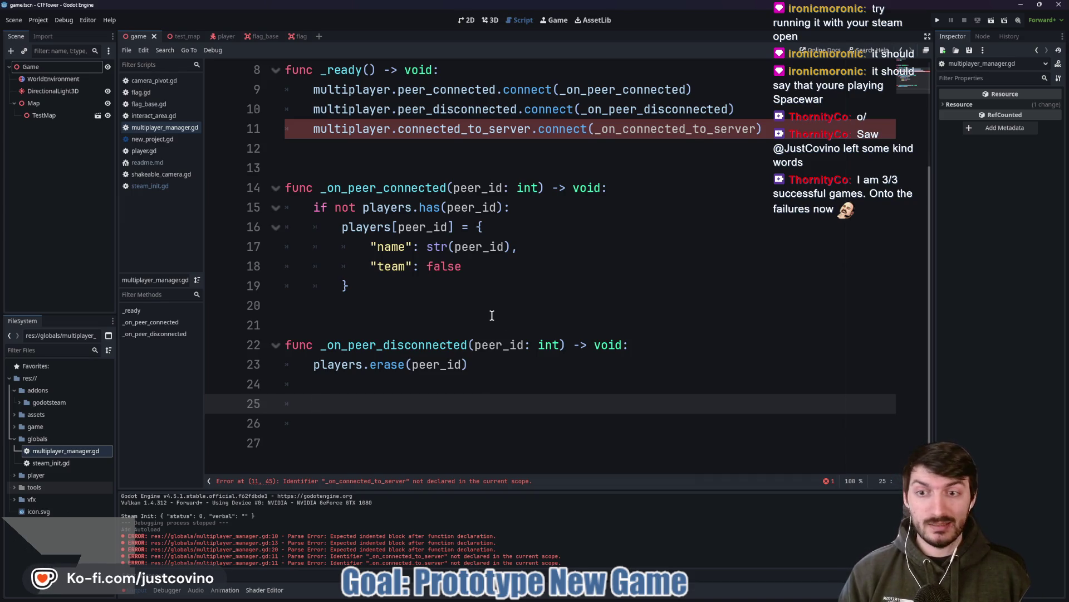
drag(366, 408, 285, 407)
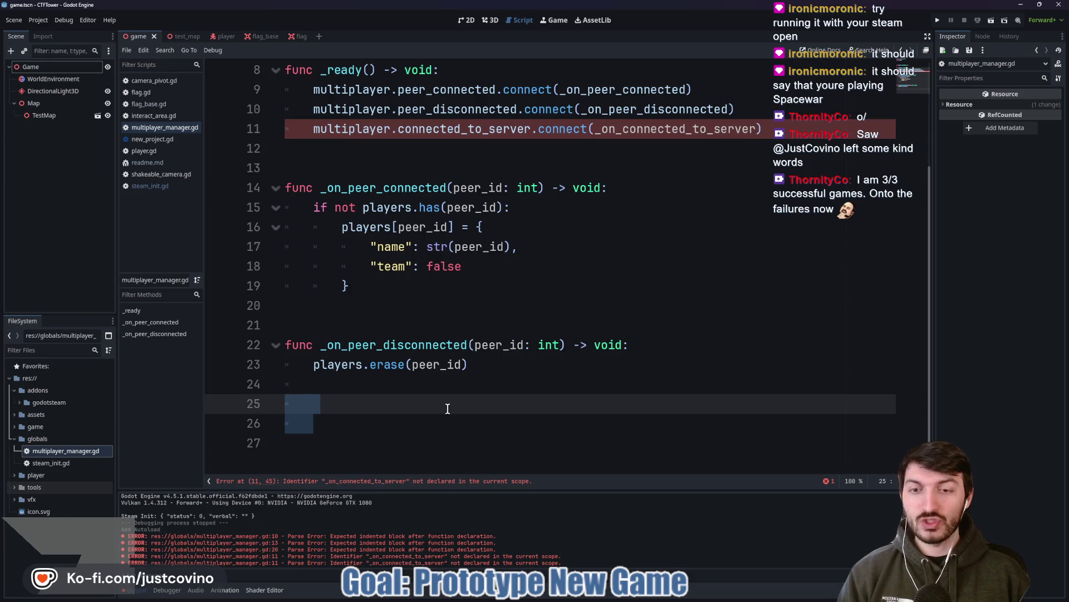
key(BackSpace)
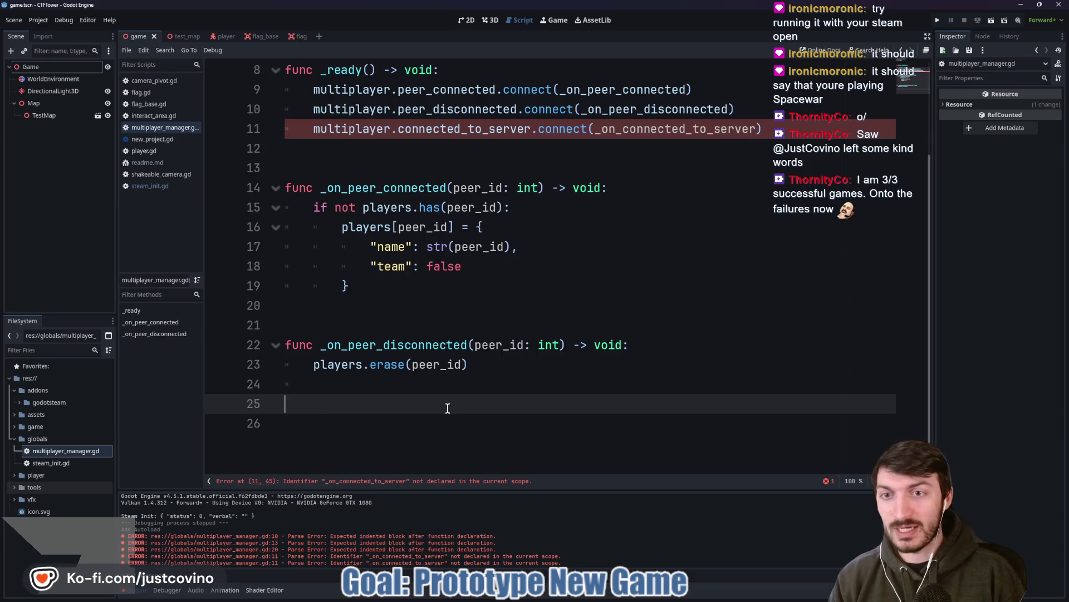
key(Return)
key(Return)
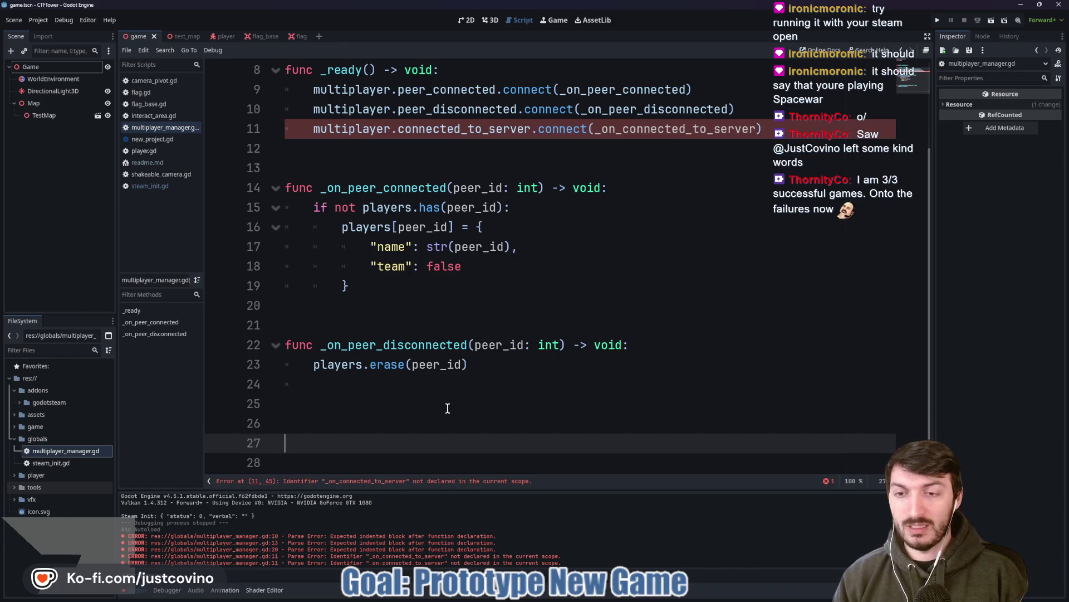
key(BackSpace)
key(BackSpace)
key(BackSpace)
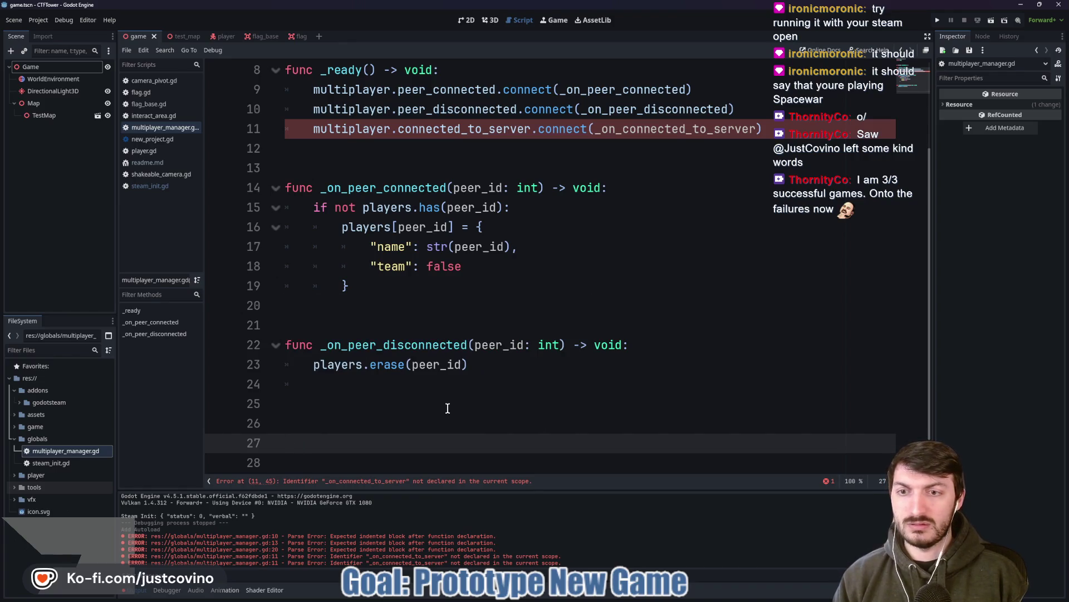
key(BackSpace)
key(BackSpace)
key(BackSpace)
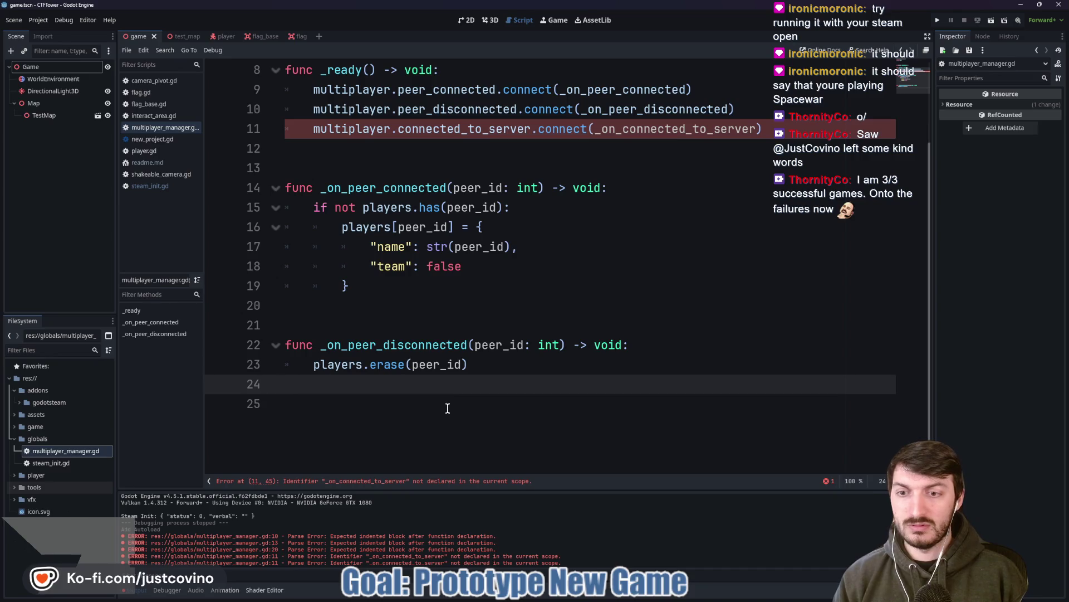
- Declare func _on_connected_to_server() -> void: with a pass body, then switch to the Cooties window
key(Return)
key(Return)
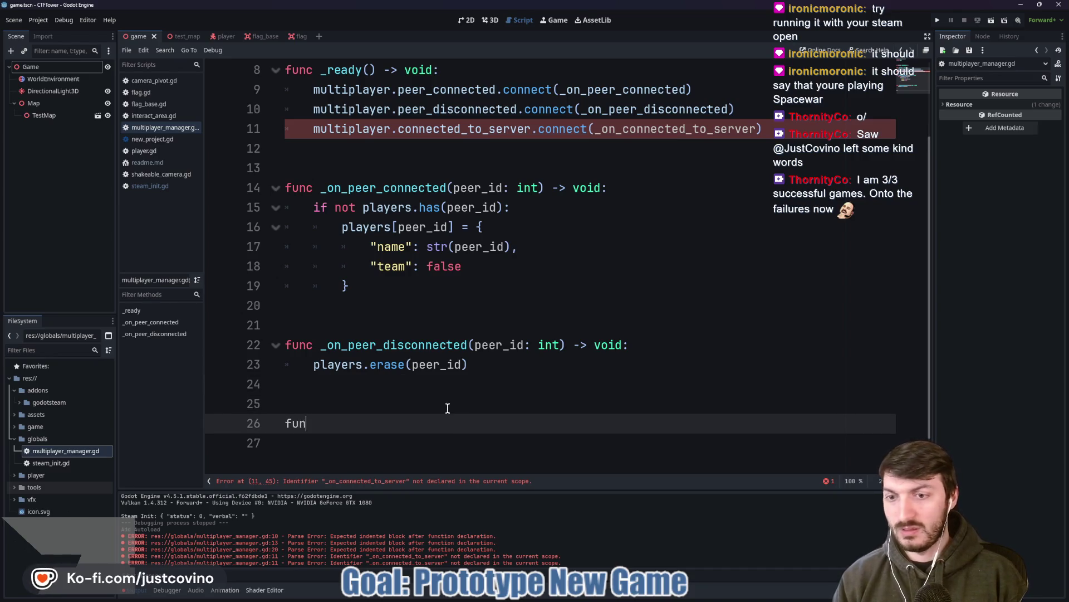
text(_on_c)
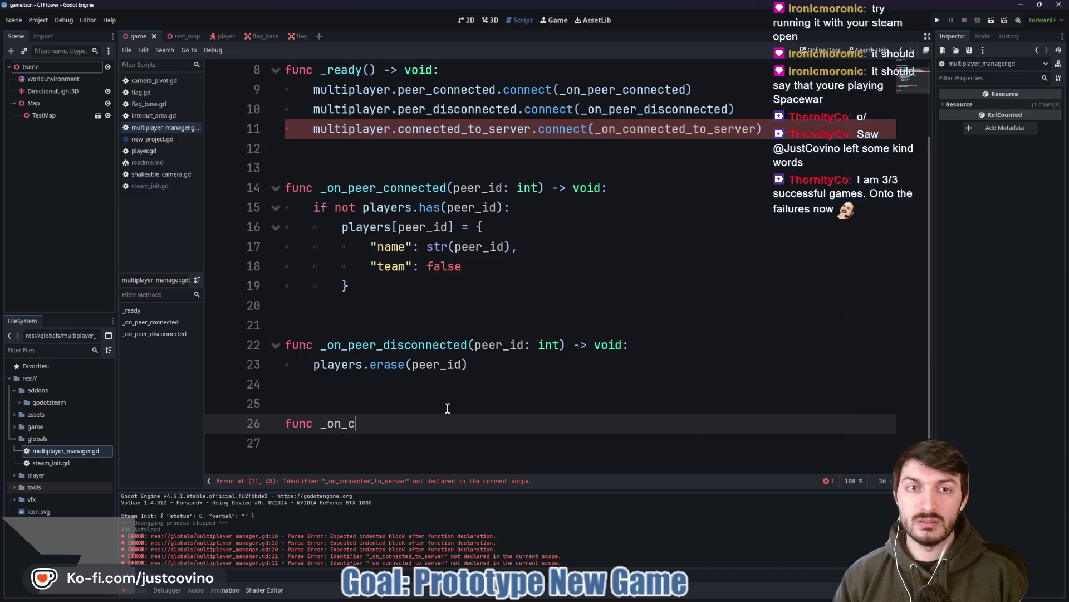
text(onnected_to_s)
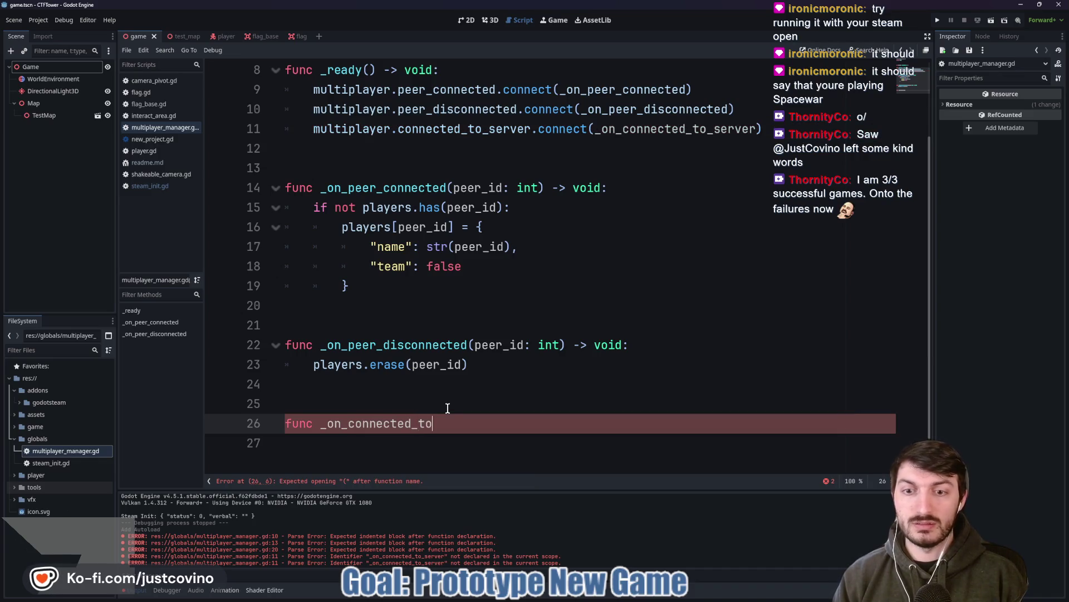
text(erver()
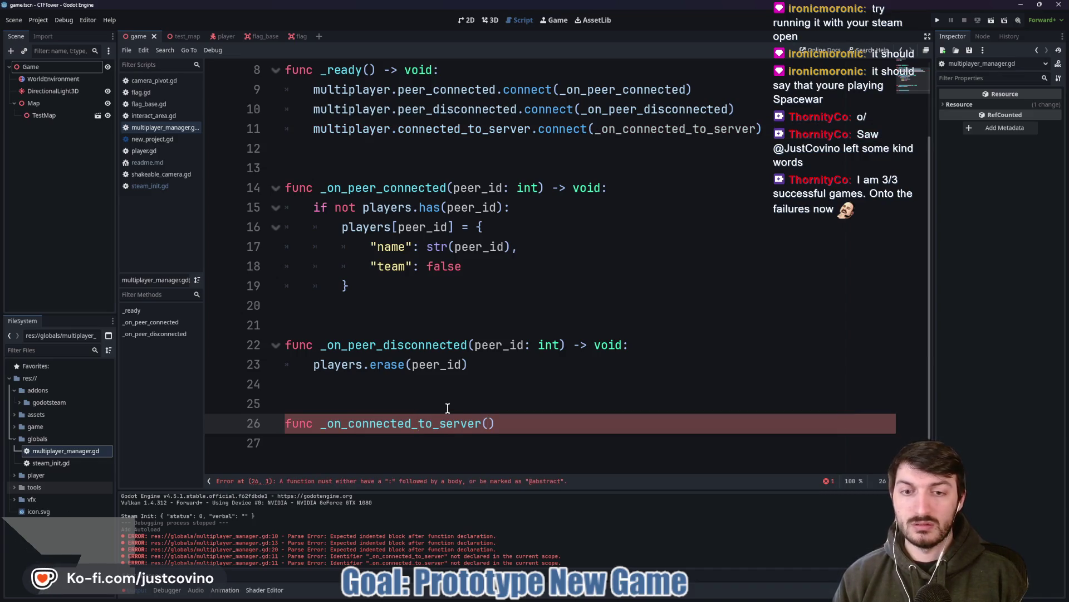
text() )
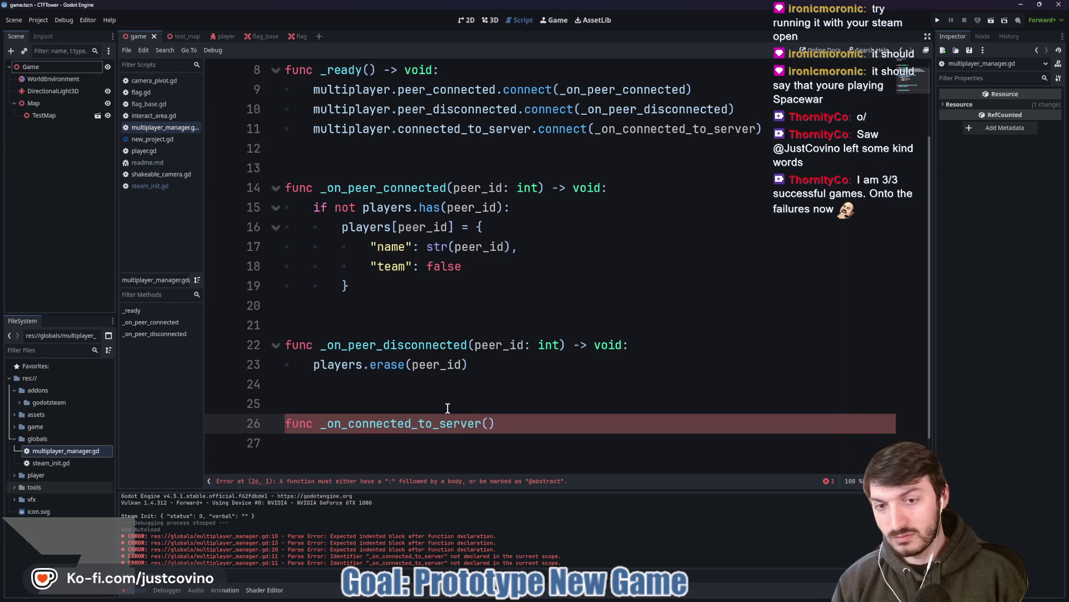
text(-> void:)
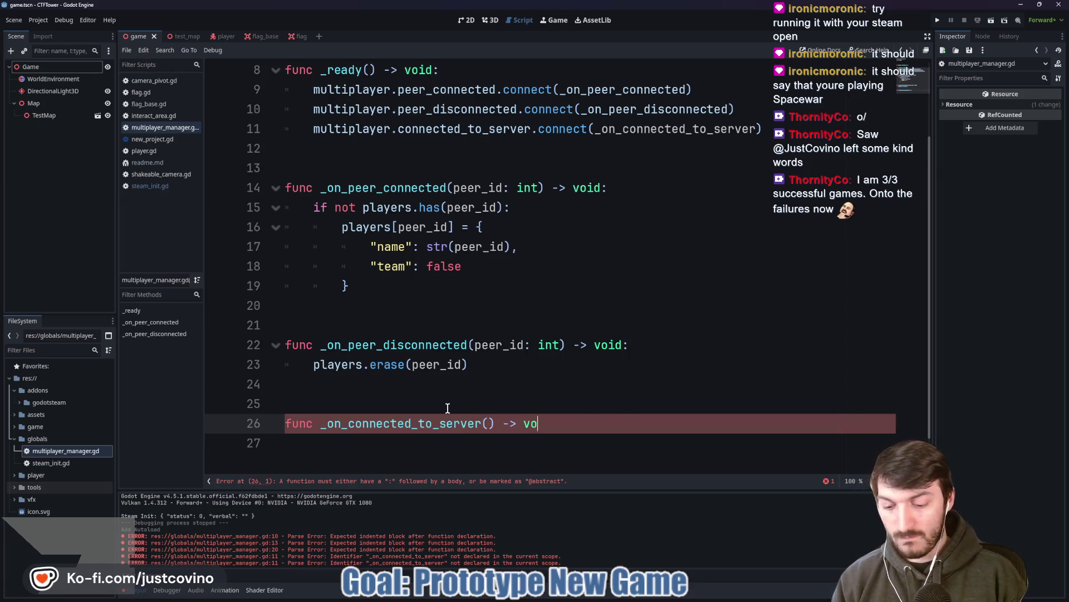
key(Return)
text(pa)
key(Return)
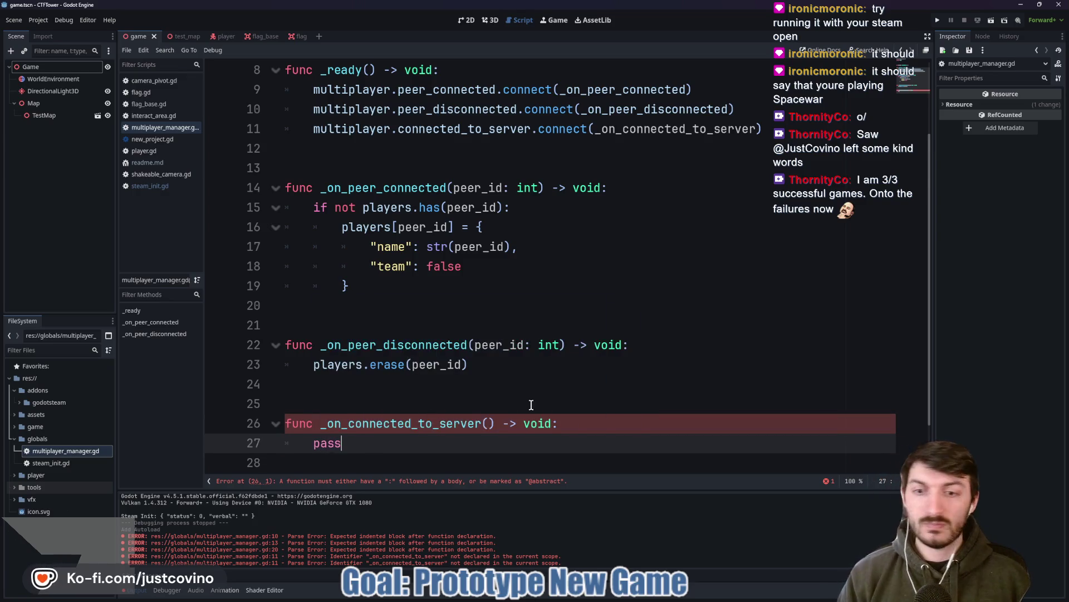
mouse_move(646, 598)
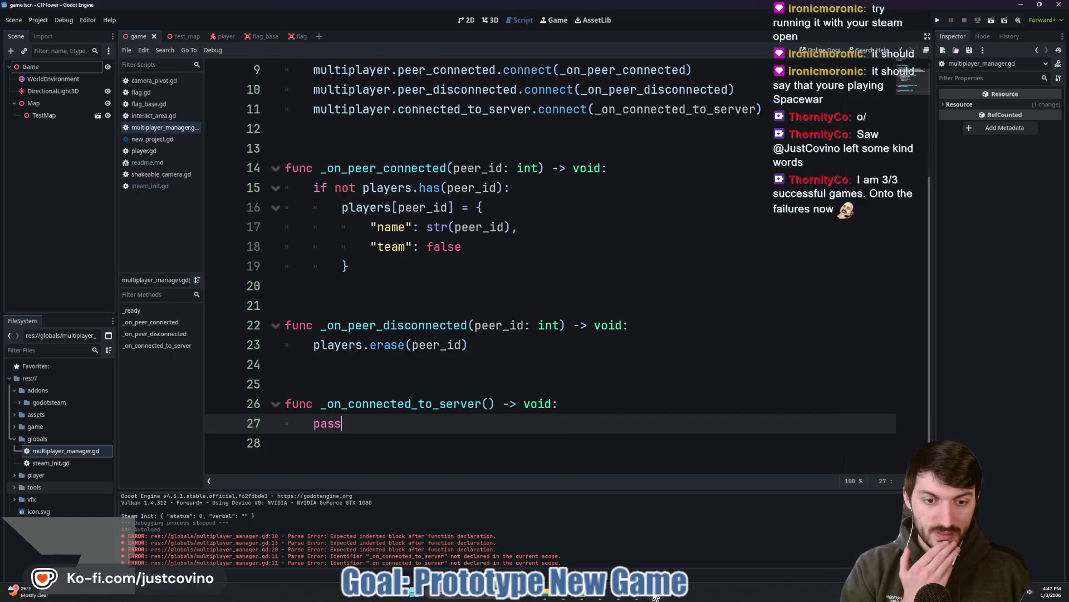
click(612, 552)
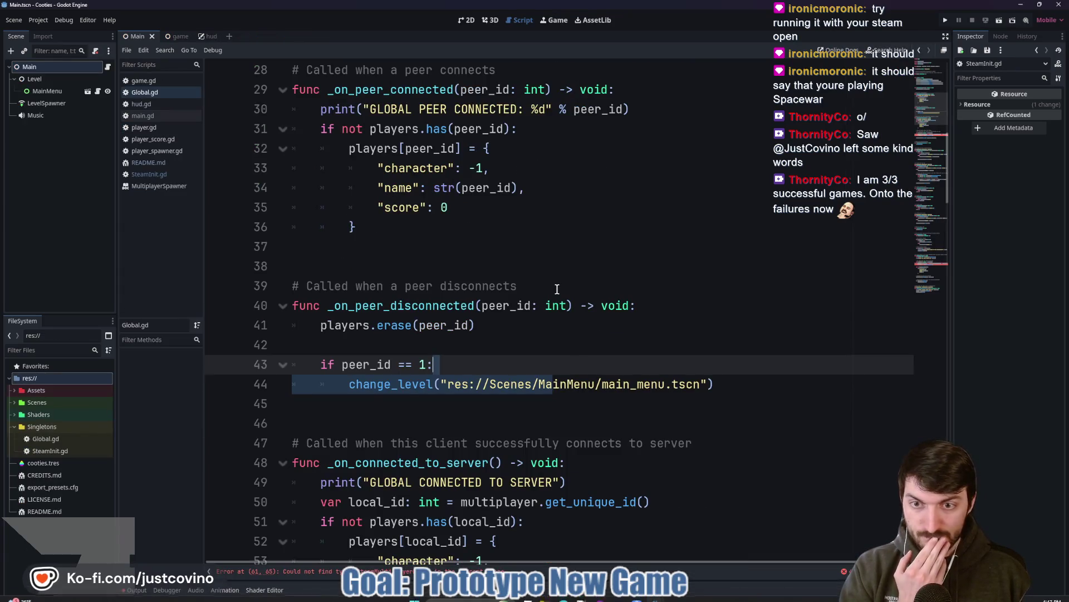
- Review the Cooties _on_connected_to_server handler in Global.gd, then return to CTFTower
click(532, 405)
scroll(534, 399, down, 4)
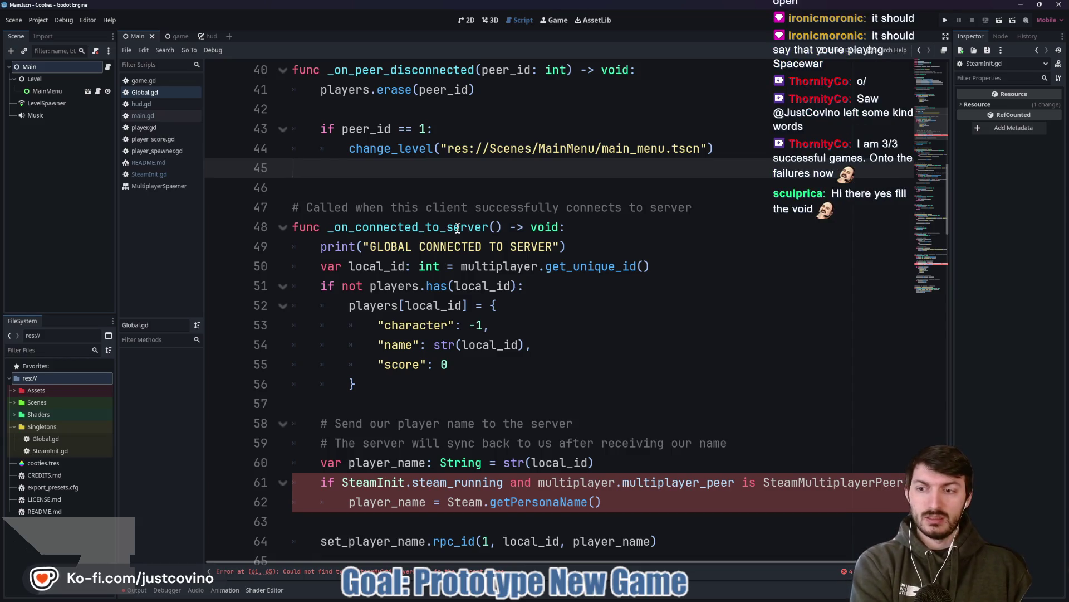
key(alt+Tab)
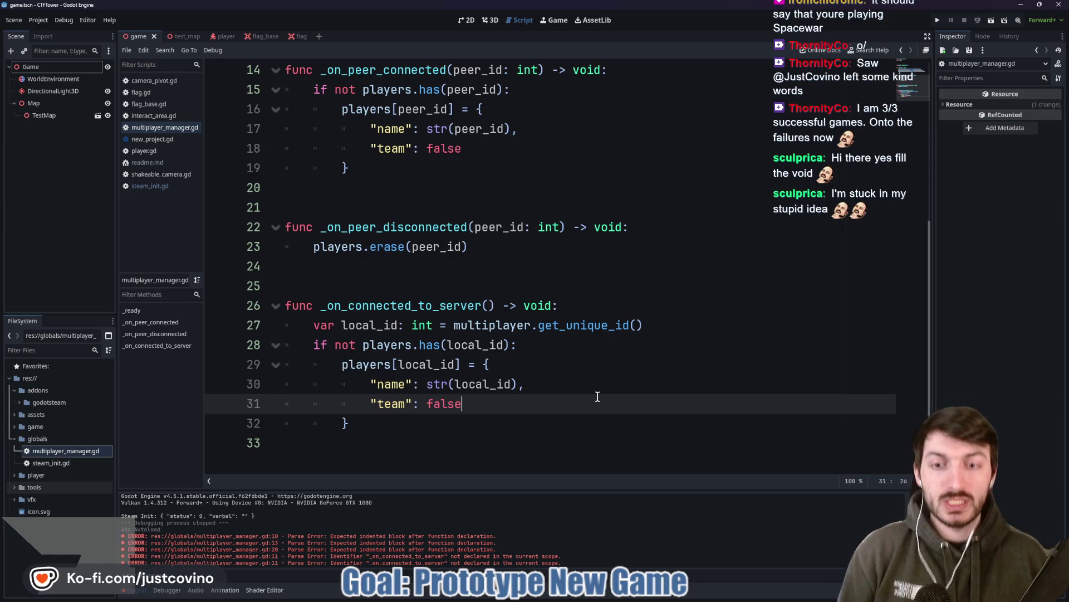
click(490, 425)
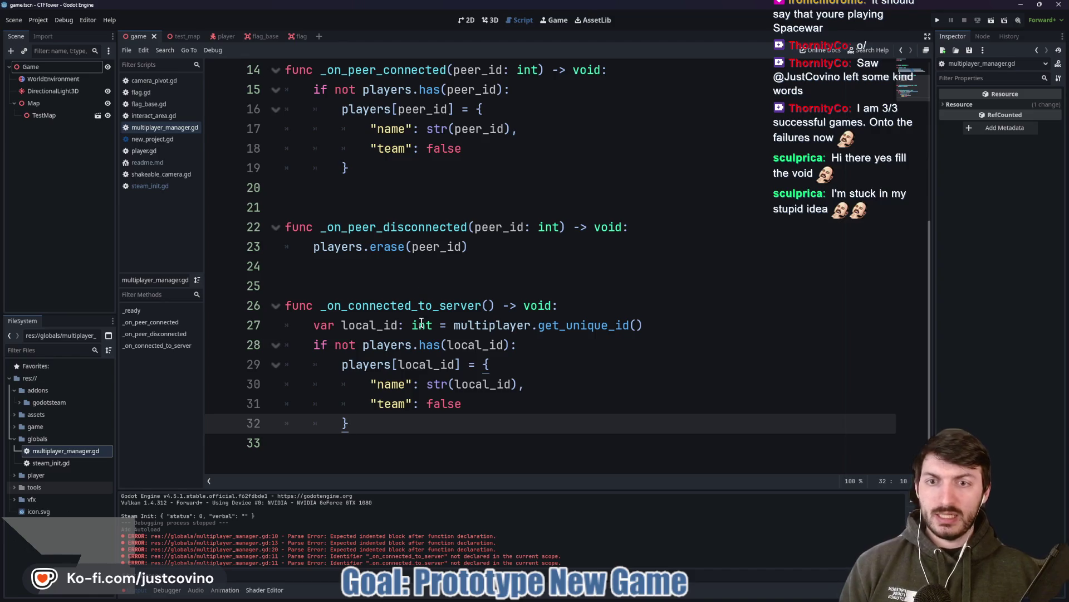
scroll(445, 295, up, 4)
click(381, 296)
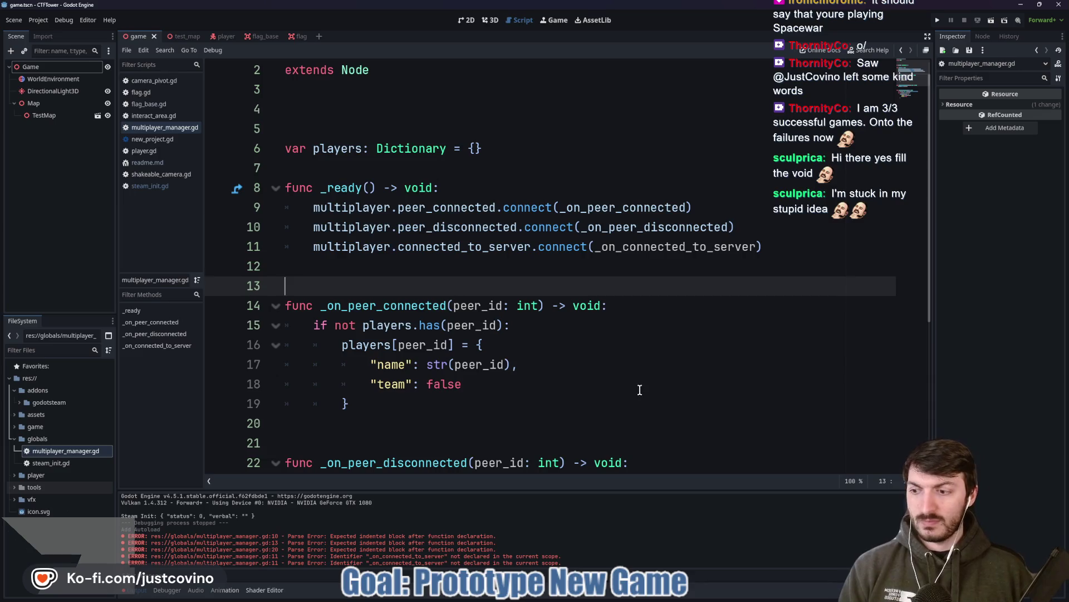
scroll(577, 358, down, 1)
scroll(382, 390, down, 1)
scroll(382, 375, up, 3)
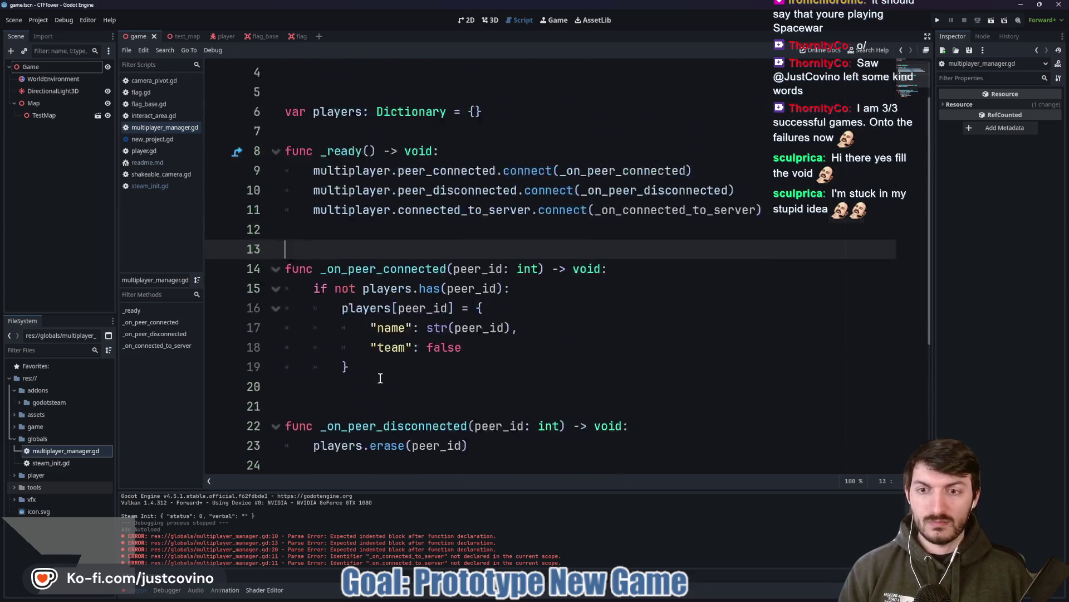
mouse_move(509, 601)
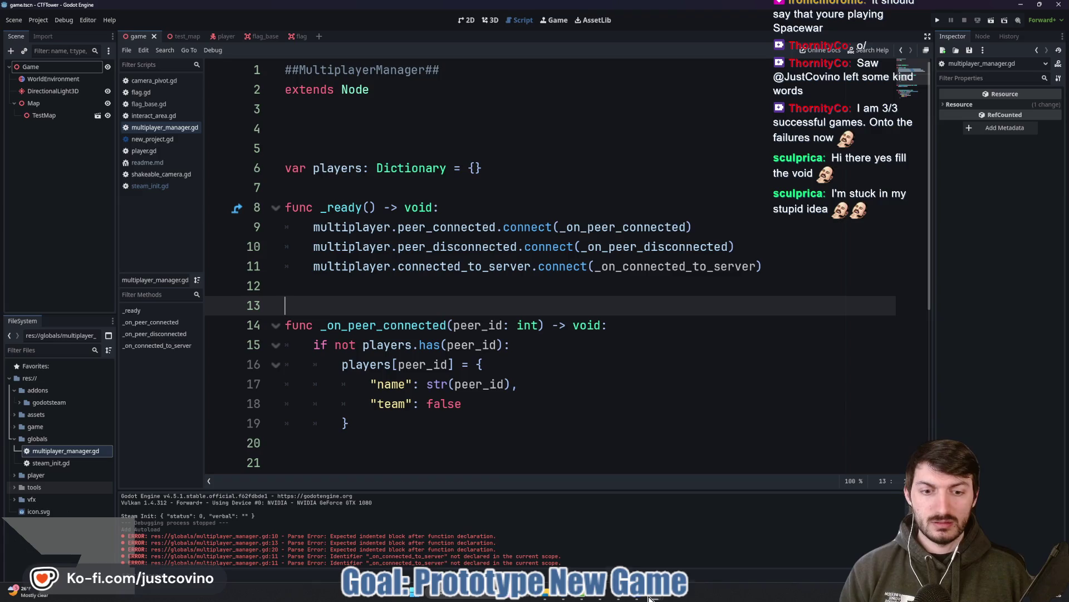
mouse_move(655, 600)
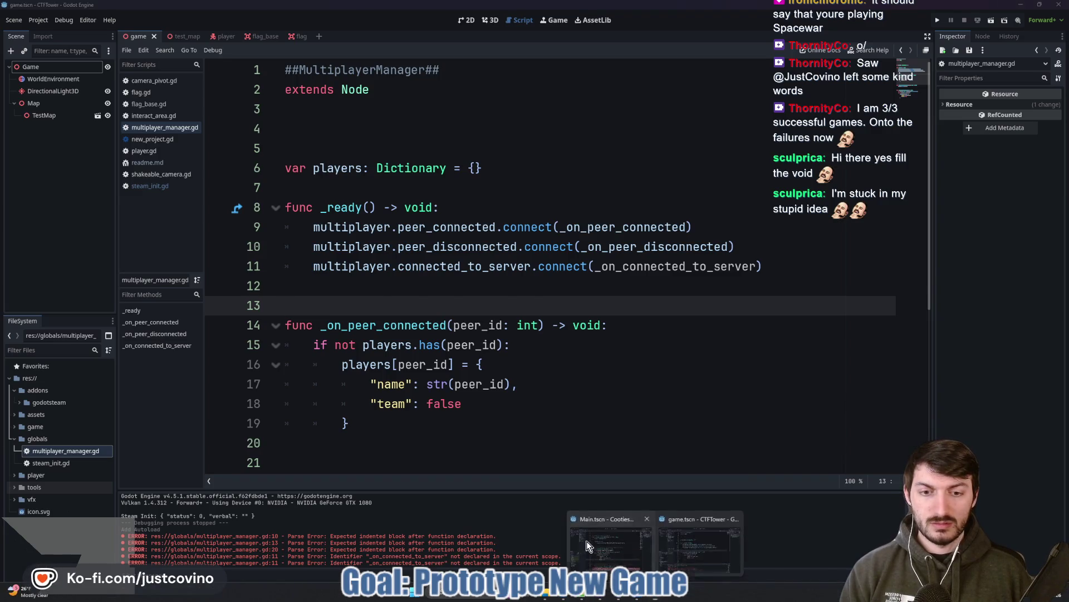
- Scroll through Cooties' Global.gd to the player dictionary and the set_player_name call on line 64
click(701, 539)
scroll(441, 353, up, 6)
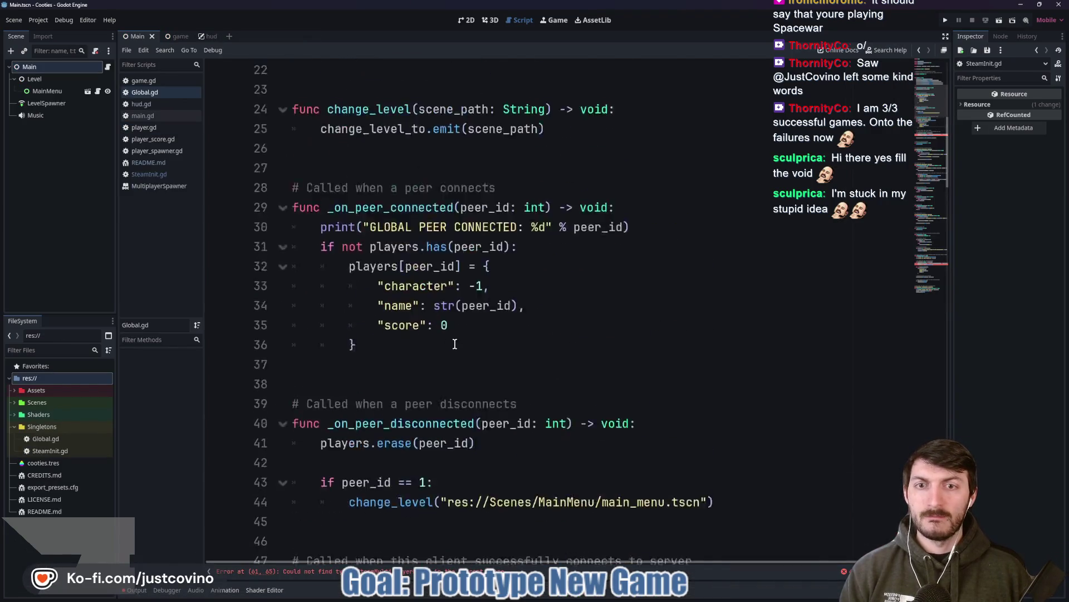
scroll(499, 360, down, 4)
scroll(499, 360, down, 3)
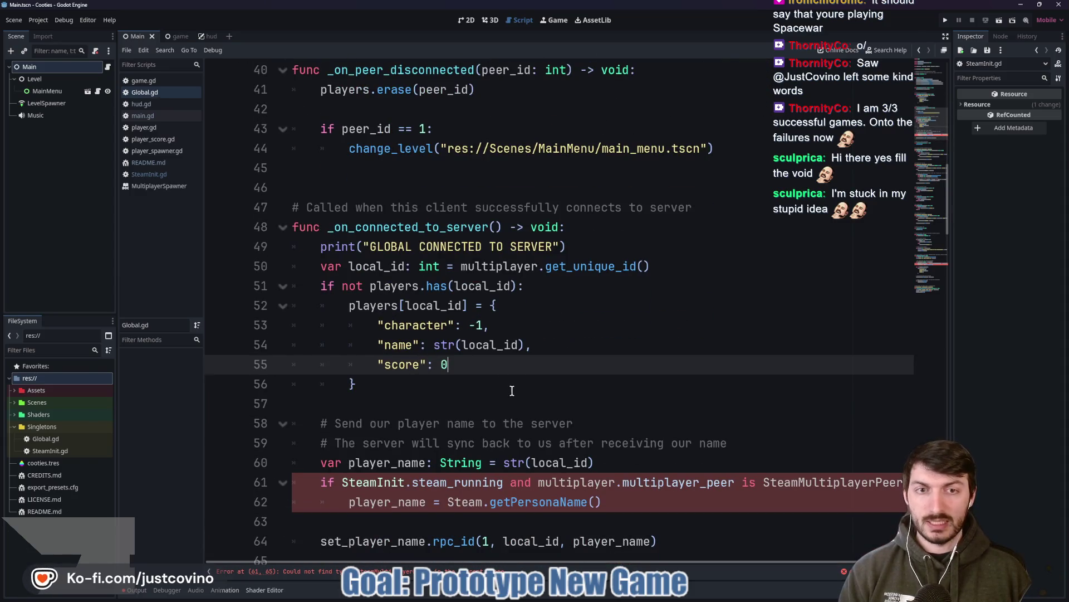
scroll(490, 388, down, 2)
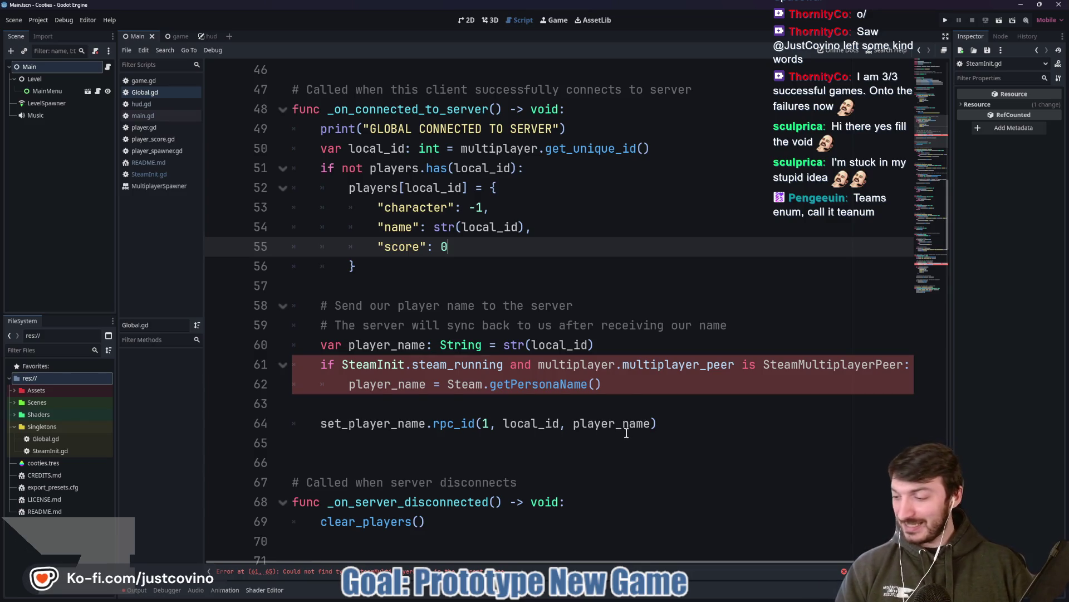
mouse_move(621, 432)
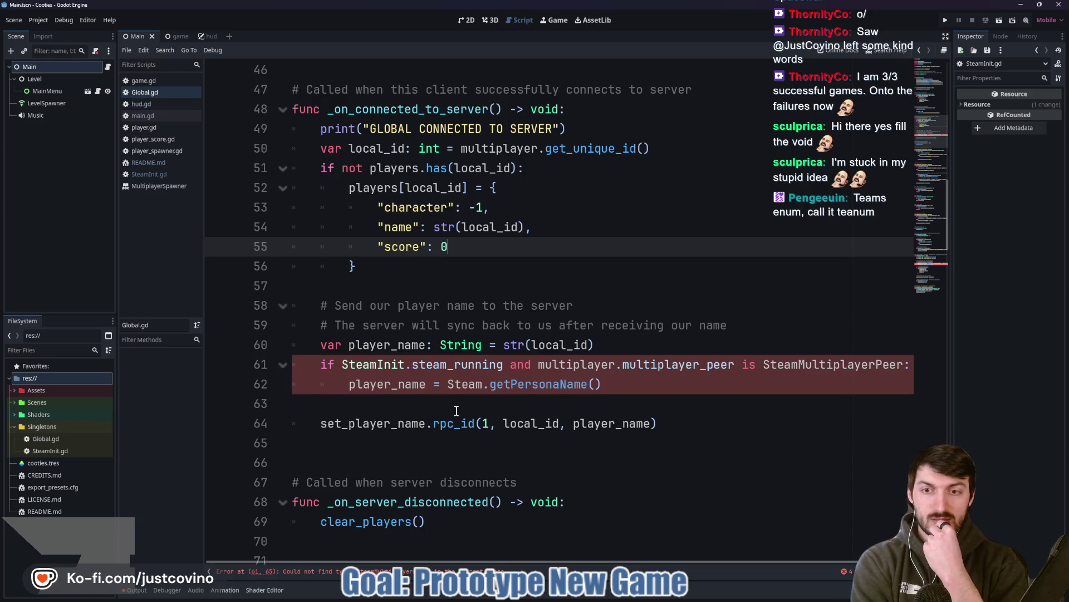
double_click(381, 424)
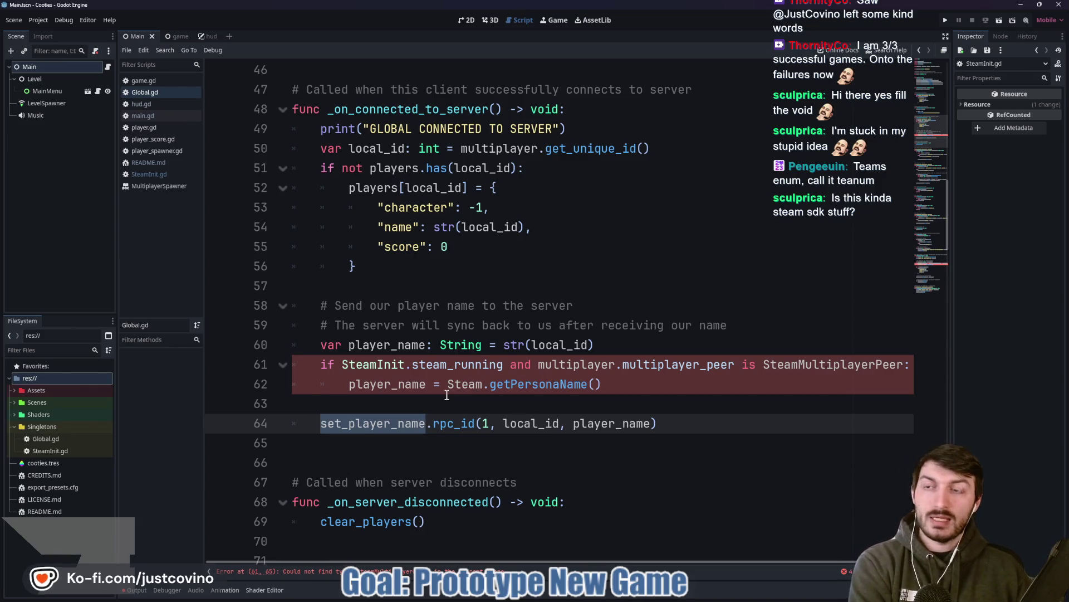
- Scroll further down Global.gd, then bring the GodotSteam guide browser window forward
scroll(449, 414, down, 2)
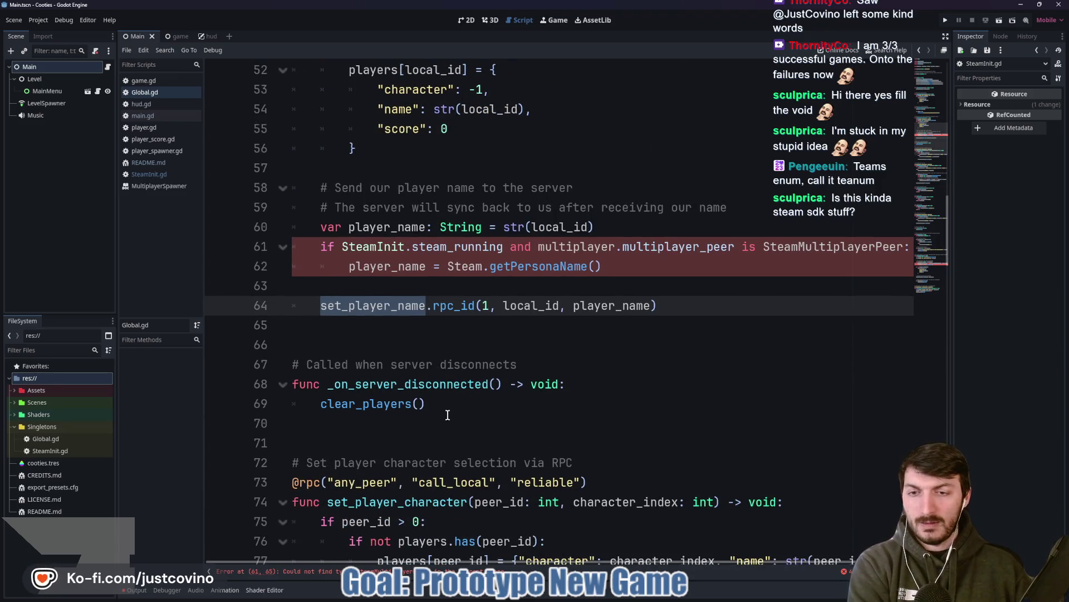
scroll(454, 417, down, 4)
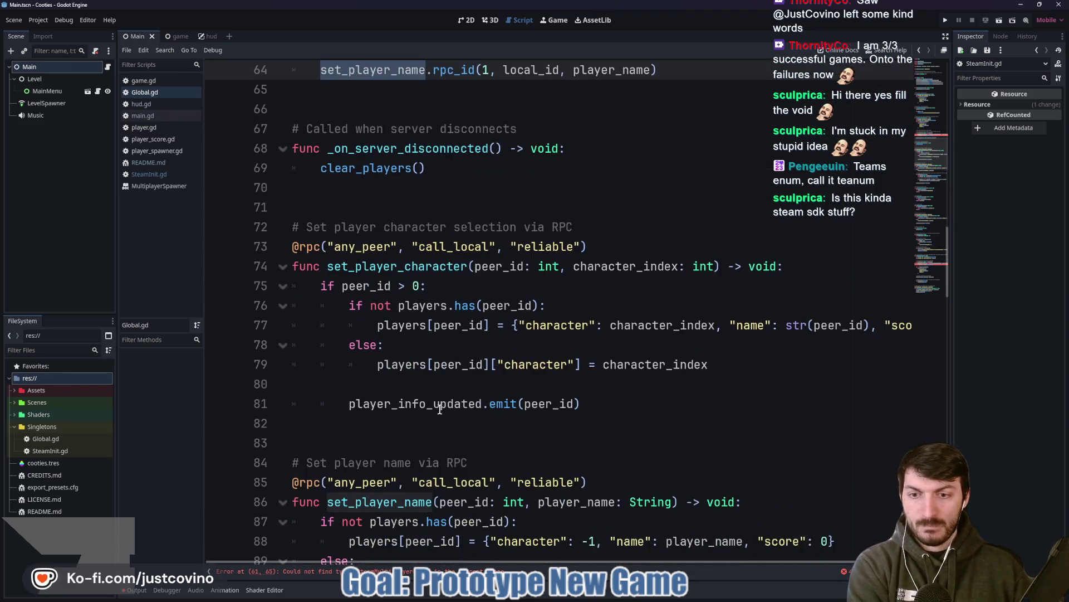
scroll(440, 409, down, 4)
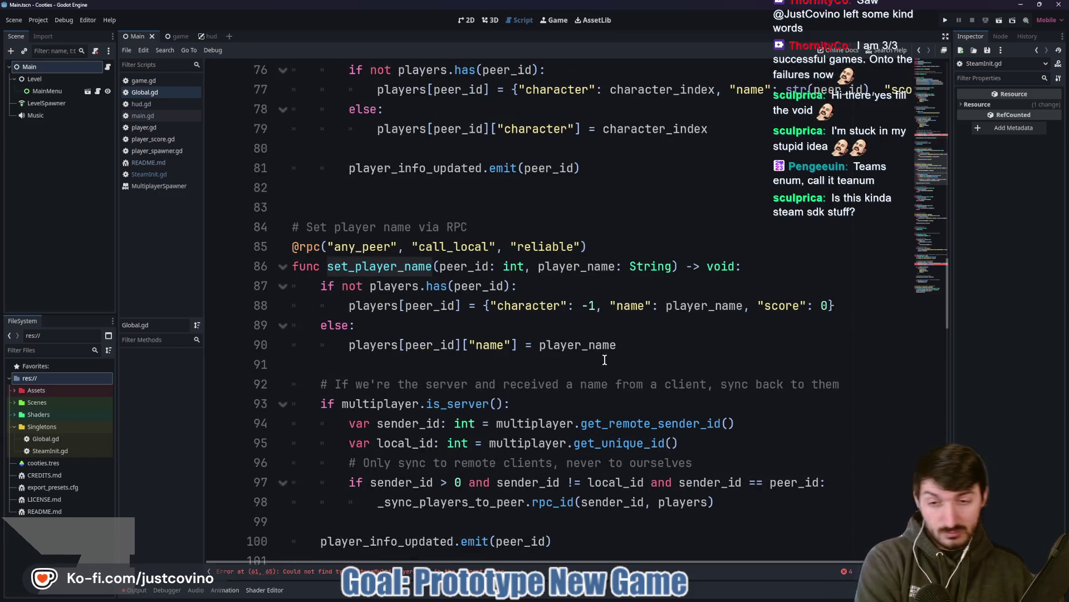
click(524, 364)
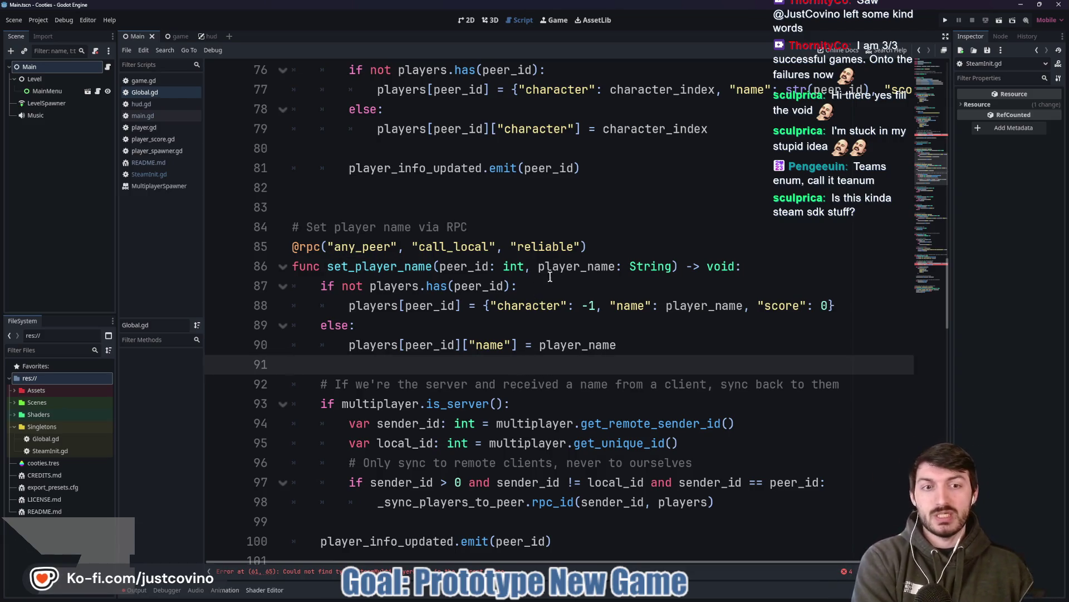
mouse_move(656, 596)
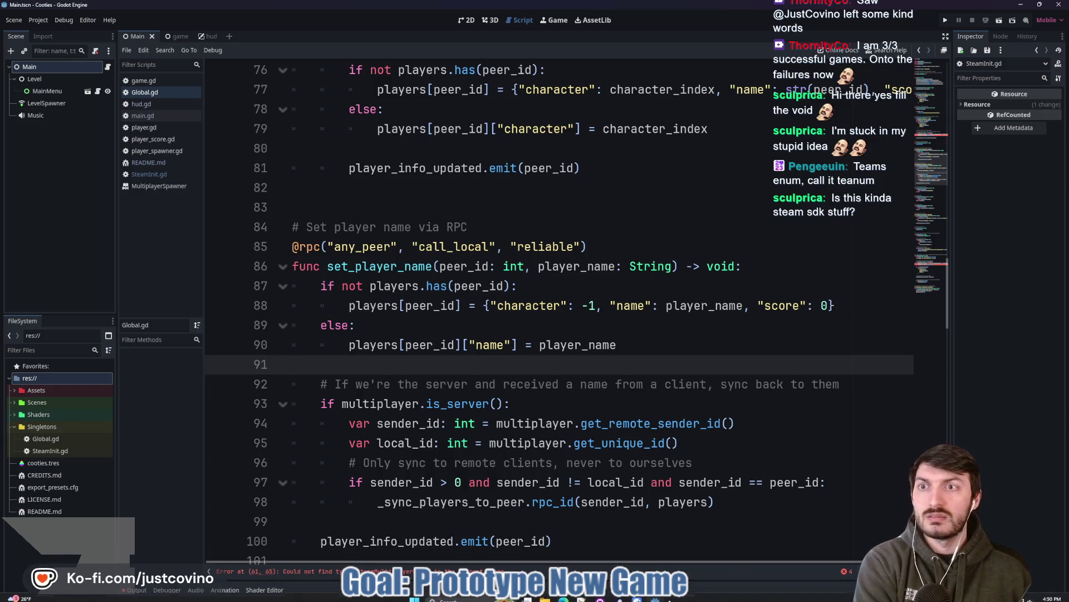
click(656, 596)
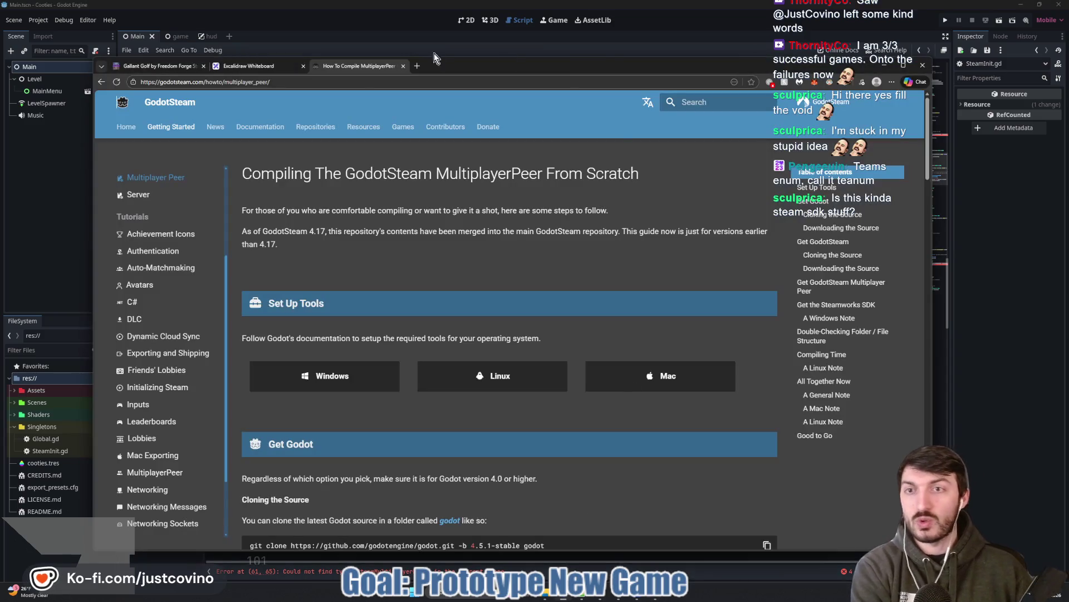
- Select the itch.io Cooties link on line 7 of README.md
click(253, 67)
click(359, 65)
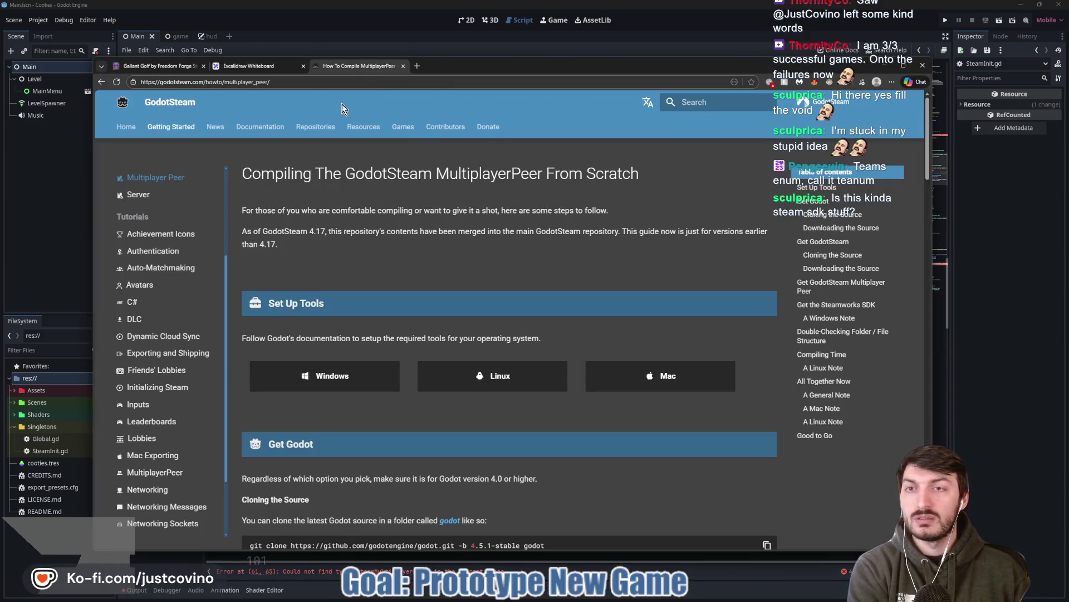
click(43, 234)
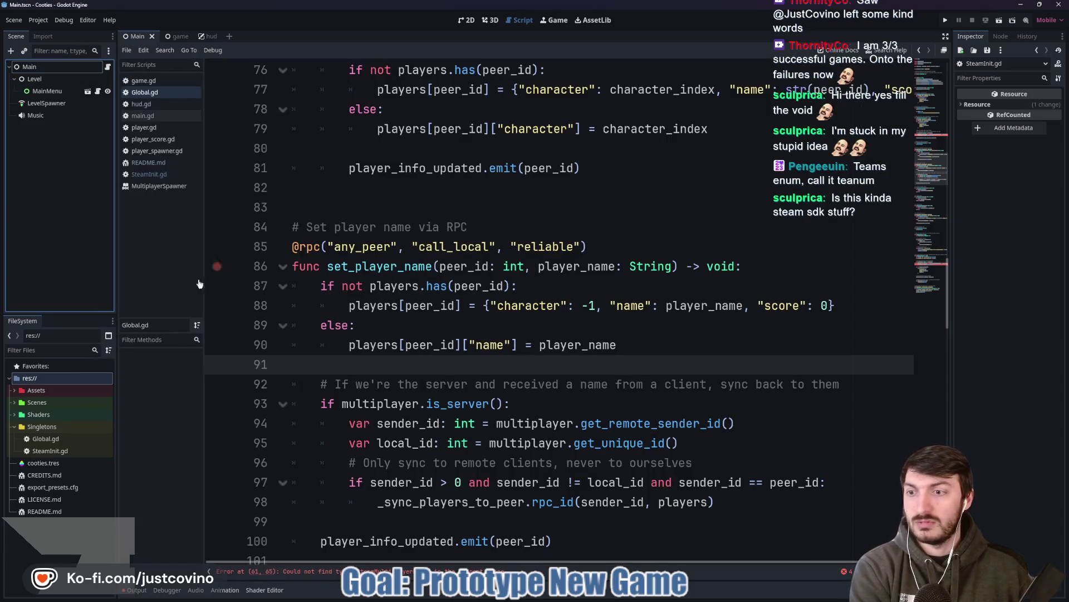
click(149, 174)
click(148, 163)
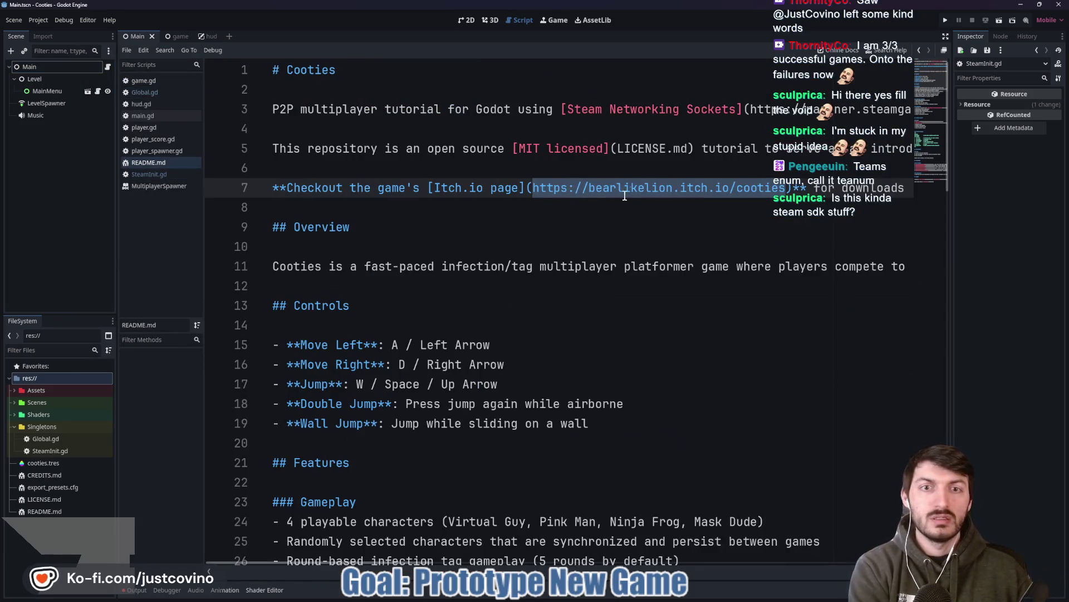
drag(787, 187, 533, 187)
key(ctrl+c)
- Load the copied Cooties itch.io URL in a new browser tab
mouse_move(568, 599)
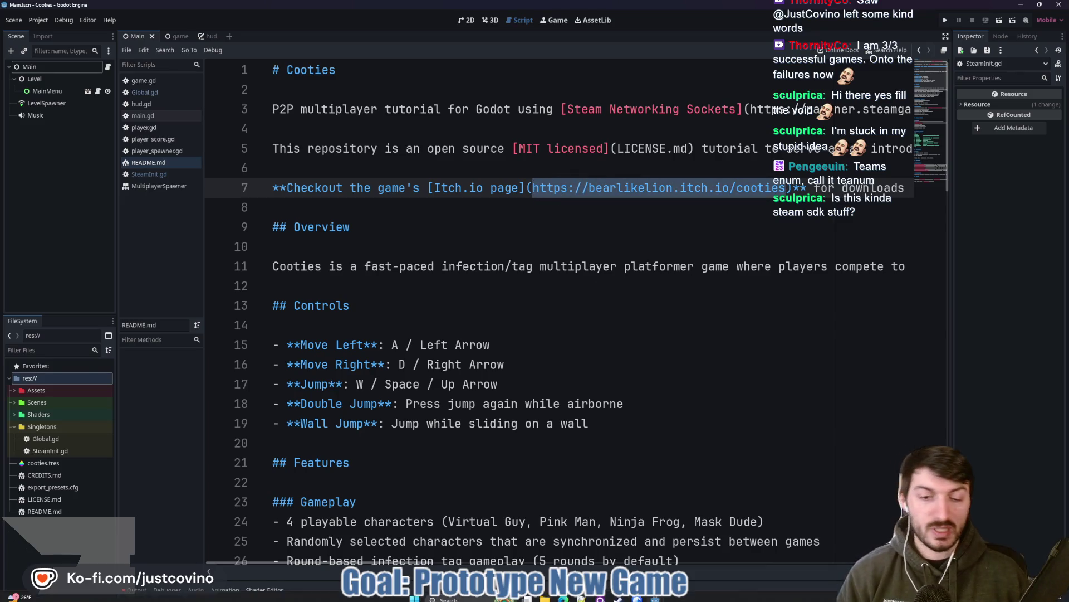
click(569, 599)
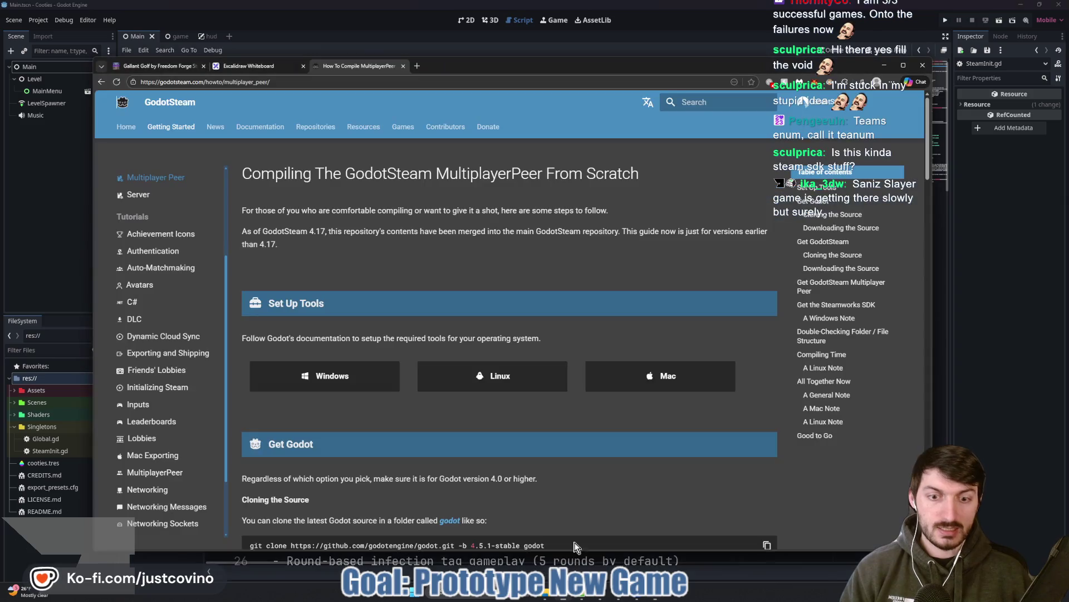
click(390, 81)
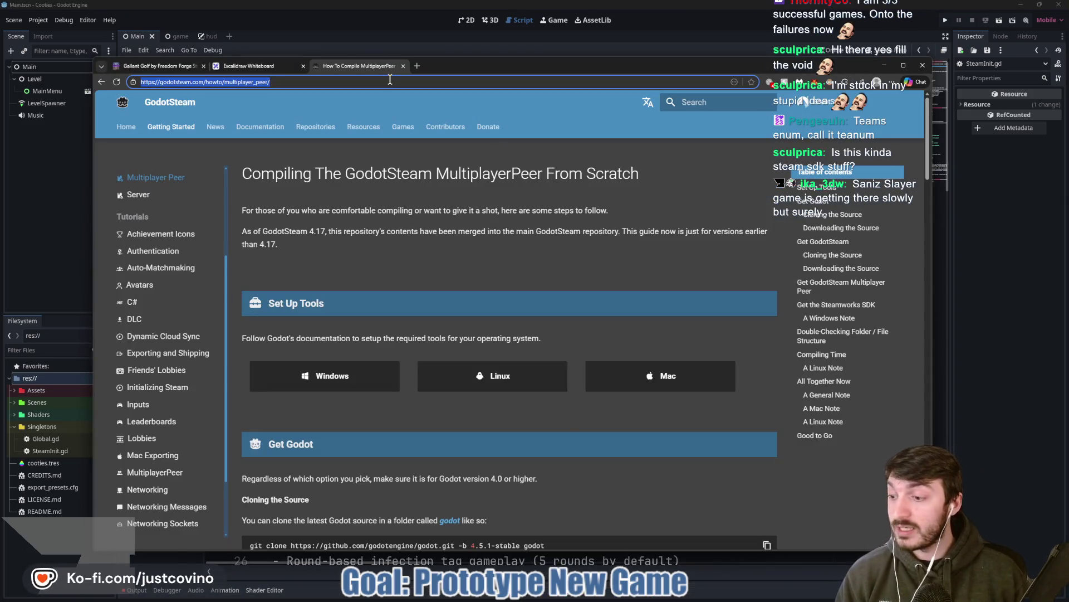
click(422, 64)
key(ctrl+v)
key(Return)
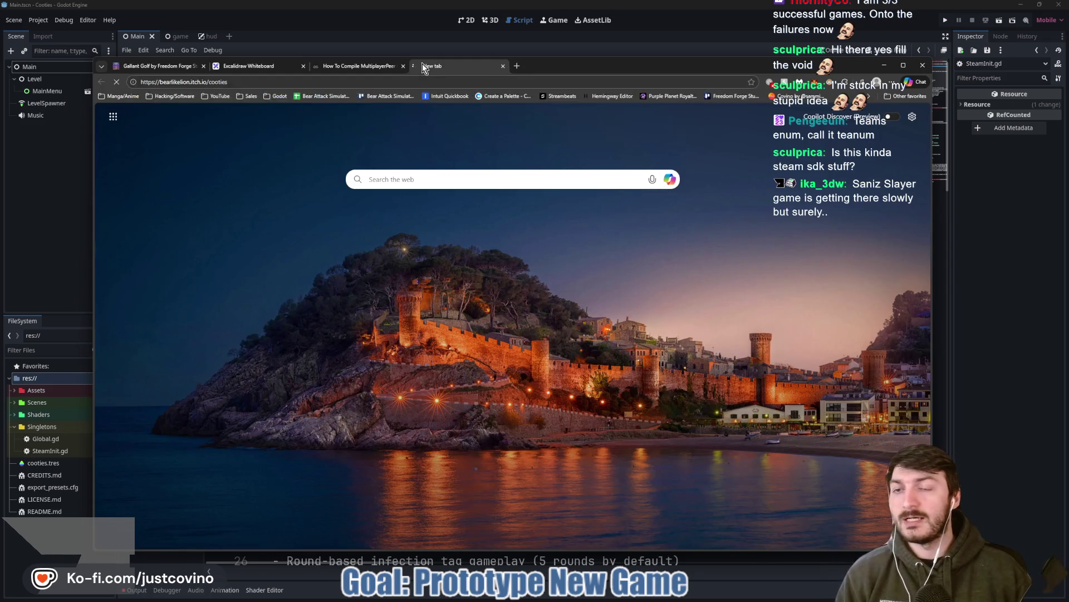
- View the Cooties source repository on GitHub, then close that tab
click(283, 84)
click(432, 330)
click(275, 81)
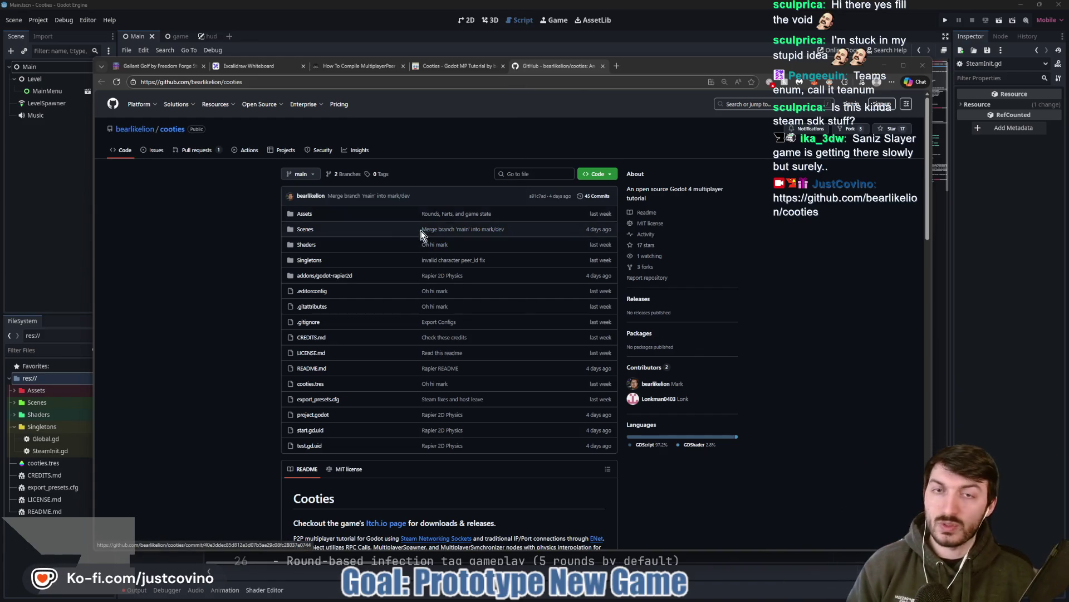
click(604, 66)
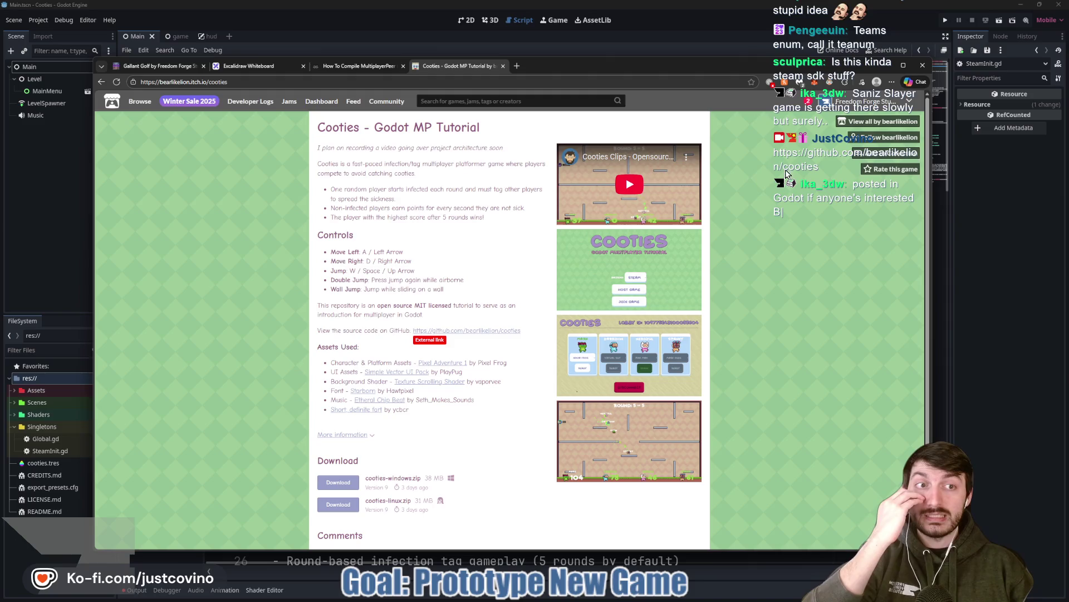
- Follow the Cooties developer on itch.io and return to the Godot README
click(866, 137)
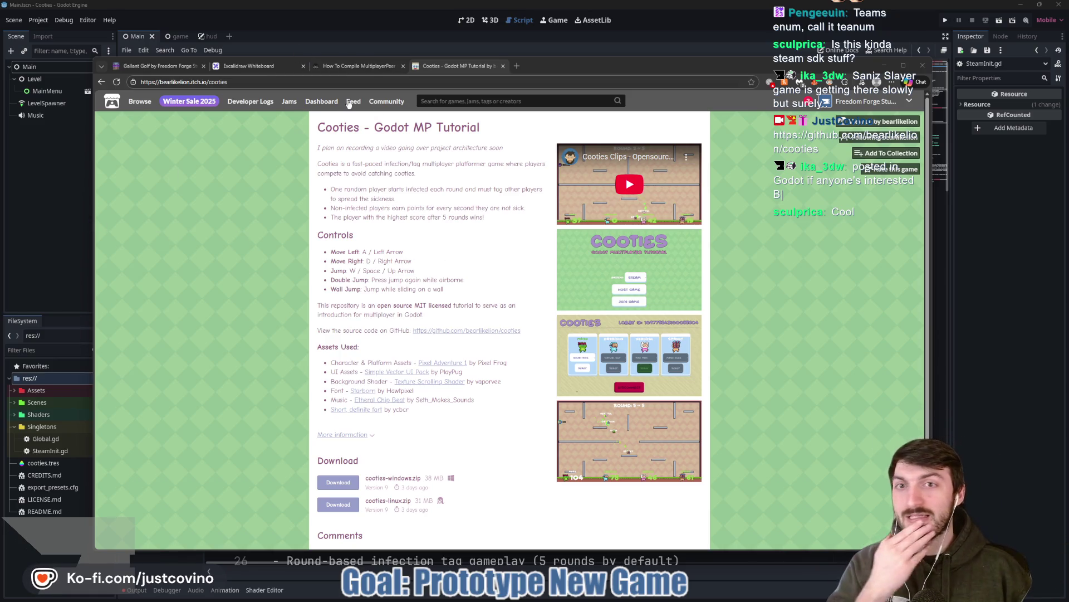
click(355, 66)
click(50, 256)
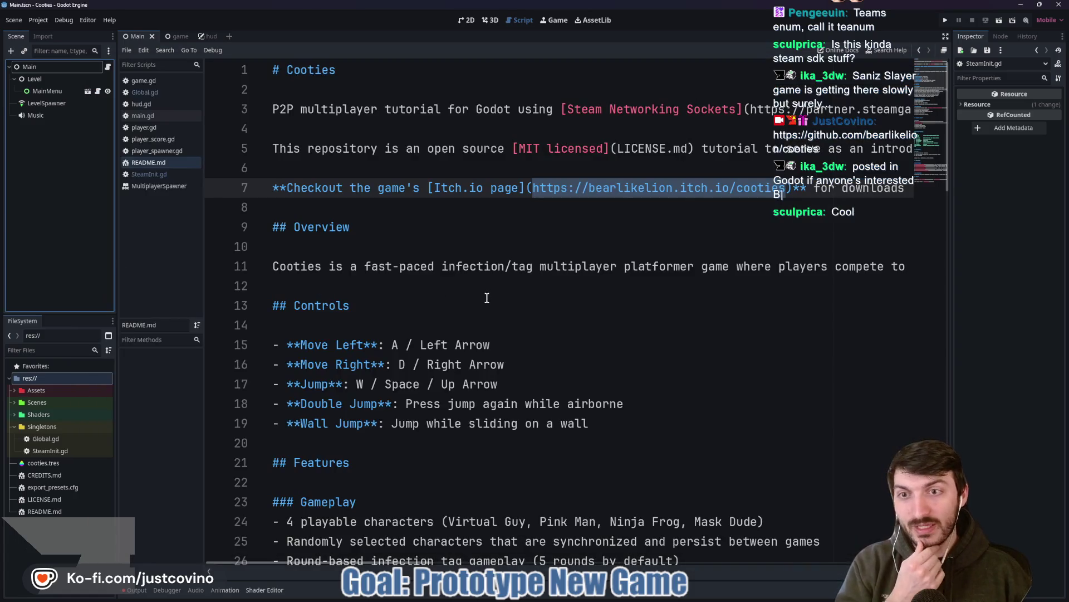
- Open Global.gd and highlight every use of player_info_updated around line 100
click(475, 232)
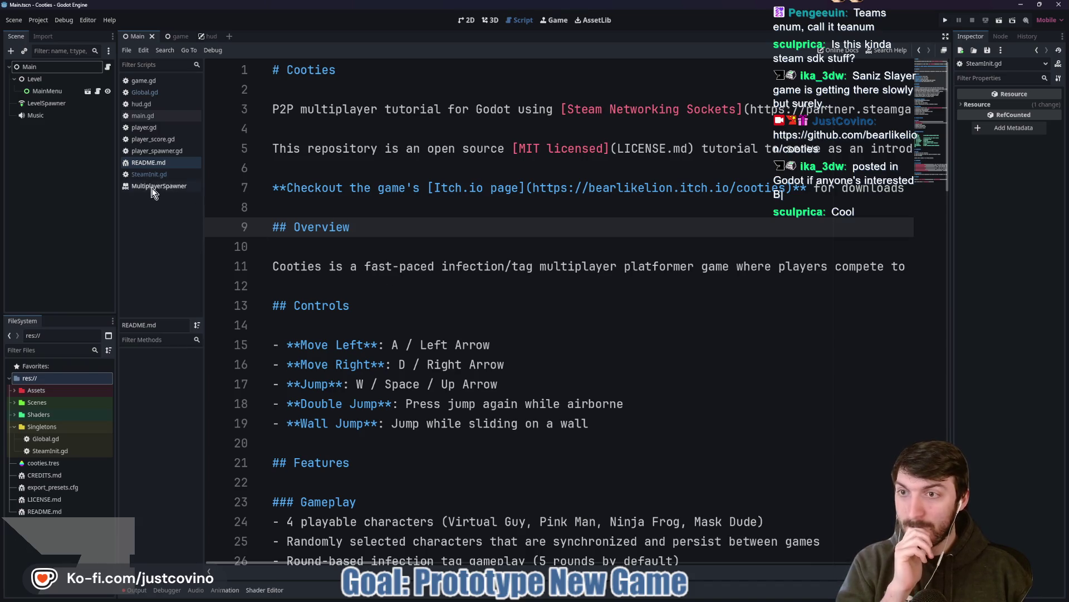
click(144, 94)
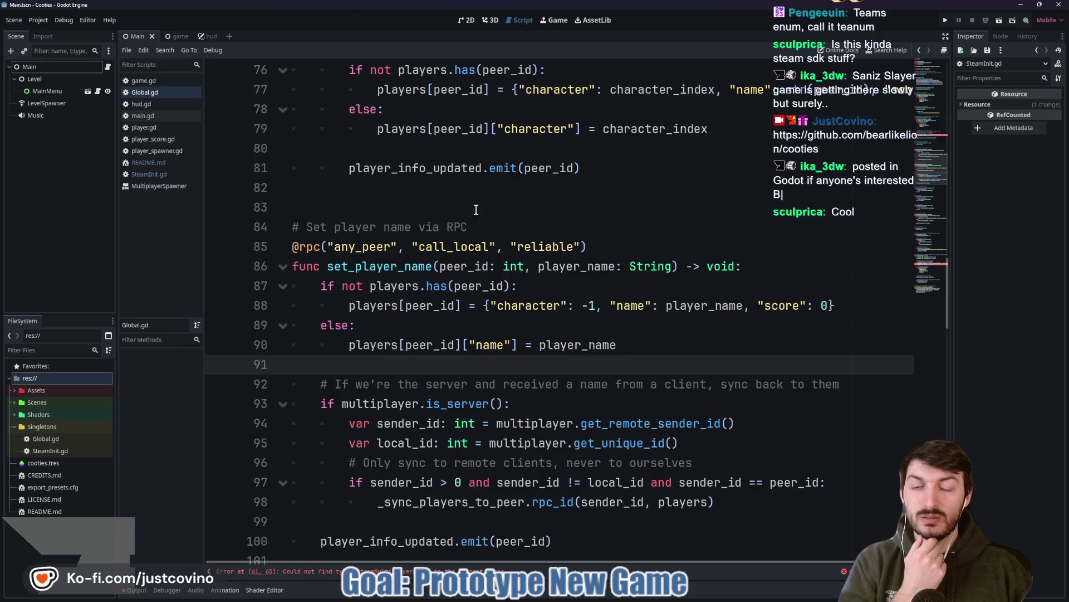
scroll(527, 263, down, 1)
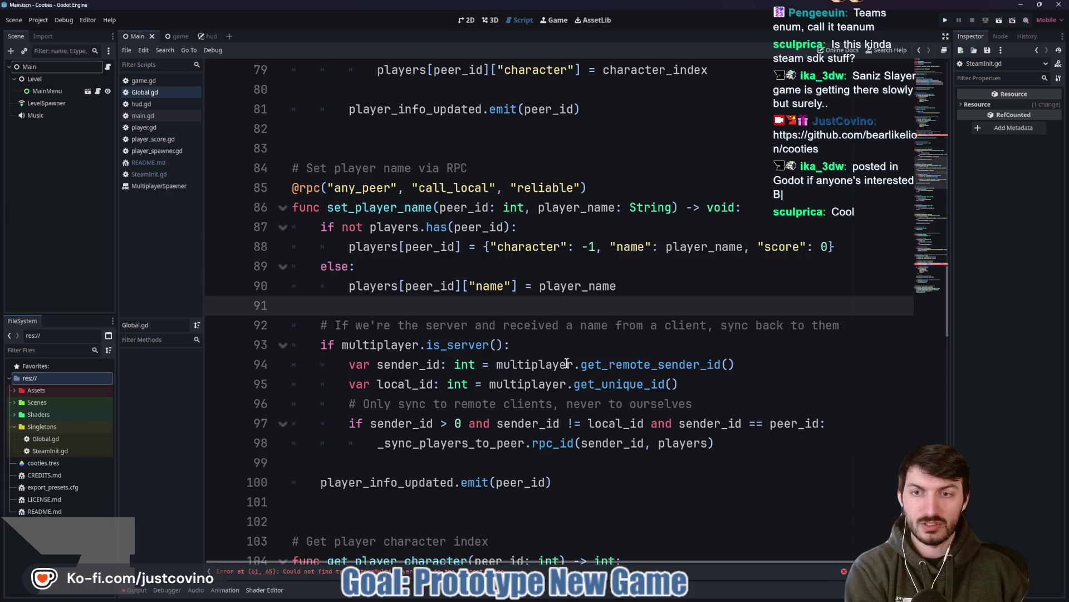
click(402, 483)
double_click(402, 483)
click(555, 472)
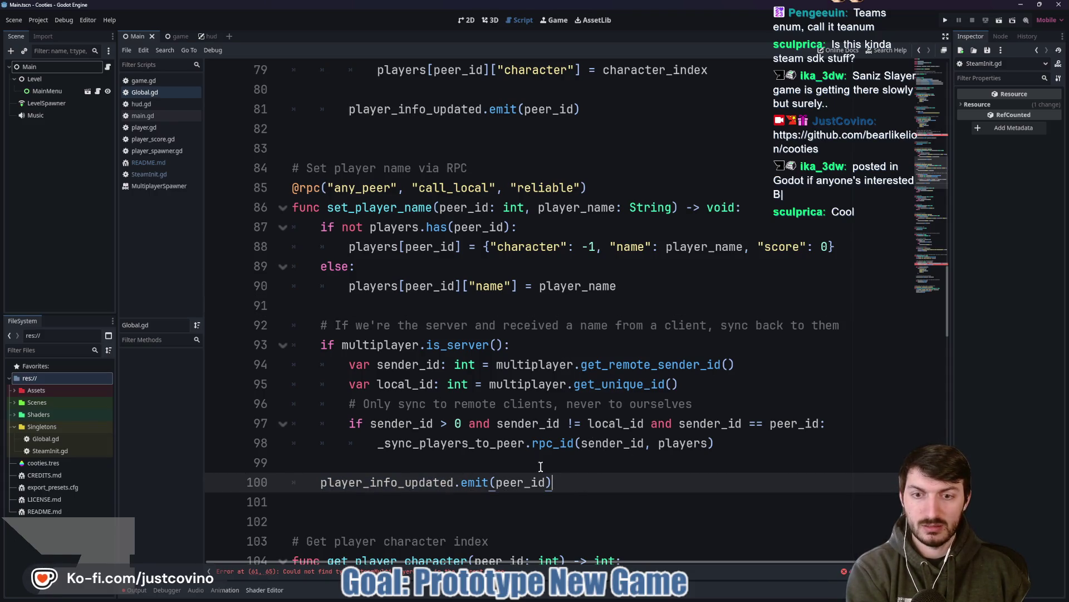
- Select and copy the lines 58–64 block that sends the player name to the server
scroll(452, 444, down, 3)
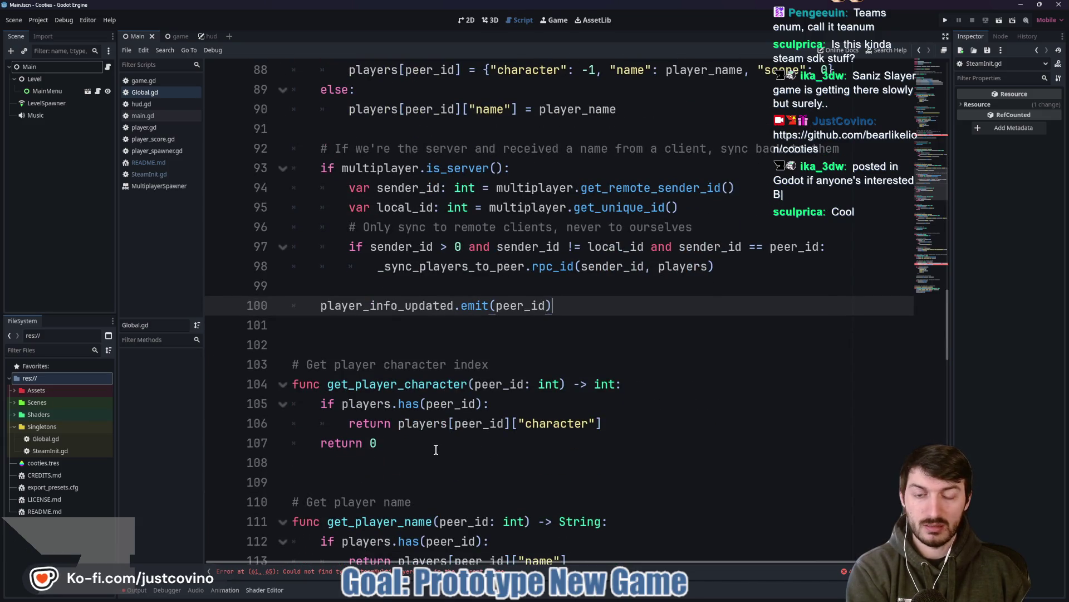
scroll(435, 449, down, 3)
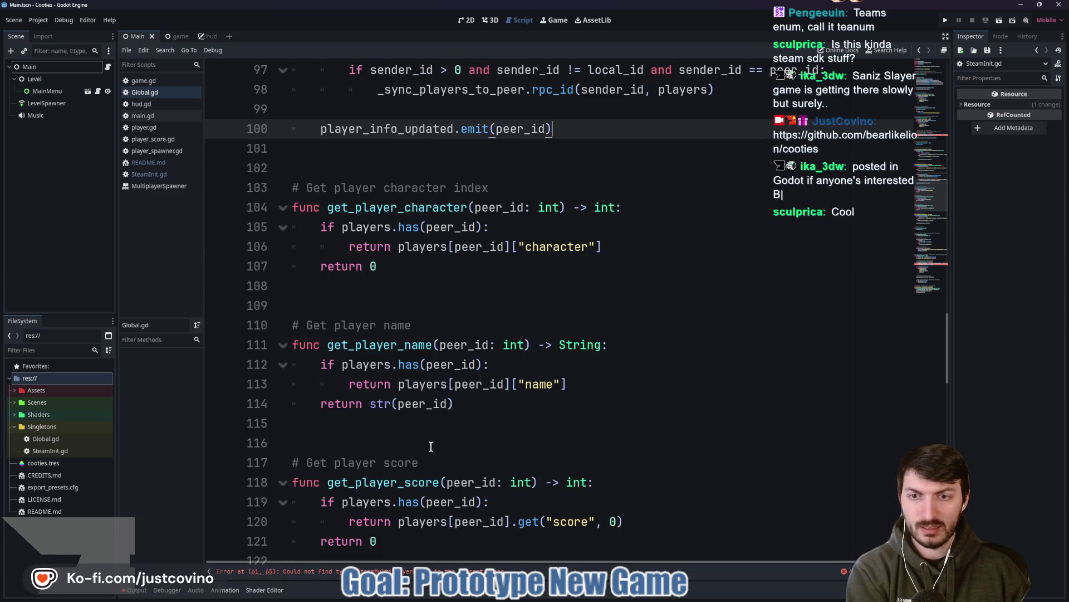
click(367, 345)
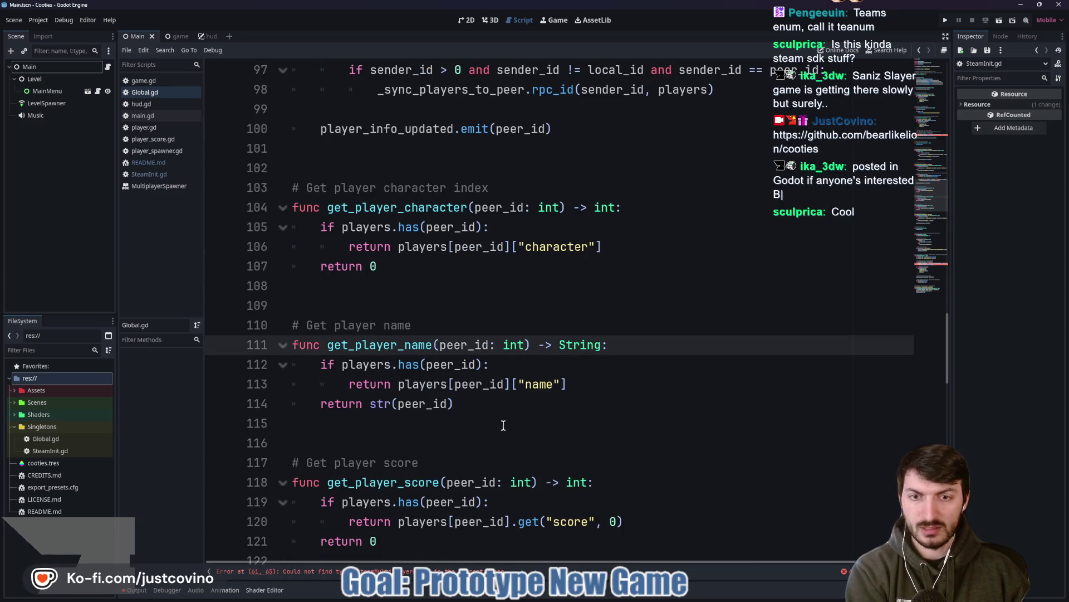
scroll(496, 436, down, 2)
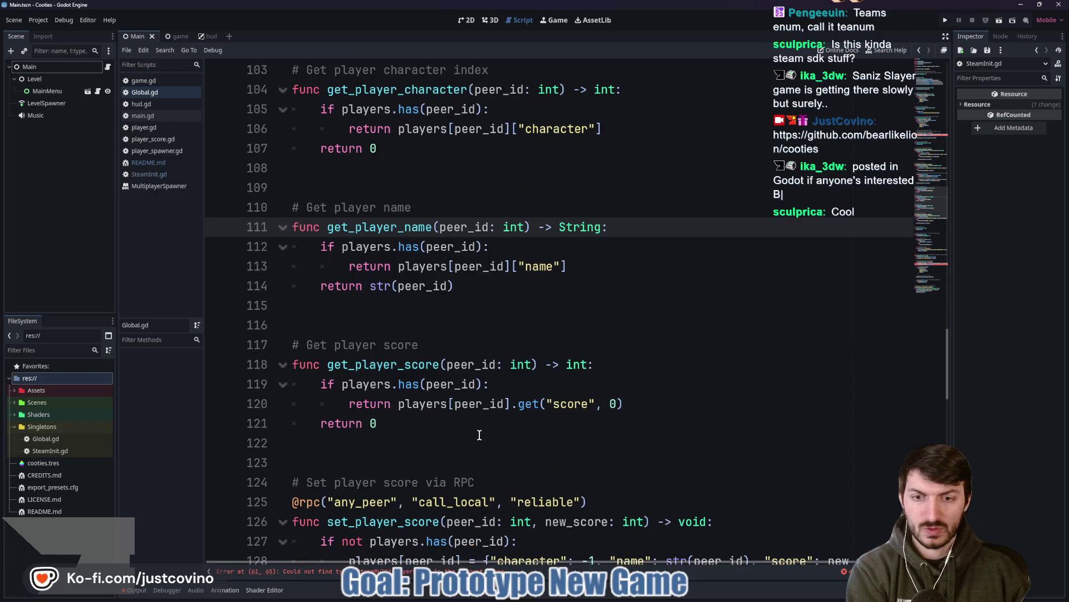
scroll(479, 434, down, 2)
scroll(478, 436, up, 10)
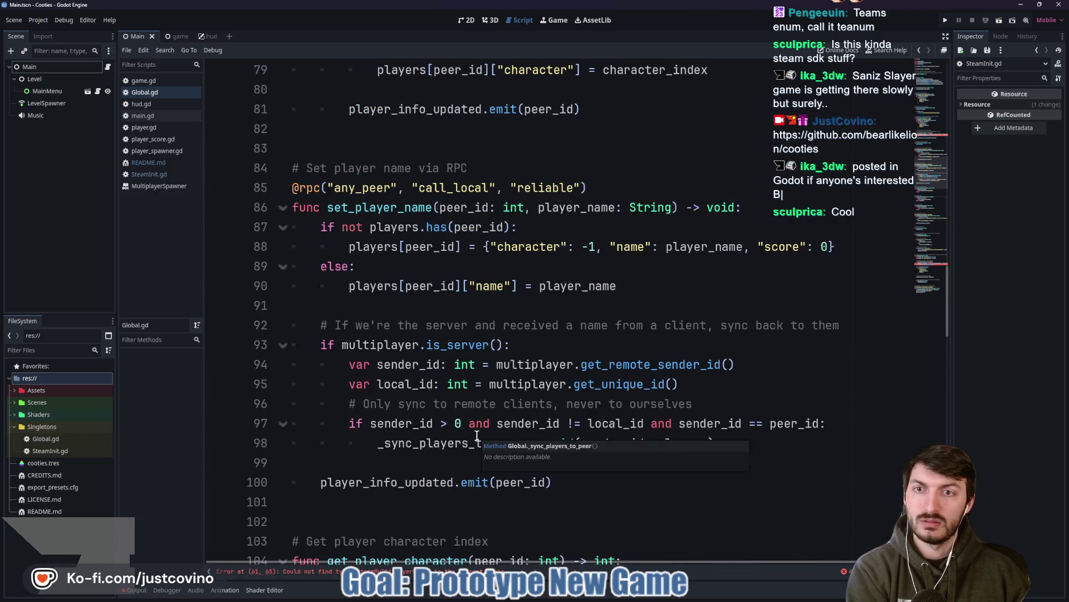
scroll(478, 436, up, 7)
scroll(477, 435, down, 4)
scroll(476, 435, up, 12)
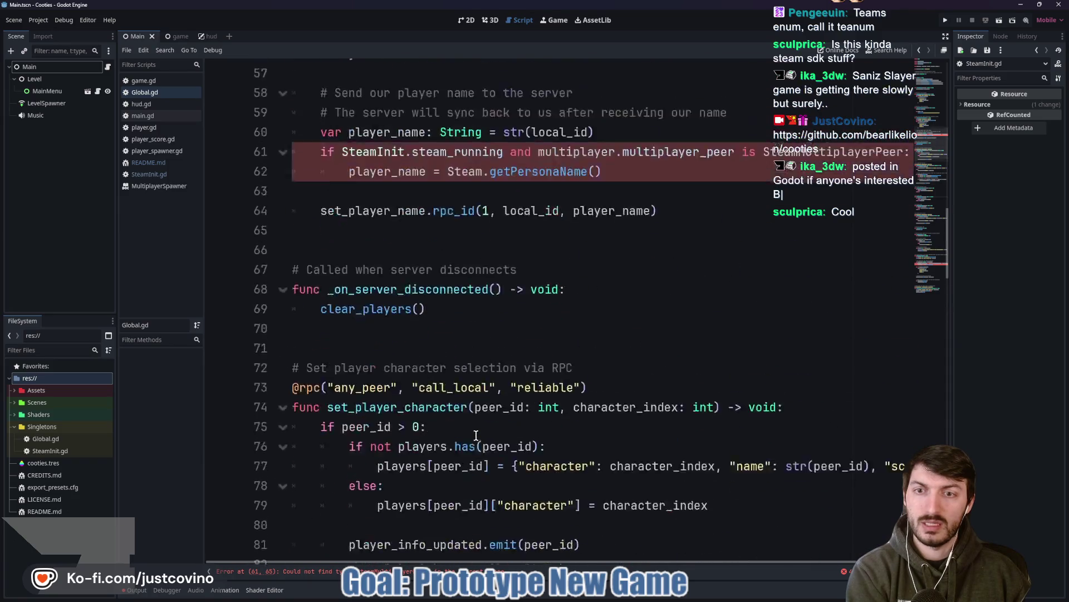
scroll(476, 435, down, 4)
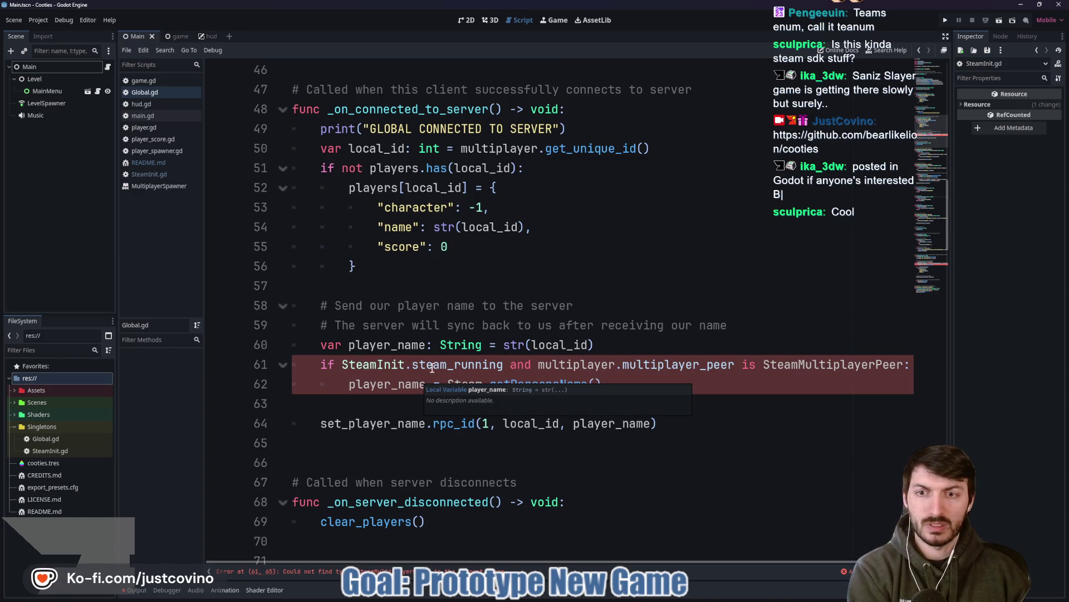
scroll(672, 405, up, 2)
scroll(644, 406, down, 3)
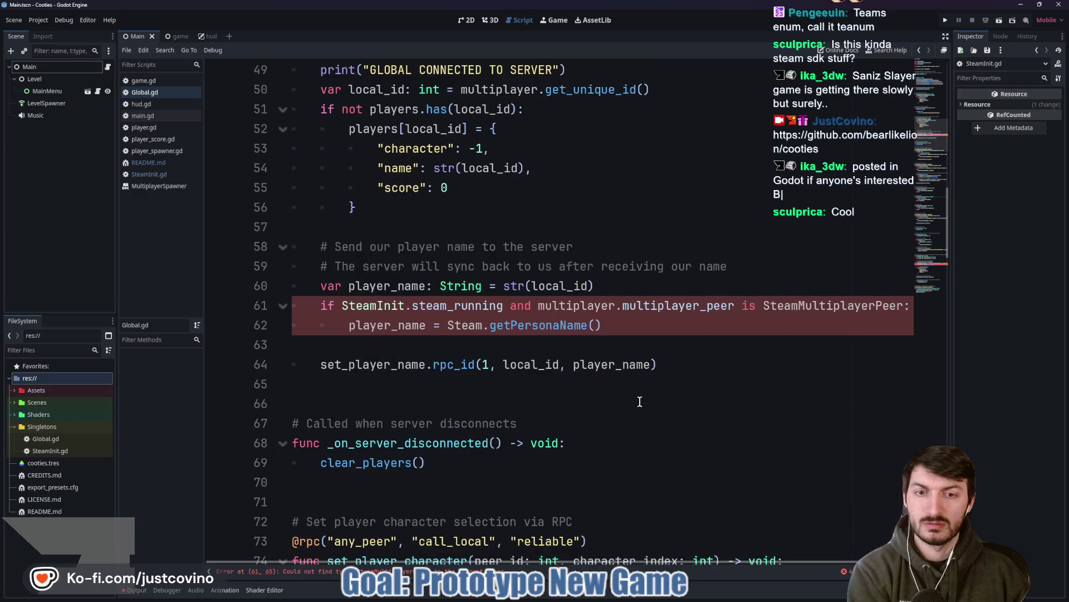
mouse_move(686, 363)
mouse_down()
mouse_move(336, 362)
mouse_move(284, 246)
mouse_up()
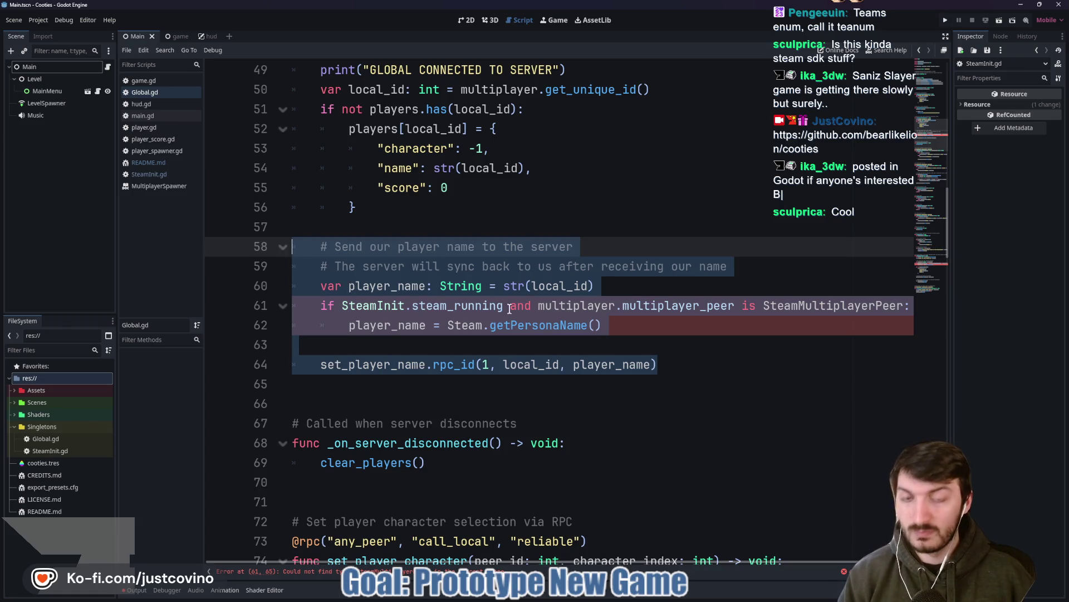
scroll(495, 306, up, 4)
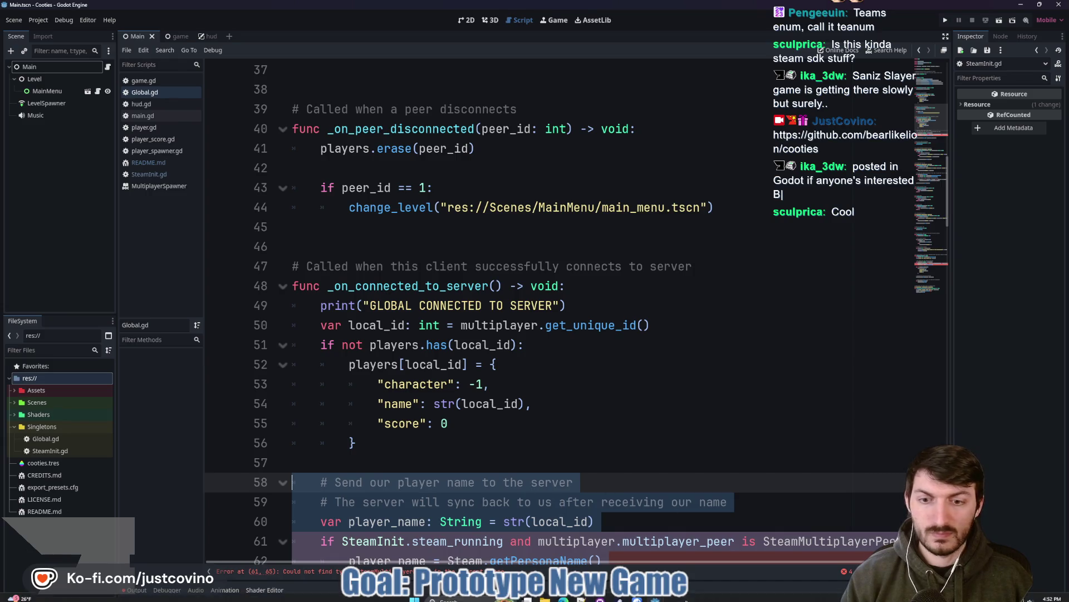
- Paste the player-name sending code into CTFTower's _on_connected_to_server handler
mouse_move(657, 598)
click(700, 543)
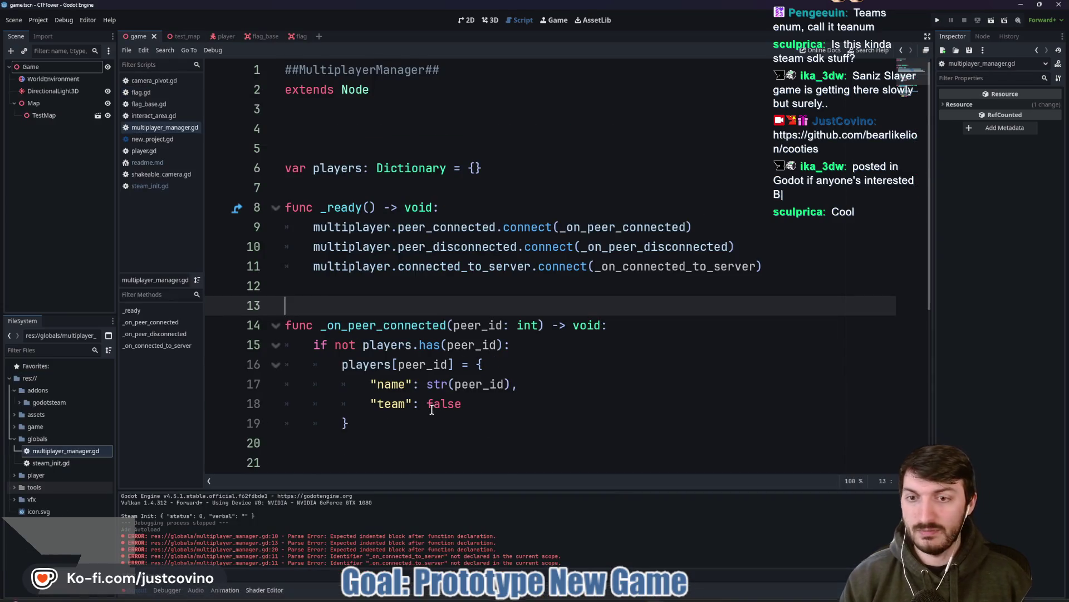
scroll(424, 401, down, 5)
click(338, 448)
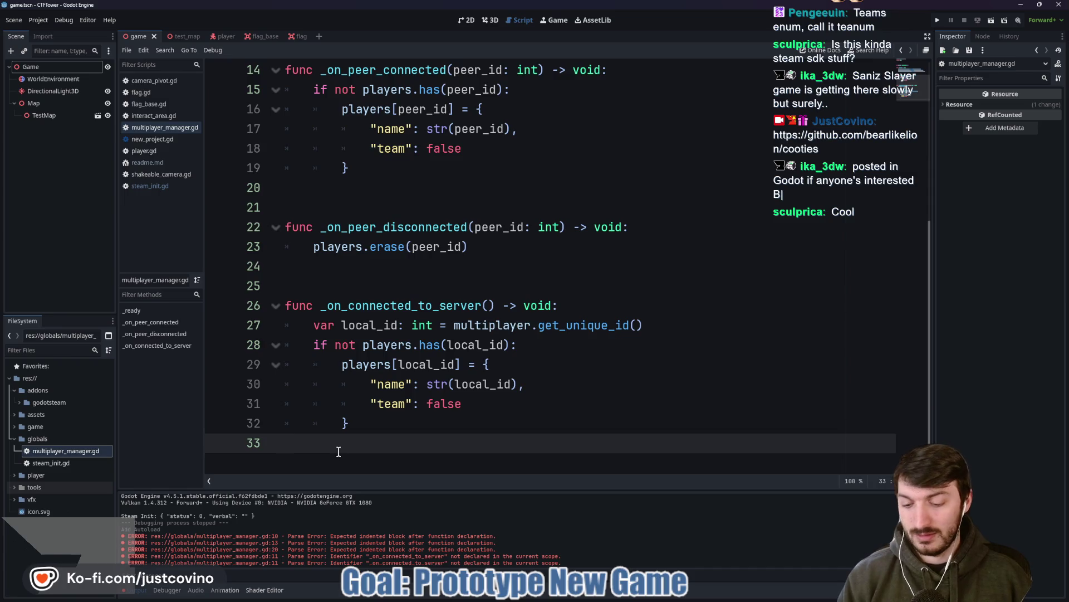
key(ctrl+v)
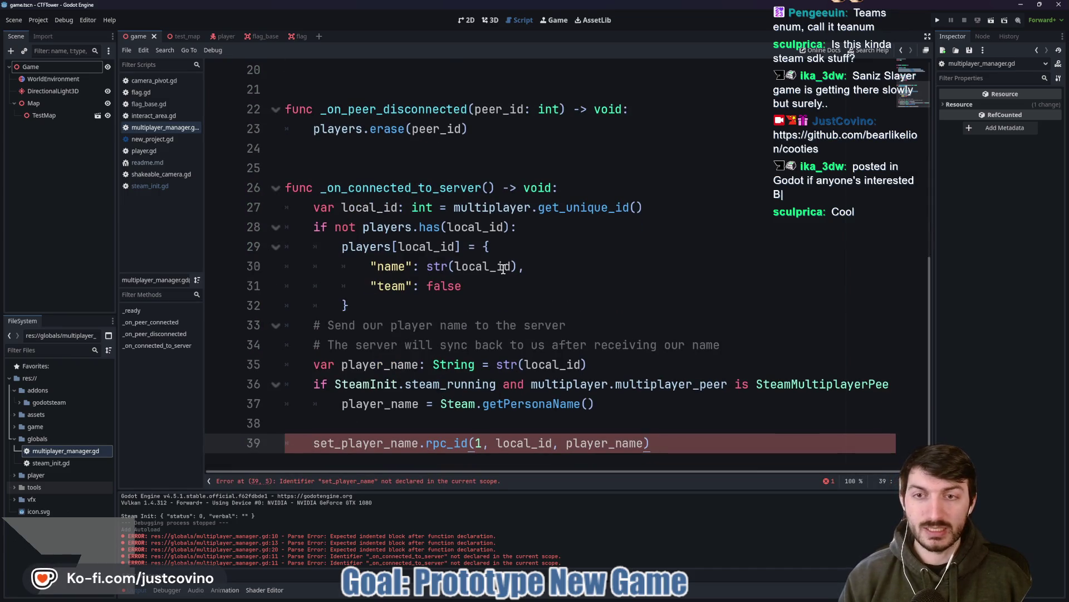
- Add a '# successfully connect' comment above _on_connected_to_server
click(376, 170)
key(Return)
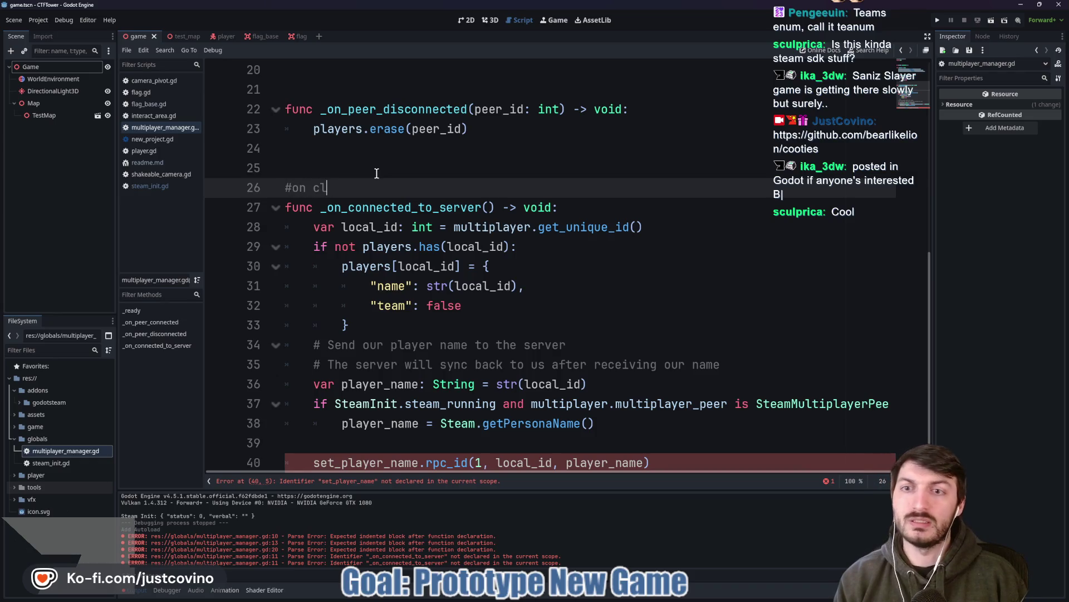
text(successfu)
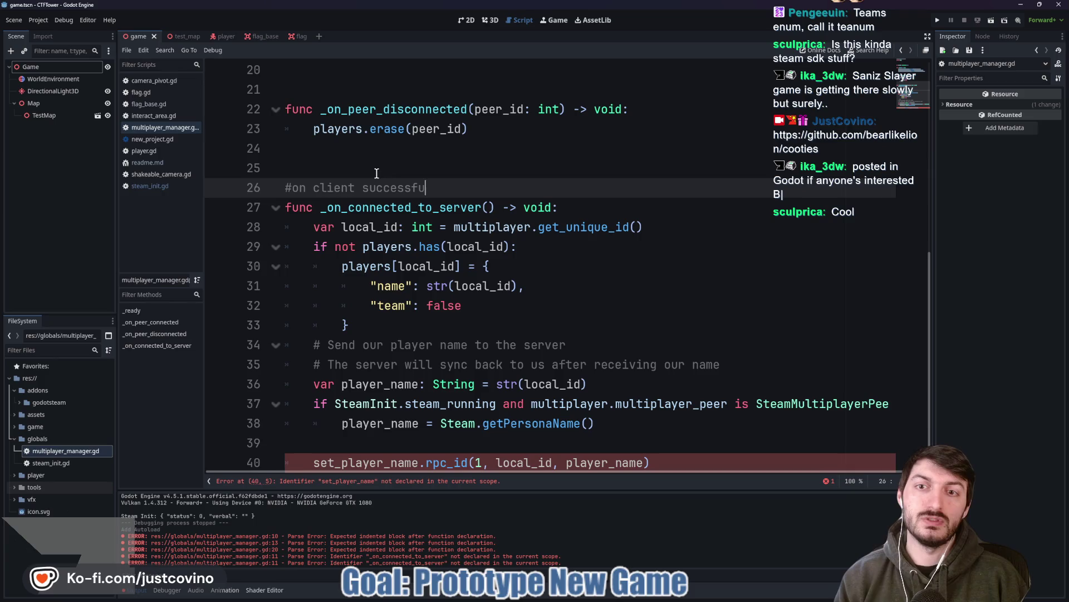
text(lly connecting to server)
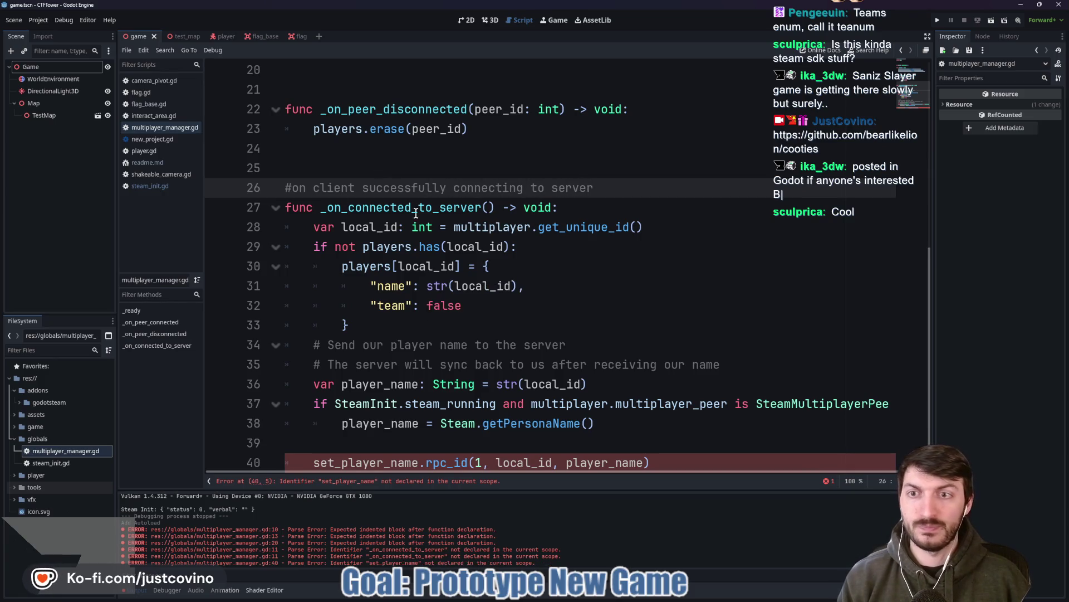
click(295, 187)
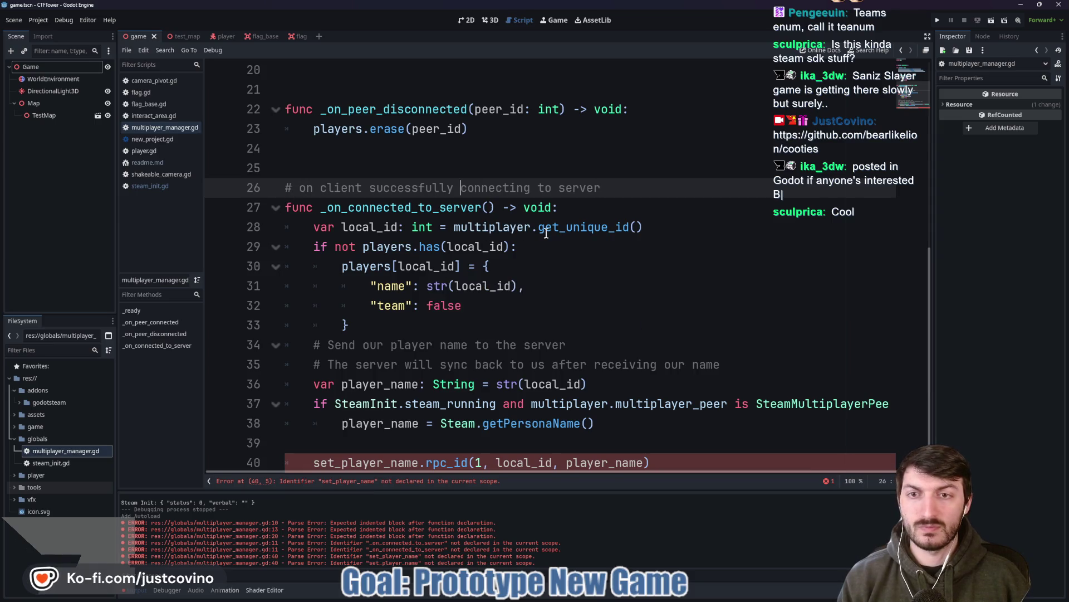
click(382, 162)
key(Return)
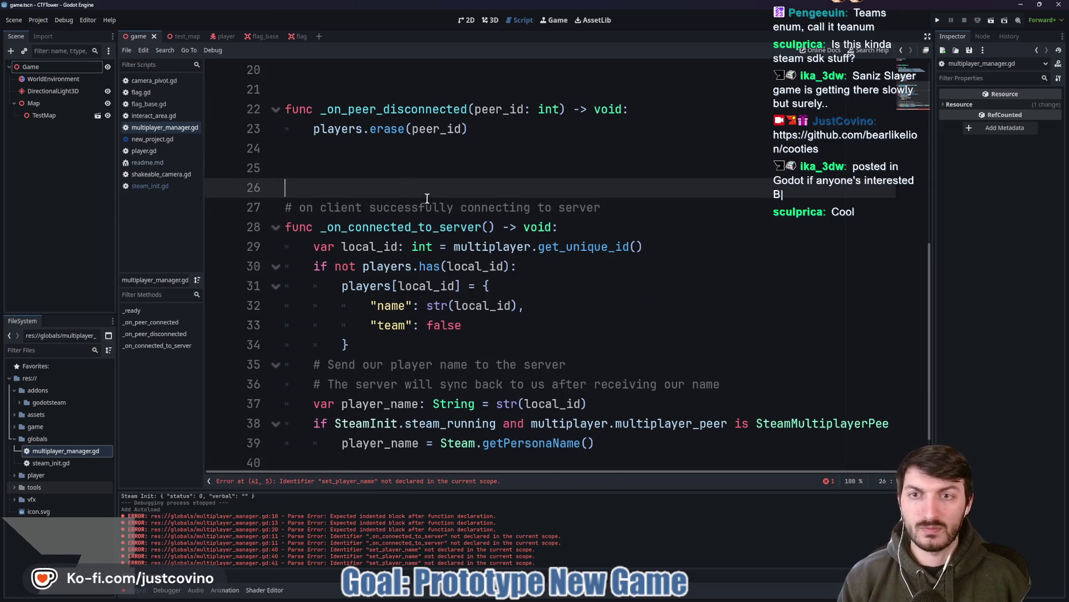
scroll(414, 222, up, 3)
click(372, 277)
scroll(527, 287, down, 4)
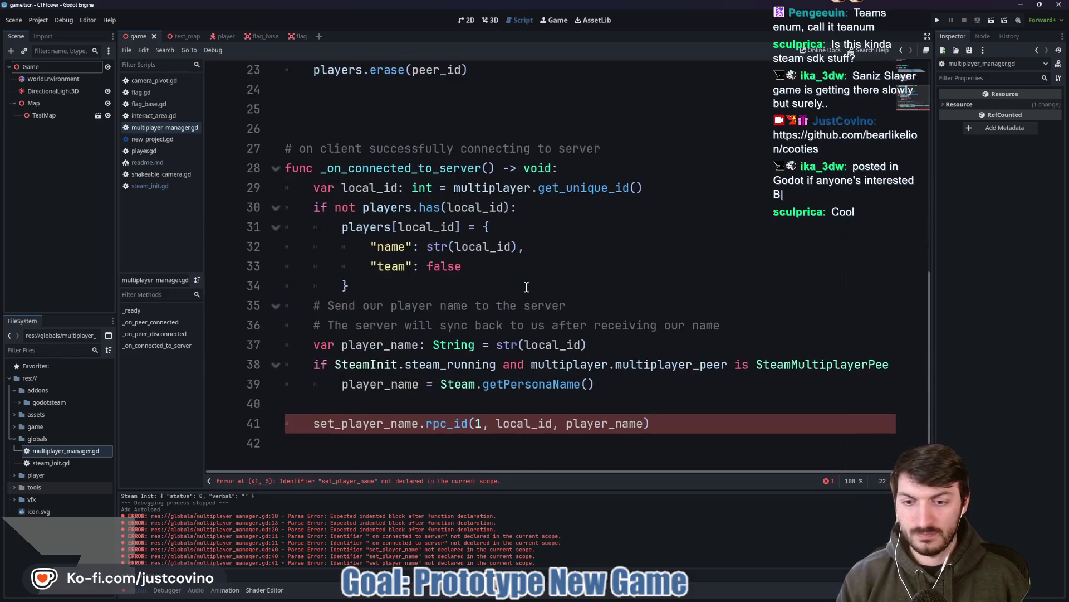
- Start a func set_player_name() declaration at the end of the file, then switch to Cooties
click(391, 454)
key(Return)
key(Return)
key(Return)
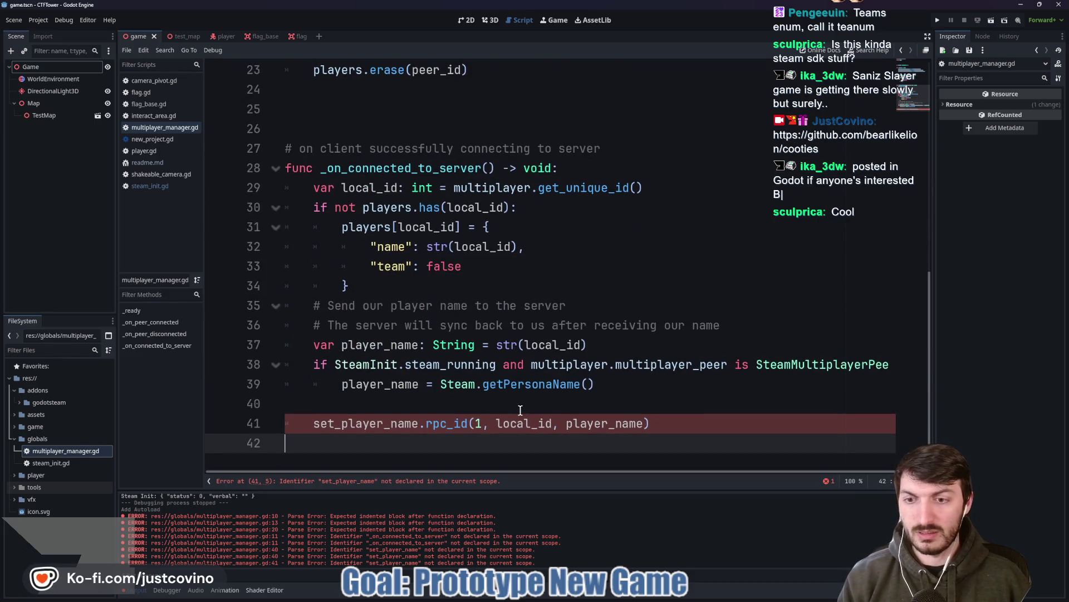
key(Return)
key(Return)
text(func )
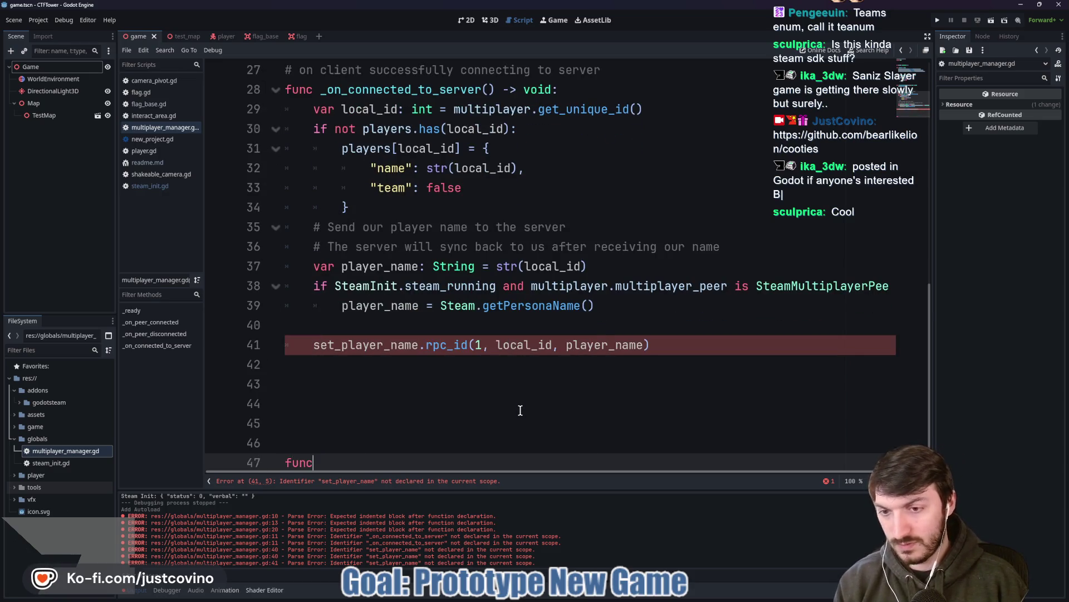
text(set_player)
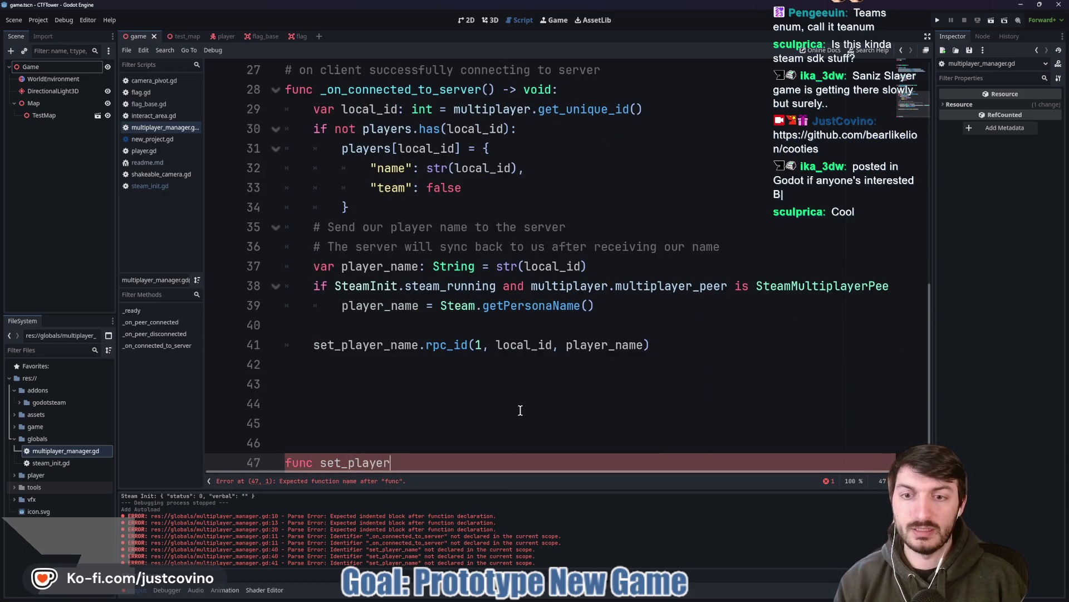
key(BackSpace)
text(ame()
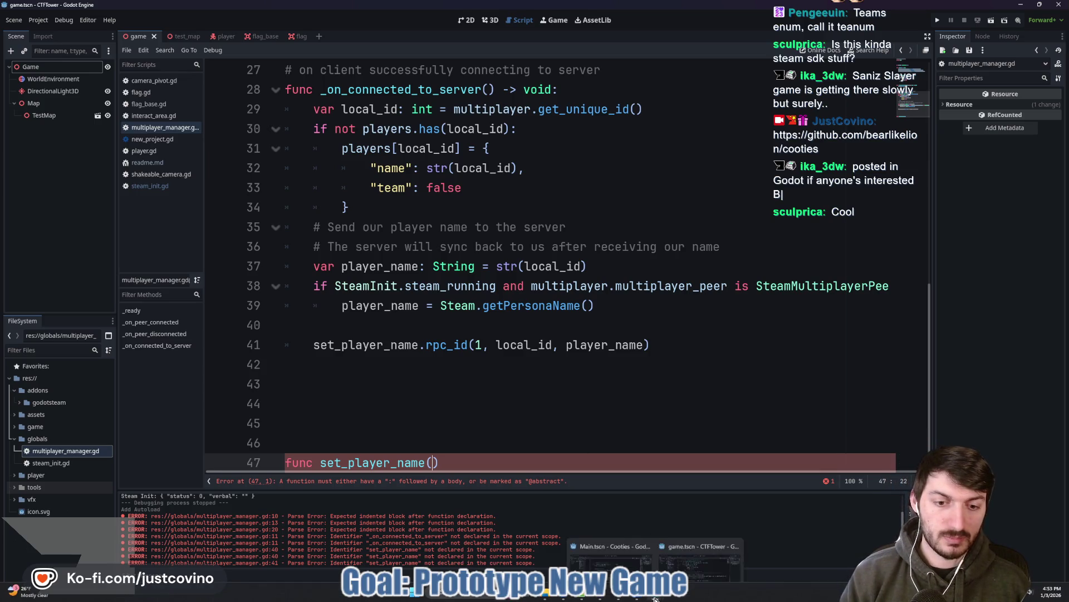
key(alt+Tab)
- Copy Cooties' full set_player_name function and paste it over the CTFTower stub
scroll(586, 385, down, 14)
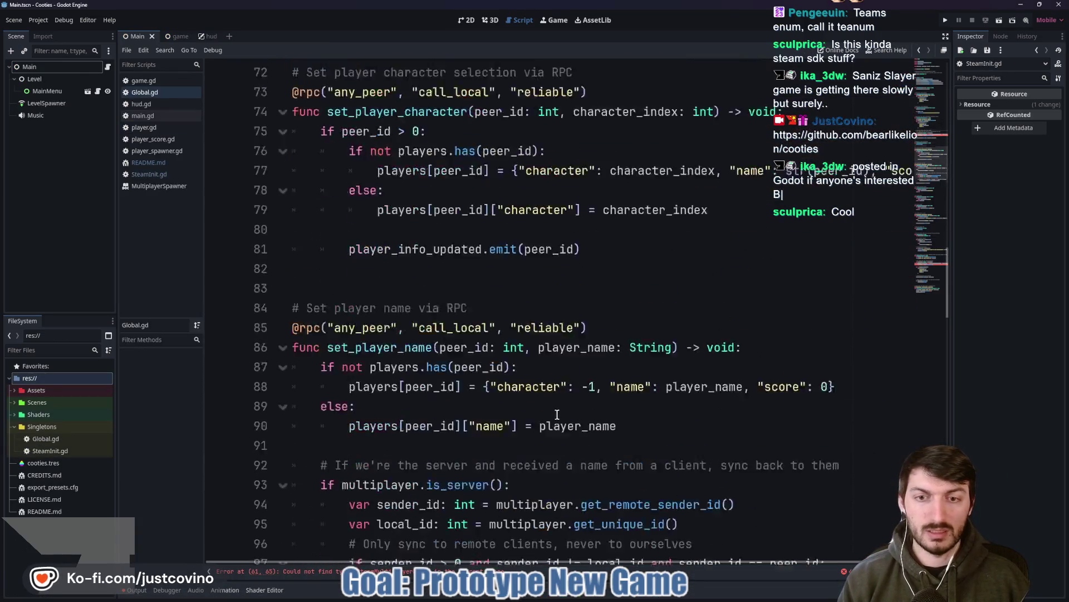
click(498, 306)
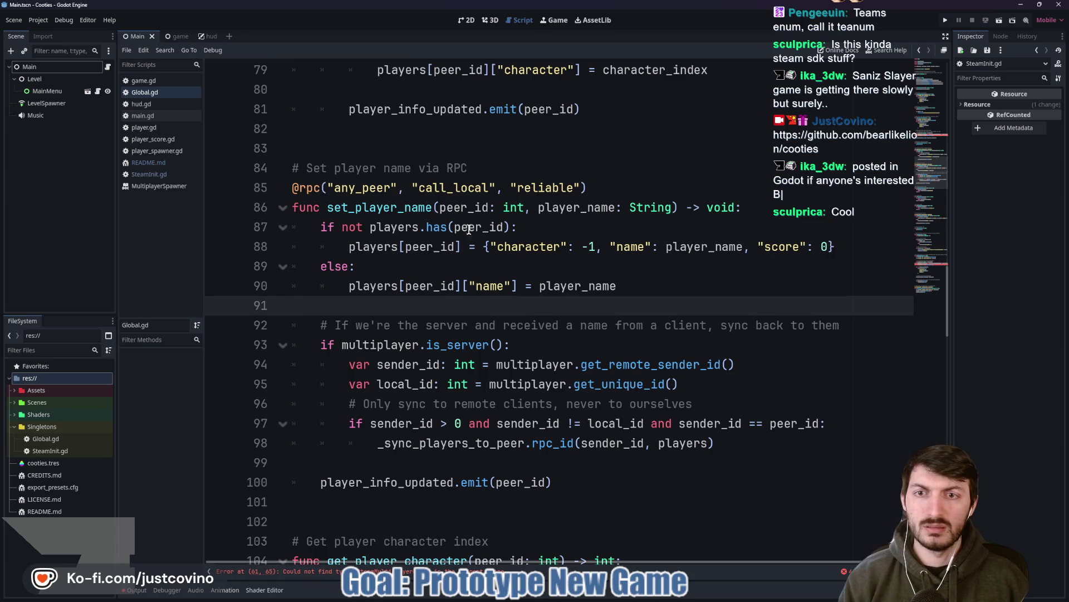
click(578, 468)
click(587, 482)
mouse_move(584, 485)
mouse_down()
mouse_move(239, 184)
mouse_move(240, 168)
mouse_up()
key(ctrl+c)
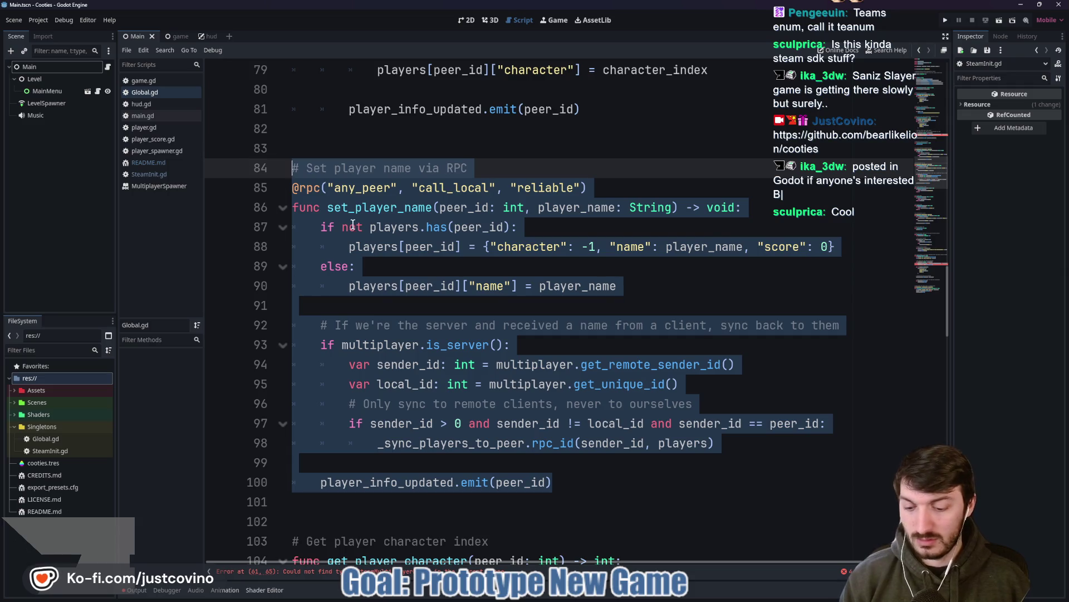
mouse_move(658, 597)
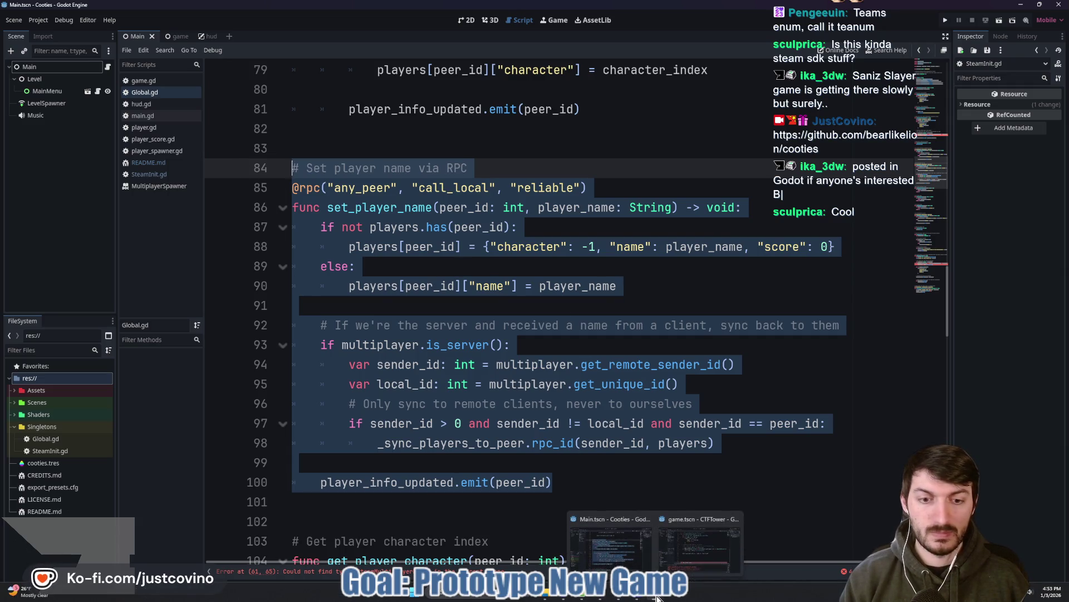
click(699, 543)
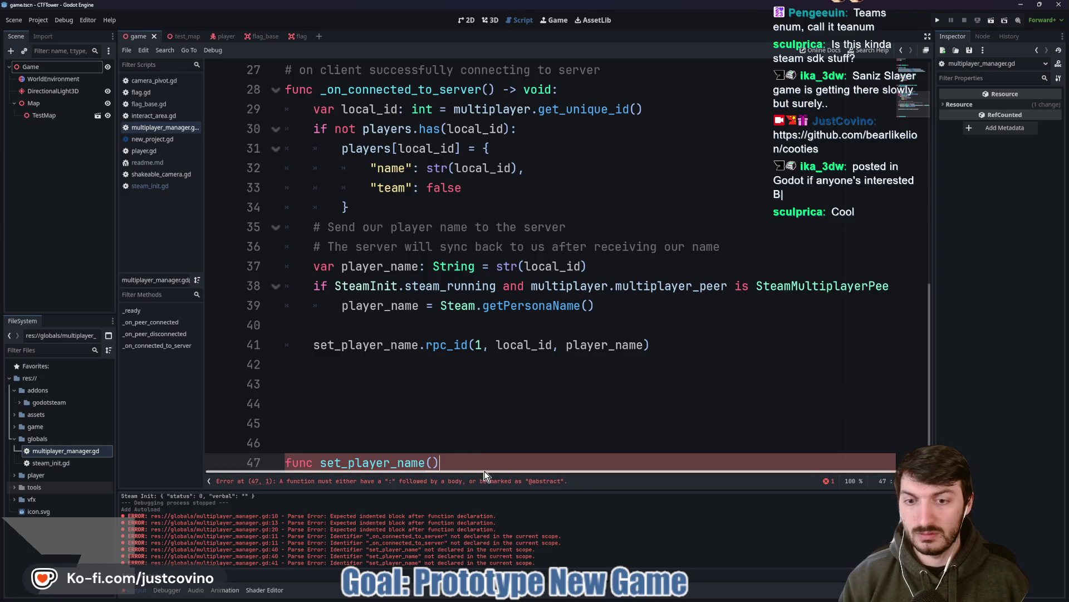
key(shift+Home)
key(ctrl+v)
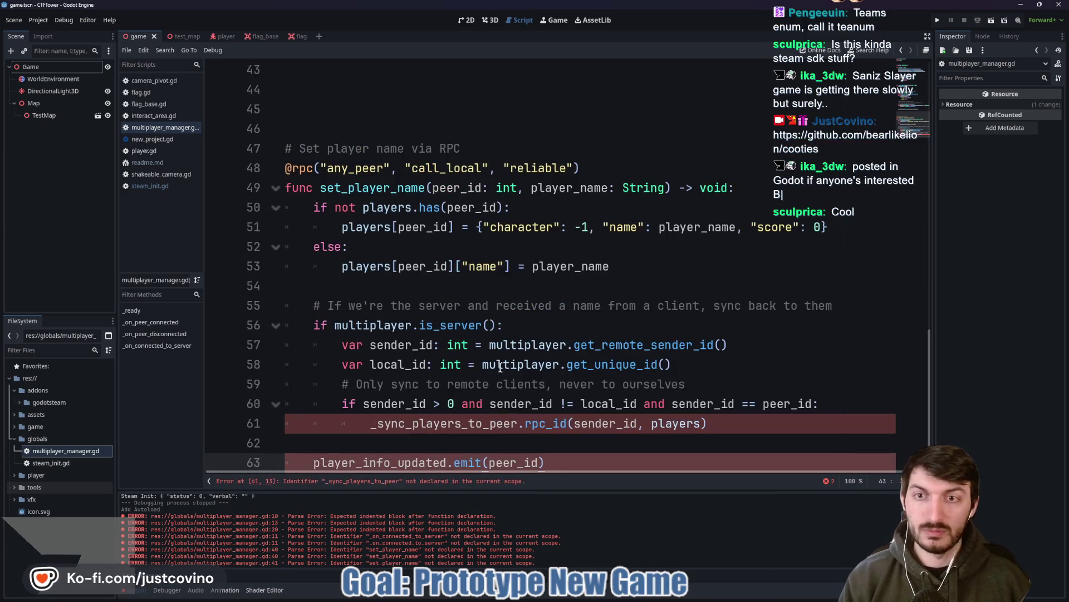
- Select the undeclared _sync_players_to_peer call on line 61, then switch to the Cooties window
scroll(495, 389, down, 1)
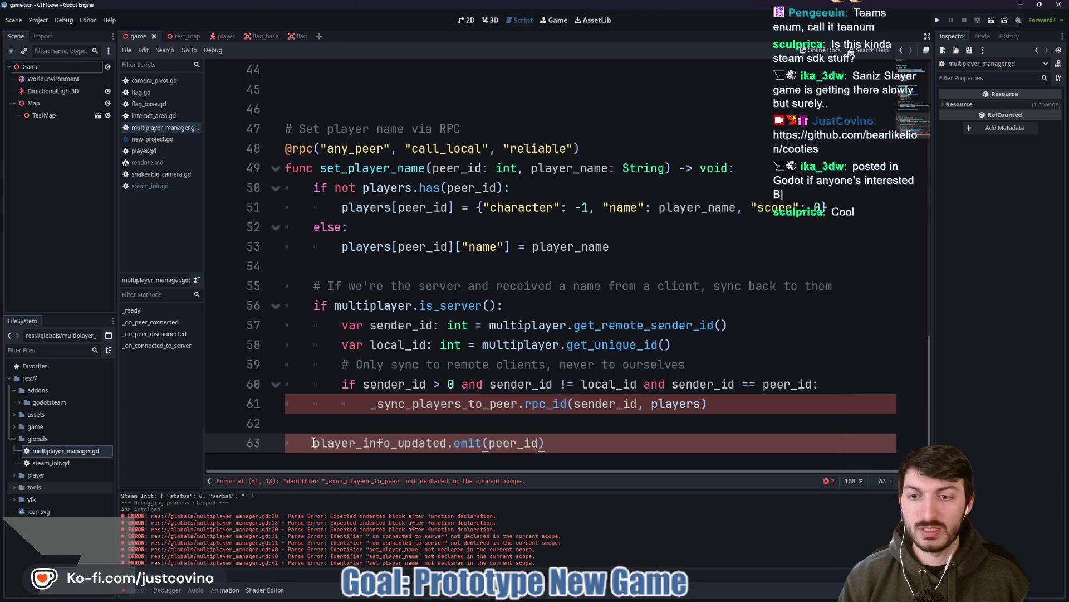
double_click(424, 408)
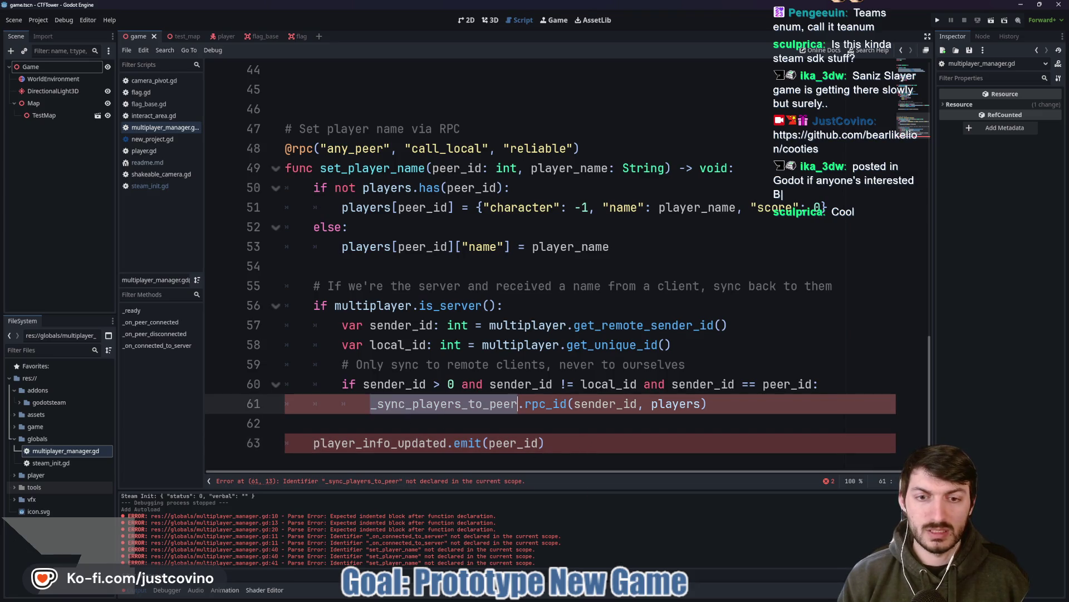
mouse_move(641, 595)
click(622, 547)
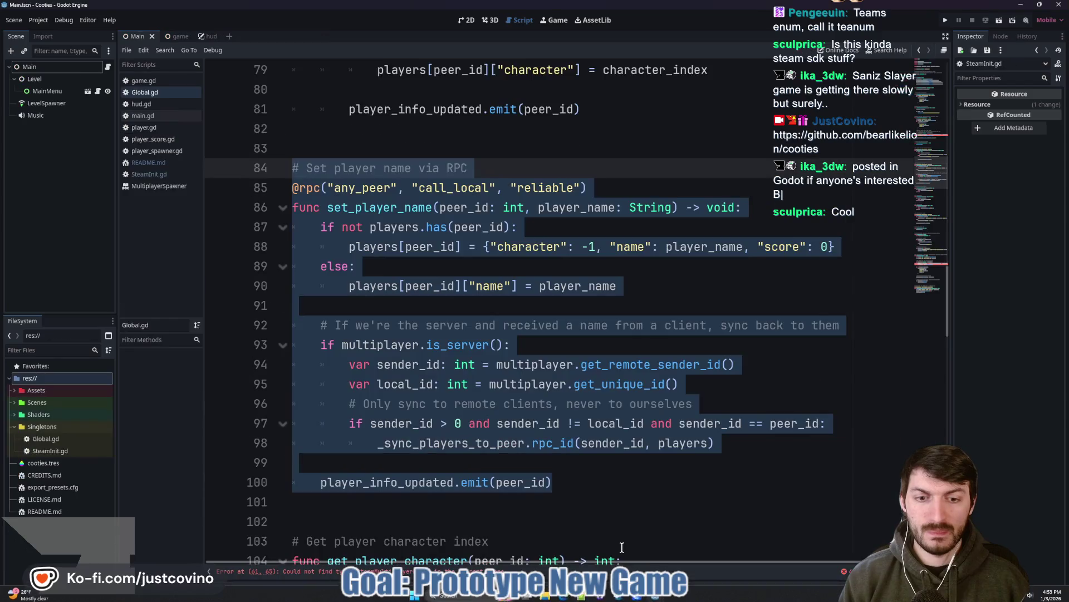
- Find the _sync_players_to_peer definition in Cooties Global.gd with a Ctrl+F search
scroll(622, 548, down, 7)
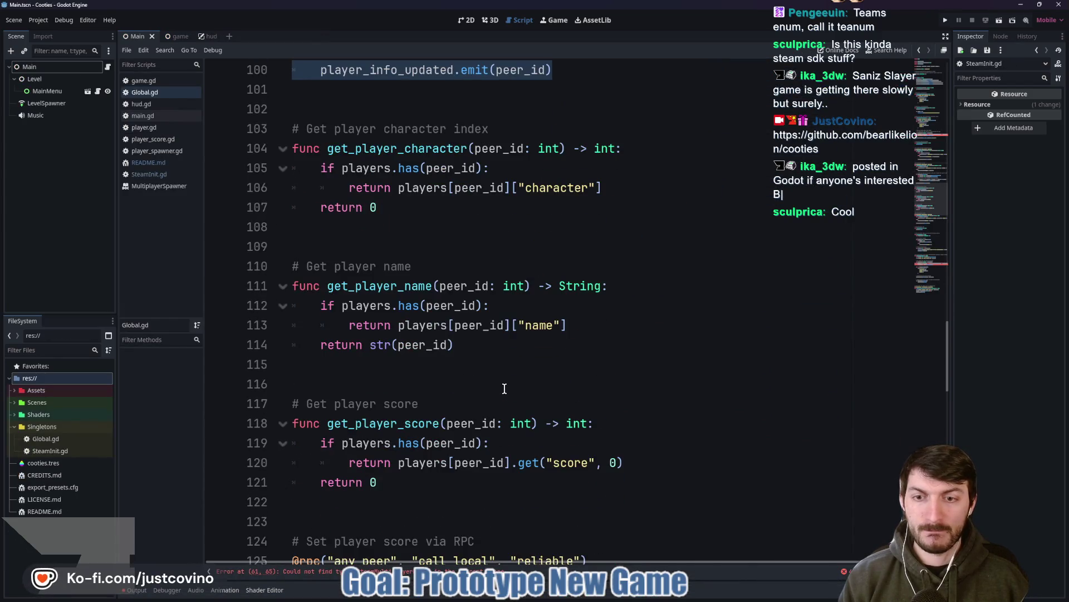
scroll(504, 388, down, 6)
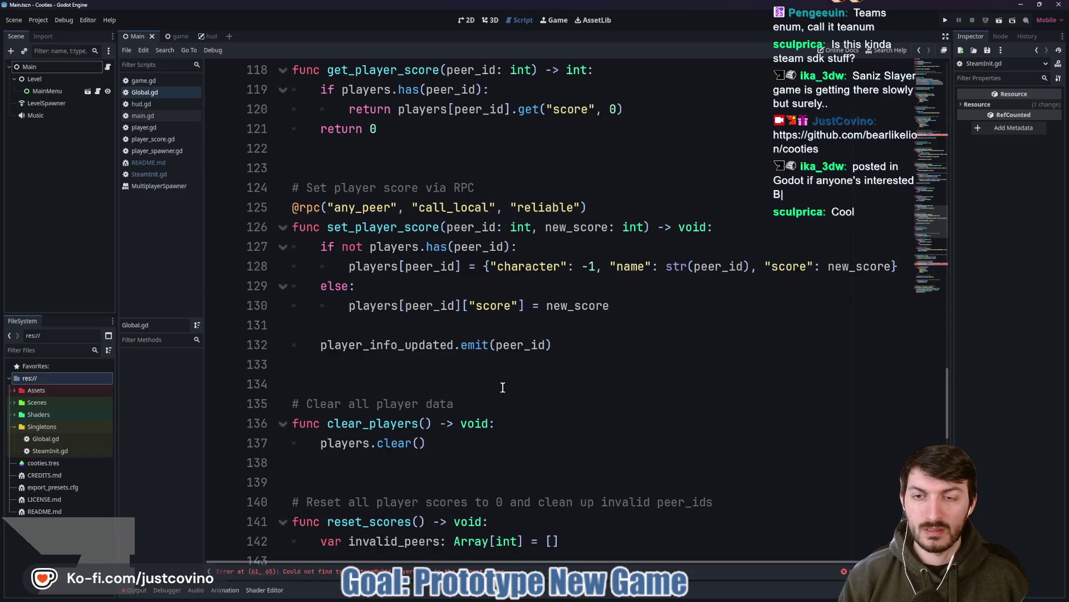
scroll(503, 387, down, 9)
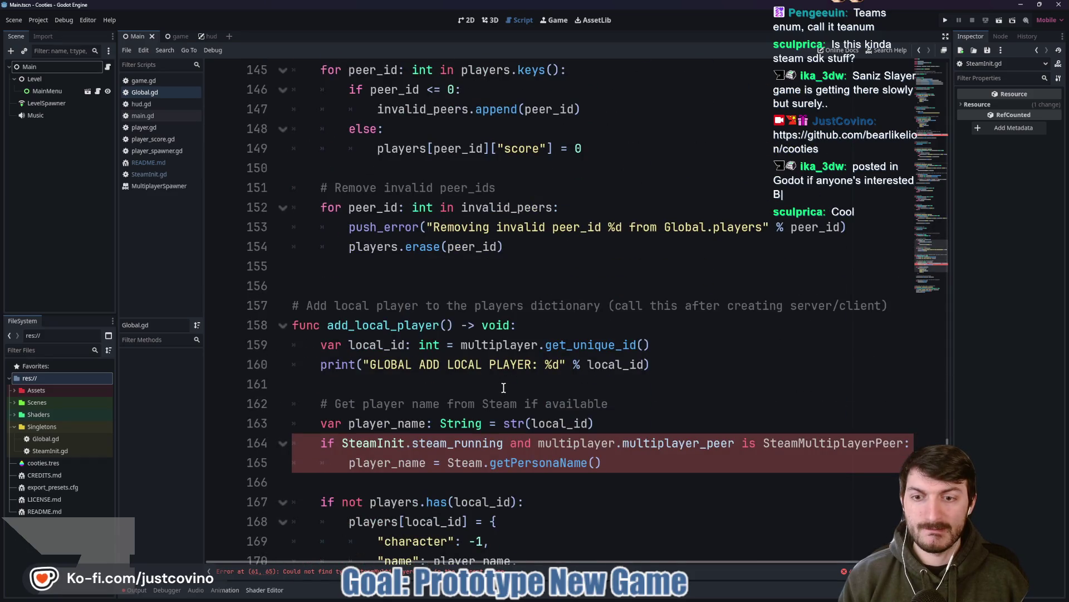
scroll(504, 388, up, 18)
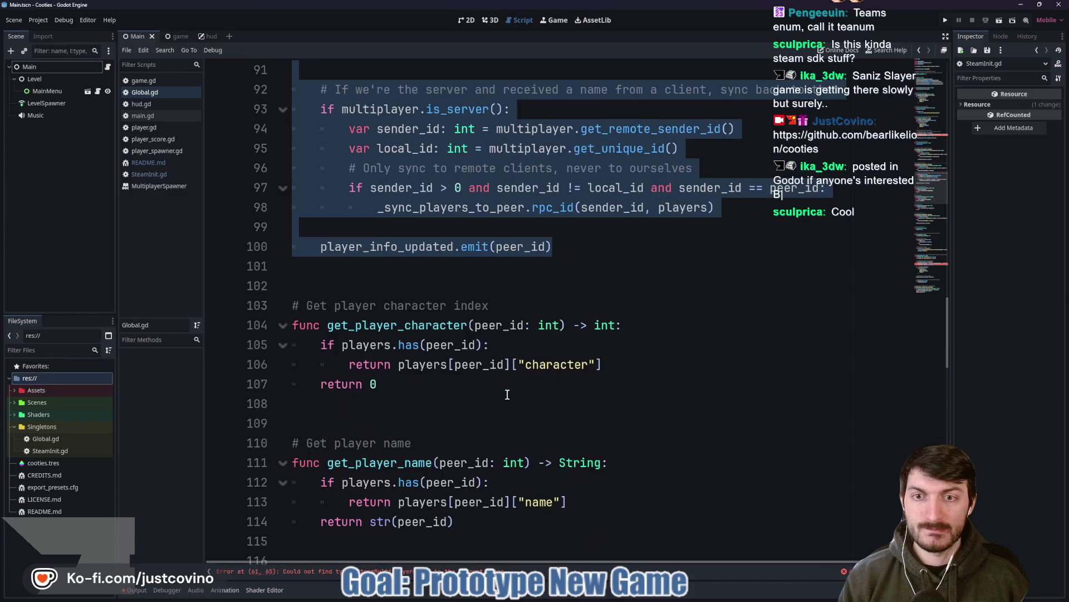
scroll(507, 395, up, 2)
double_click(420, 325)
scroll(530, 398, down, 7)
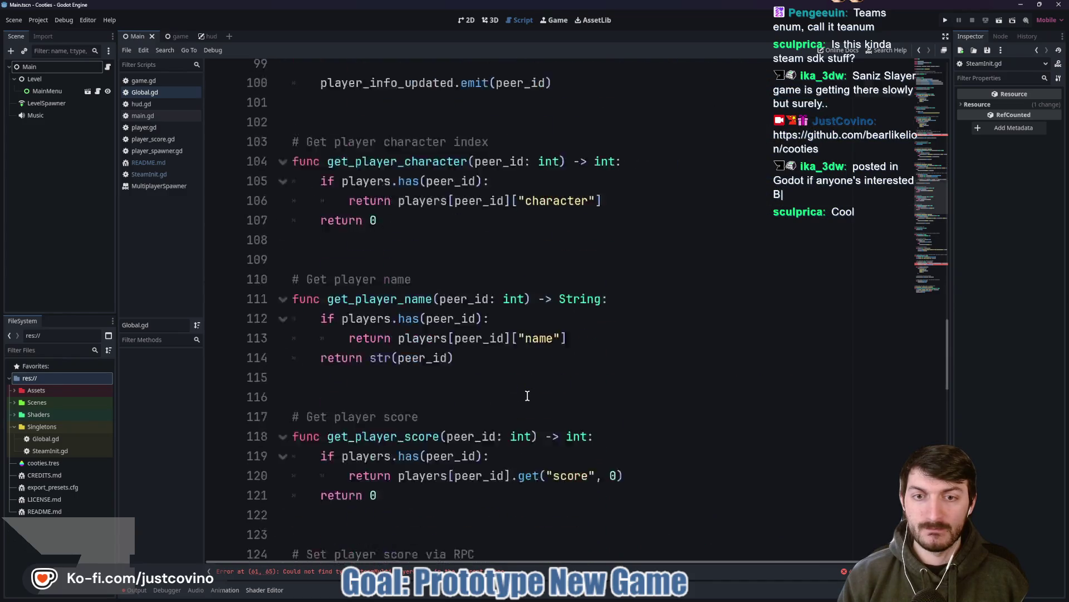
key(ctrl+f)
click(829, 571)
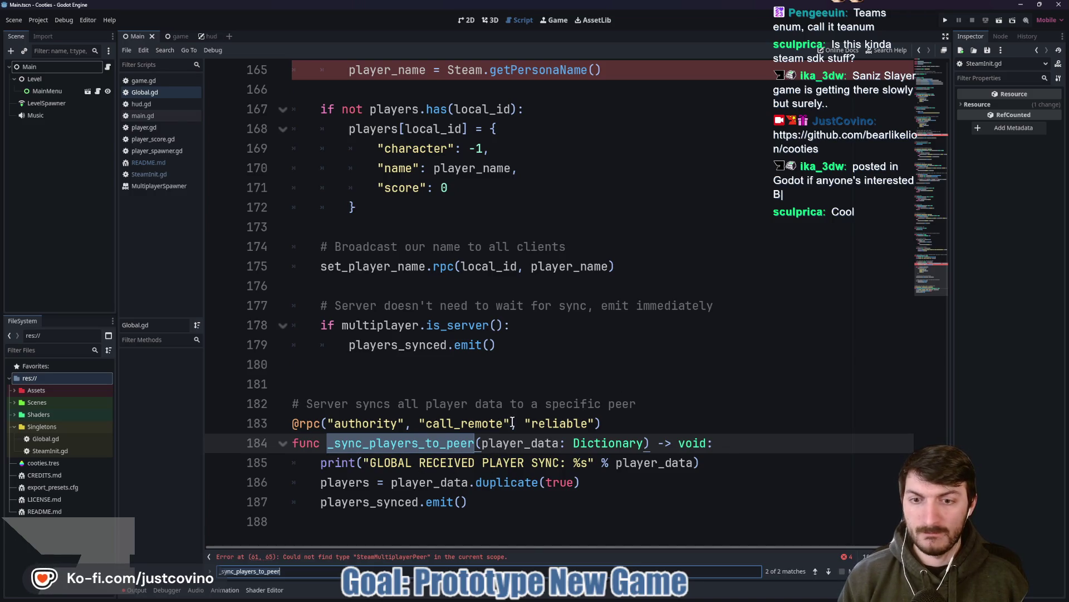
- Select the _sync_players_to_peer function together with its comment
click(491, 503)
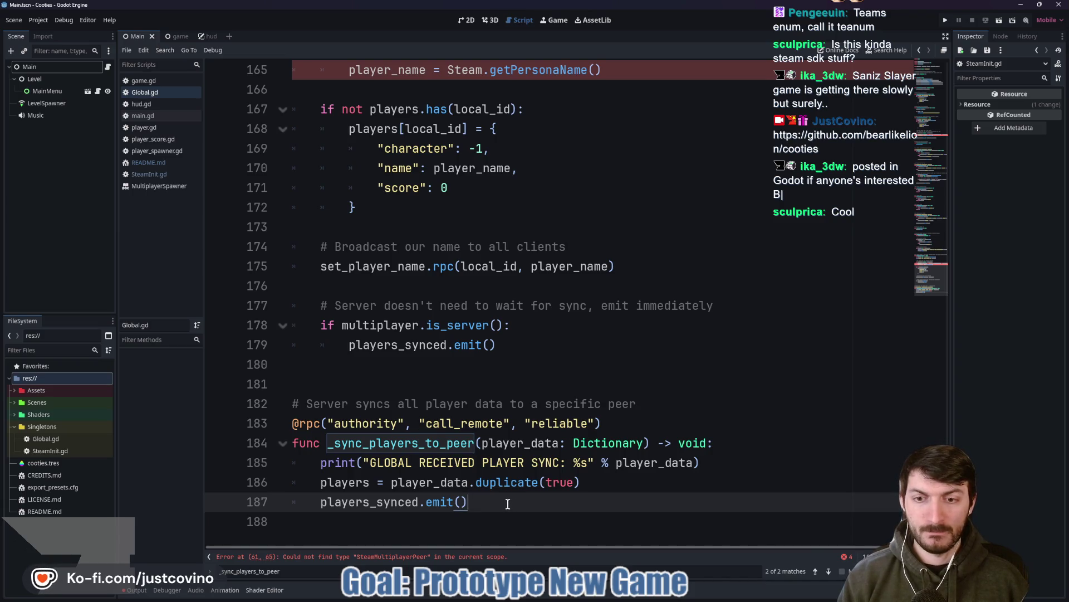
drag(508, 503, 244, 399)
double_click(439, 502)
shift+click(245, 407)
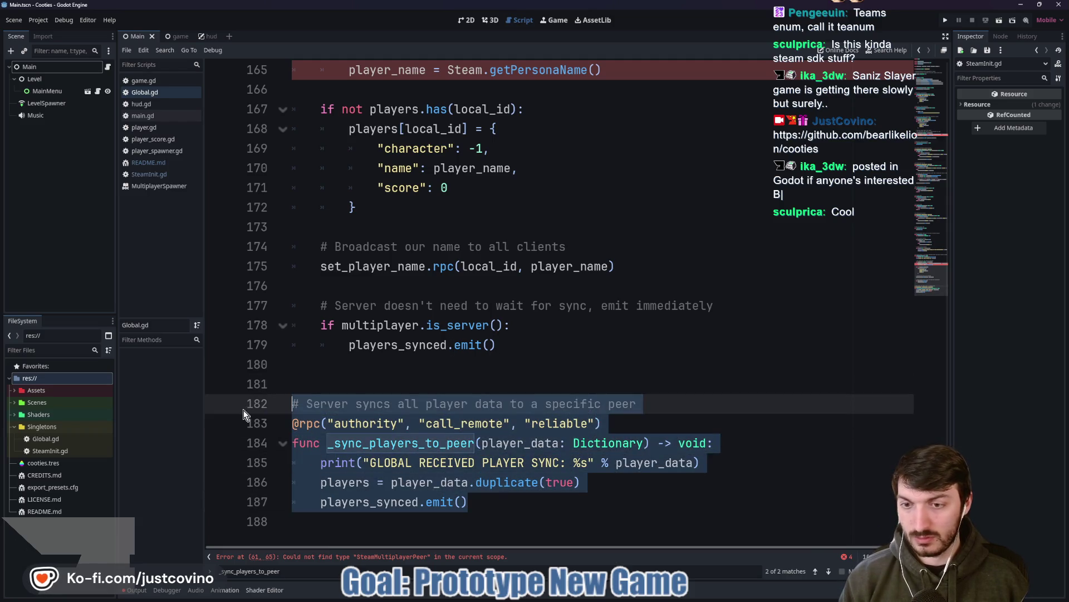
scroll(583, 335, up, 20)
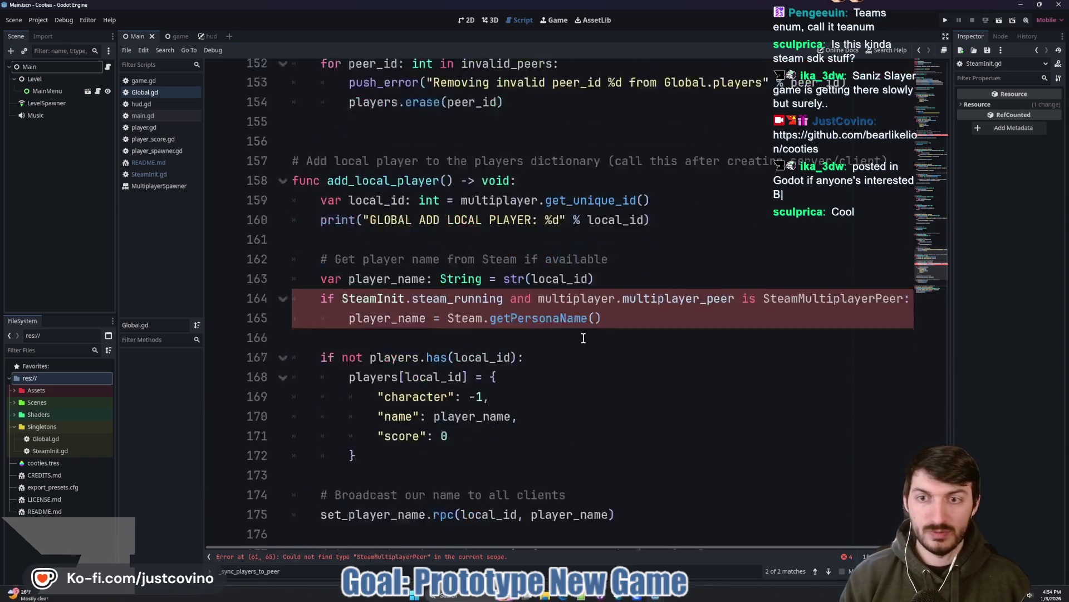
scroll(580, 396, up, 20)
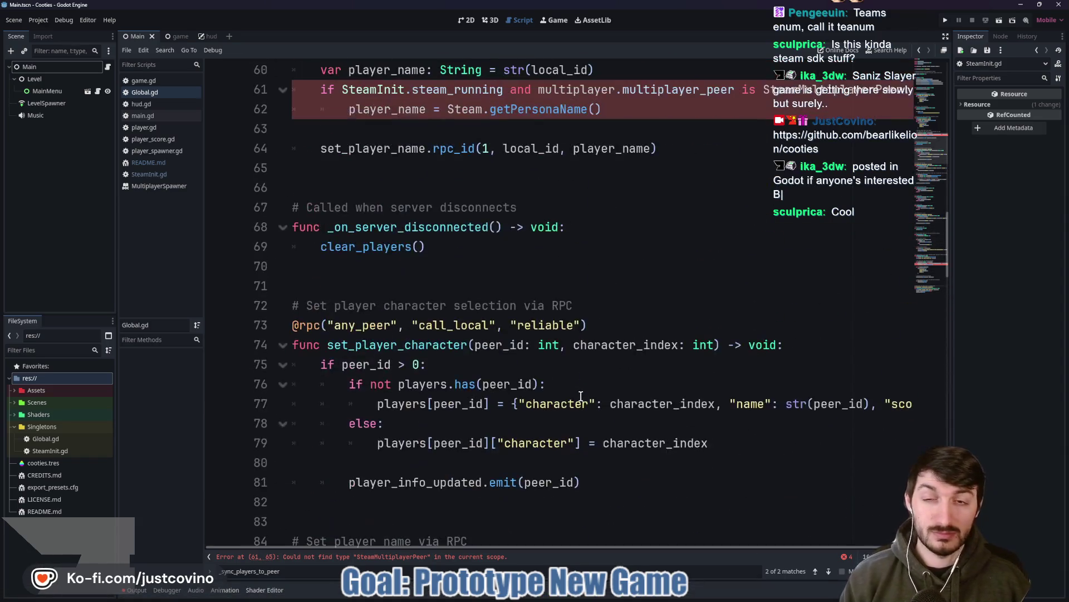
scroll(574, 398, up, 6)
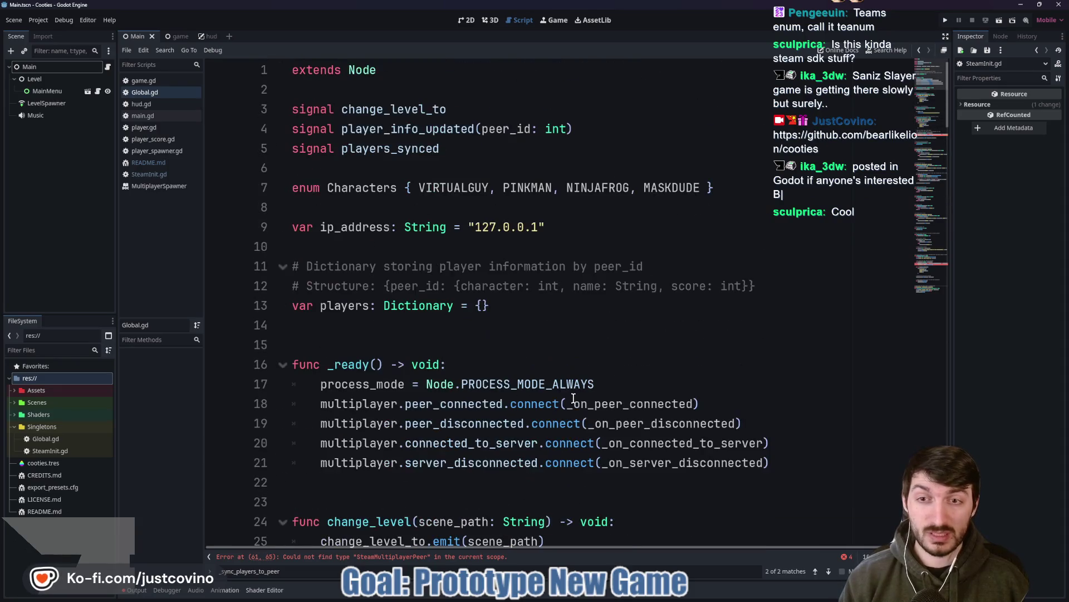
- Select Global.gd's contents from line 3 downward and return to the CTFTower editor
click(555, 330)
mouse_move(294, 107)
mouse_down()
mouse_move(584, 131)
mouse_move(585, 491)
mouse_move(356, 540)
mouse_move(645, 543)
mouse_up()
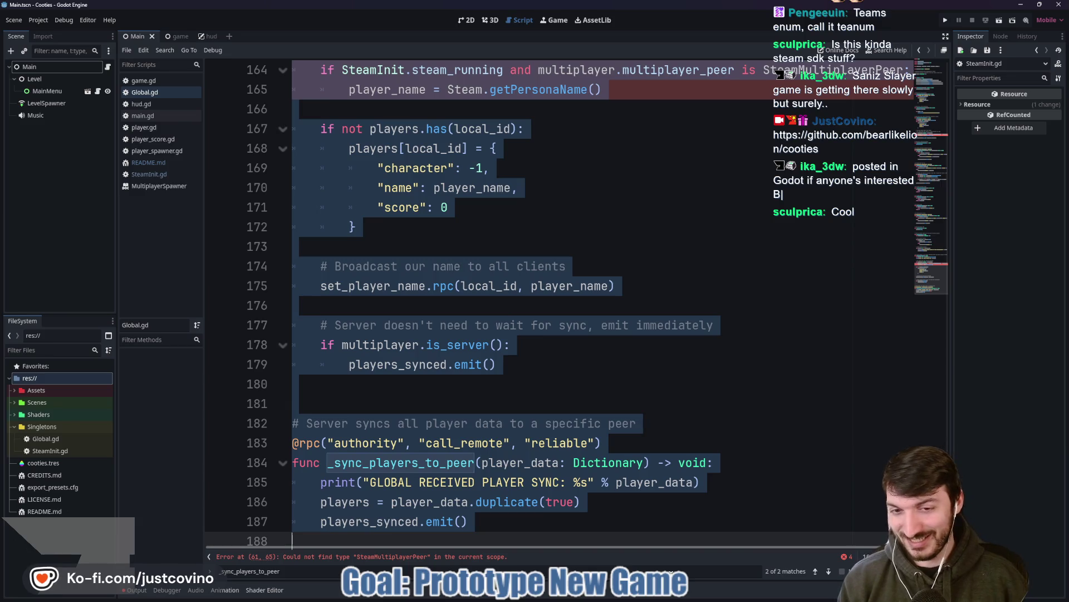
click(689, 419)
click(699, 566)
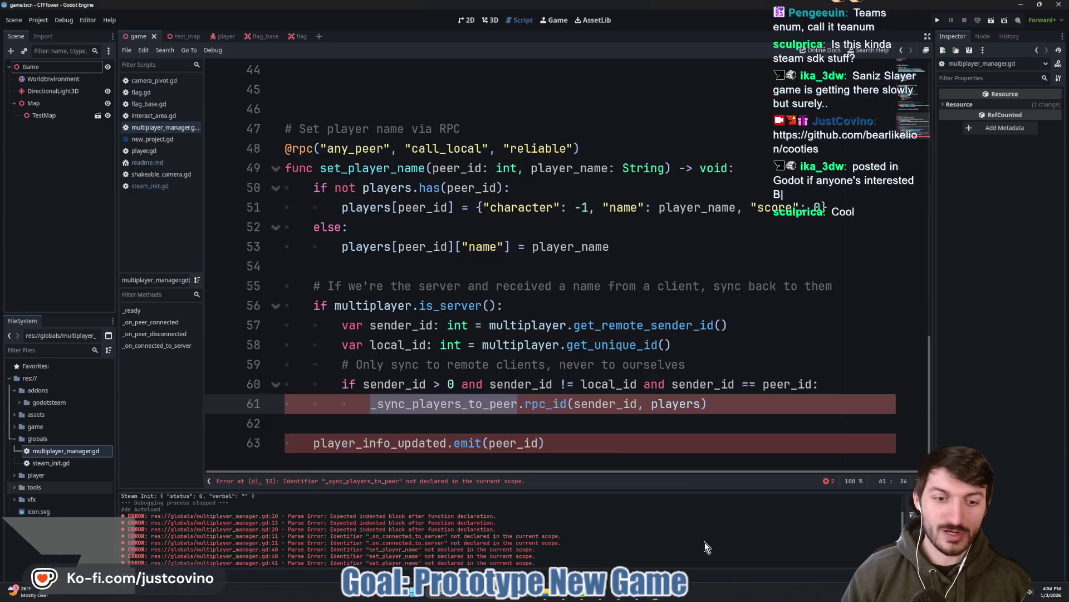
- Paste the copied Global.gd code over the old code from line 6 onward
scroll(468, 301, up, 10)
scroll(468, 301, up, 2)
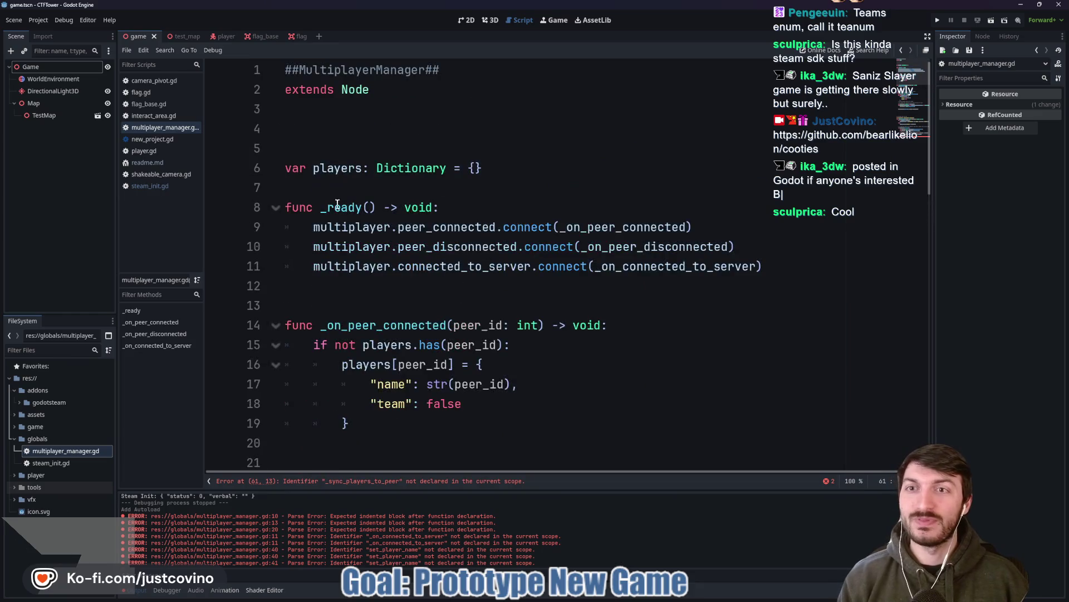
mouse_move(287, 166)
mouse_down()
mouse_move(545, 362)
mouse_move(557, 484)
mouse_move(577, 500)
mouse_up()
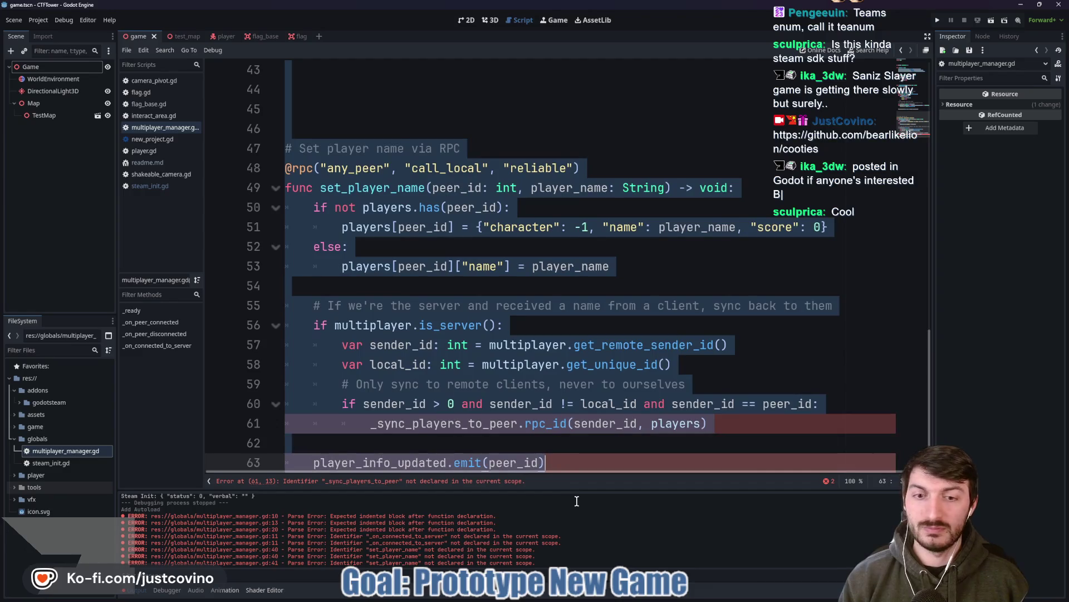
key(ctrl+v)
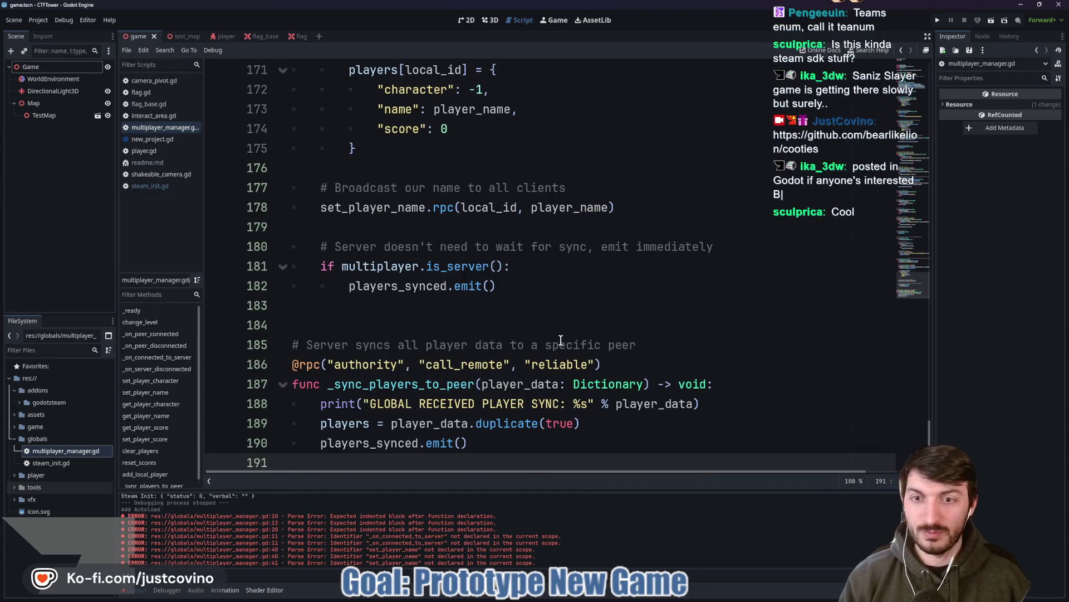
- Delete the "character" entry on line 56 of the pasted code
scroll(557, 345, up, 20)
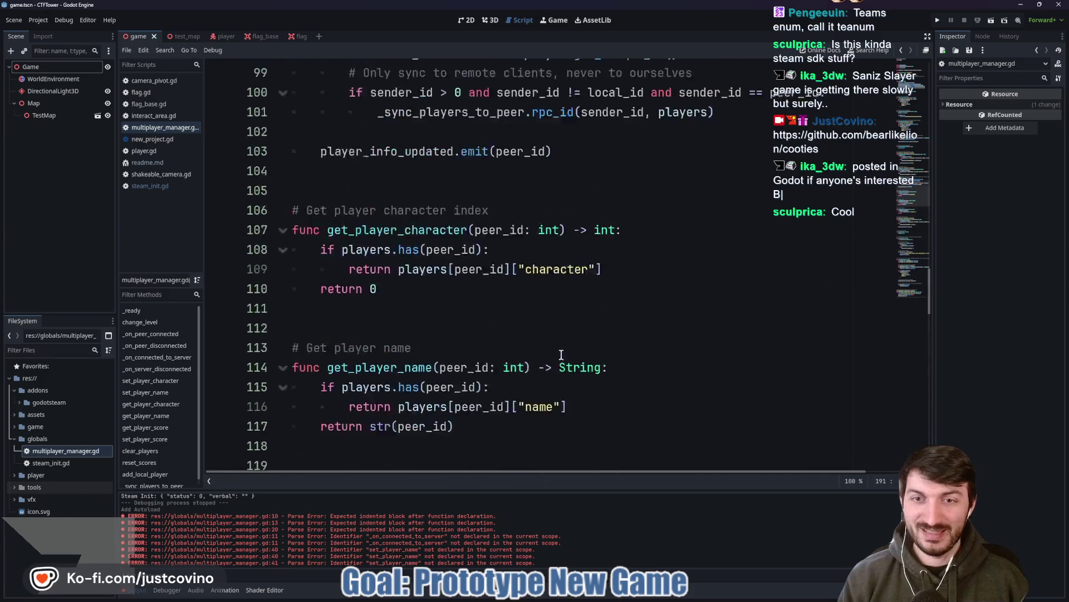
scroll(574, 418, up, 10)
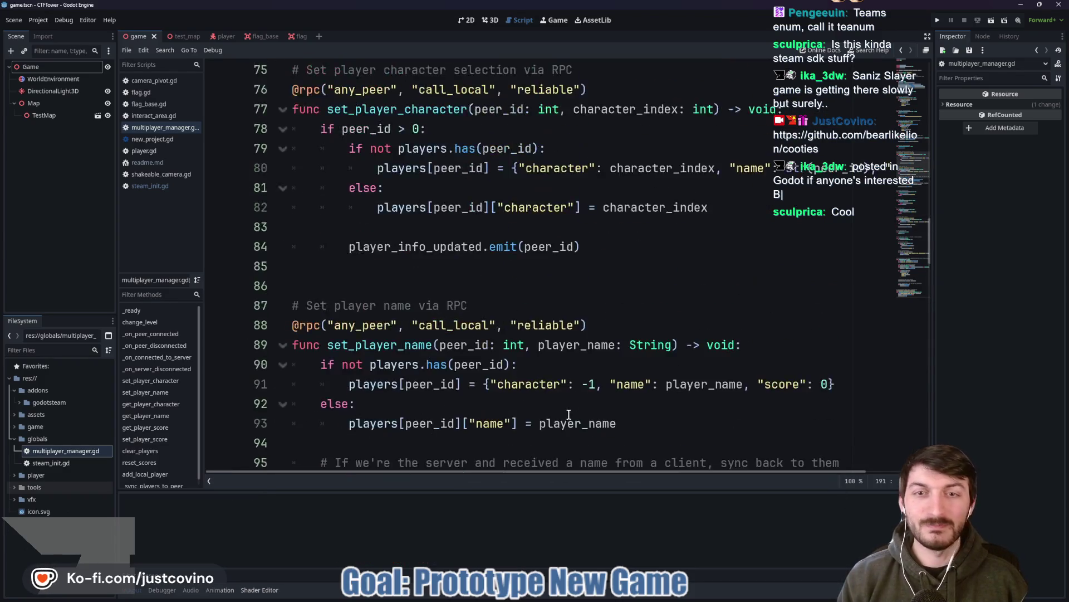
scroll(524, 376, up, 5)
scroll(491, 334, down, 3)
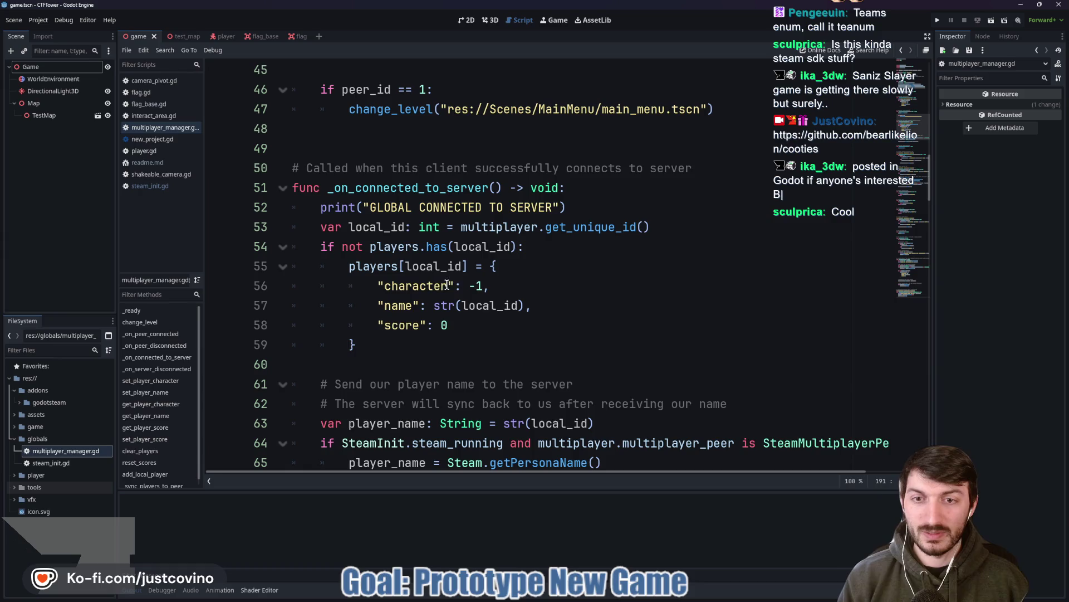
drag(504, 286, 250, 286)
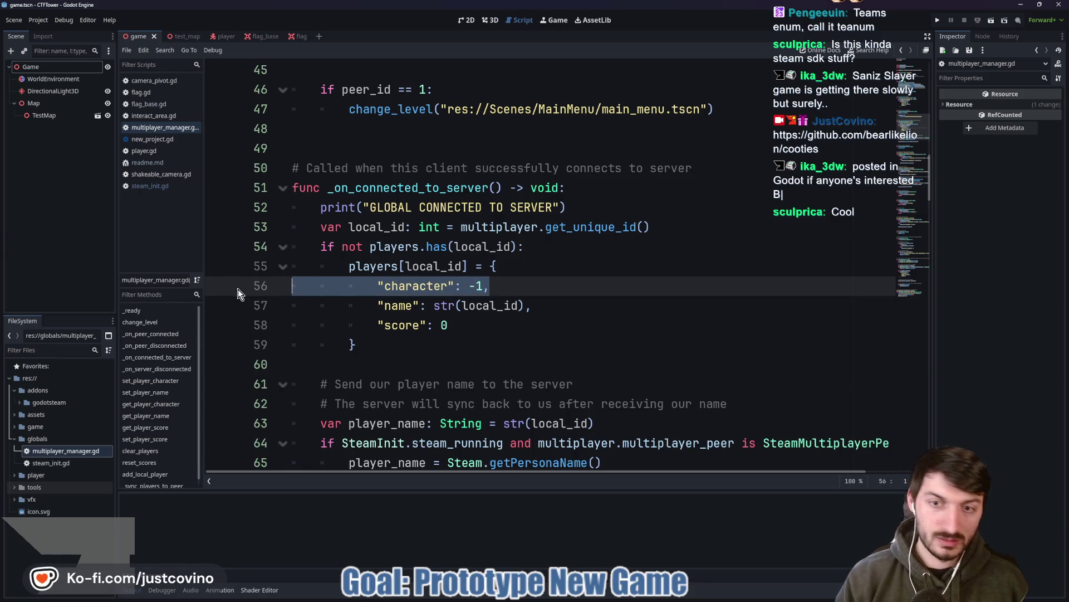
key(BackSpace)
key(BackSpace)
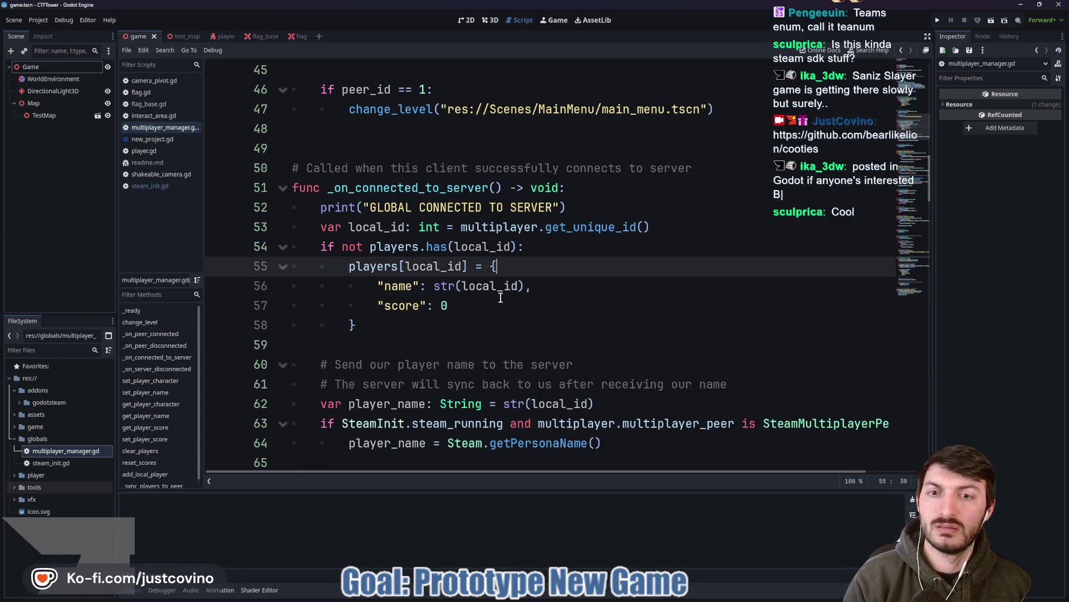
- Change line 57's "score": 0 entry to "team": false
drag(420, 306, 387, 305)
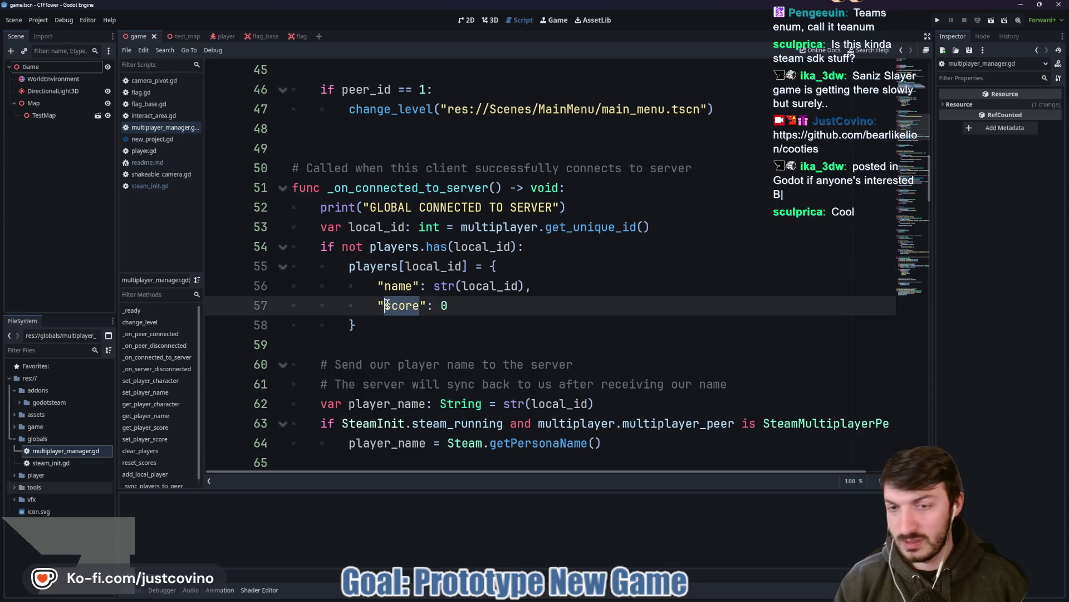
text(team)
click(446, 306)
key(BackSpace)
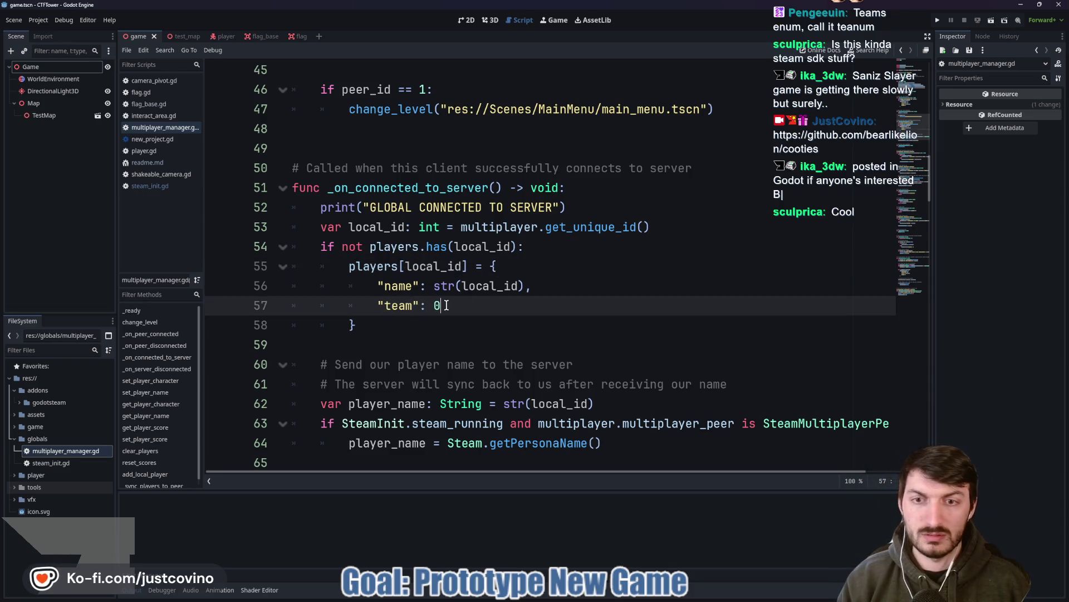
text(fakse)
key(BackSpace)
key(BackSpace)
key(BackSpace)
text(l)
key(Return)
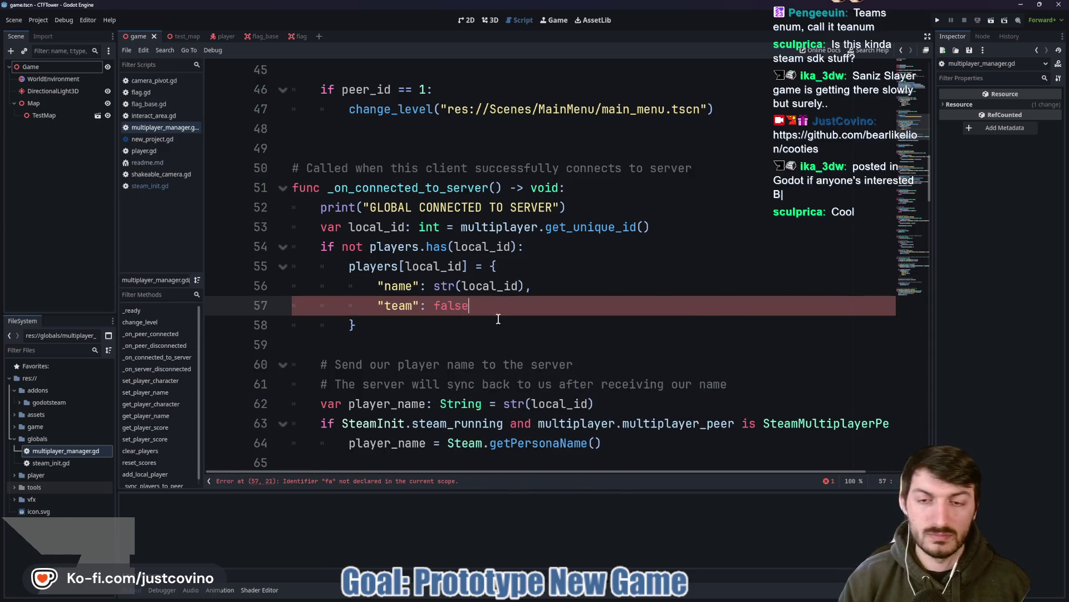
click(503, 316)
- Delete the "character" entry from the player dictionary on line 36
scroll(651, 307, up, 4)
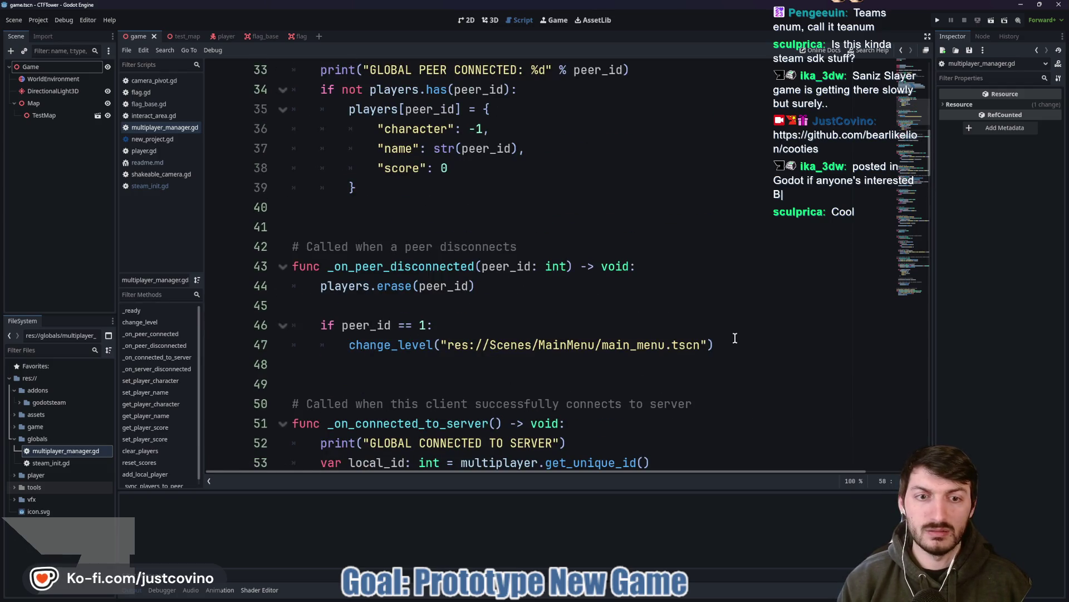
drag(719, 341, 349, 342)
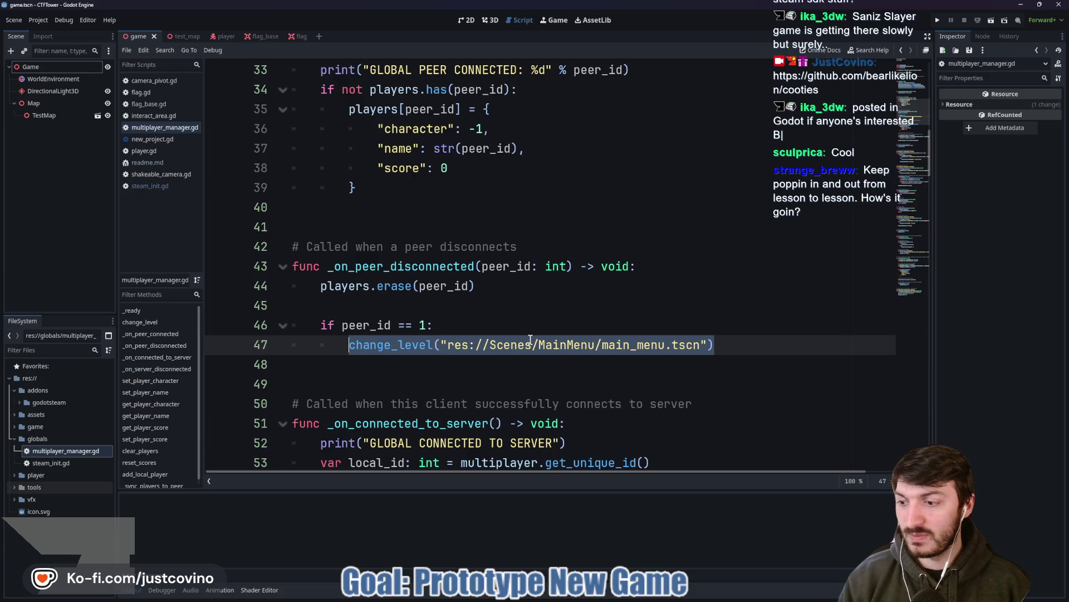
mouse_move(531, 340)
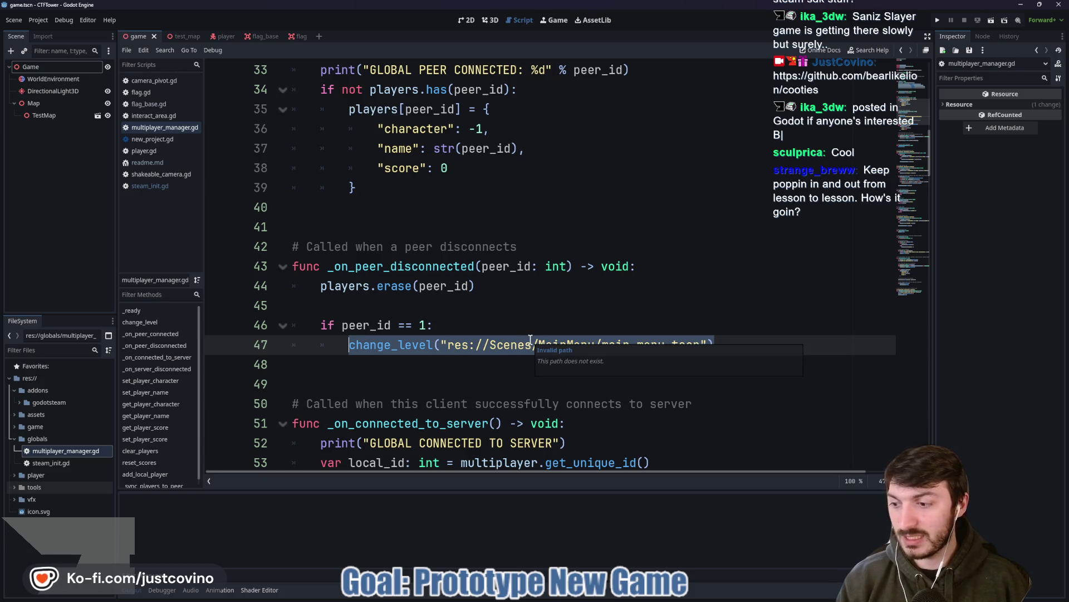
scroll(518, 337, up, 3)
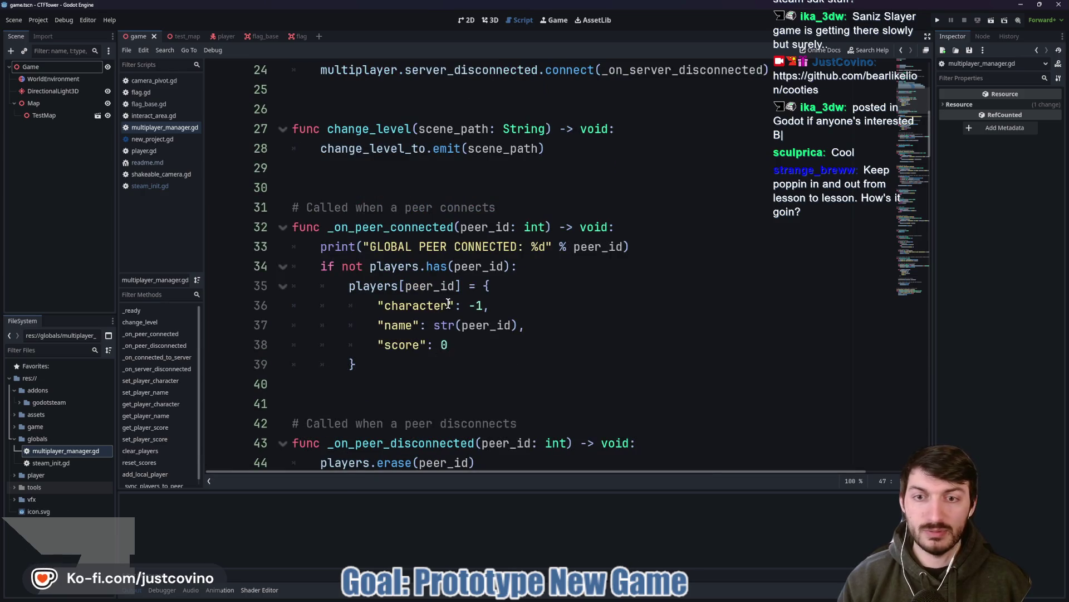
drag(448, 303, 374, 306)
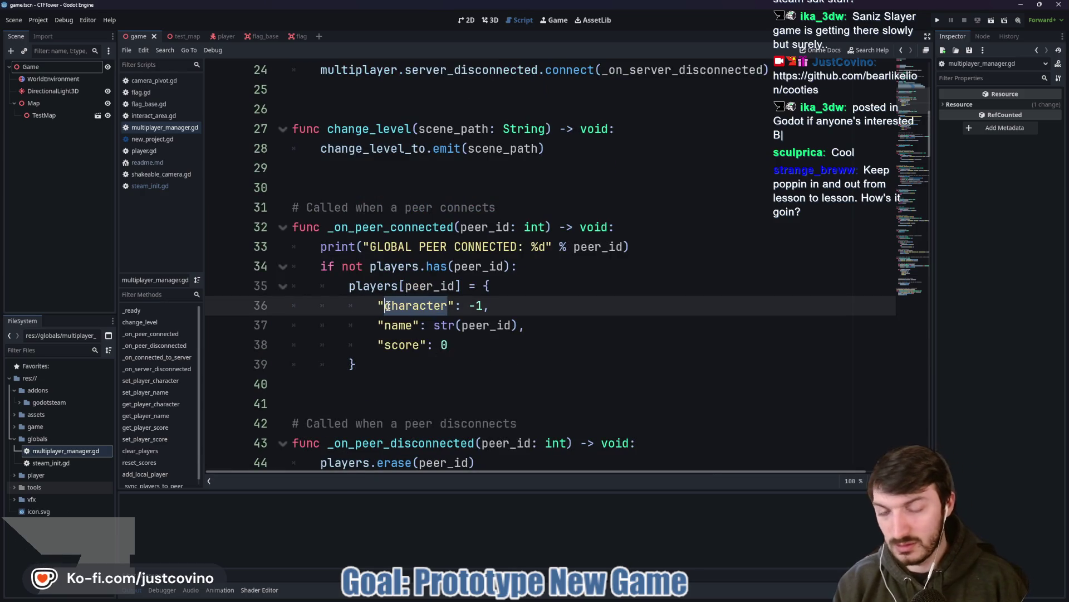
drag(557, 301, 192, 312)
key(BackSpace)
key(BackSpace)
- Replace that dictionary's "score": 0 entry with "team": false
click(403, 325)
drag(403, 324, 388, 326)
text(team)
click(442, 328)
key(BackSpace)
text(false)
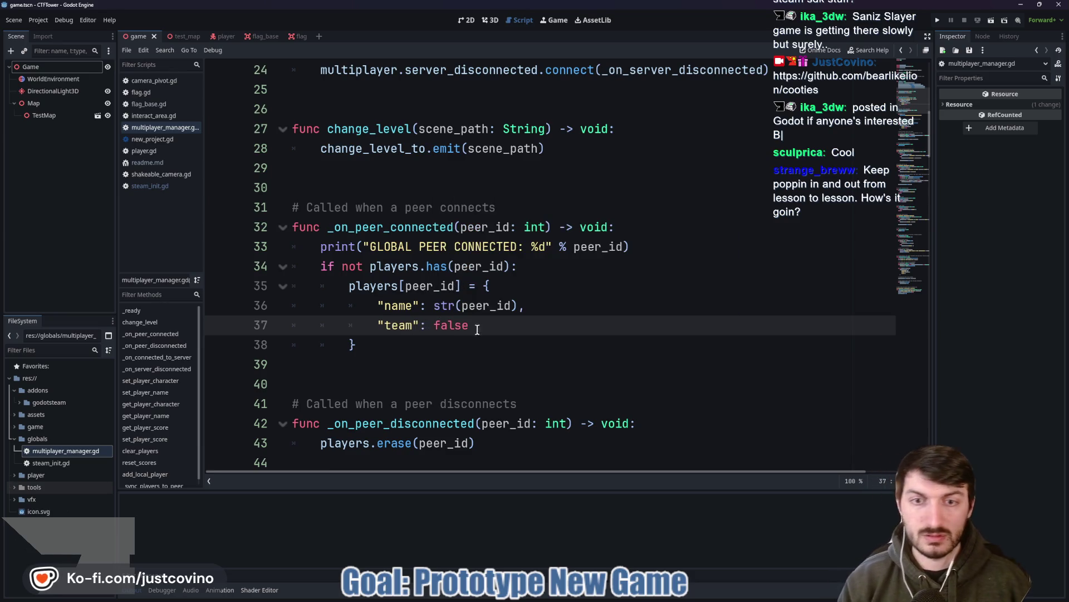
scroll(494, 307, up, 7)
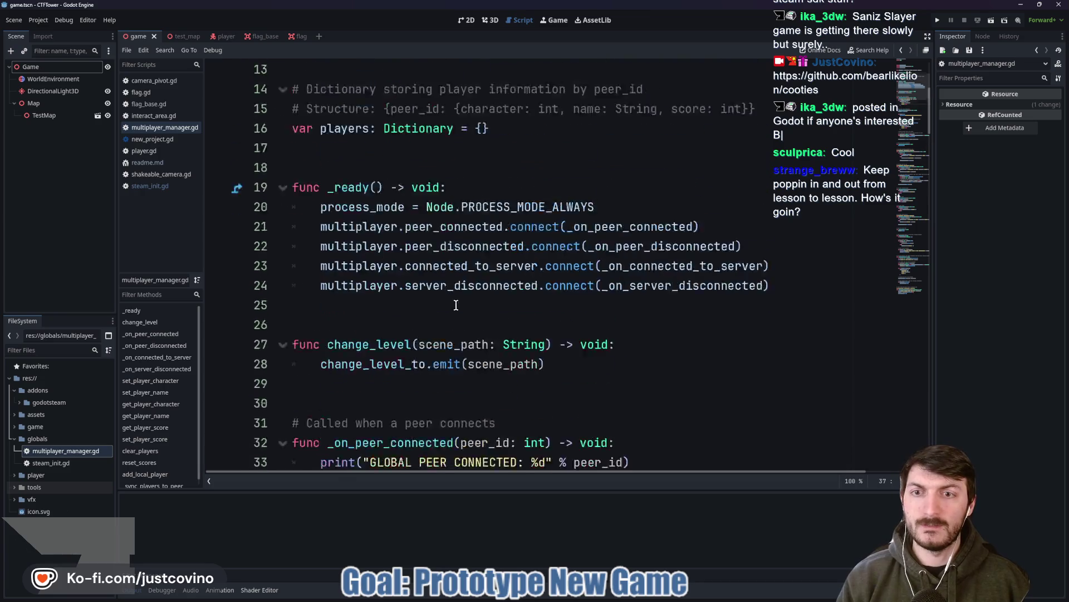
- Delete the enum declaration and the change_level_to signal
scroll(523, 323, up, 2)
drag(718, 246, 268, 248)
key(BackSpace)
key(BackSpace)
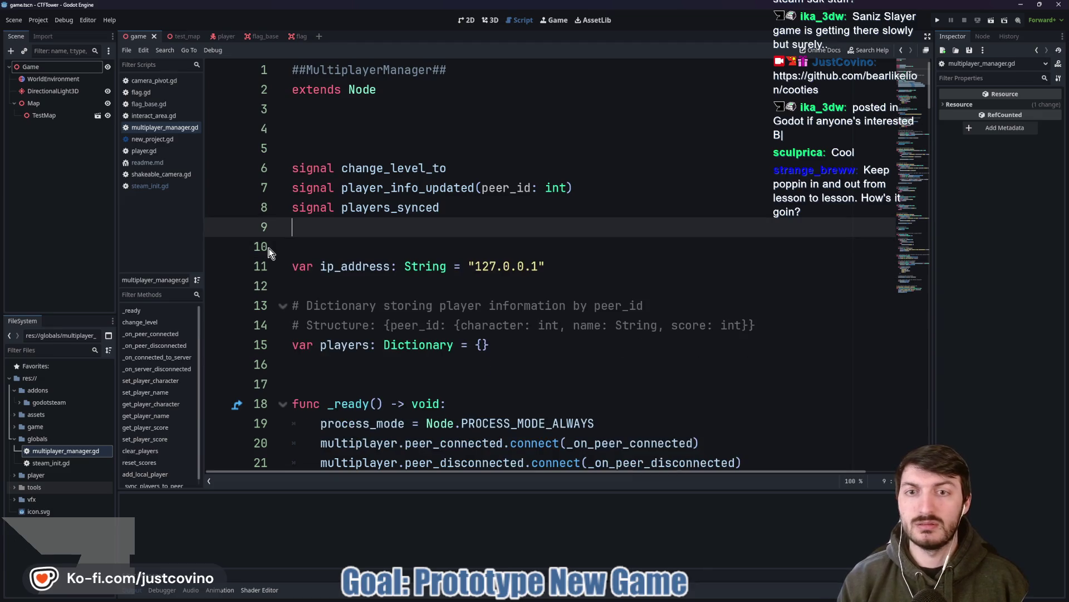
click(238, 173)
key(shift+End)
key(BackSpace)
- Delete the change_level function and its leftover blank lines
key(BackSpace)
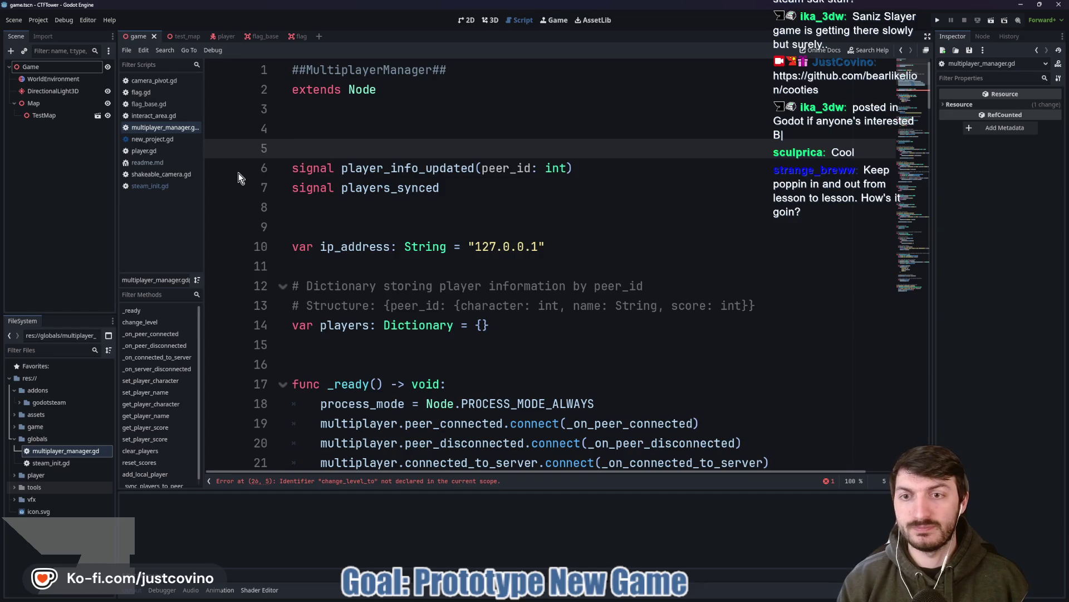
scroll(527, 218, down, 6)
drag(567, 208, 257, 178)
key(BackSpace)
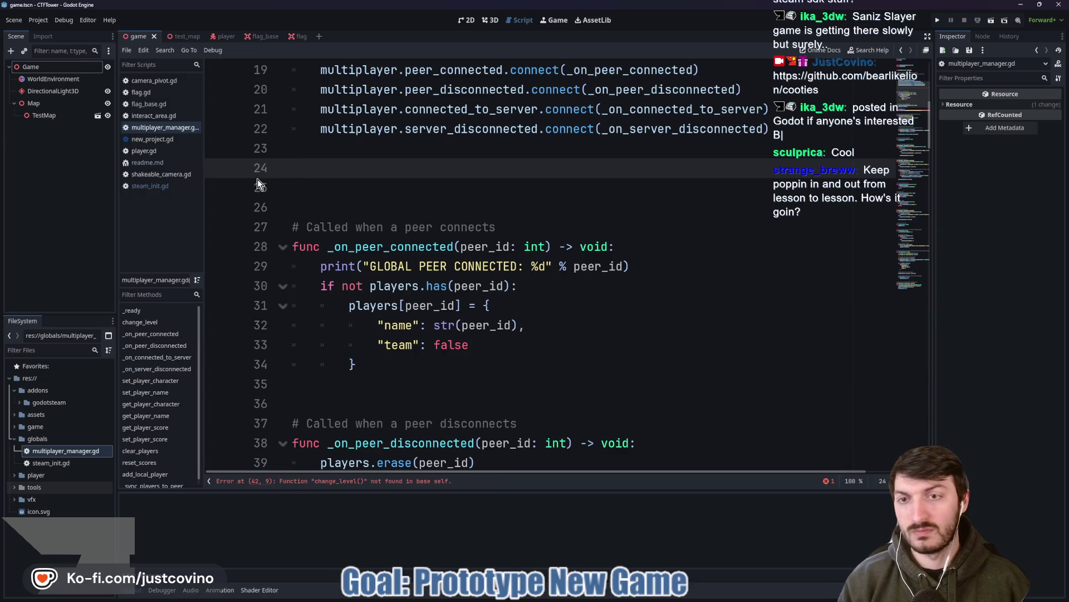
key(BackSpace)
key(Down)
- Replace the peer 1 change_level call in _on_peer_disconnected with a TODO to return to main menu
key(BackSpace)
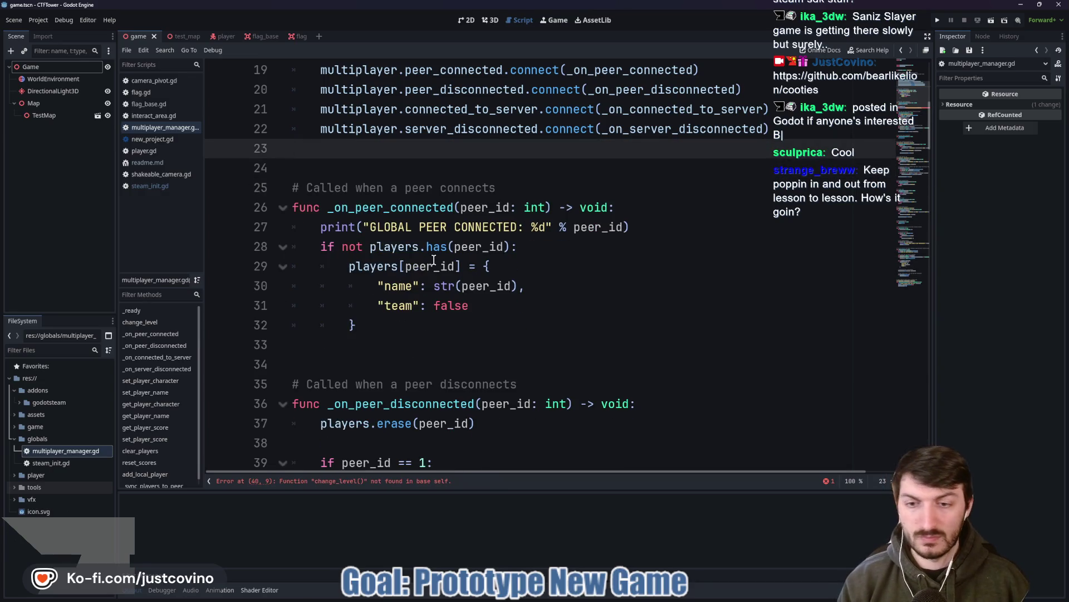
scroll(428, 258, down, 5)
mouse_move(718, 188)
mouse_down()
mouse_move(291, 191)
mouse_move(287, 172)
mouse_up()
key(BackSpace)
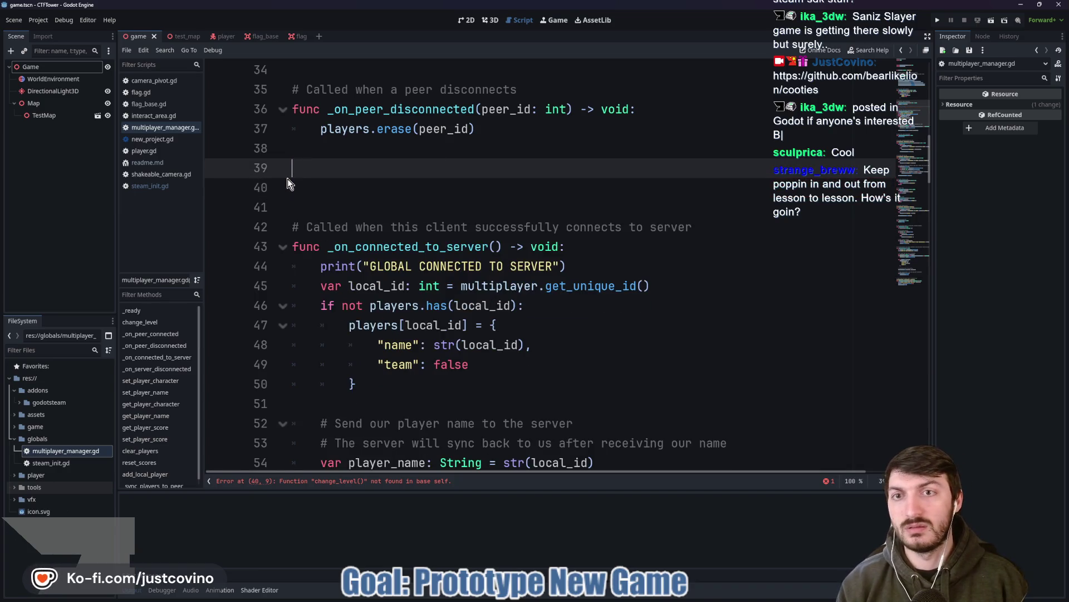
key(BackSpace)
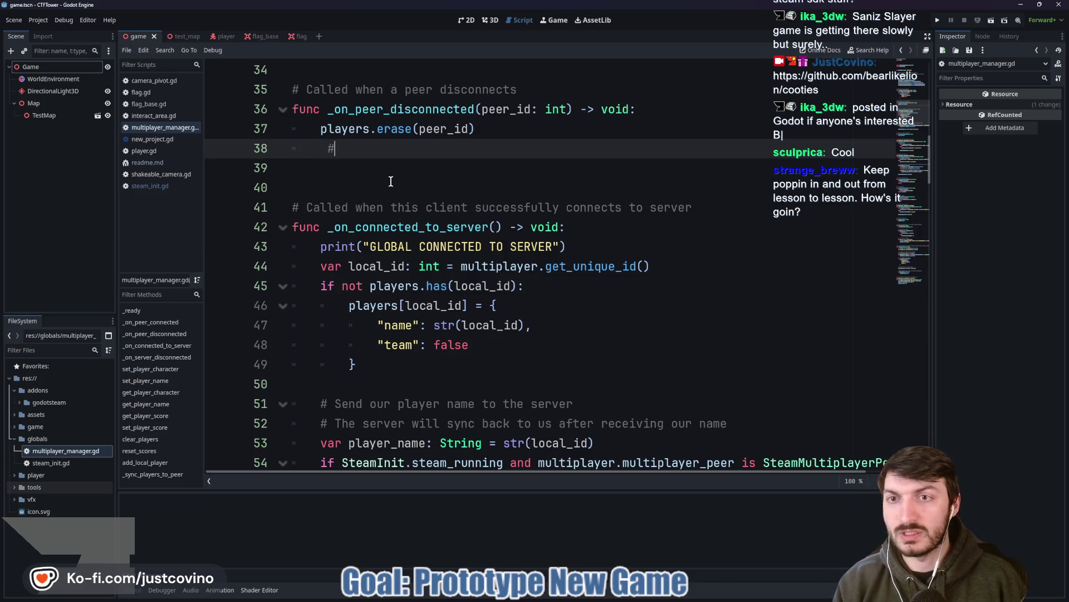
text(#if peer_id 1 we s s)
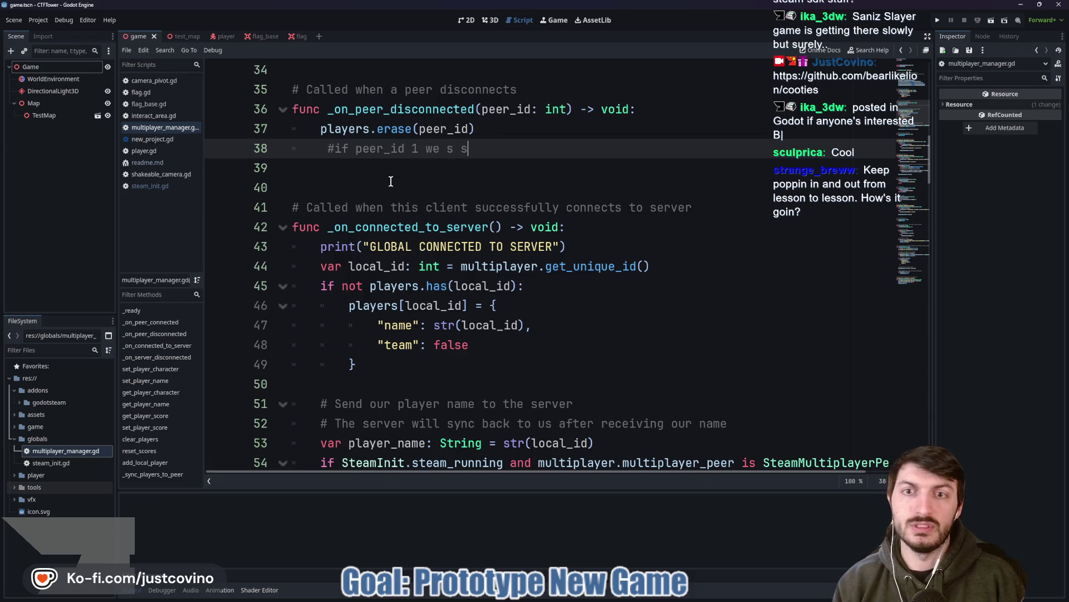
key(BackSpace)
key(BackSpace)
key(BackSpace)
text(hould r)
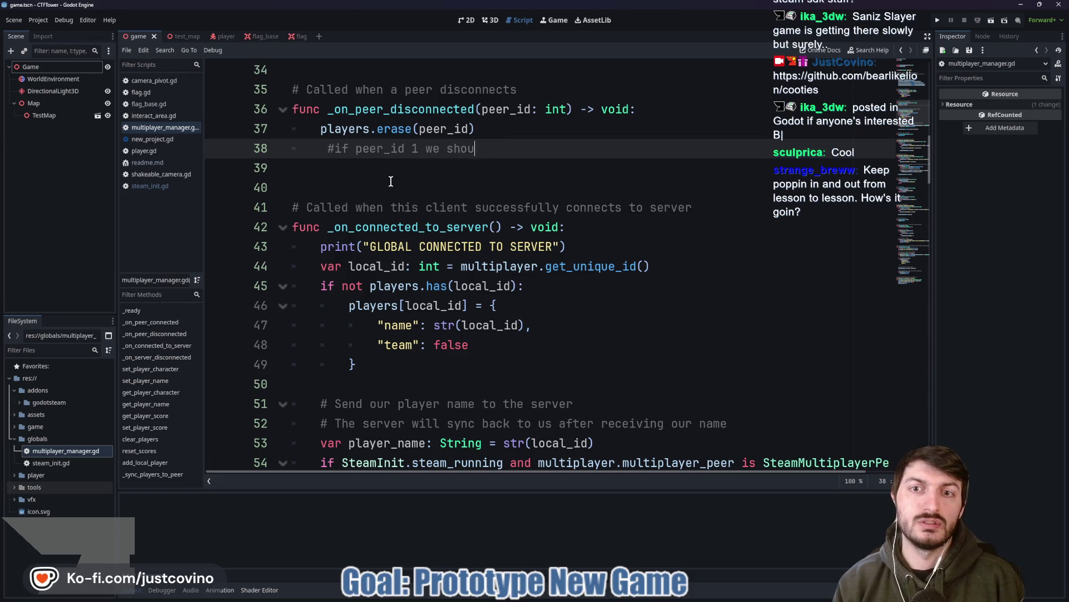
text(eturn to main menu)
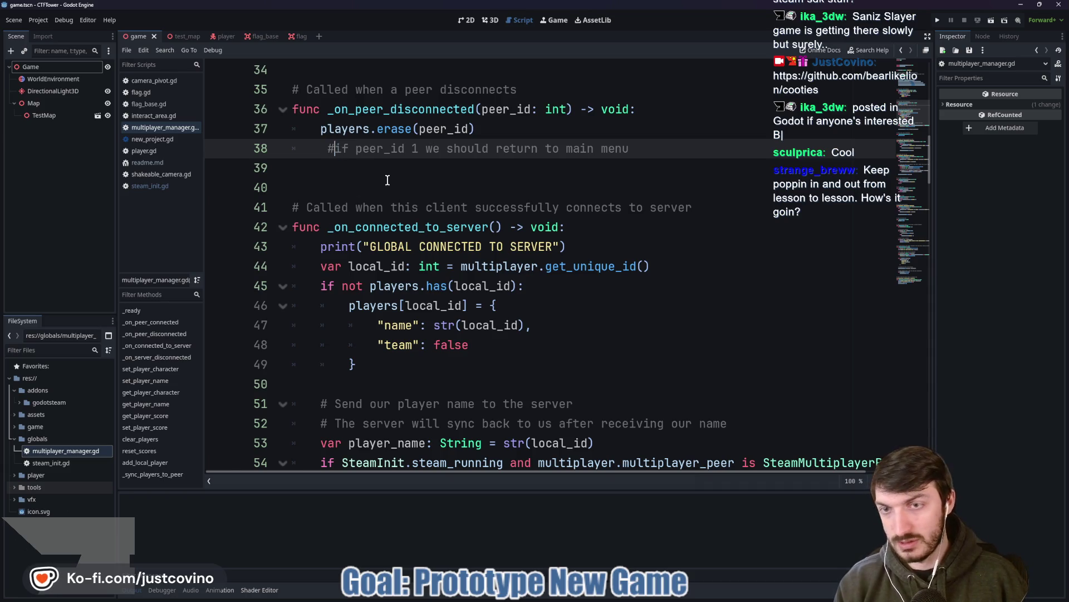
text(TODO)
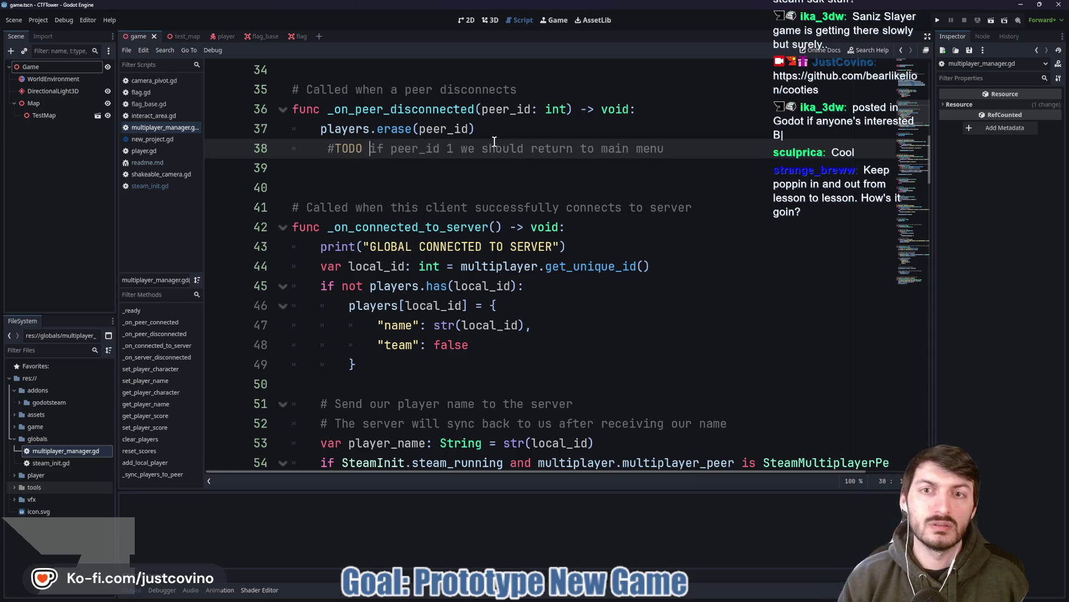
click(494, 133)
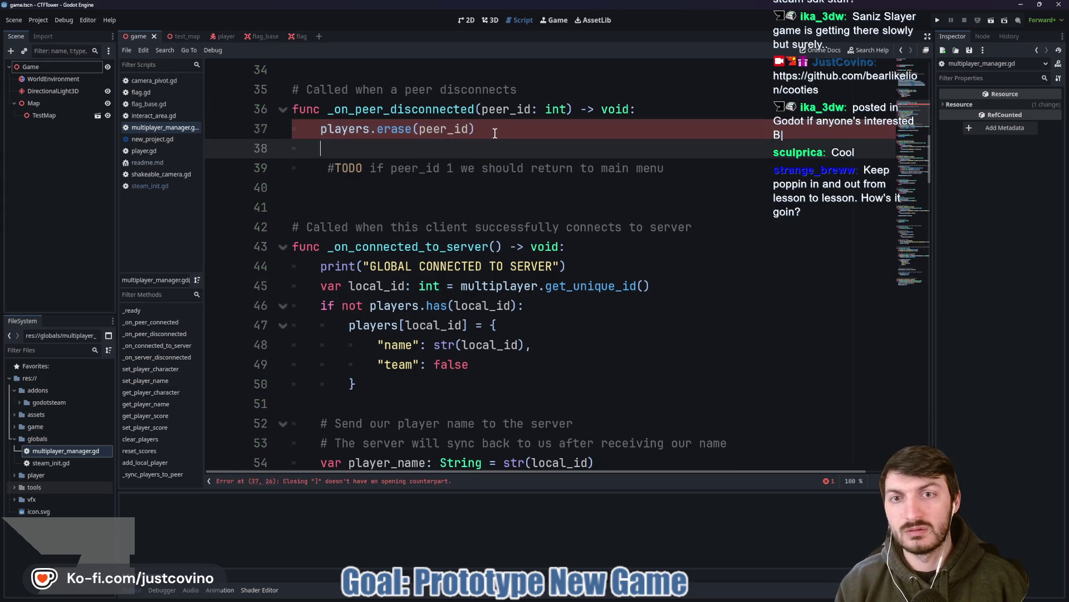
scroll(473, 259, down, 6)
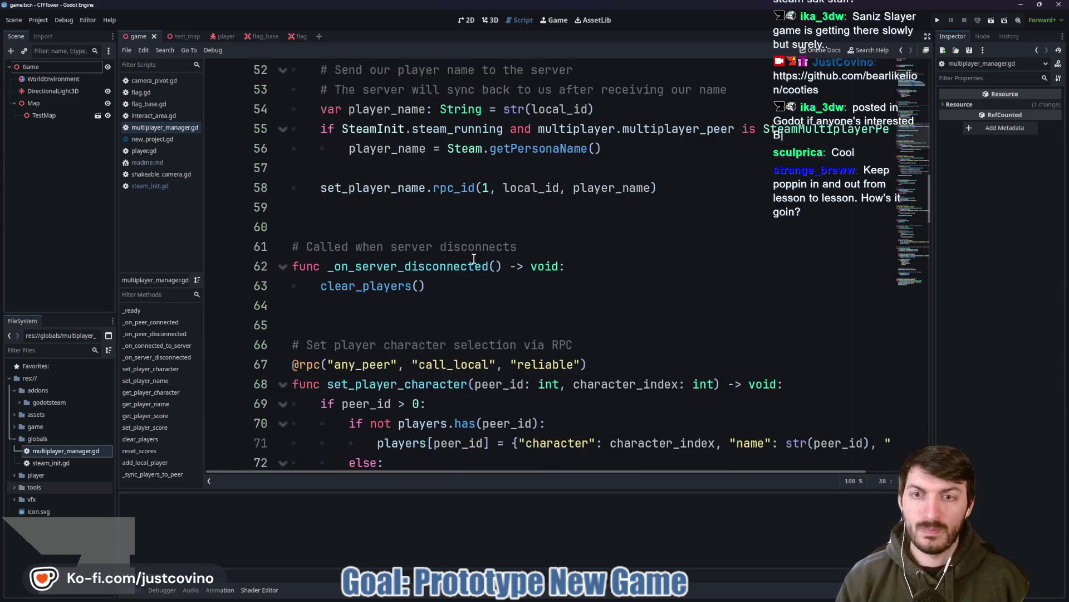
- Remove "character: int, " from the Structure comment on line 13
scroll(474, 259, up, 2)
scroll(471, 266, up, 4)
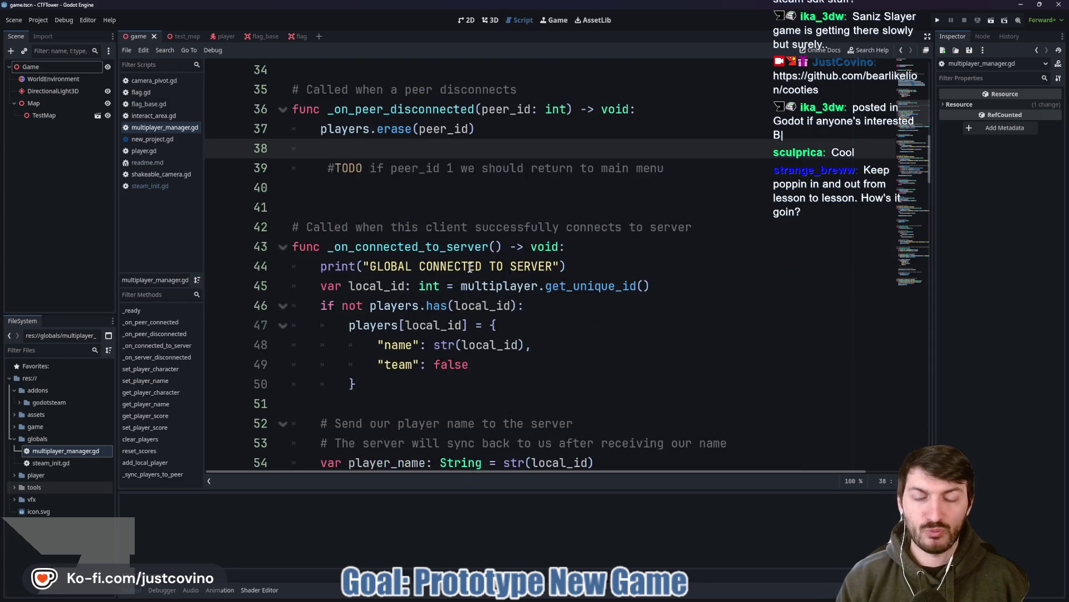
scroll(412, 269, up, 11)
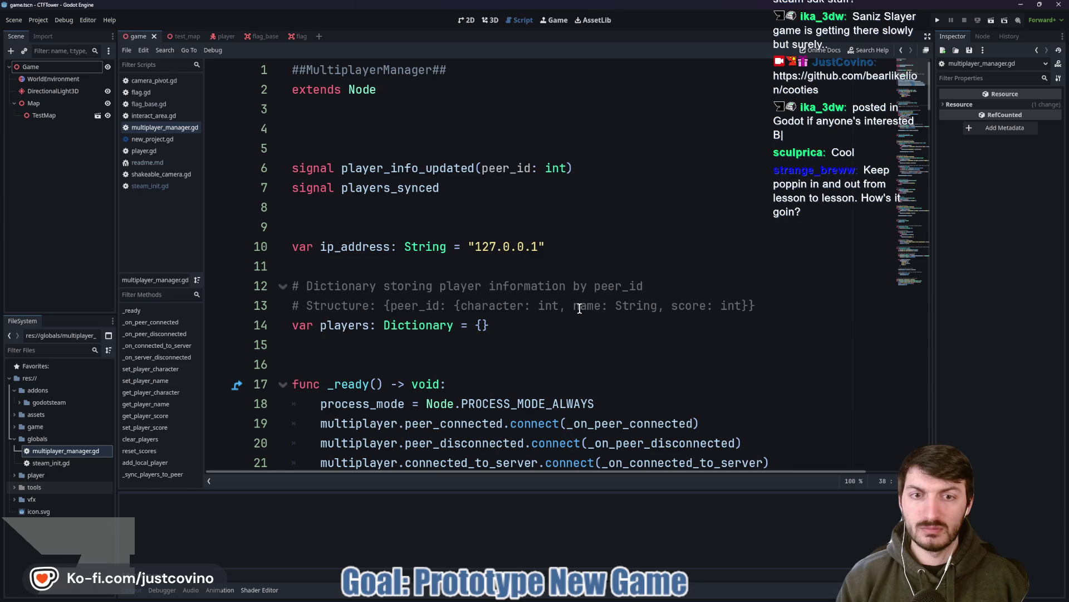
click(522, 305)
double_click(523, 305)
drag(573, 306, 461, 305)
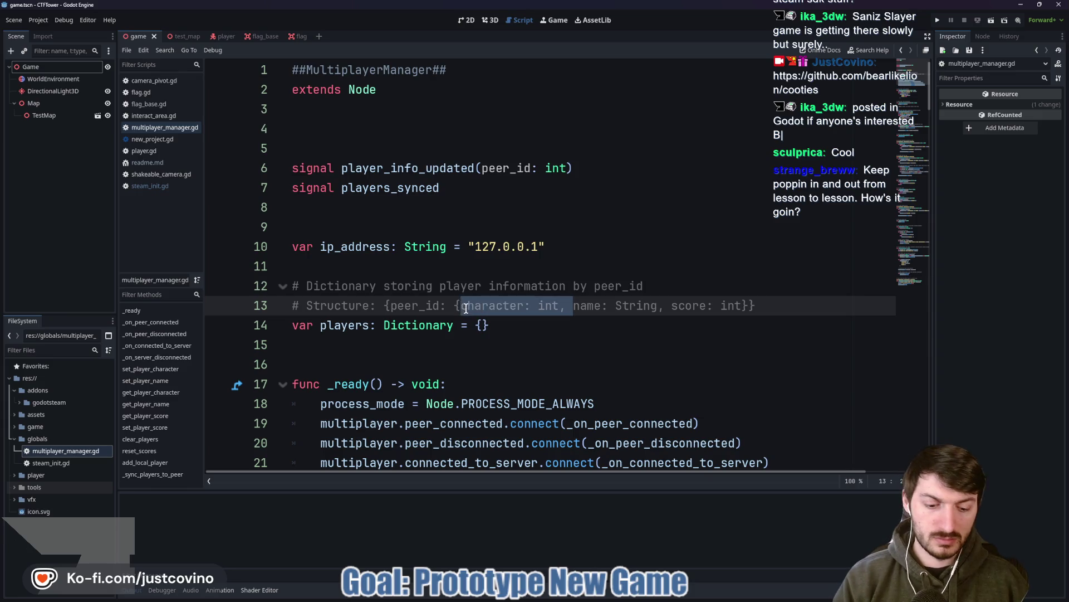
click(465, 305)
key(Delete)
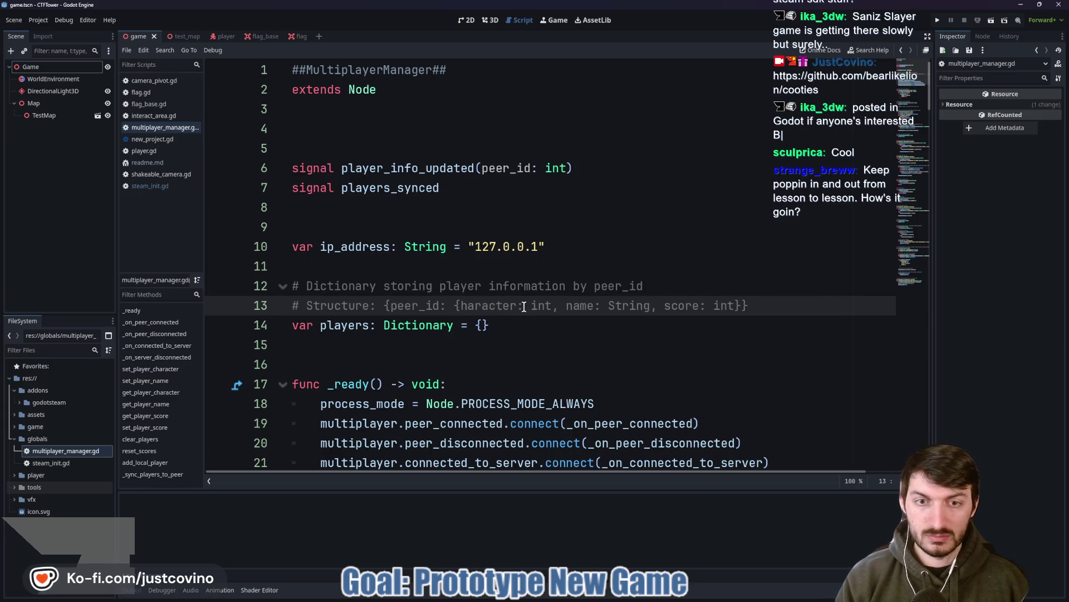
key(ctrl+z)
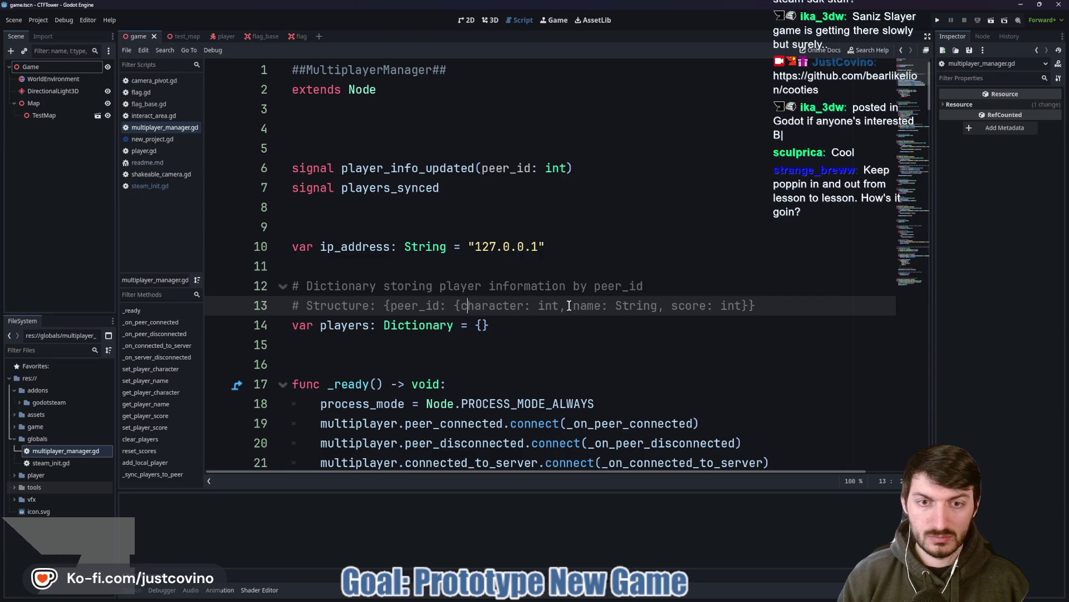
drag(573, 305, 462, 305)
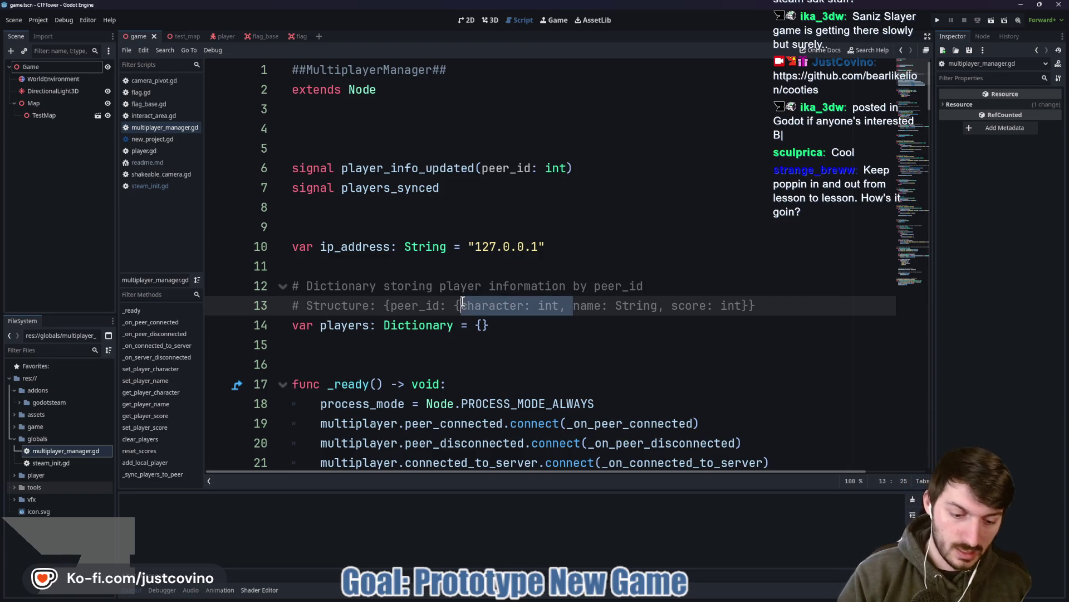
key(Delete)
- Change "score: int" to "team: bool" in the Structure comment
drag(595, 305, 559, 305)
text(tea)
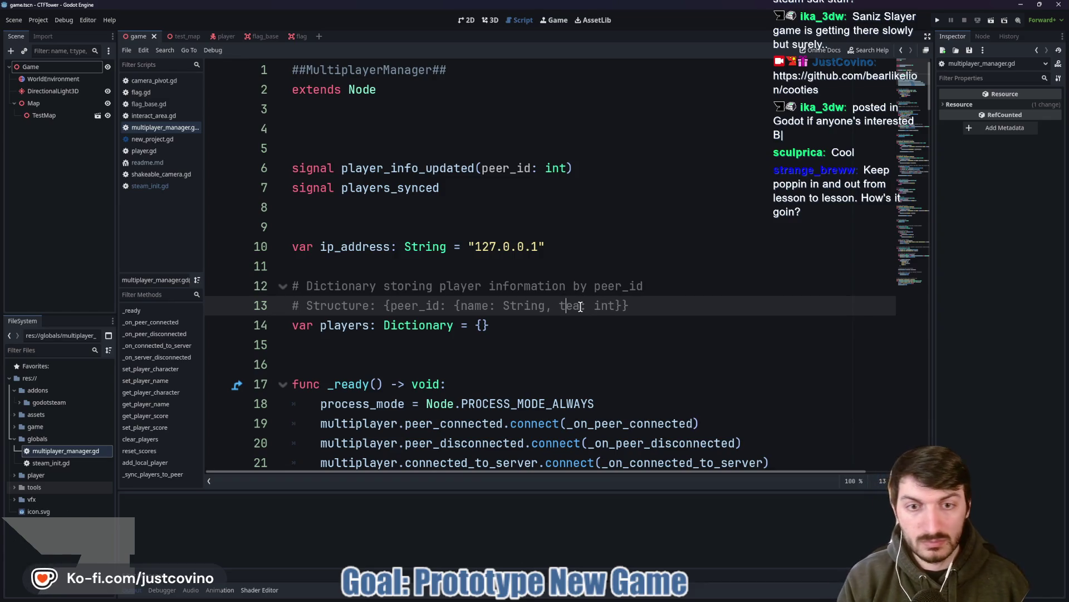
drag(621, 306, 603, 305)
text(bool)
click(665, 306)
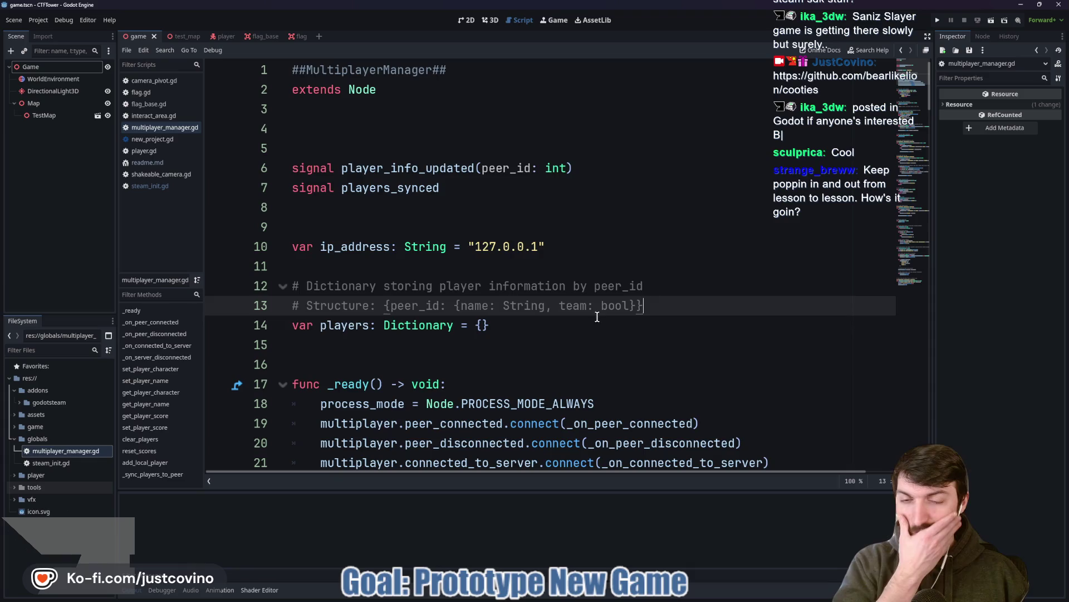
scroll(600, 317, down, 5)
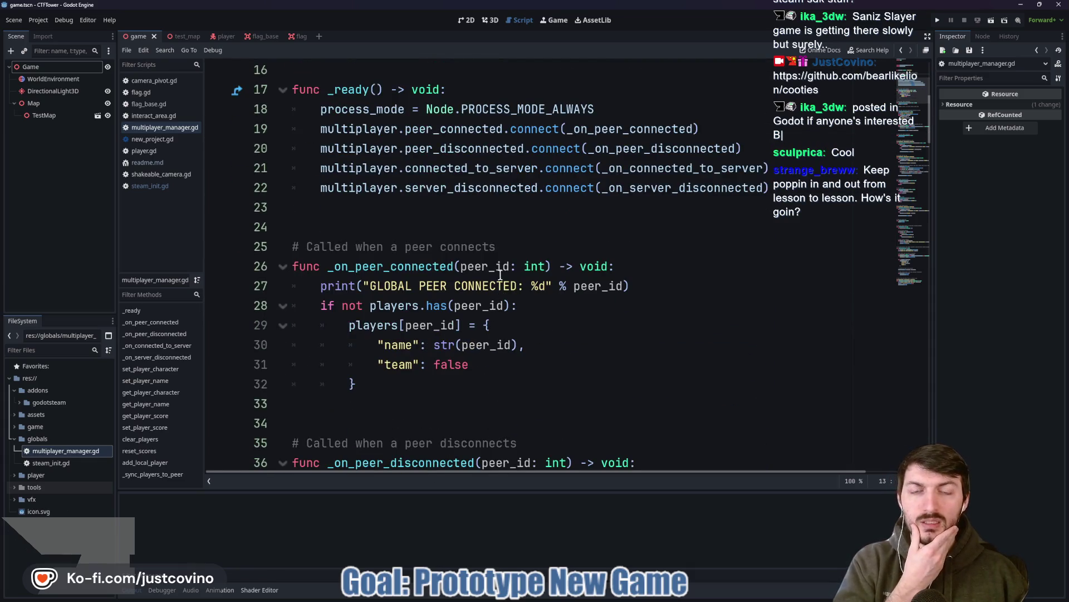
scroll(517, 254, down, 2)
scroll(516, 251, up, 2)
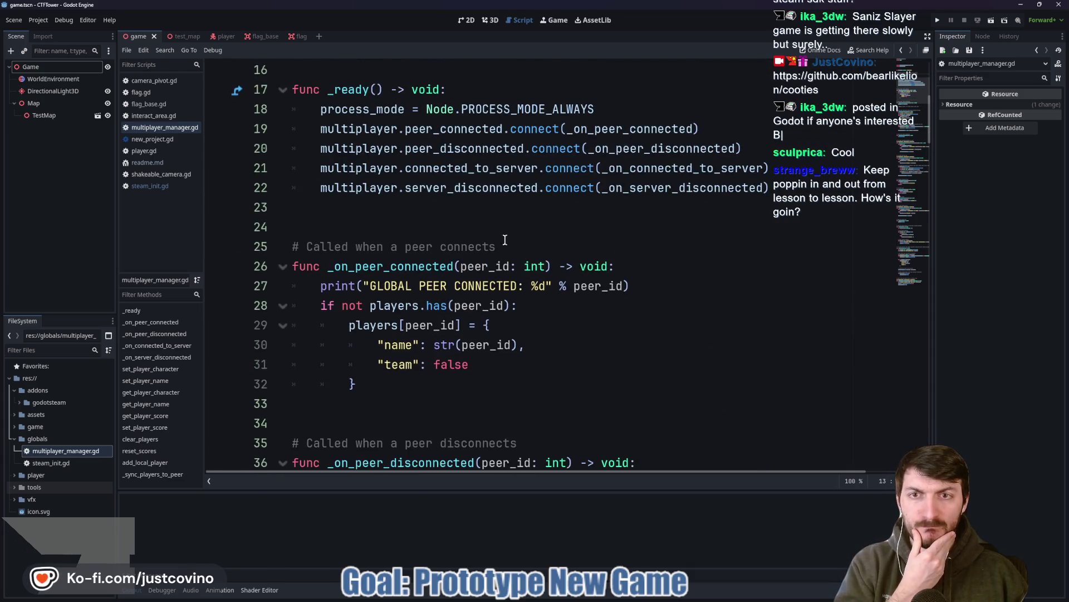
scroll(473, 234, down, 2)
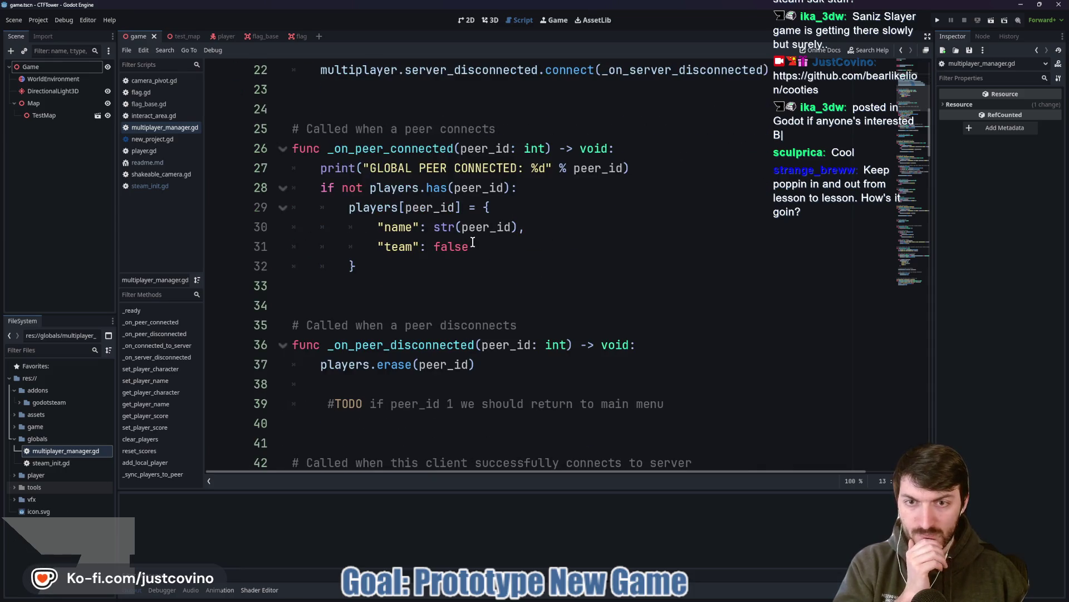
scroll(472, 240, down, 4)
scroll(464, 230, down, 3)
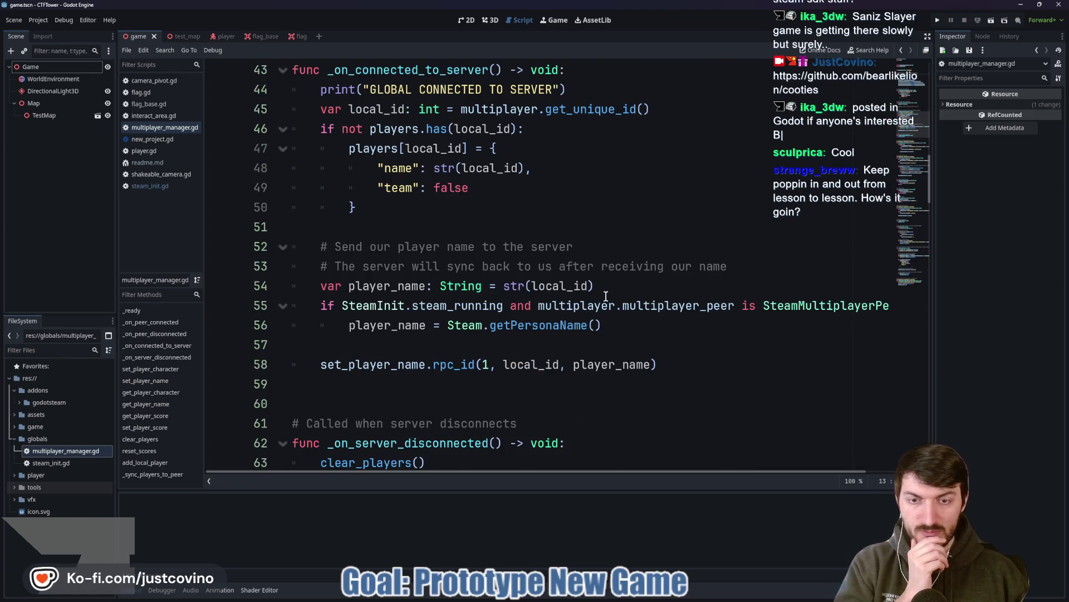
scroll(606, 295, down, 3)
scroll(460, 245, down, 1)
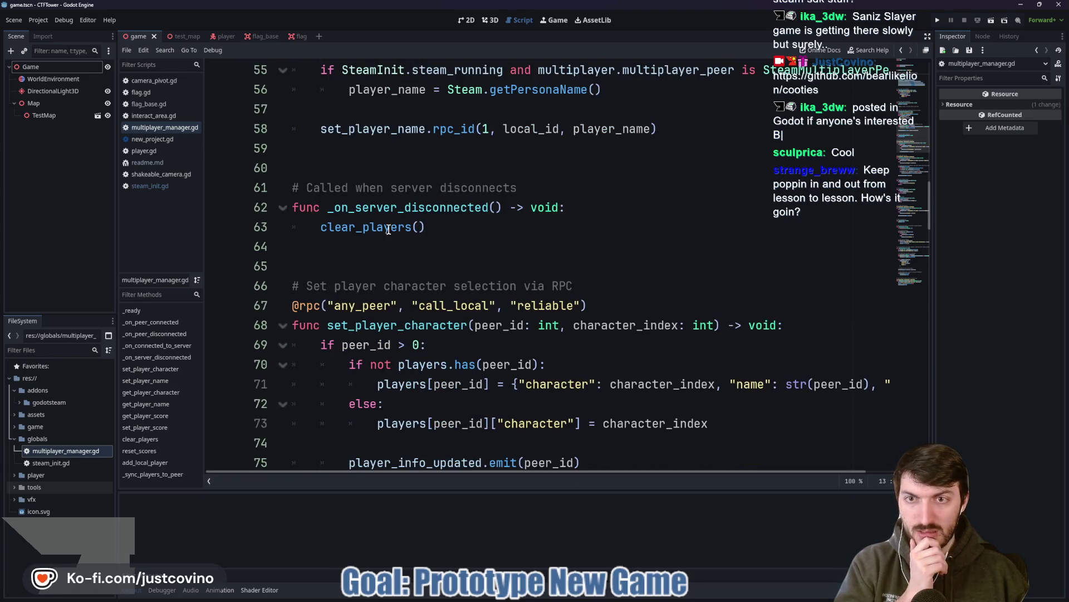
scroll(435, 227, down, 2)
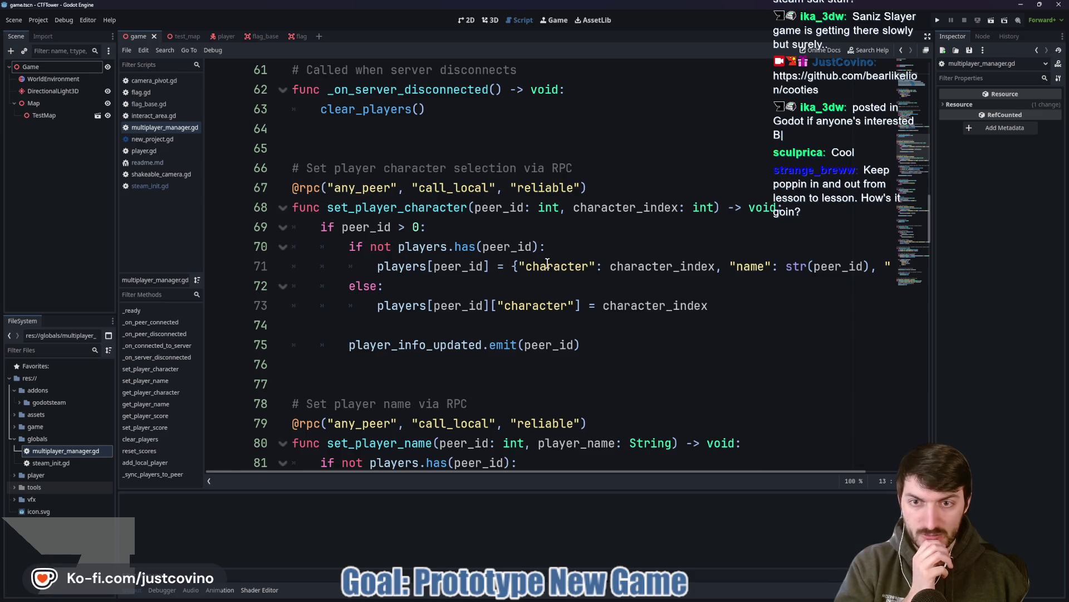
mouse_move(519, 266)
mouse_down()
mouse_move(727, 273)
mouse_move(714, 269)
mouse_up()
- Replace line 71's character and score entries with "team": false and save the script
key(BackSpace)
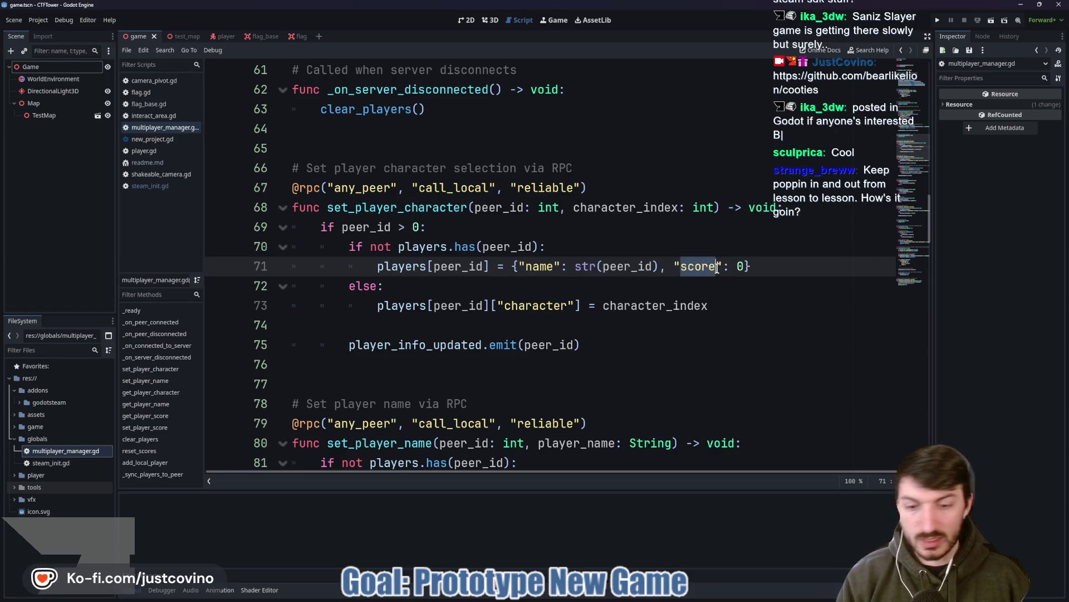
key(BackSpace)
text(team)
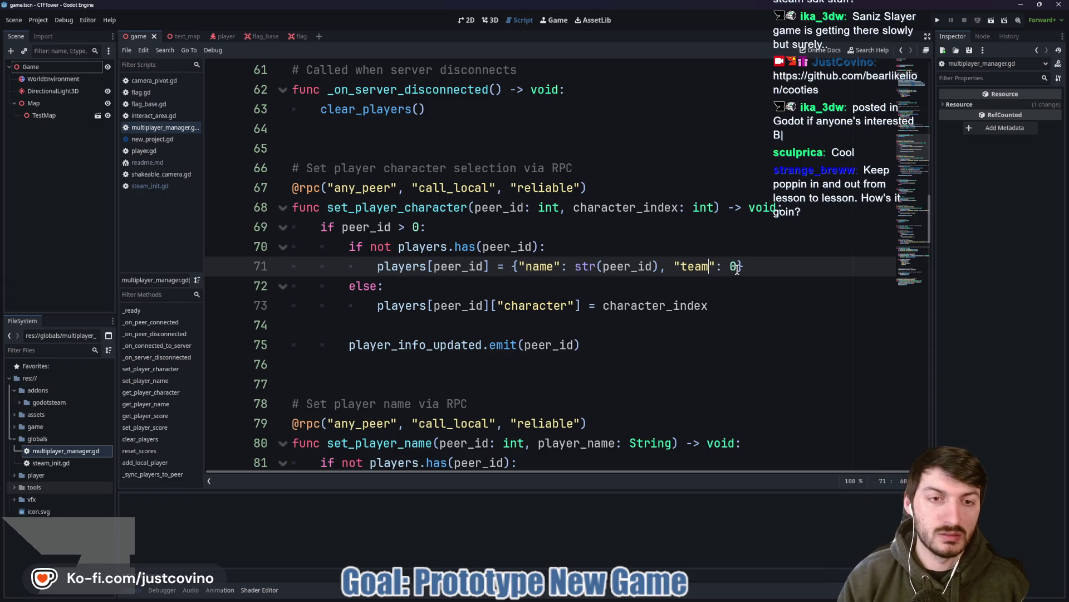
key(BackSpace)
text(false)
key(Return)
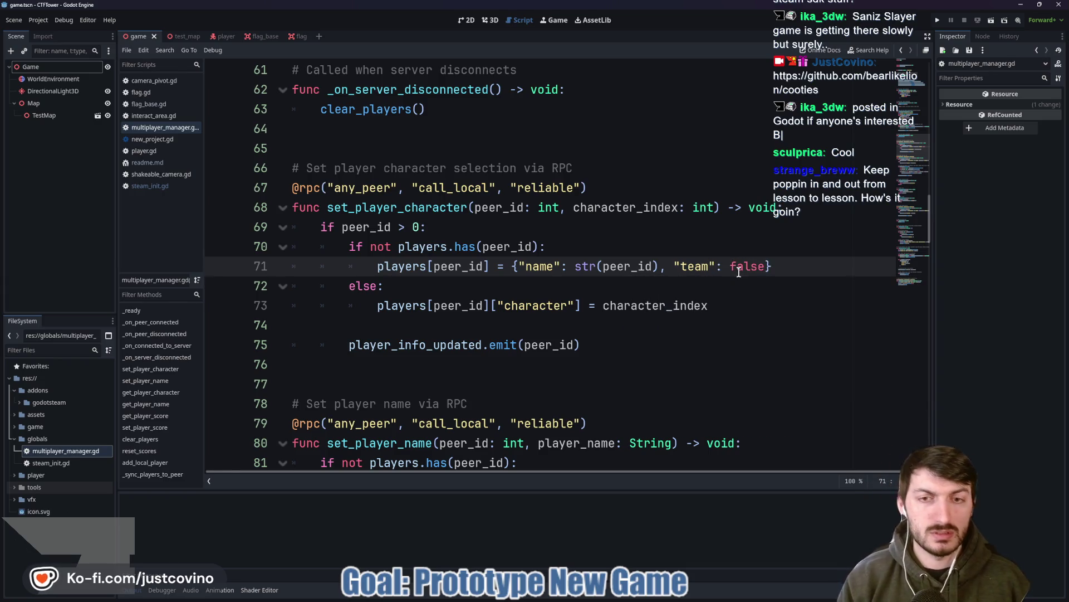
key(ctrl+s)
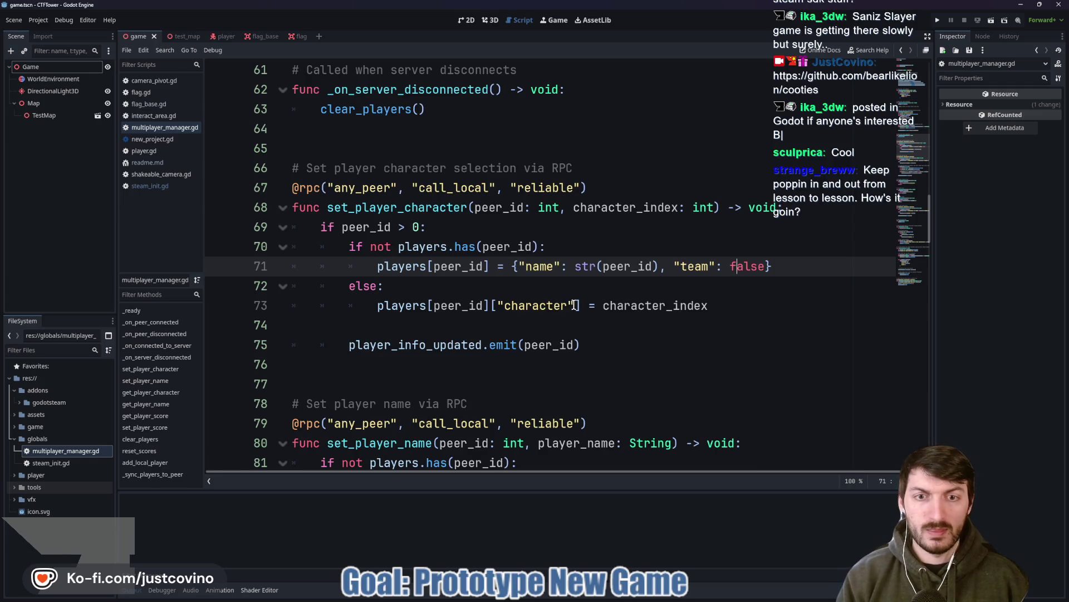
- Delete the set_player_character function and its leftover blank lines
double_click(396, 209)
click(626, 356)
mouse_move(607, 348)
mouse_down()
mouse_move(346, 245)
mouse_move(254, 167)
mouse_up()
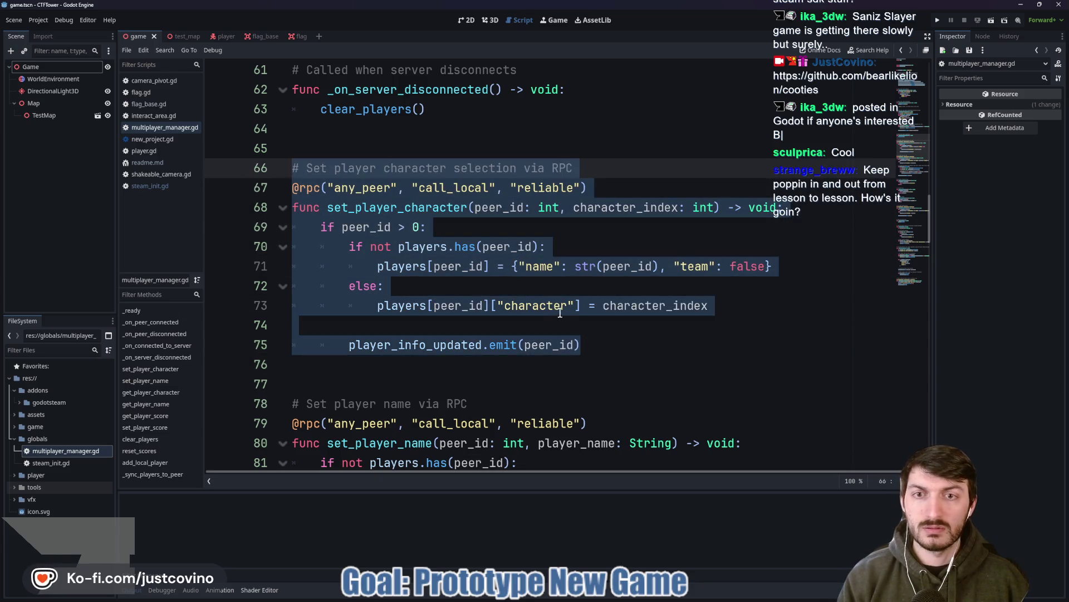
key(BackSpace)
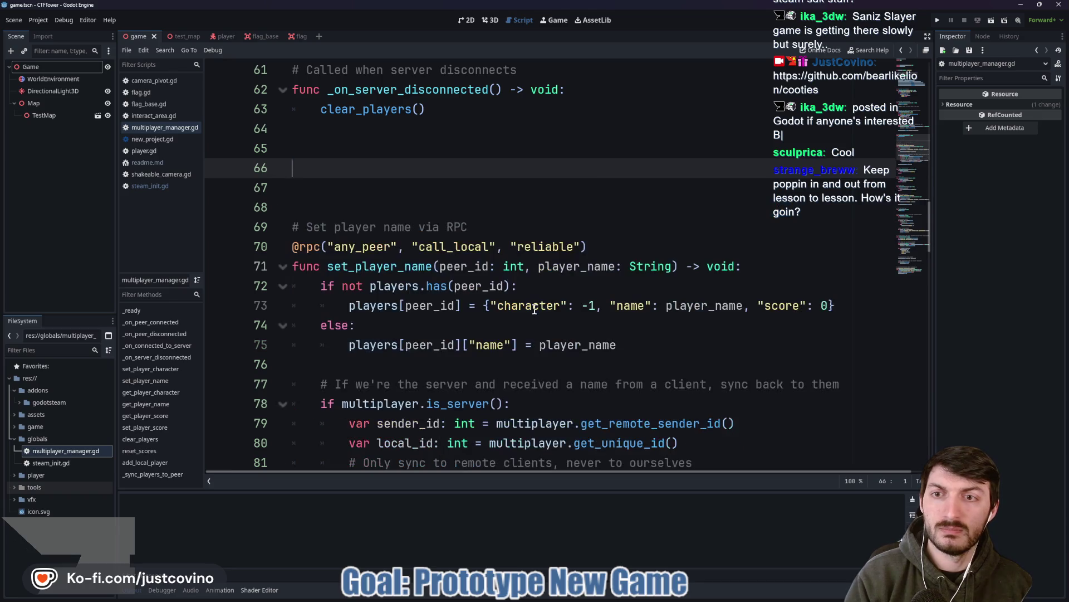
key(BackSpace)
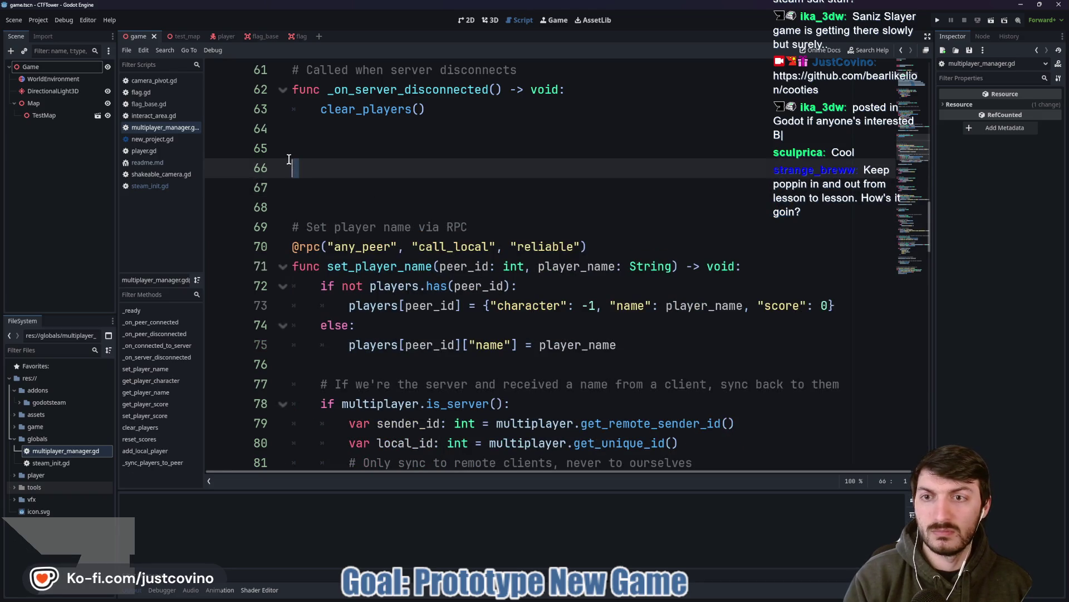
key(Delete)
- Delete the get_player_character function
scroll(405, 217, down, 3)
scroll(405, 218, down, 4)
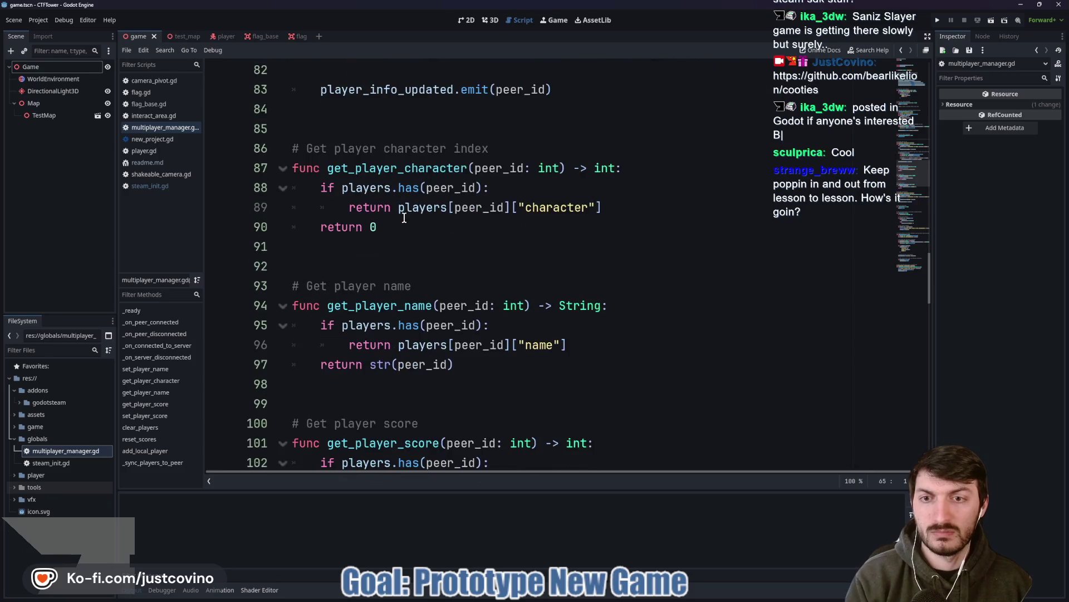
scroll(405, 231, down, 6)
scroll(479, 267, up, 6)
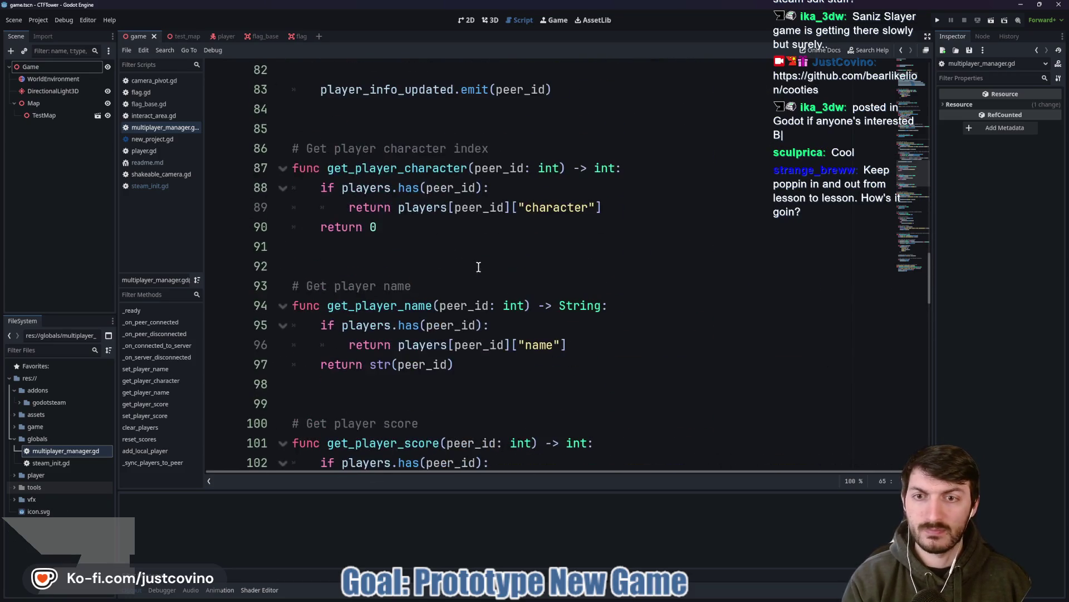
scroll(478, 275, up, 3)
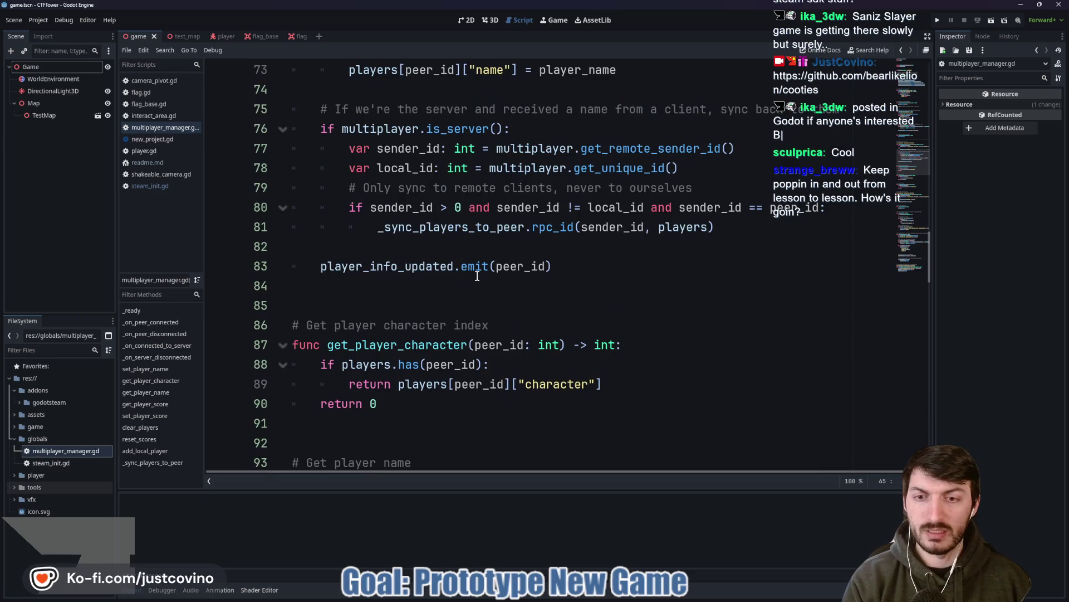
scroll(477, 276, down, 1)
drag(377, 346, 252, 271)
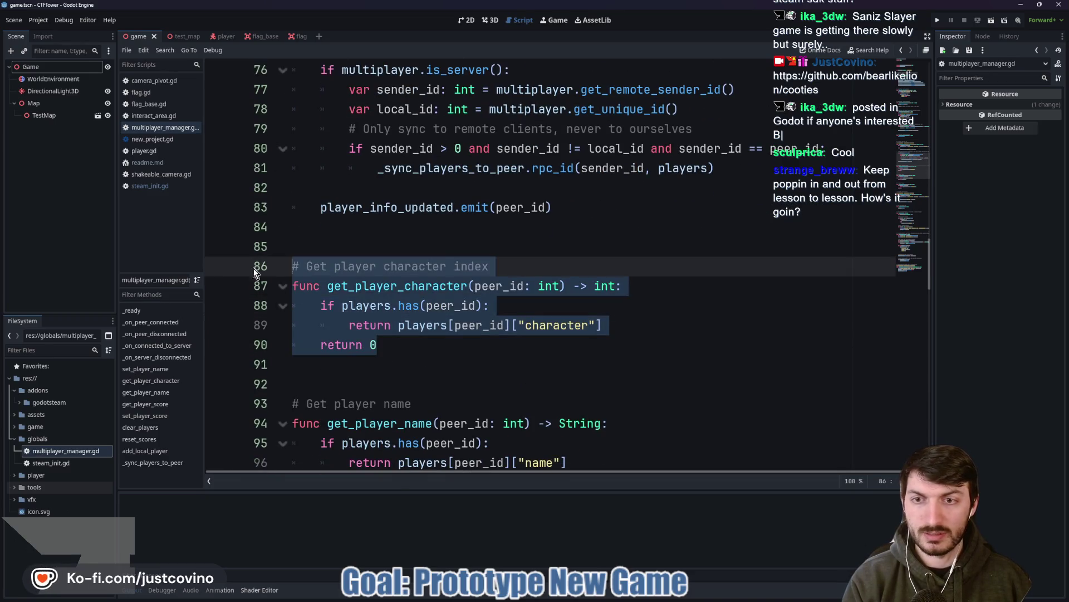
key(BackSpace)
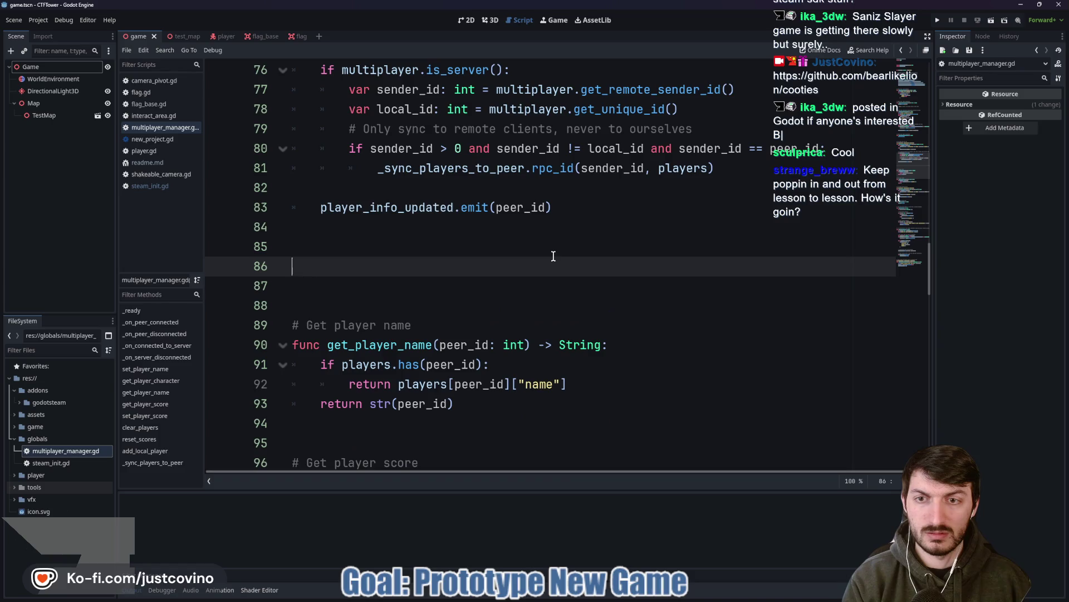
key(BackSpace)
key(BackSpace)
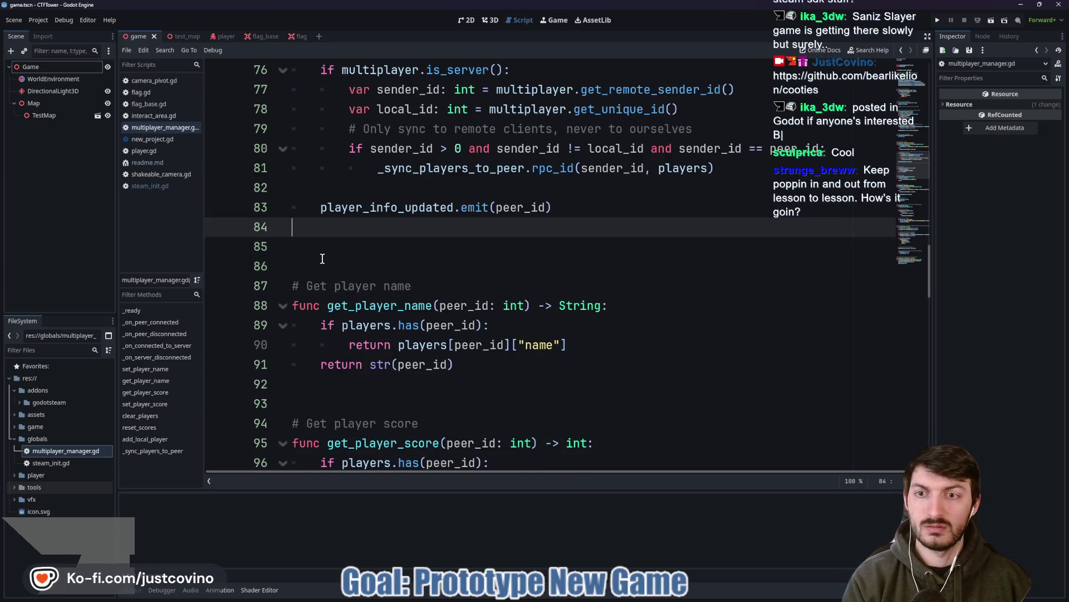
- Rename get_player_score to get_player_team and change its comment to refer to team
key(Delete)
scroll(509, 266, up, 1)
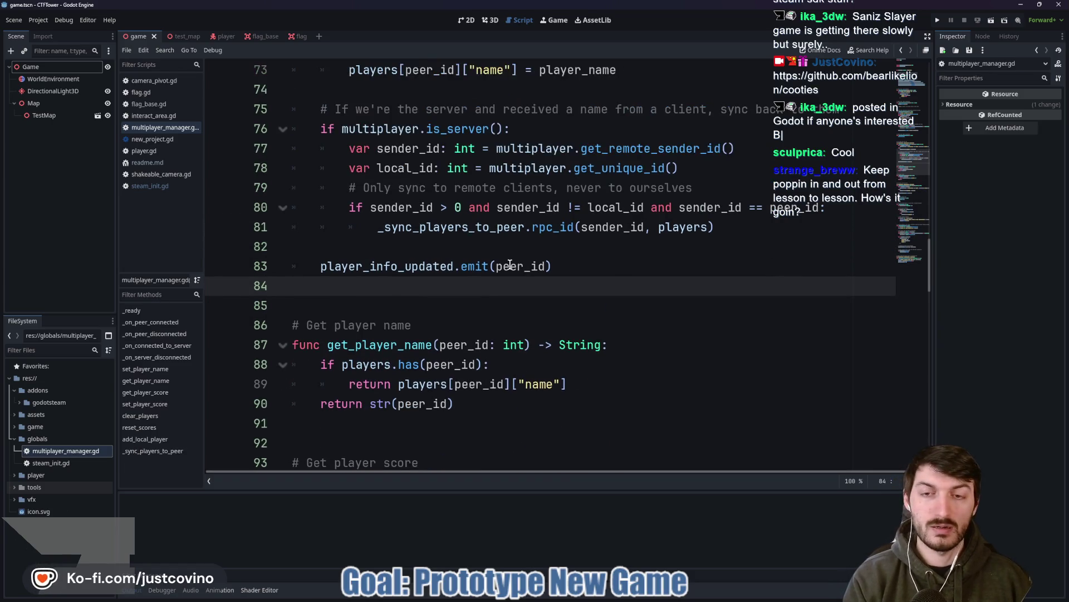
scroll(501, 278, down, 3)
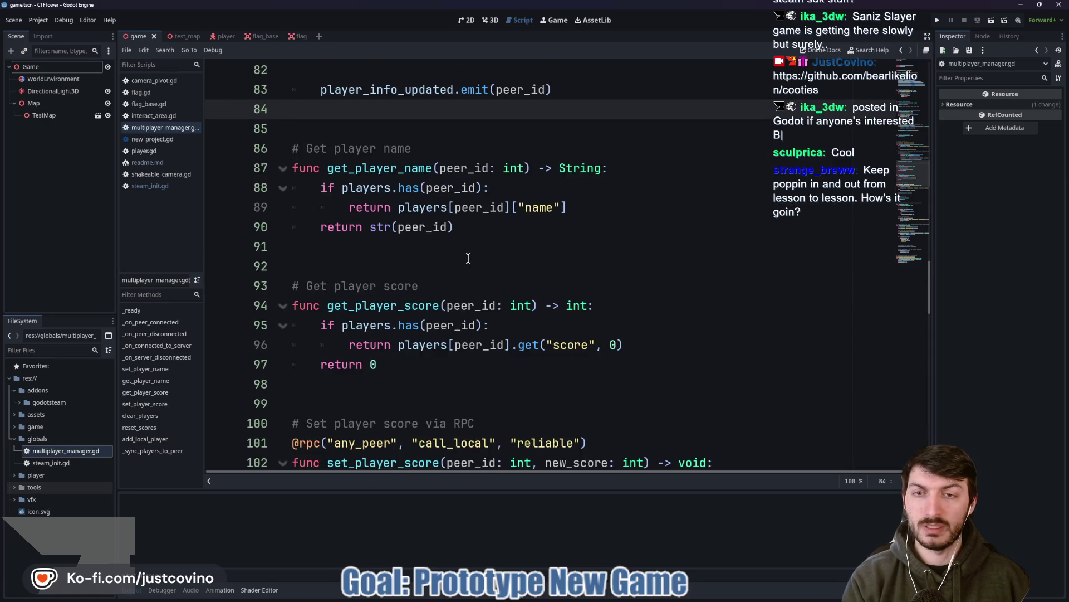
scroll(398, 248, down, 2)
scroll(546, 195, up, 1)
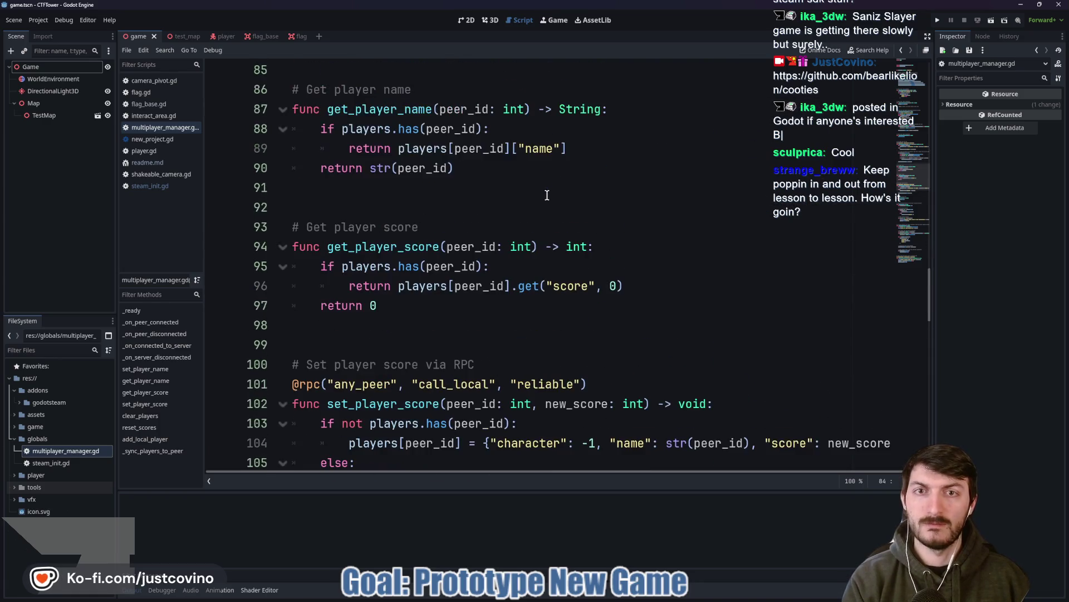
scroll(401, 303, down, 1)
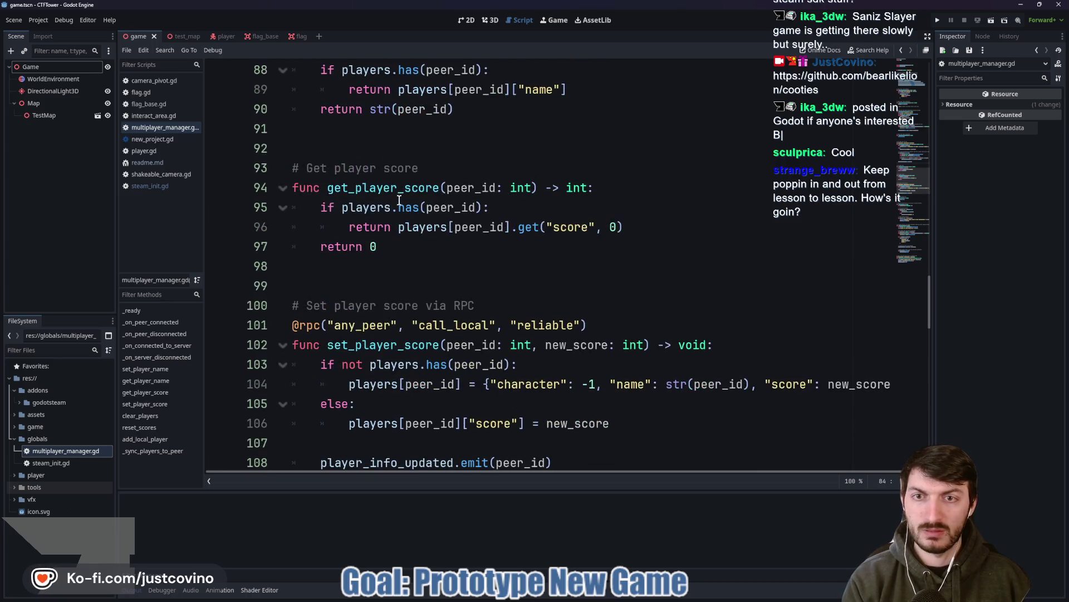
click(440, 188)
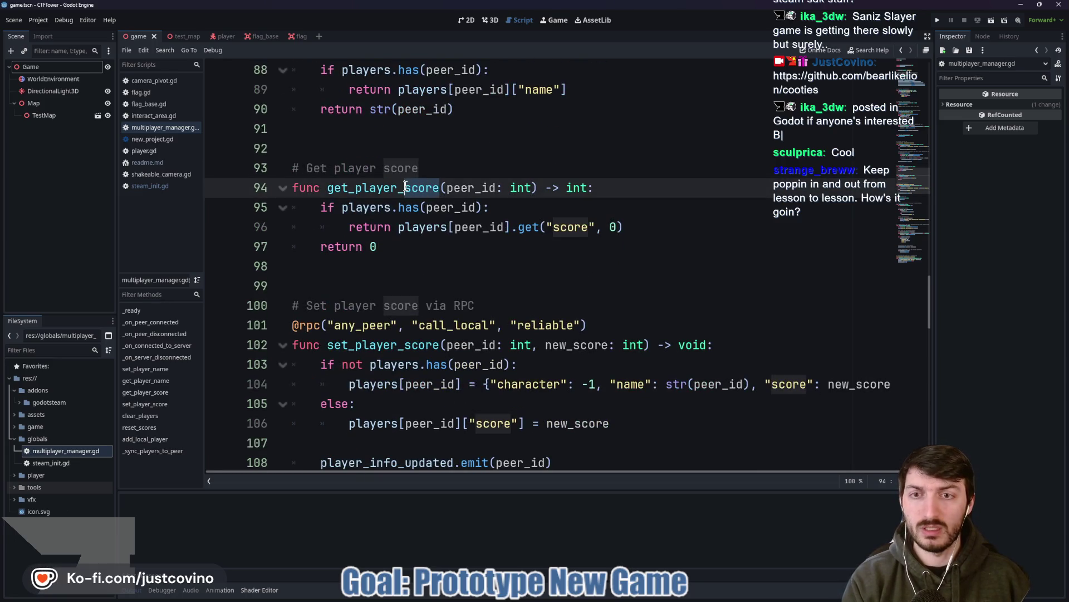
text(team)
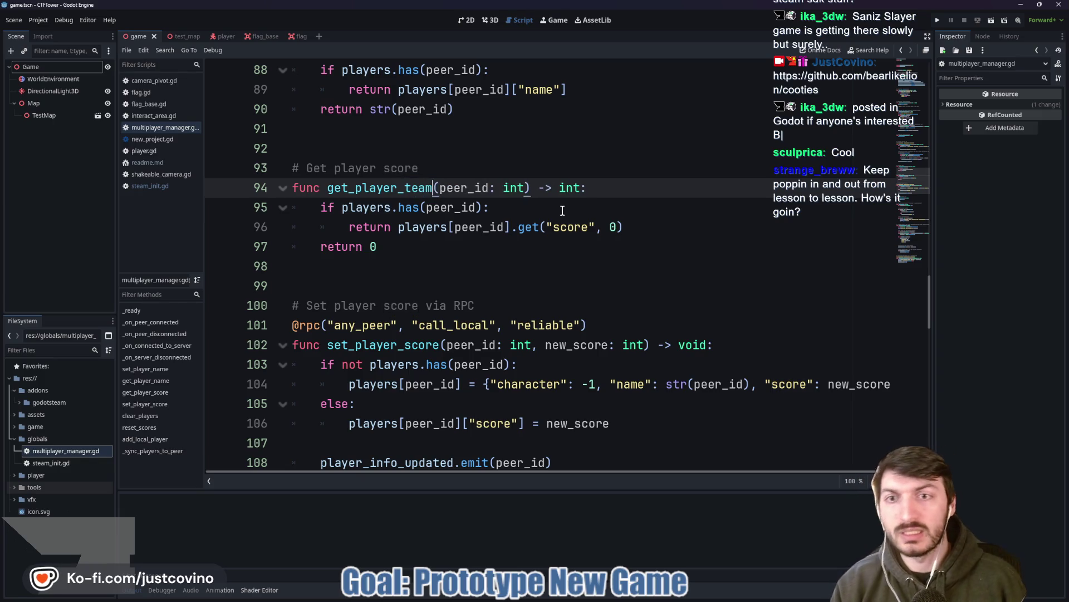
double_click(386, 167)
text(team)
- Look up "team" with default false and change the return type to bool
drag(586, 228, 554, 224)
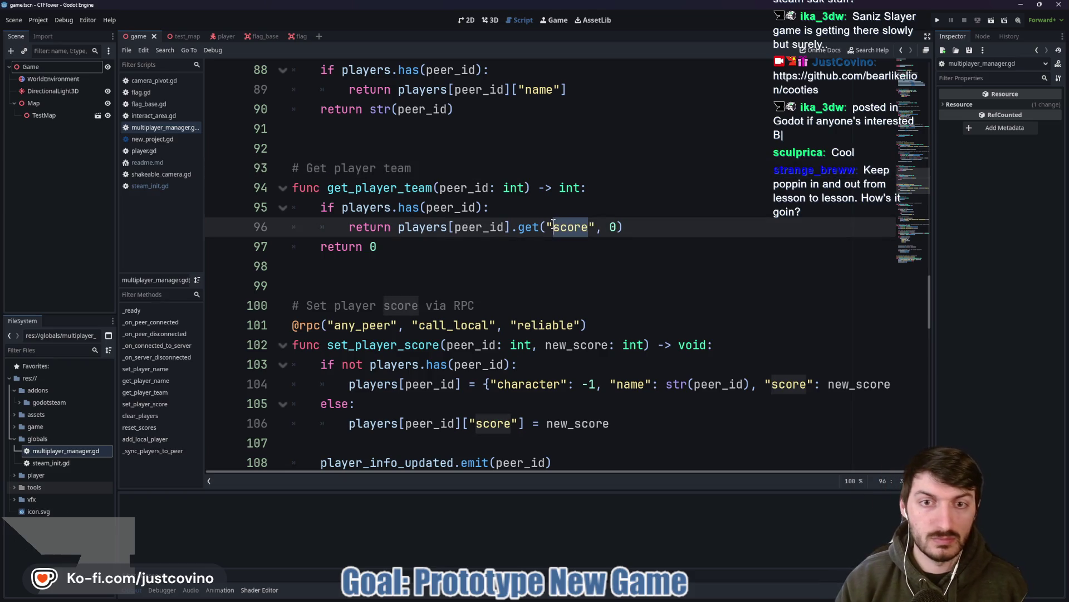
text(team)
click(614, 230)
key(BackSpace)
text(false)
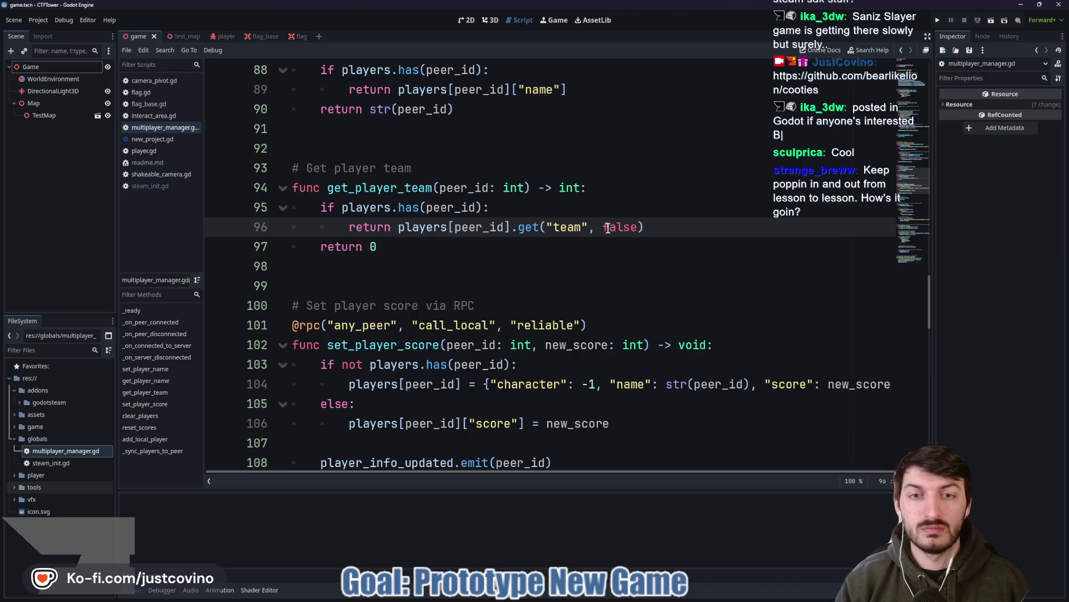
click(498, 253)
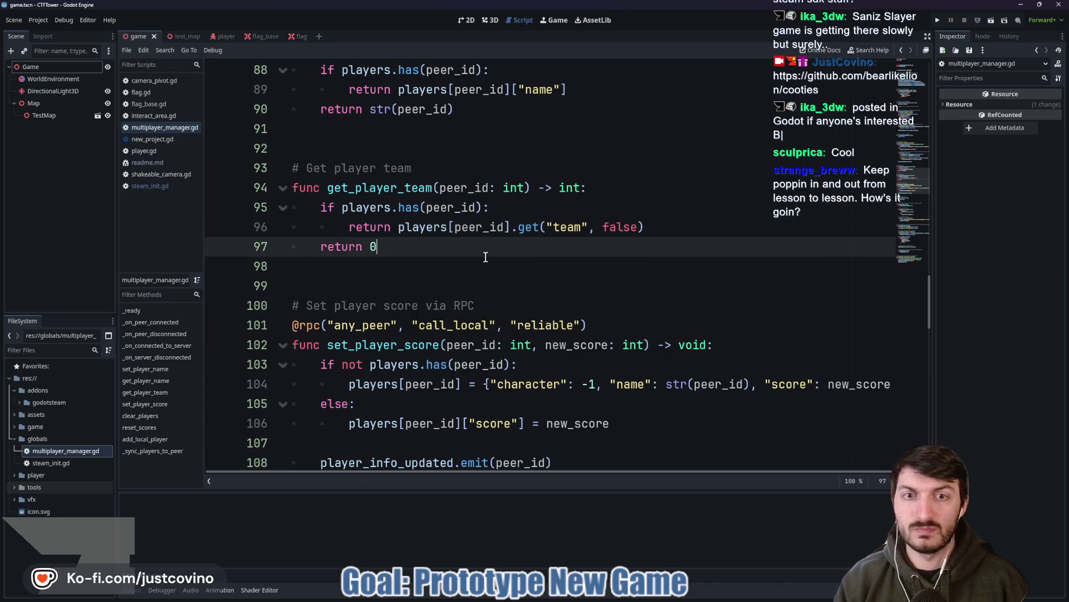
double_click(574, 188)
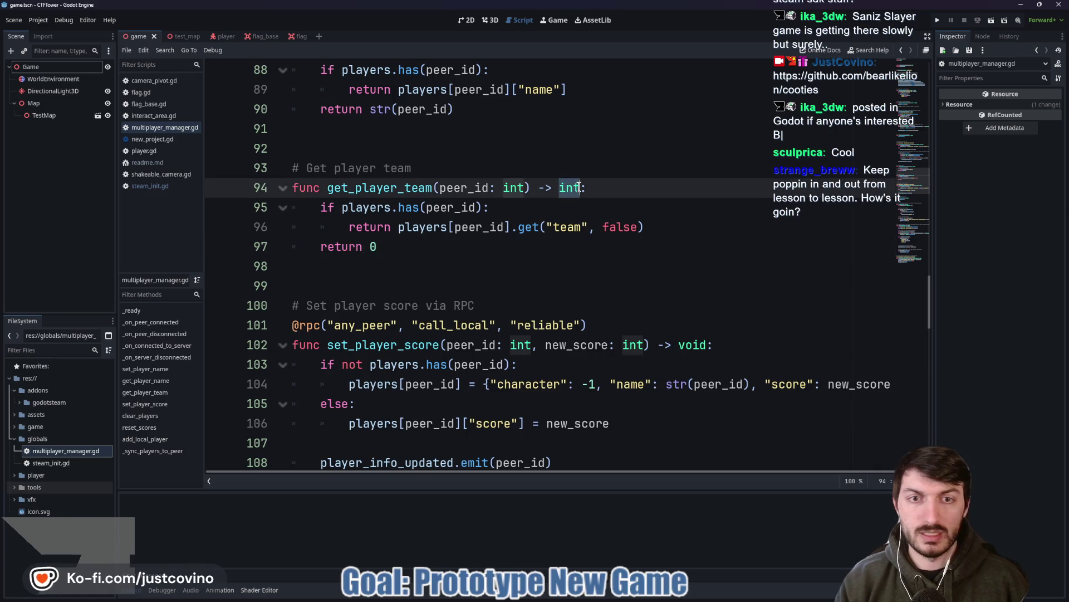
text(bool)
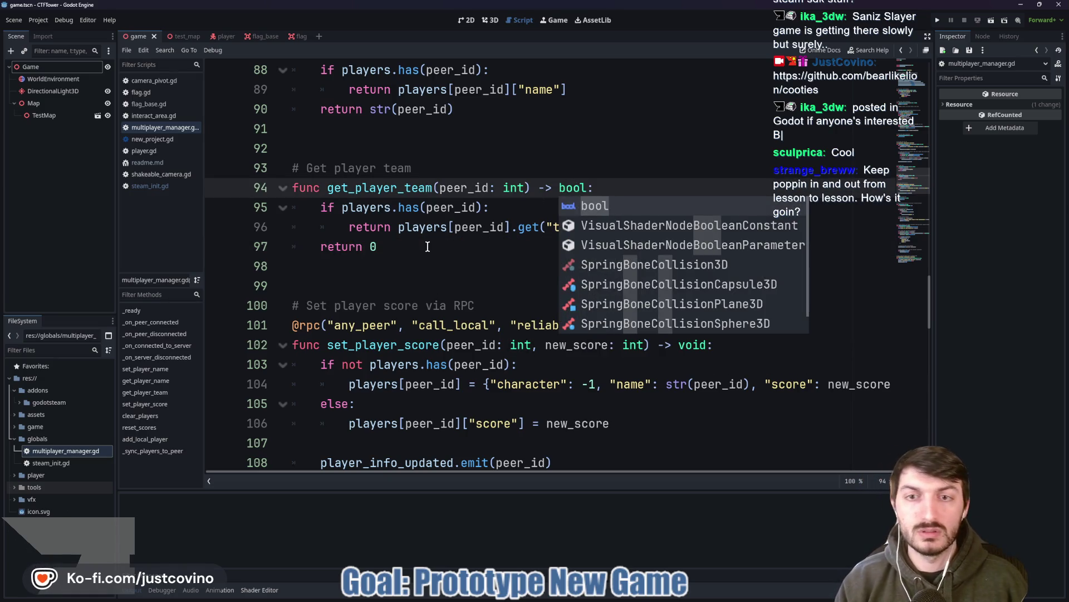
- Make the final return true and add the comment "#TODO switch all team stuff to enum"
click(401, 252)
text(true)
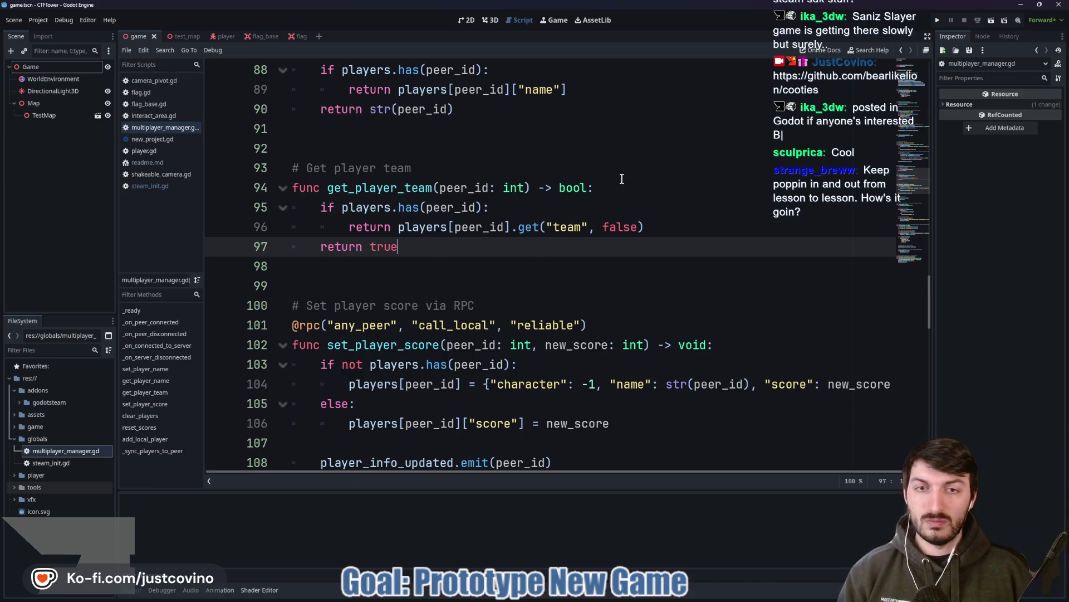
click(437, 168)
text(#TODO switch all team st)
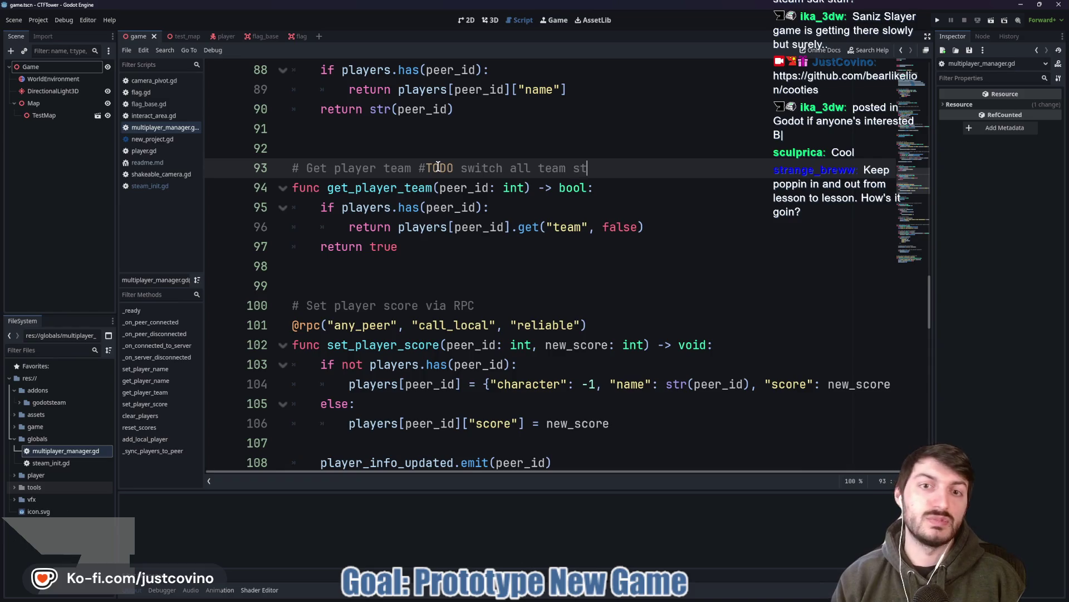
text(uff to enum)
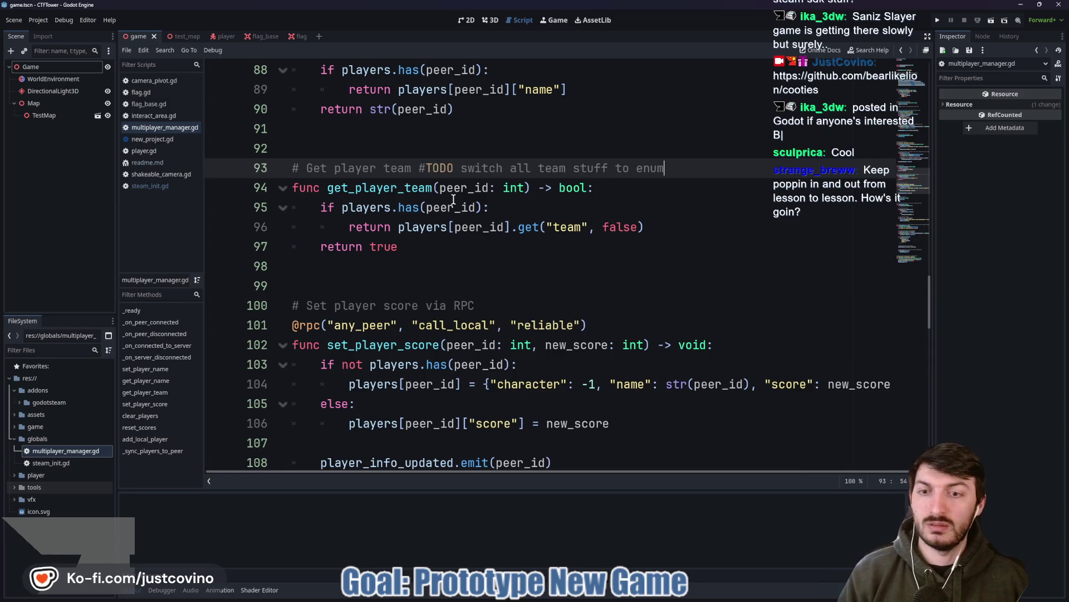
- Delete the set_player_score function from multiplayer_manager.gd
scroll(454, 185, down, 2)
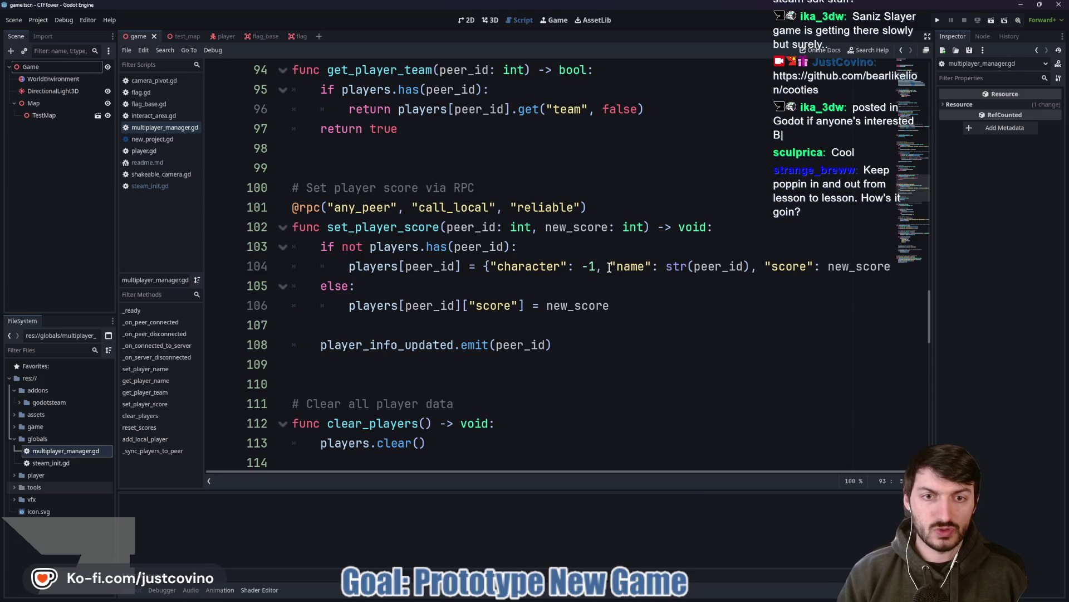
drag(609, 268, 497, 270)
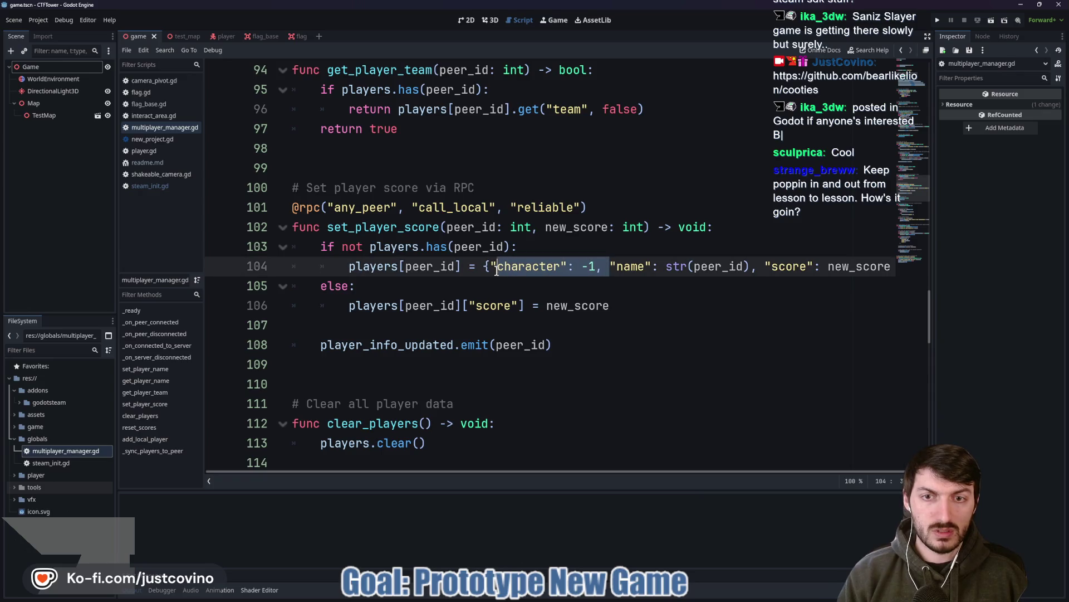
click(585, 352)
mouse_move(348, 370)
mouse_down()
mouse_move(295, 326)
mouse_move(249, 189)
mouse_up()
key(ctrl+c)
key(BackSpace)
key(BackSpace)
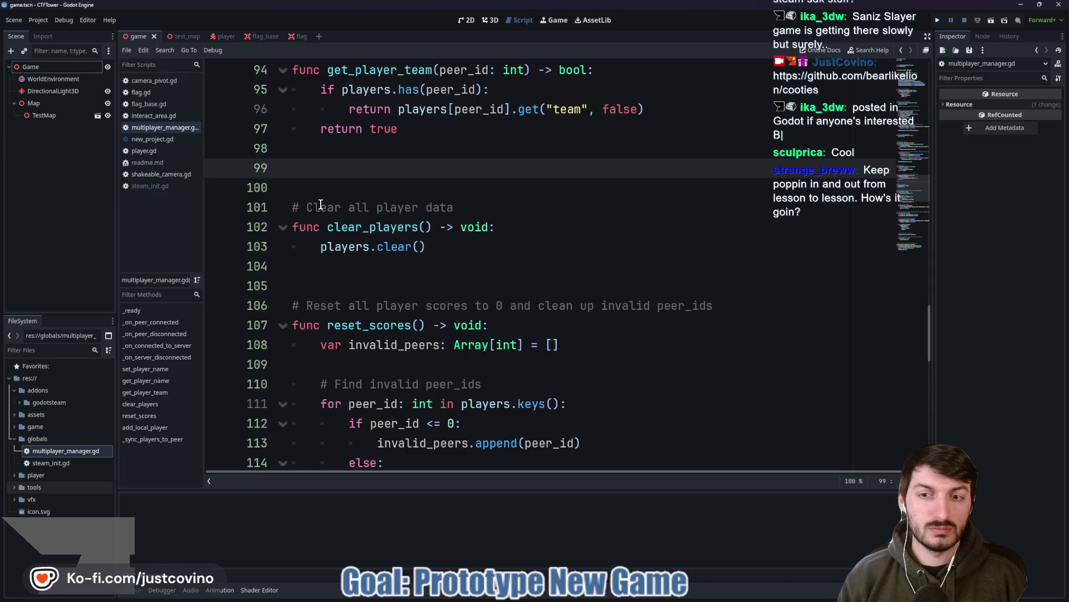
key(ctrl+v)
click(540, 261)
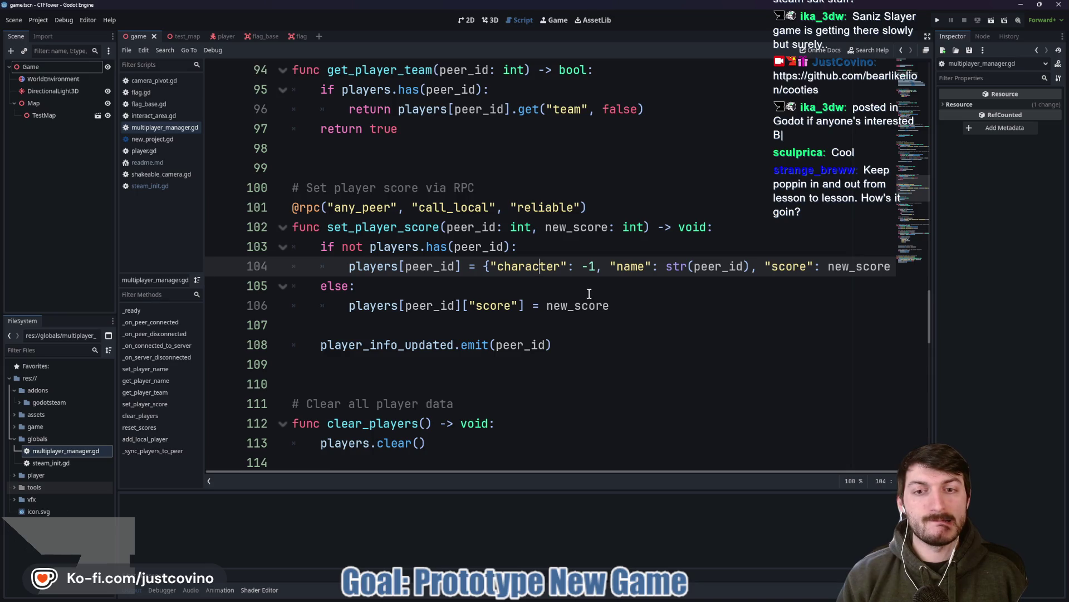
scroll(444, 473, right, 1)
scroll(444, 473, left, 1)
drag(357, 365, 249, 185)
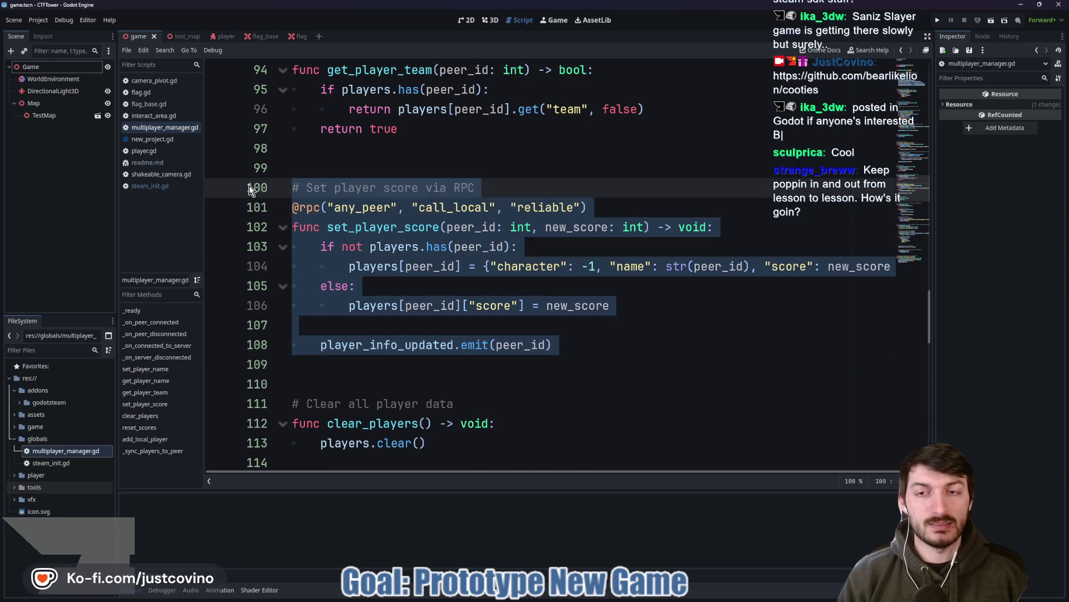
key(BackSpace)
key(BackSpace)
key(BackSpace)
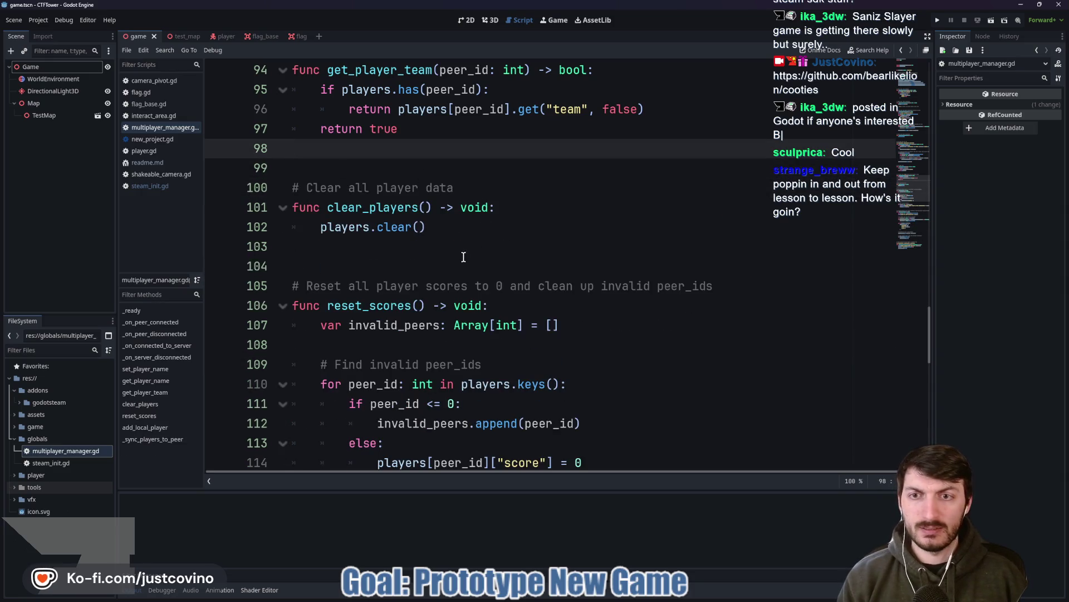
- Delete the reset_scores function below clear_players
click(398, 262)
scroll(423, 250, down, 3)
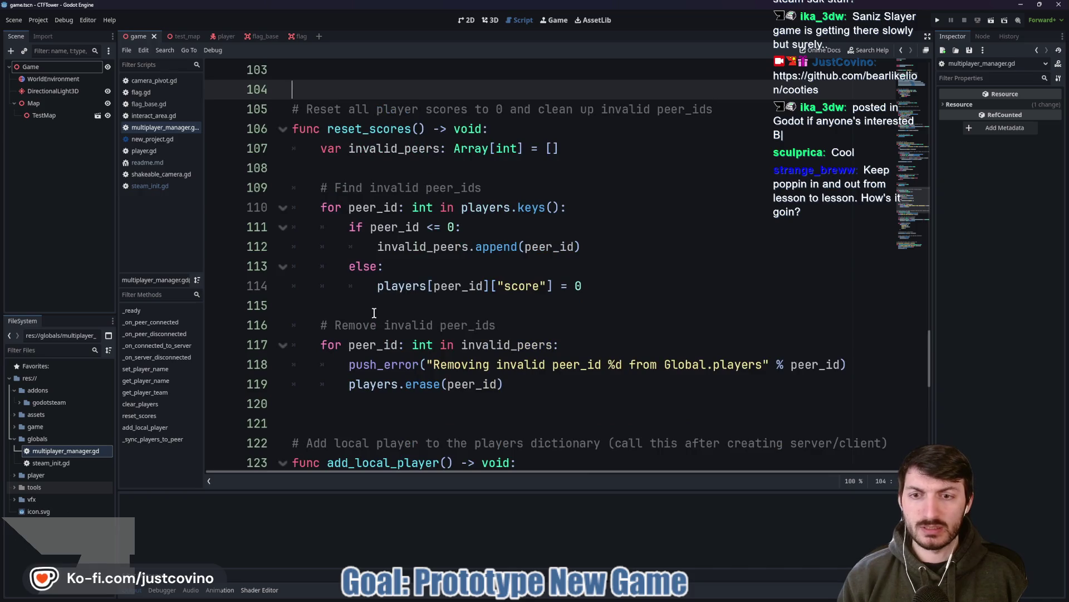
mouse_move(315, 405)
mouse_down()
mouse_move(301, 393)
mouse_move(252, 105)
mouse_up()
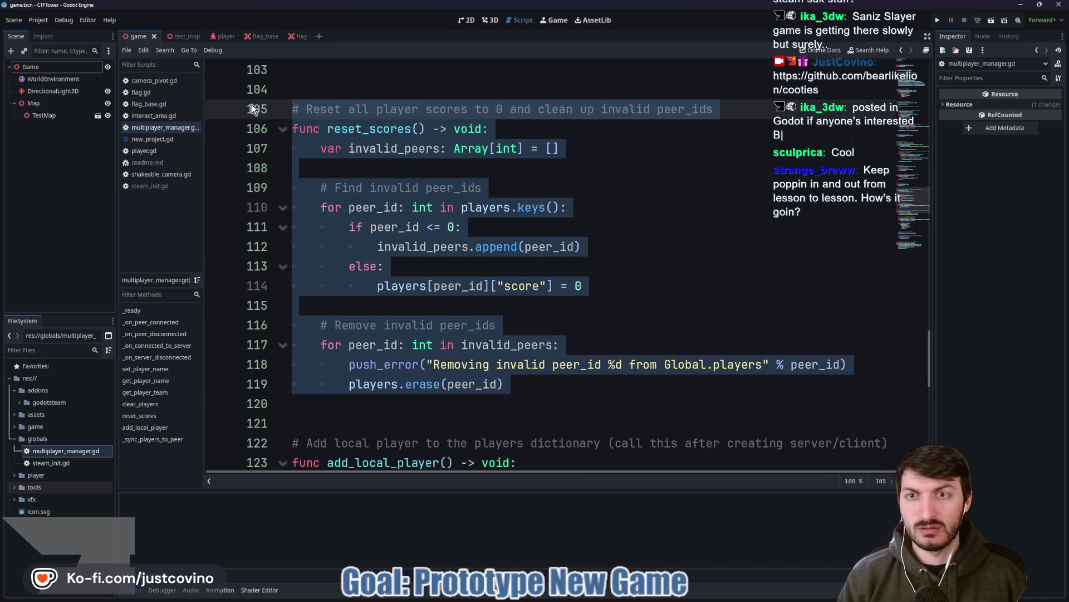
key(BackSpace)
key(BackSpace)
key(BackSpace)
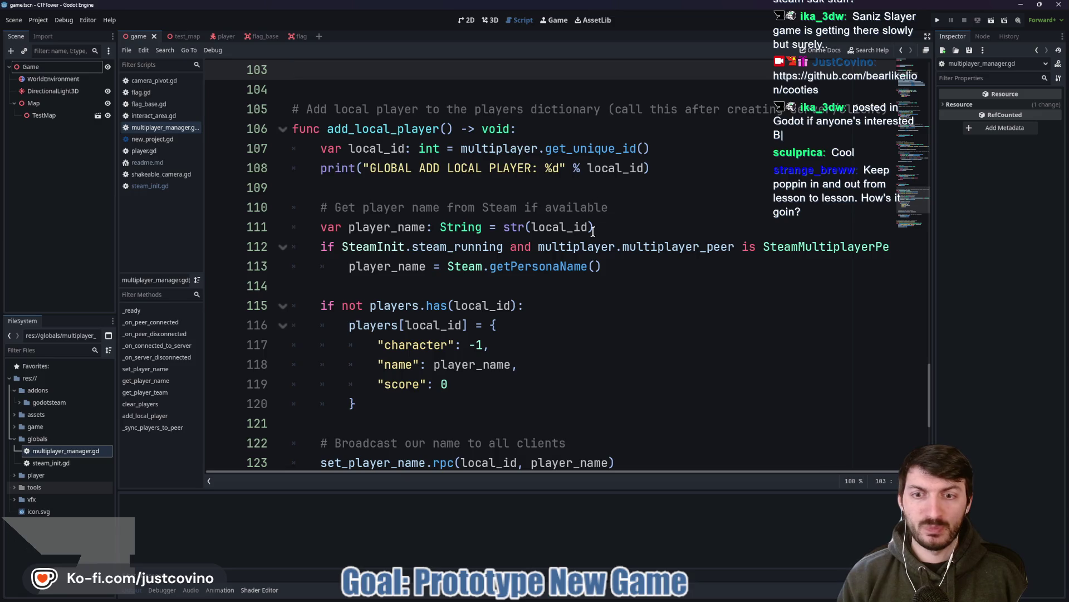
- Complete the local player's "team" value as false and save the script
text(f)
key(Return)
key(ctrl+s)
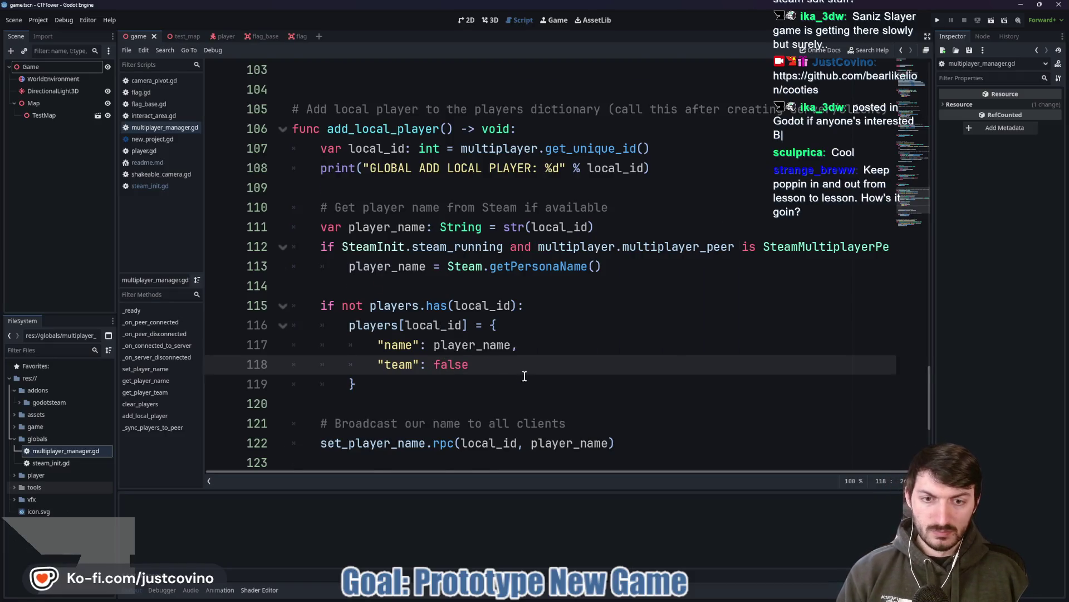
- Review the end of the script around _sync_players_to_peer and get_player_team
scroll(524, 373, down, 2)
scroll(534, 372, down, 2)
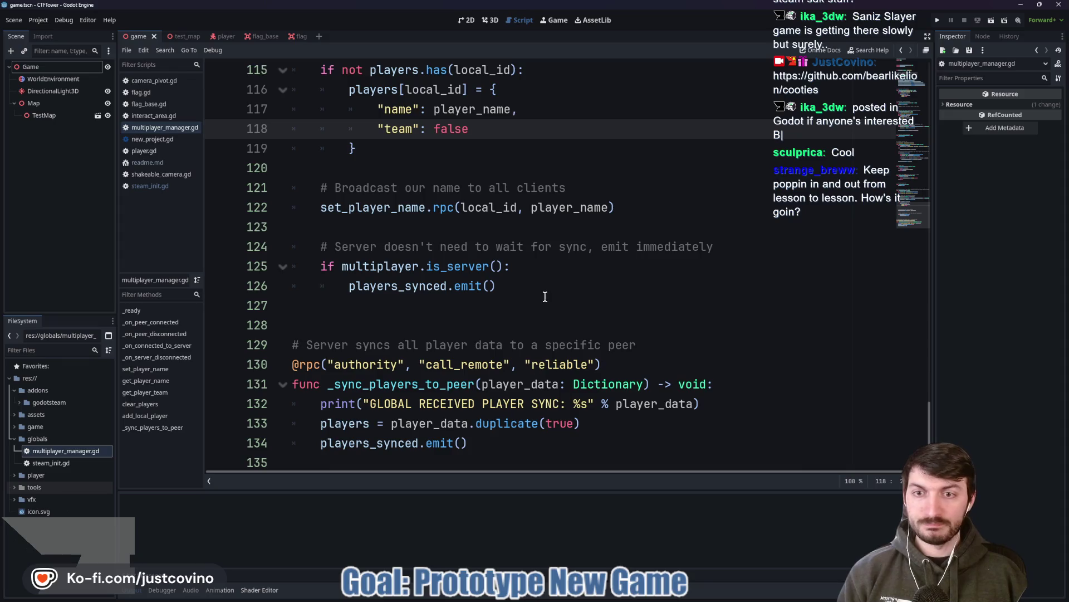
scroll(454, 309, down, 1)
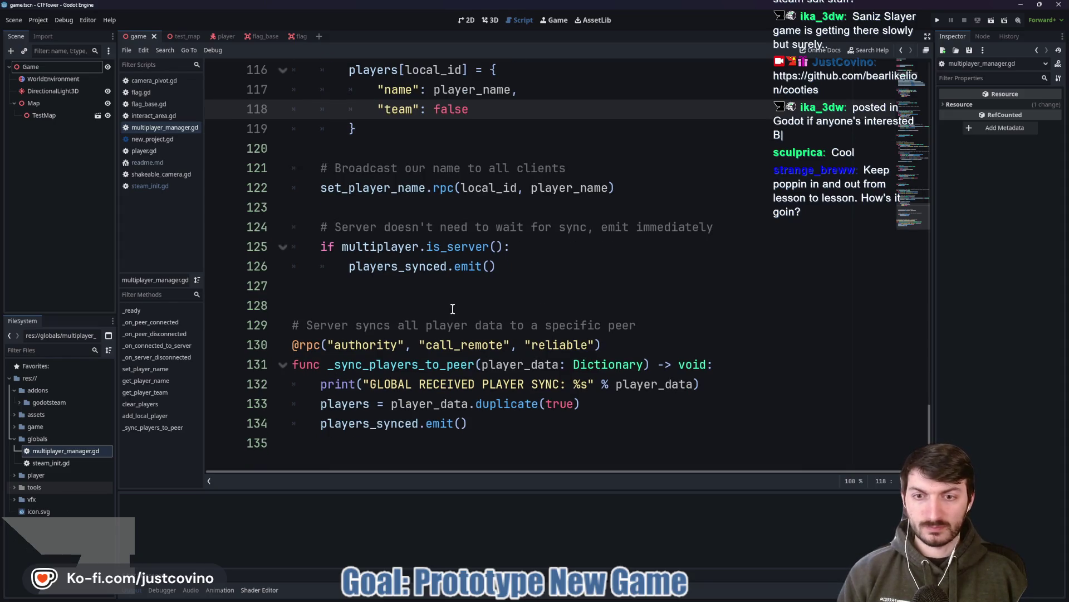
click(365, 444)
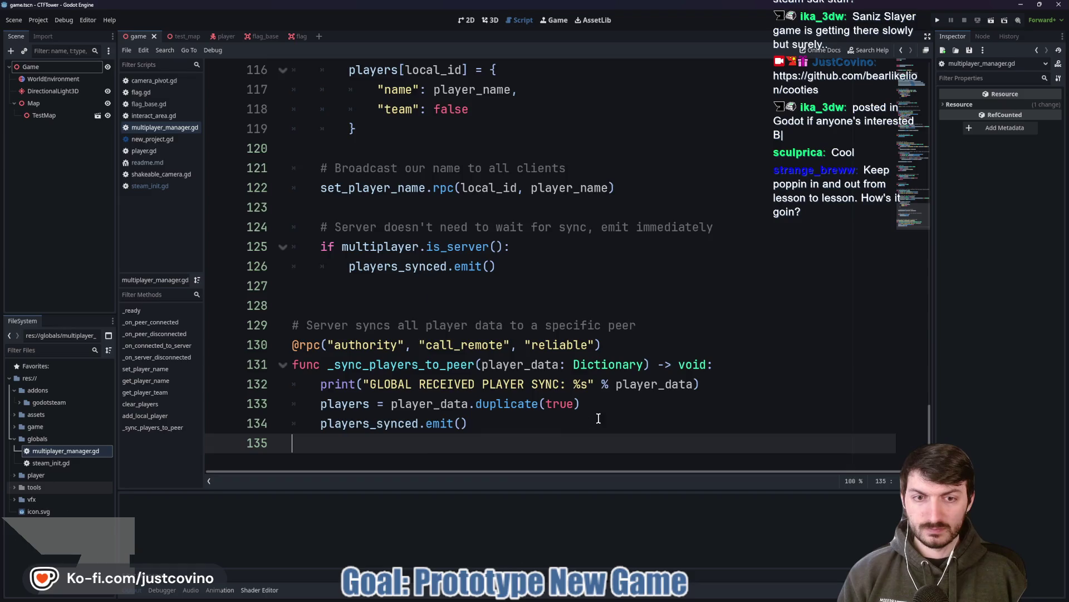
scroll(590, 417, up, 14)
scroll(557, 395, down, 14)
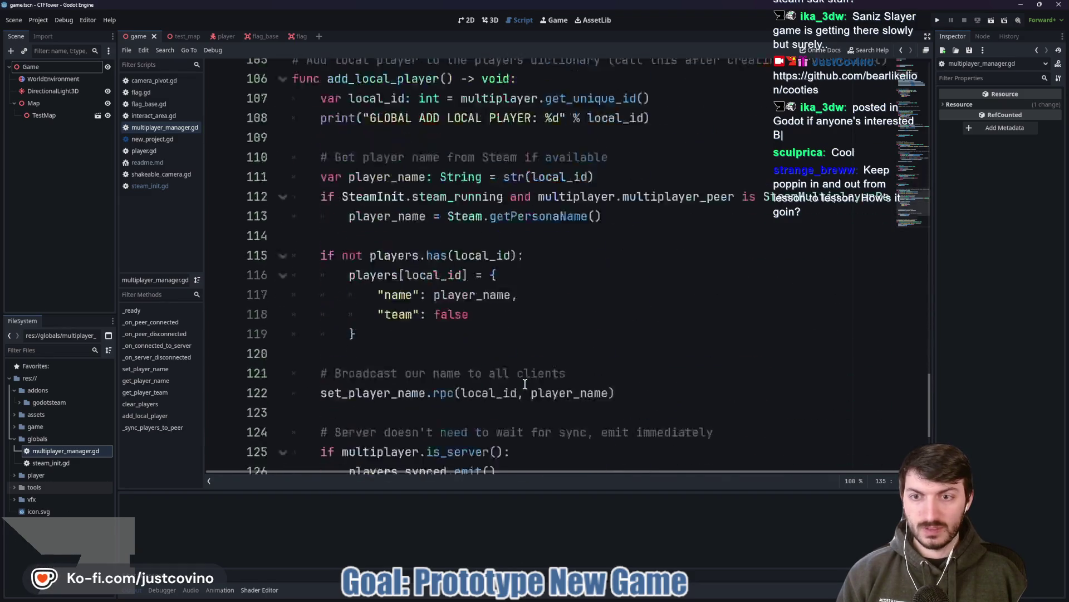
click(342, 301)
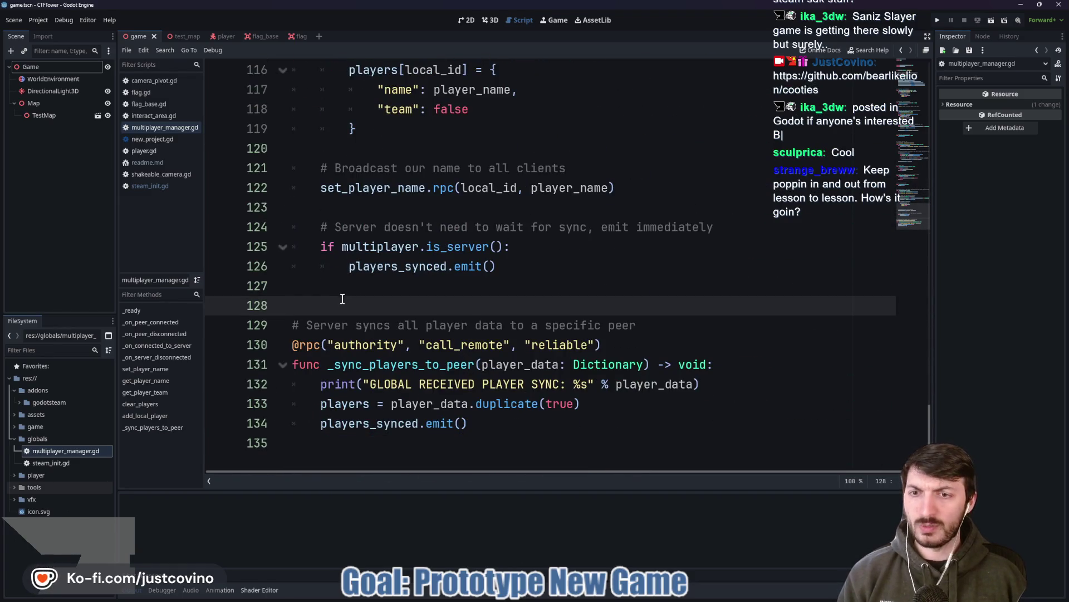
scroll(343, 298, up, 4)
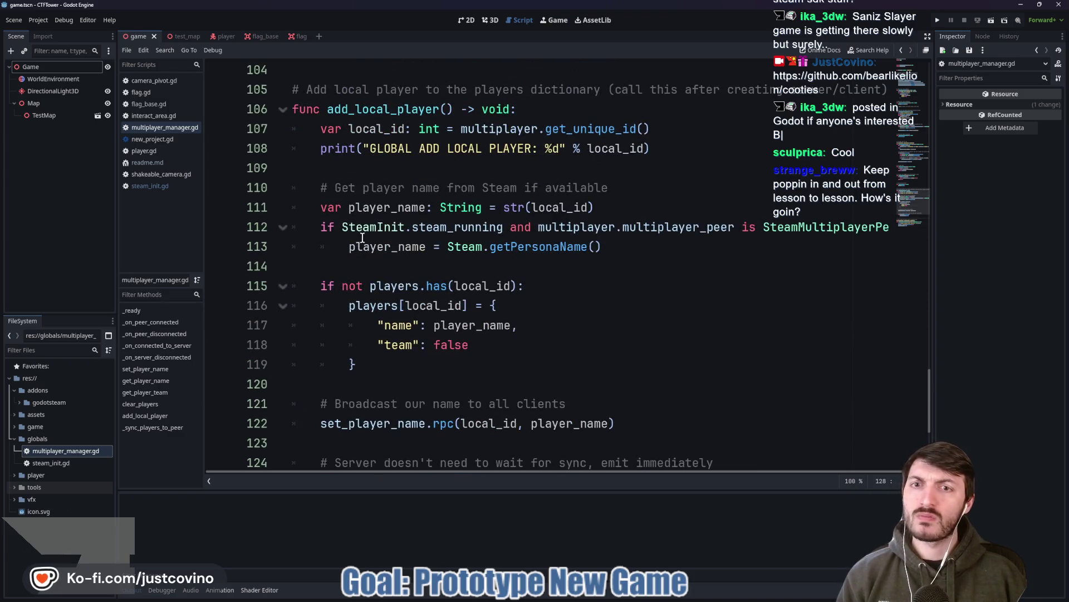
scroll(363, 238, up, 2)
click(328, 174)
- Move up past get_player_name and select the player_info_updated name on line 83
scroll(328, 174, up, 3)
key(Up)
key(Up)
key(Up)
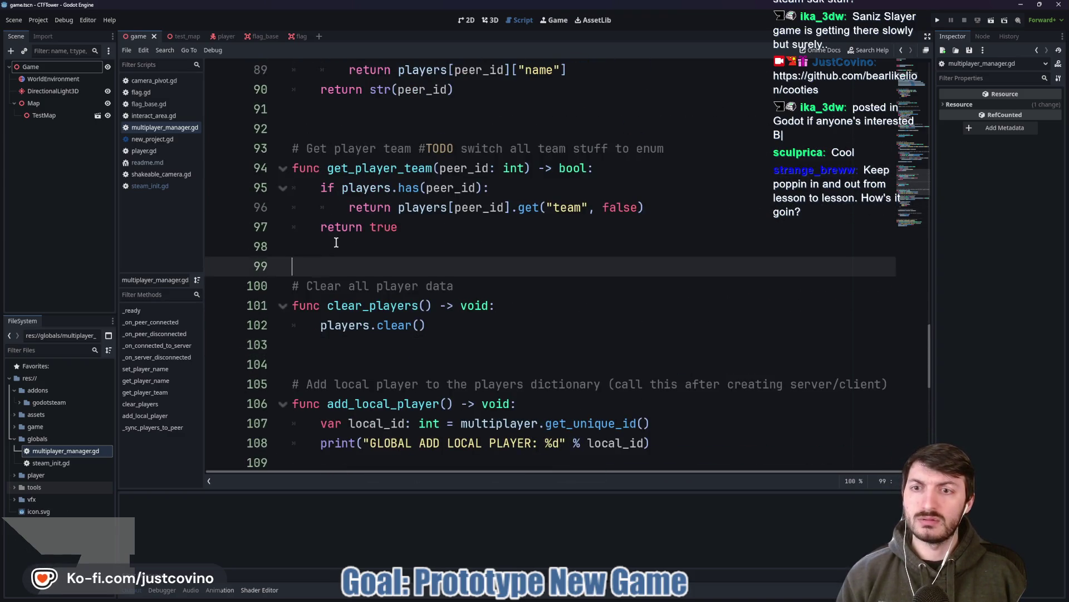
scroll(335, 242, up, 2)
click(358, 231)
click(359, 246)
key(Up)
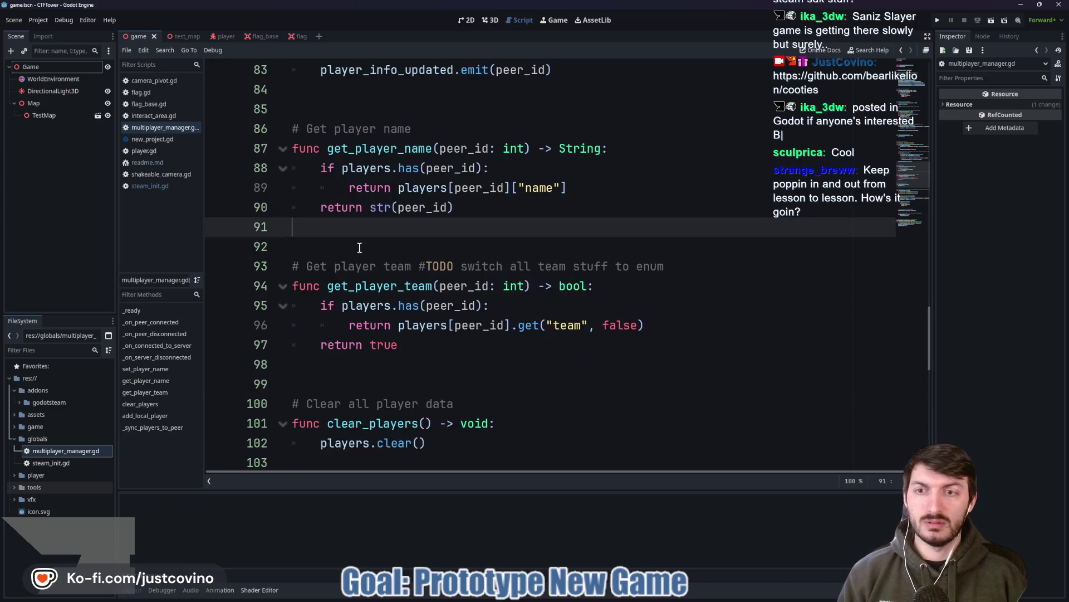
scroll(367, 244, up, 2)
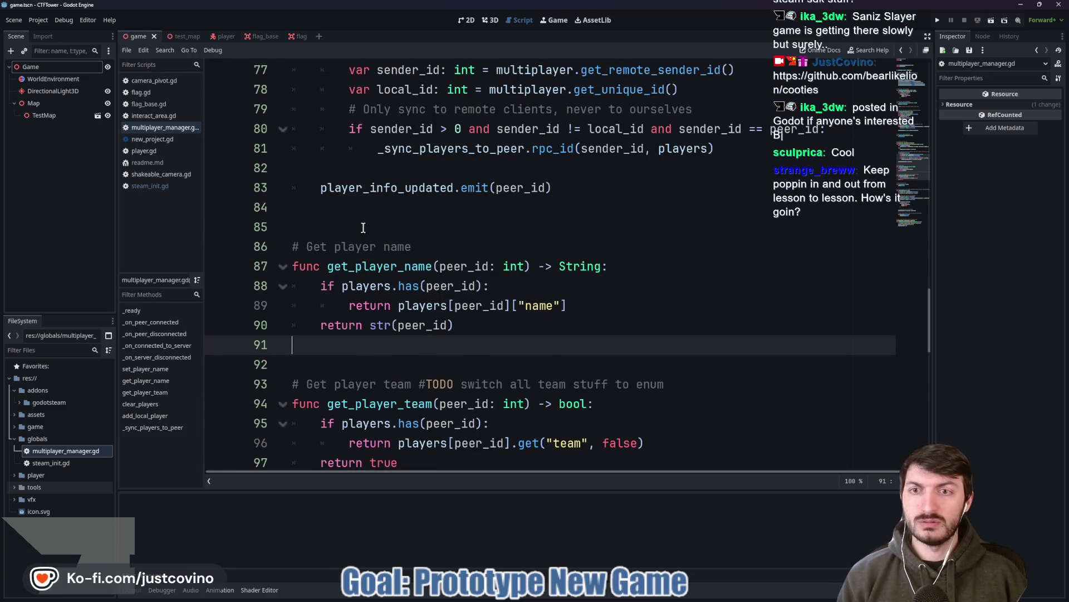
scroll(355, 221, up, 2)
double_click(409, 305)
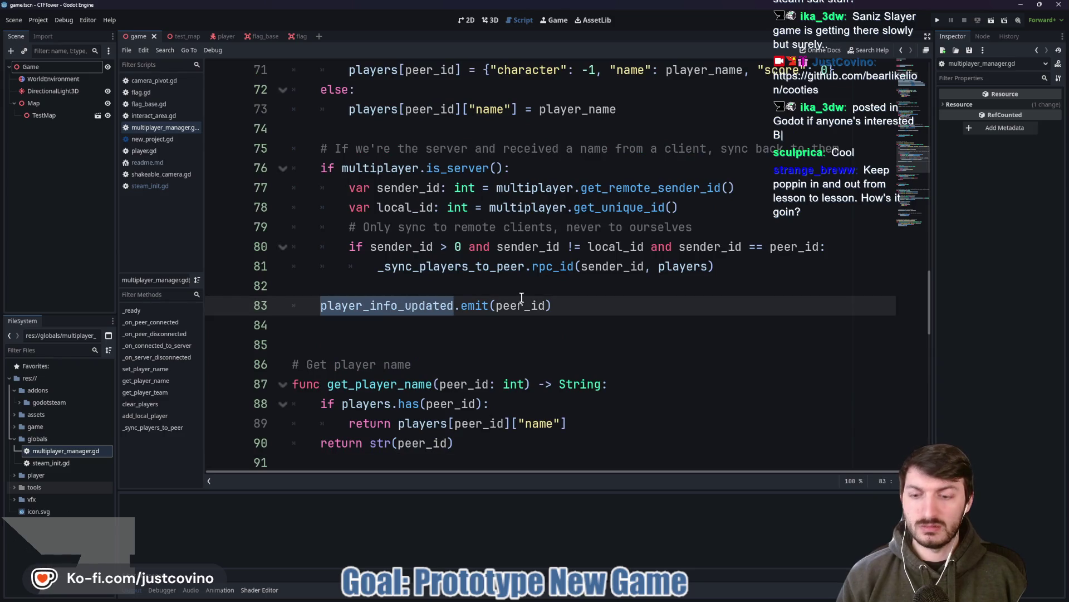
- Search the script for player_info_updated and check its other match
key(ctrl+f)
click(810, 481)
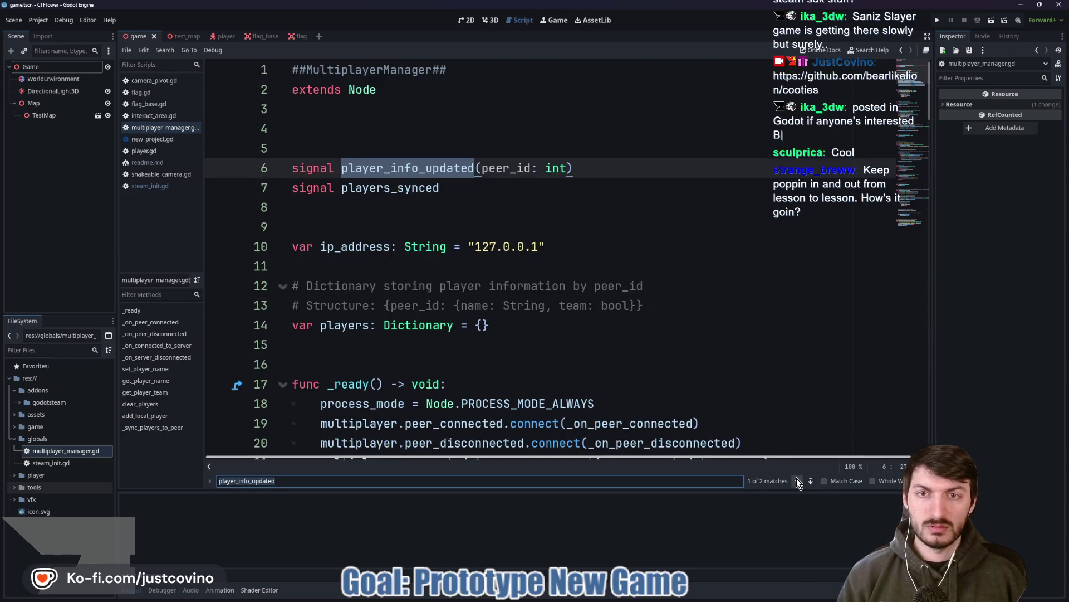
key(Escape)
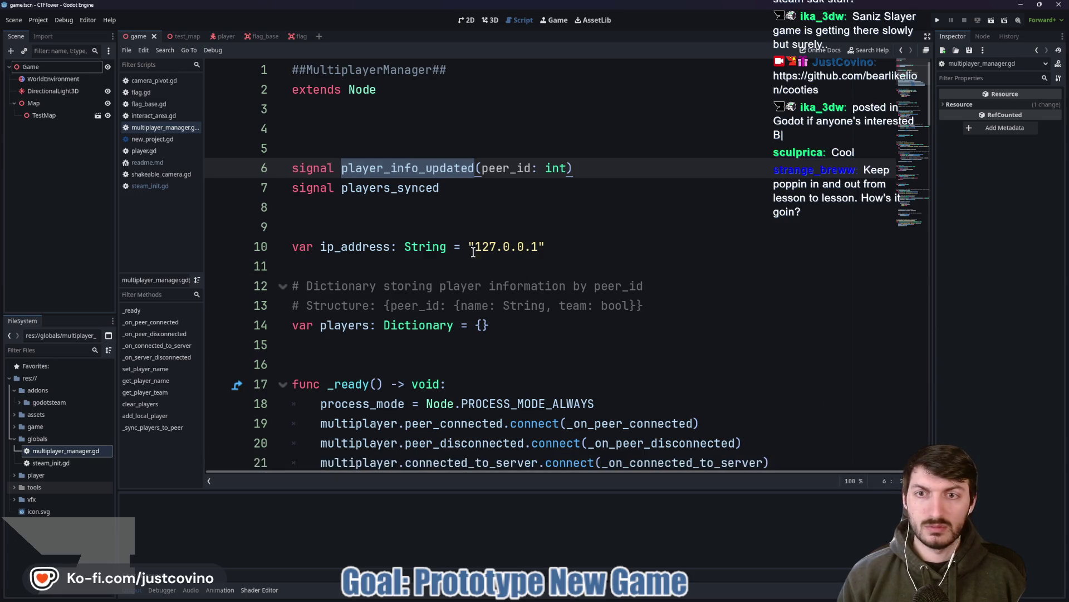
- Delete the extra blank lines around the signal declarations, then show the Gallant Golf itch.io page
click(444, 218)
click(309, 131)
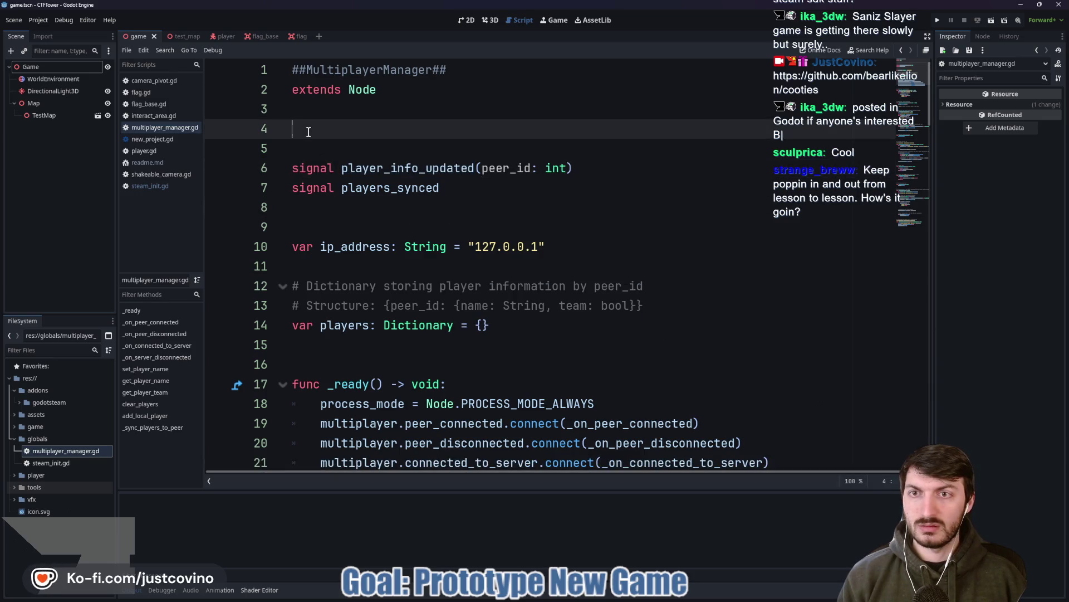
key(BackSpace)
key(BackSpace)
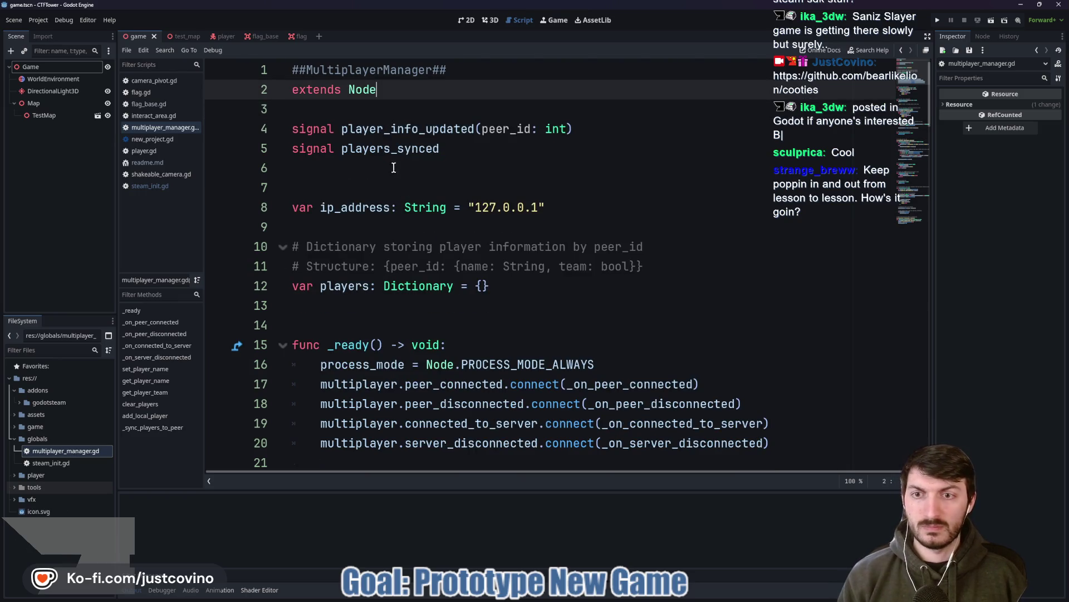
click(384, 170)
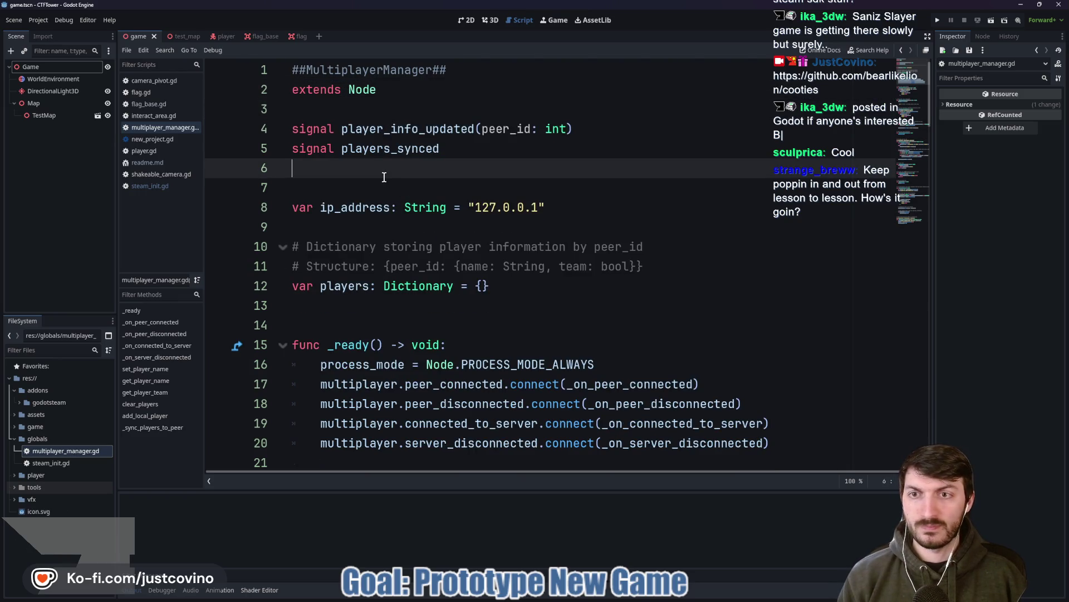
key(BackSpace)
click(345, 207)
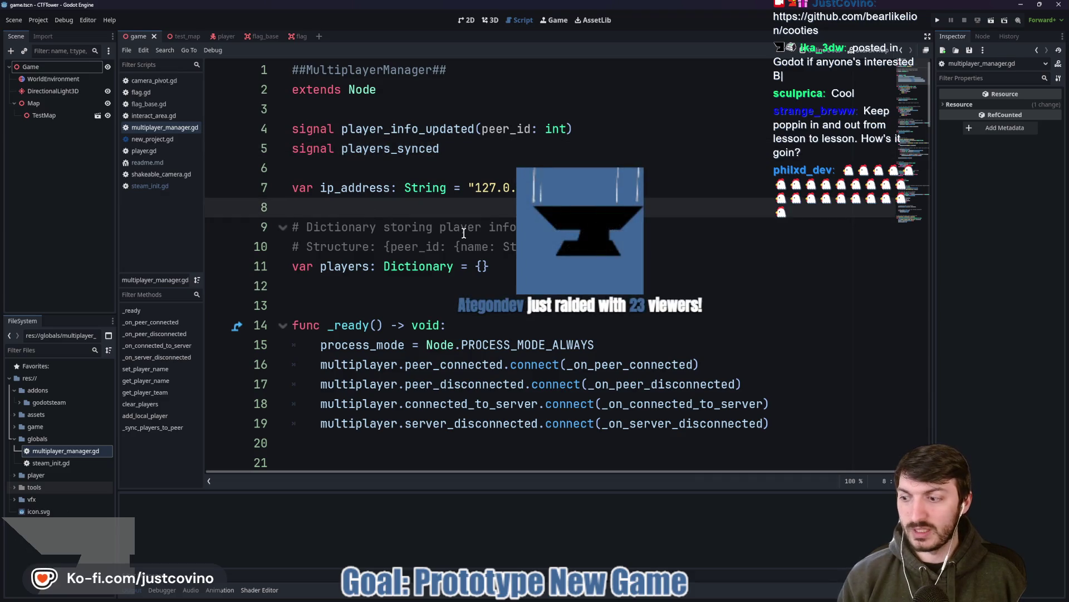
scroll(446, 239, down, 4)
scroll(429, 247, up, 1)
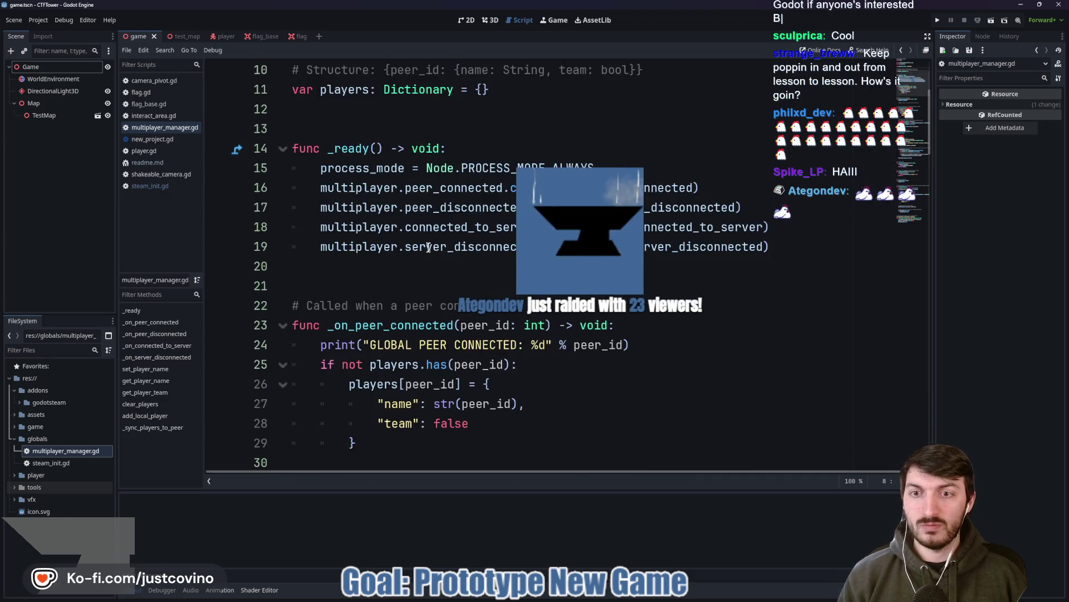
click(371, 129)
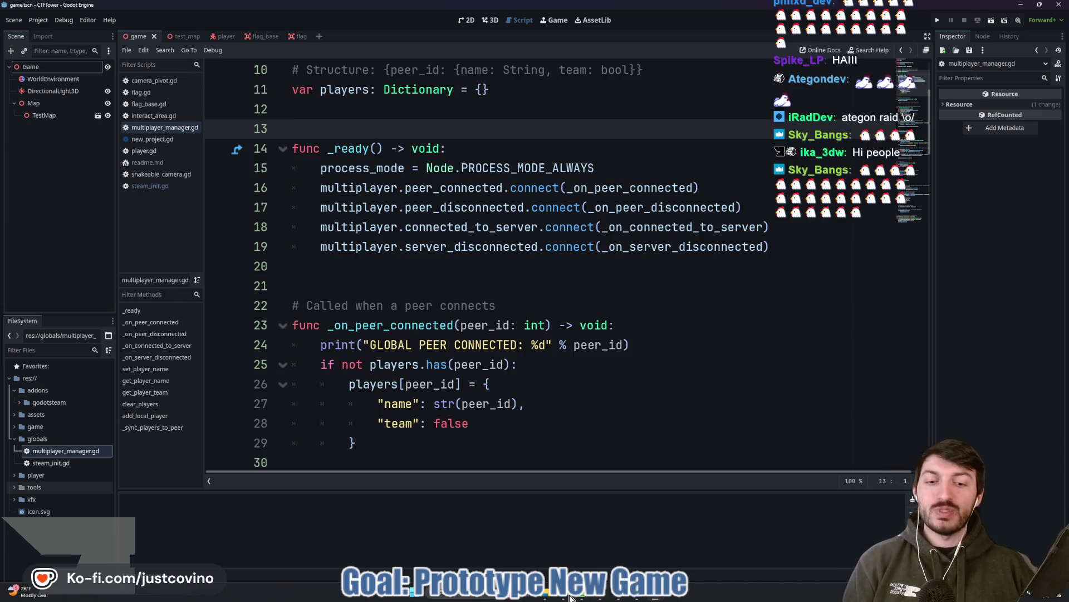
click(578, 599)
click(158, 67)
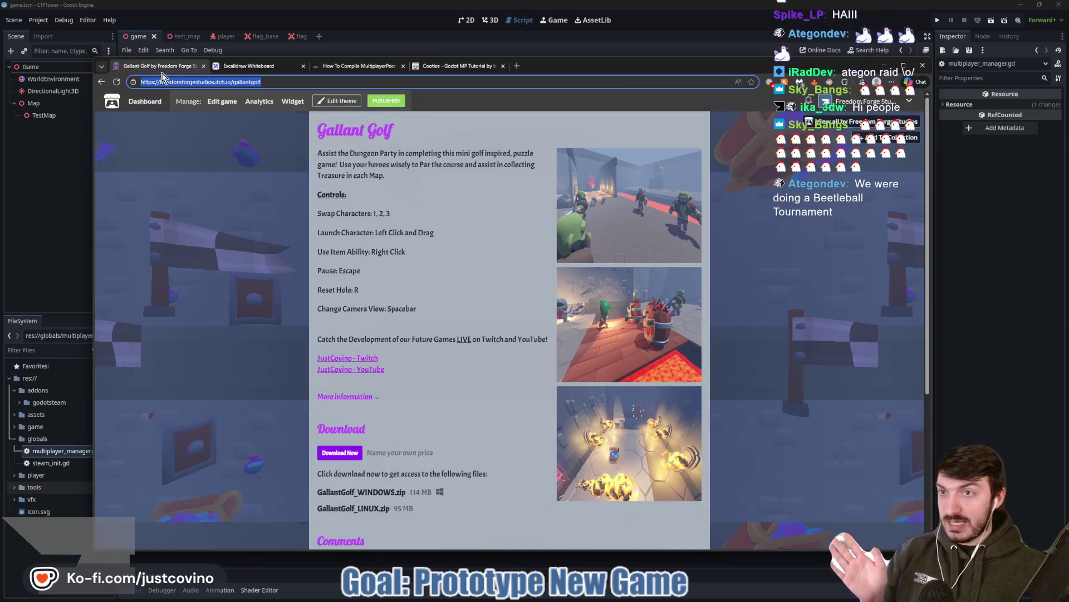
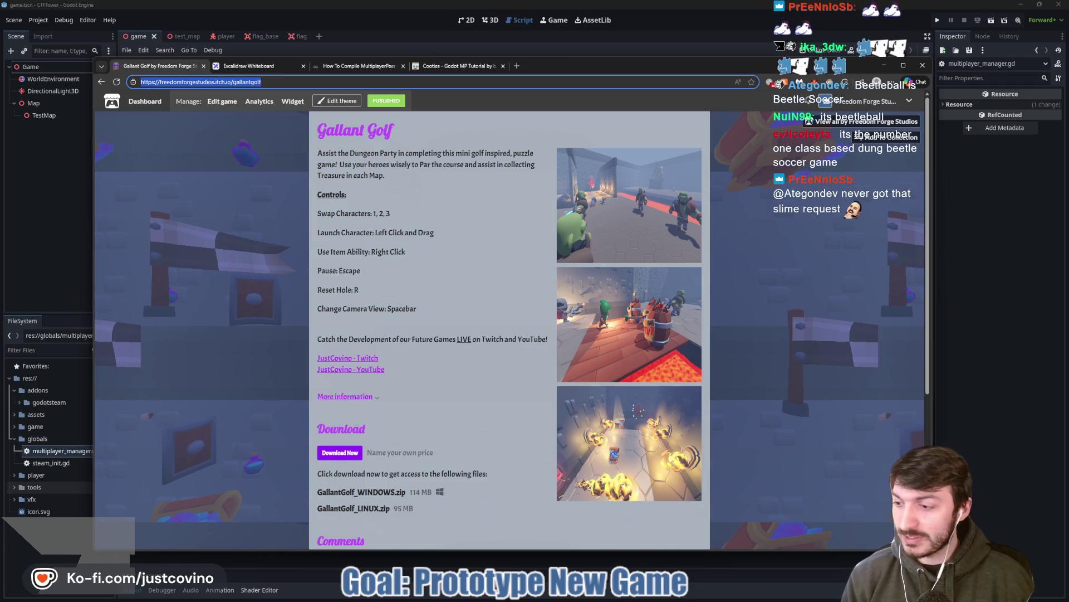
- Copy the Gallant Golf itch.io page address to share it
key(alt+Tab)
text(https://freedomforgestudios.itch.io/gallantgolf)
key(Return)
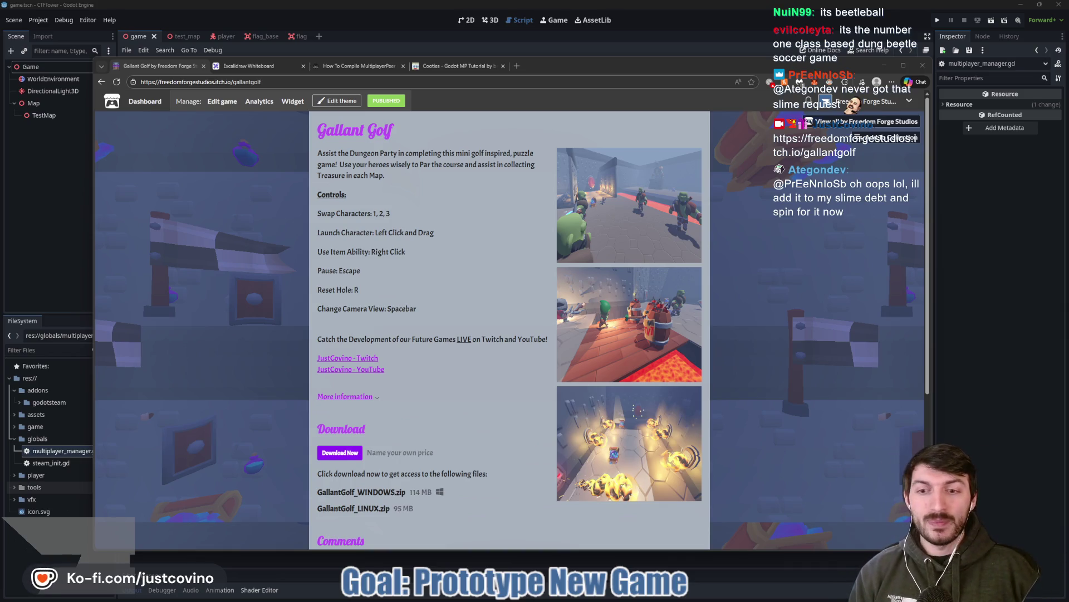
- Scroll the Gallant Golf page, then switch to the CTF Meets TD whiteboard
scroll(503, 290, down, 3)
scroll(503, 290, down, 1)
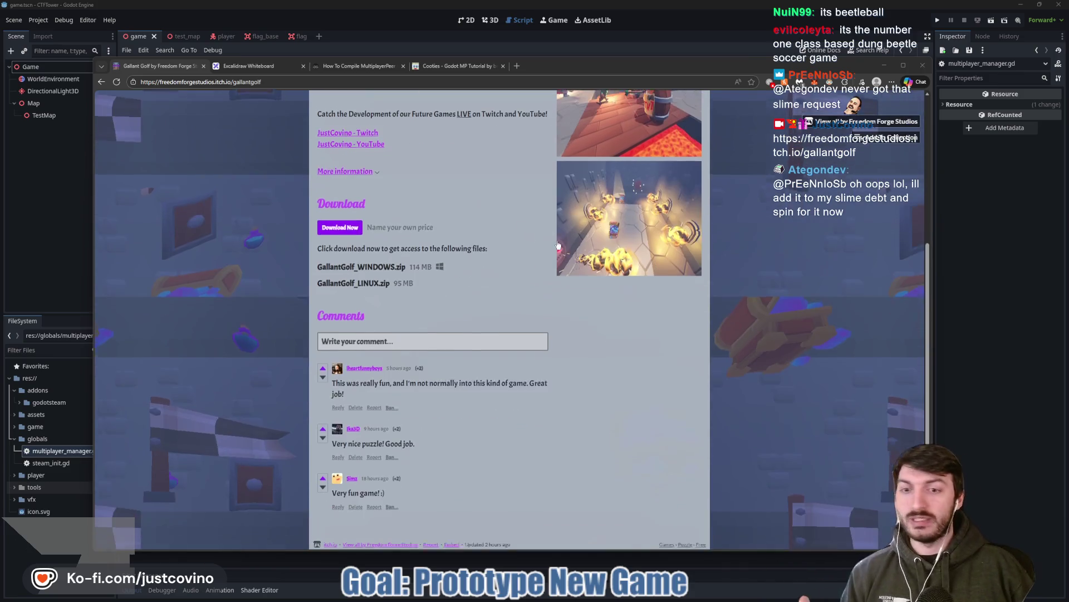
scroll(597, 266, up, 3)
scroll(597, 266, up, 2)
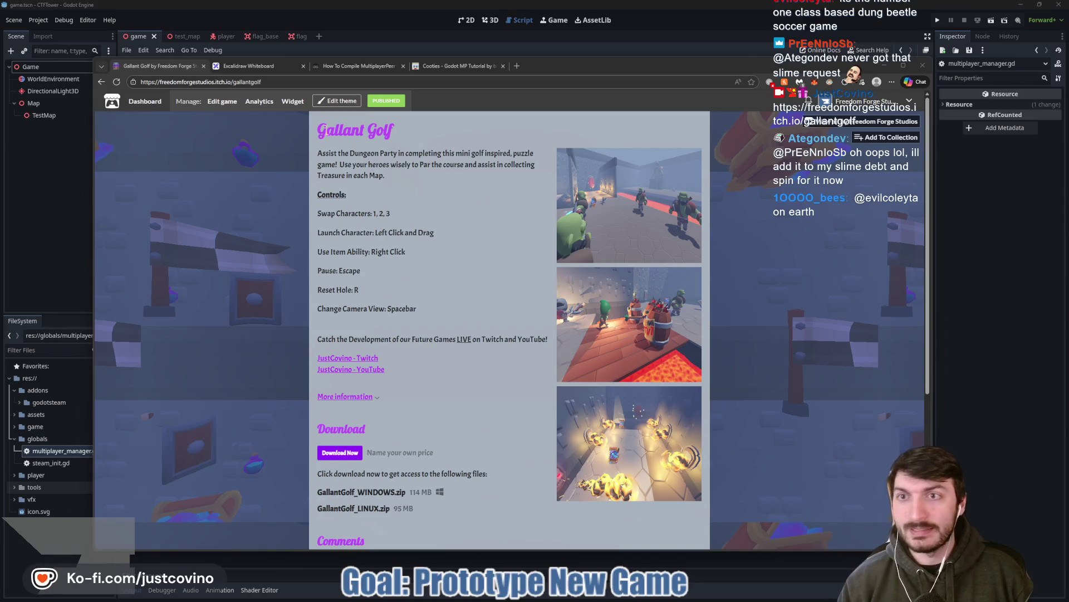
click(269, 69)
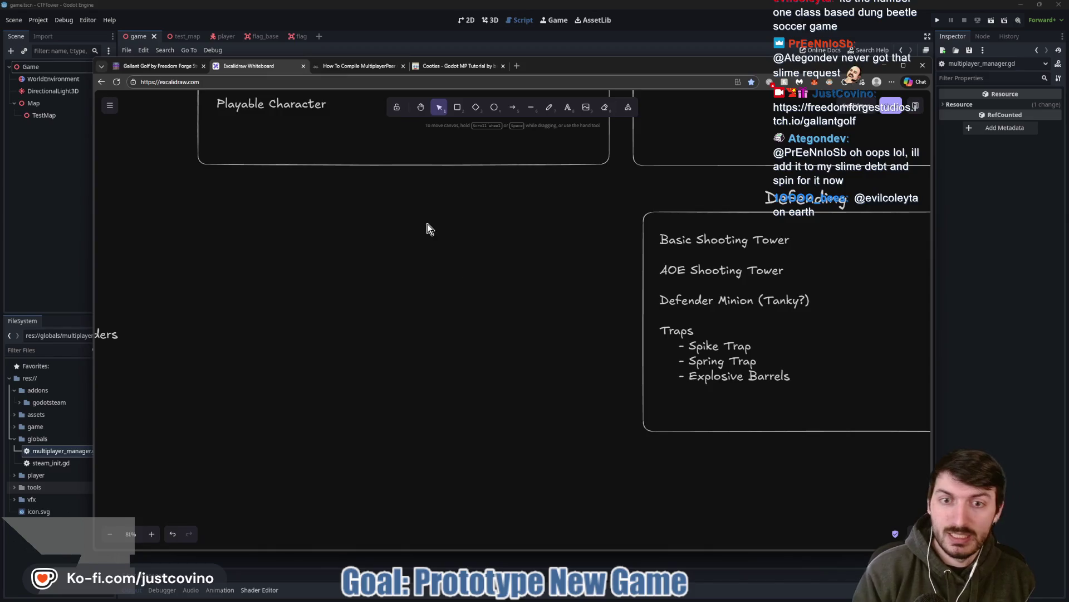
- Scroll the CTF Meets TD Excalidraw board, then return to the Gallant Golf tab
scroll(358, 306, up, 1)
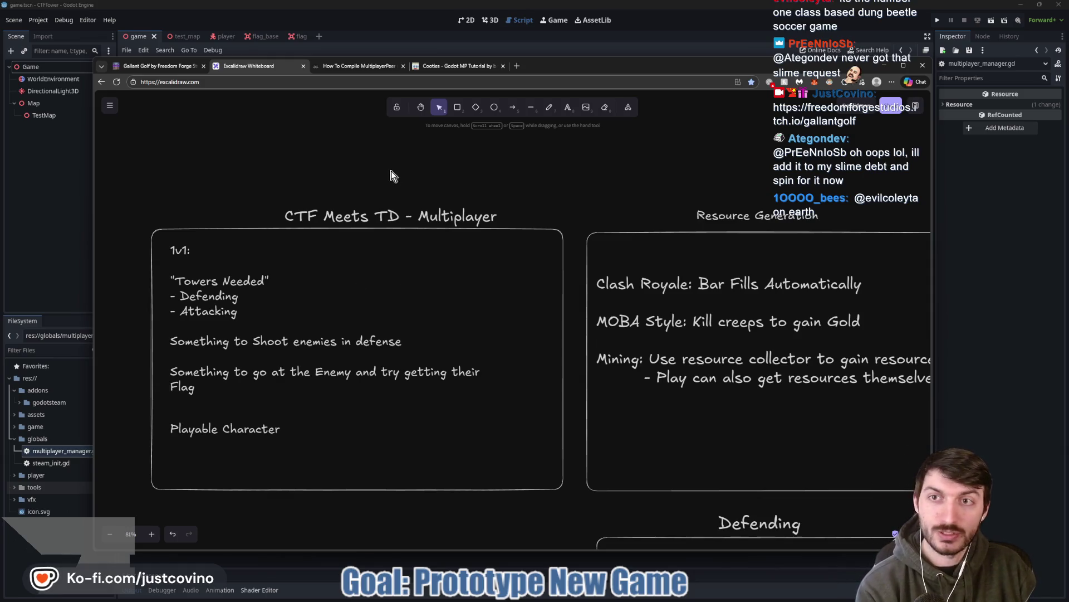
click(174, 65)
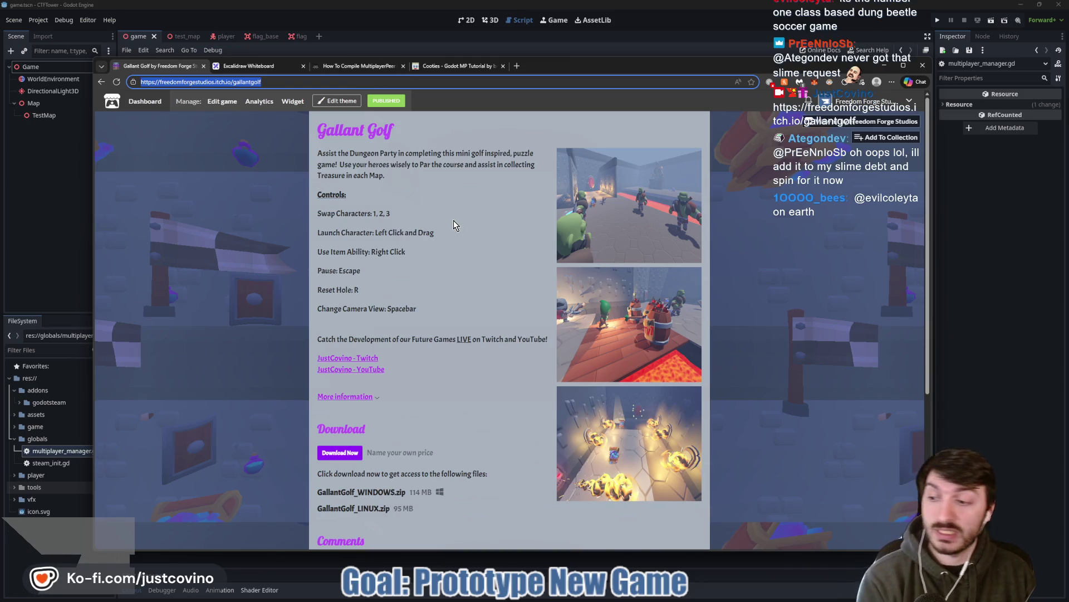
- Load the freedomforgestudios.itch.io creator page
click(267, 68)
click(175, 67)
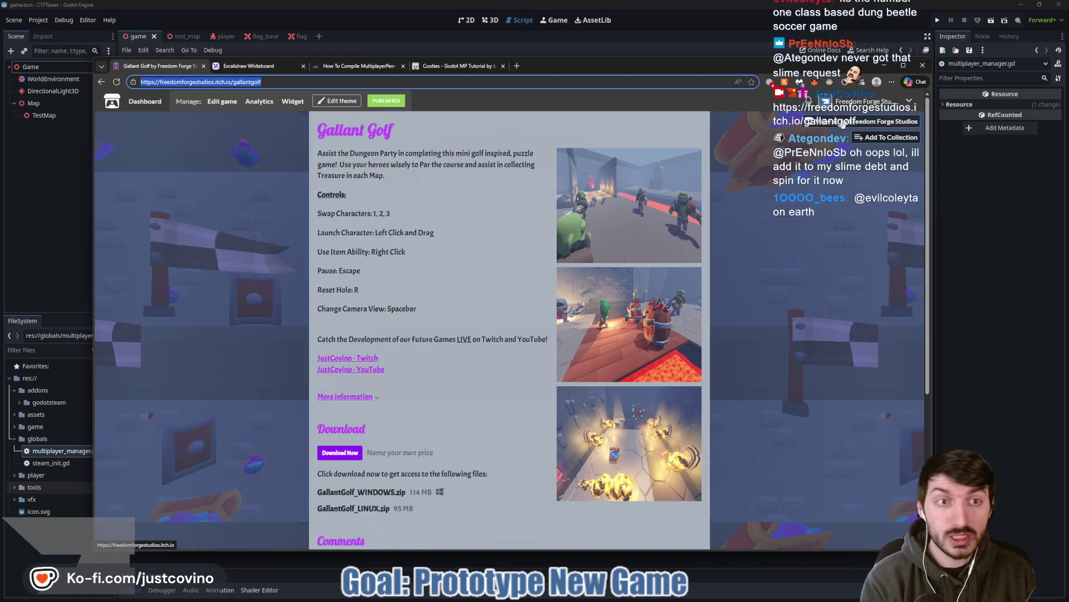
key(Return)
- Browse the Freedom Forge Studios games grid, then return to Godot's 3D scene view
scroll(527, 245, down, 6)
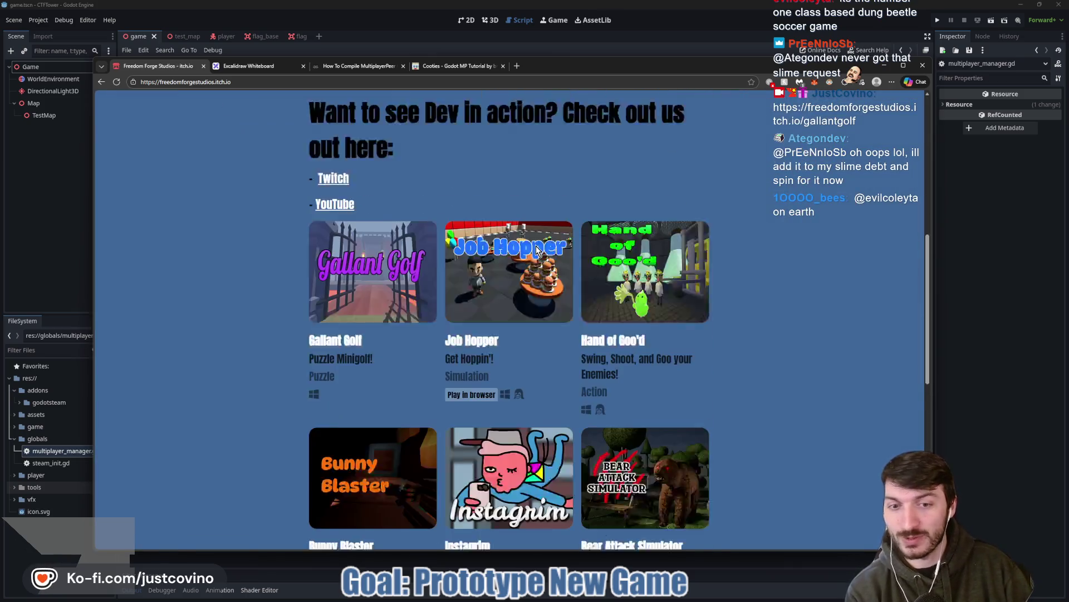
scroll(755, 267, down, 4)
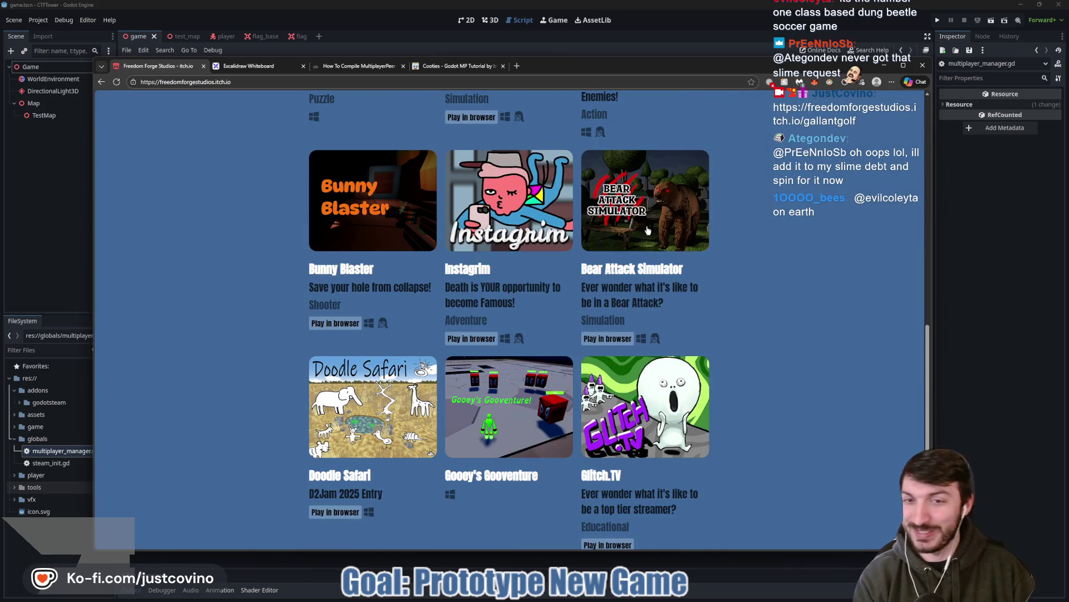
scroll(648, 230, up, 3)
scroll(834, 226, down, 5)
scroll(747, 358, up, 6)
scroll(741, 268, up, 1)
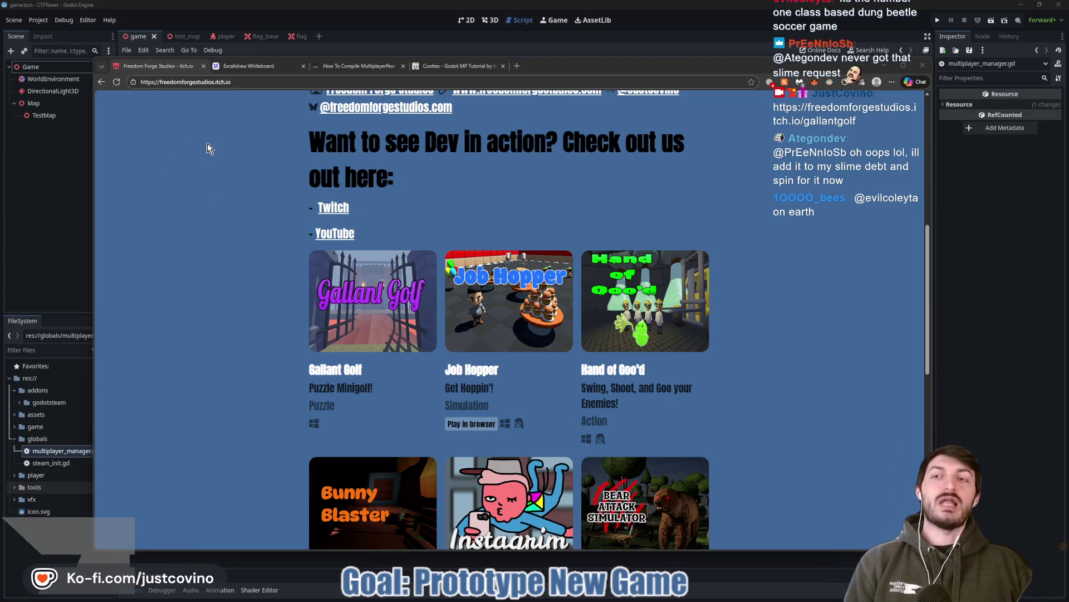
click(64, 177)
click(490, 20)
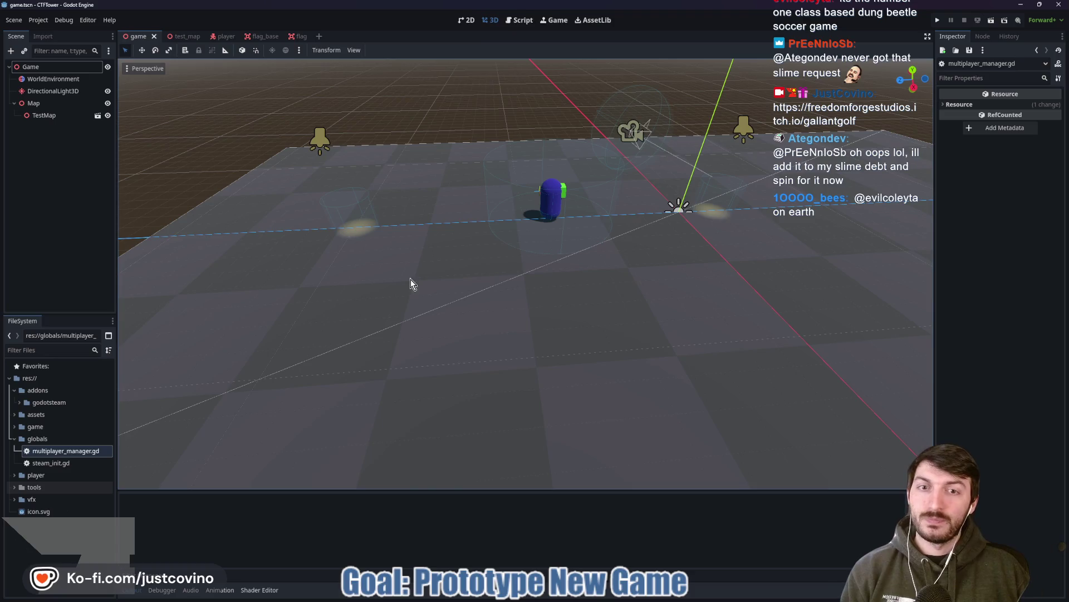
mouse_move(628, 295)
mouse_down()
mouse_move(527, 284)
mouse_move(633, 284)
mouse_move(579, 298)
mouse_up()
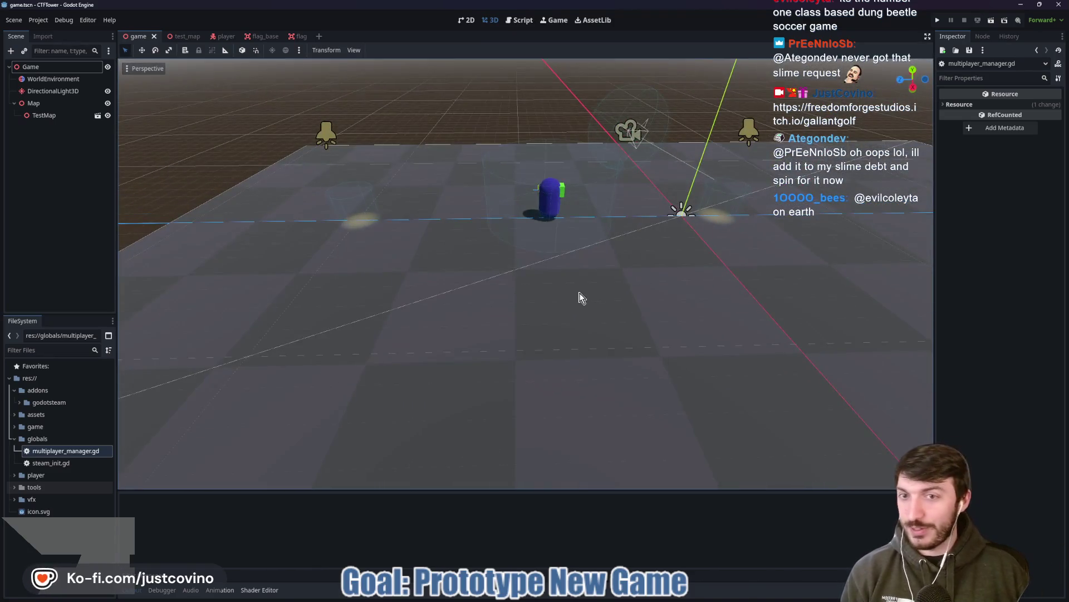
mouse_move(687, 294)
mouse_down()
mouse_move(750, 282)
mouse_move(587, 282)
mouse_move(663, 205)
mouse_move(586, 306)
mouse_move(382, 227)
mouse_move(341, 195)
mouse_move(360, 210)
mouse_up()
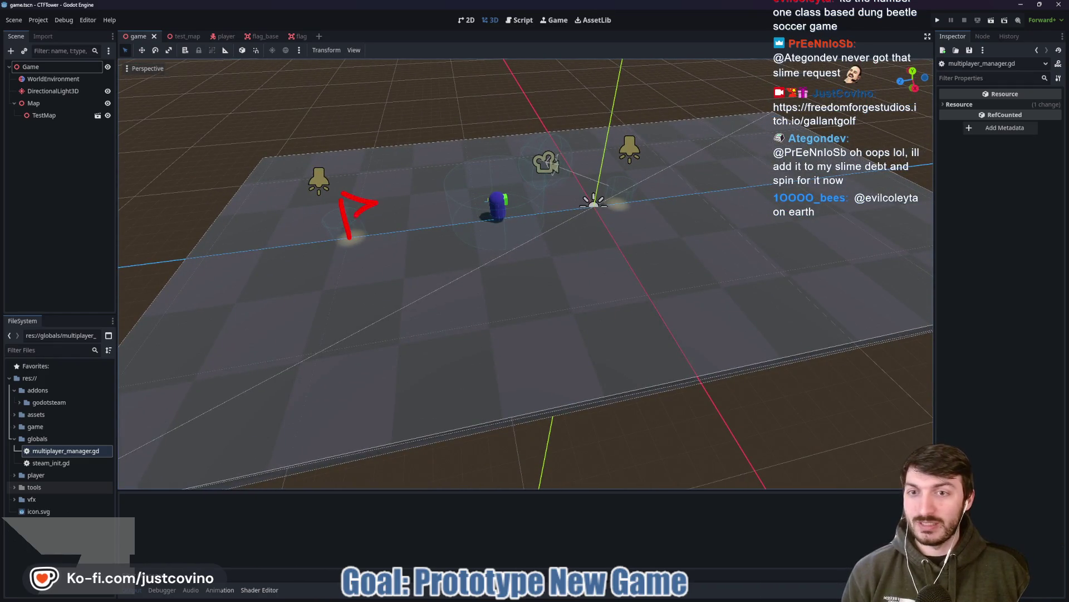
mouse_move(612, 206)
mouse_down()
mouse_move(609, 167)
mouse_move(663, 163)
mouse_up()
drag(663, 163, 624, 182)
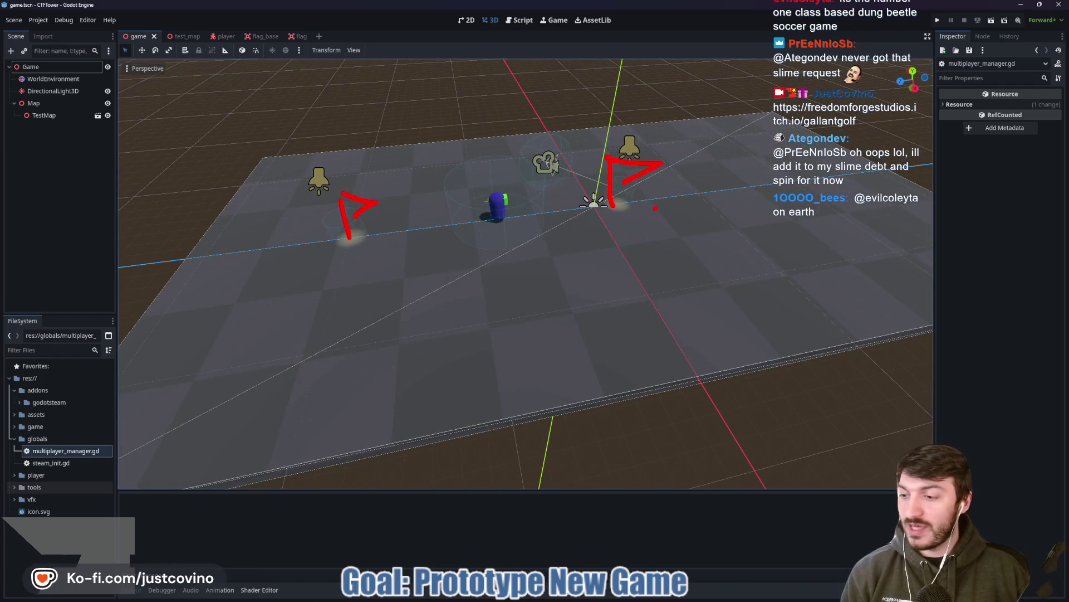
drag(518, 210, 590, 198)
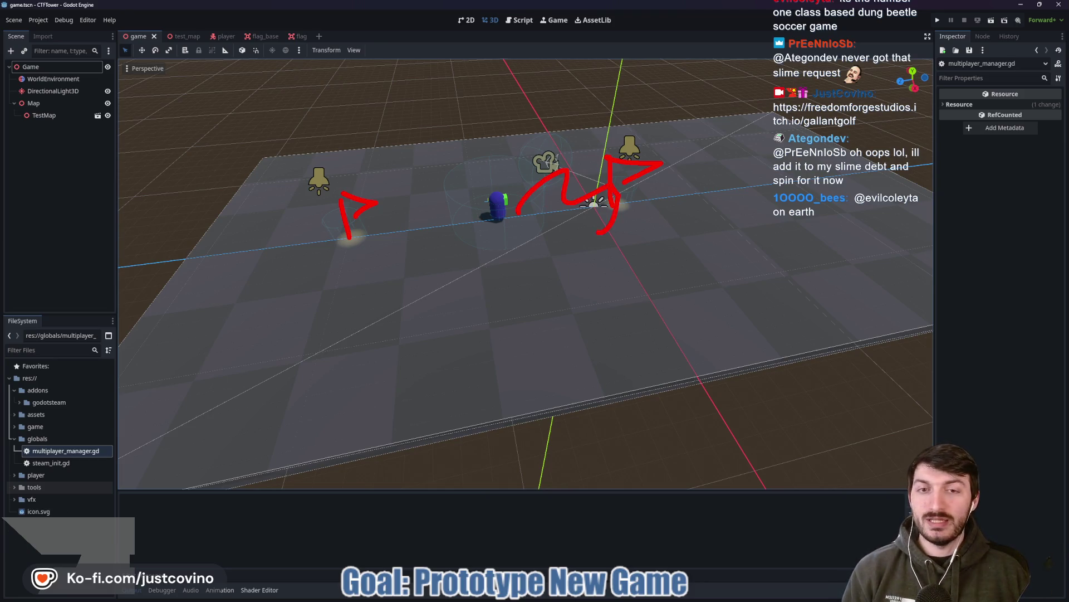
mouse_move(379, 254)
mouse_down()
mouse_move(358, 232)
mouse_move(362, 251)
mouse_move(348, 245)
mouse_up()
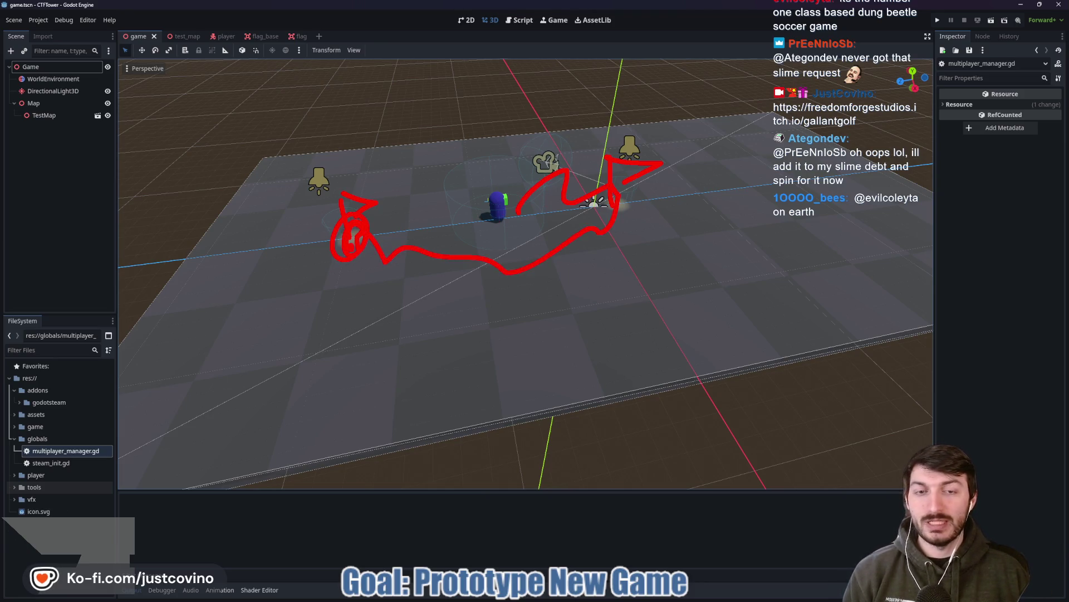
mouse_move(601, 152)
mouse_down()
mouse_move(604, 183)
mouse_move(664, 166)
mouse_up()
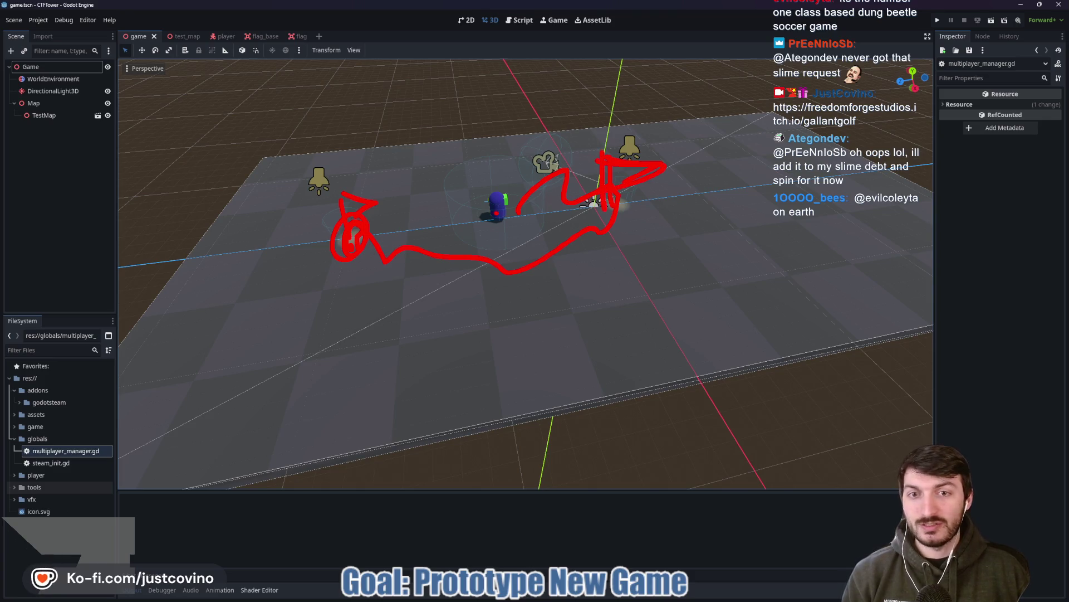
key(Escape)
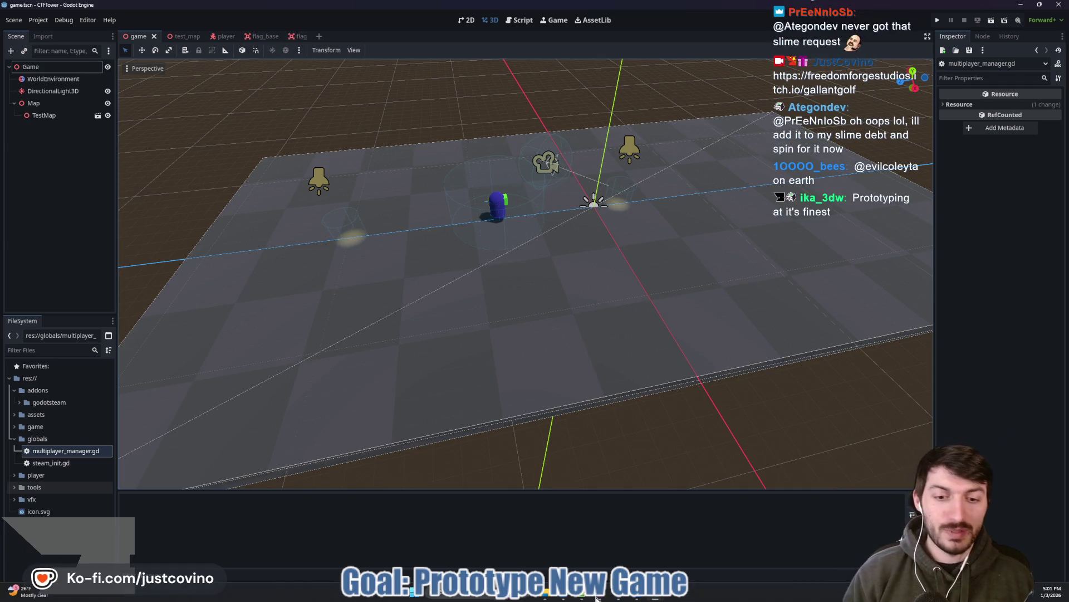
click(557, 600)
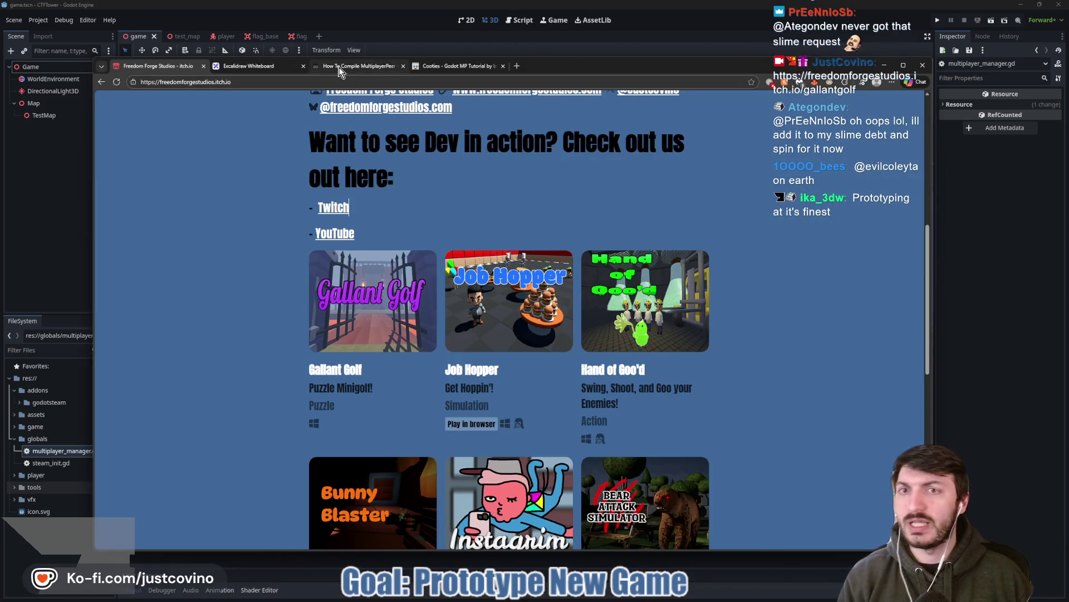
click(248, 66)
scroll(501, 254, down, 3)
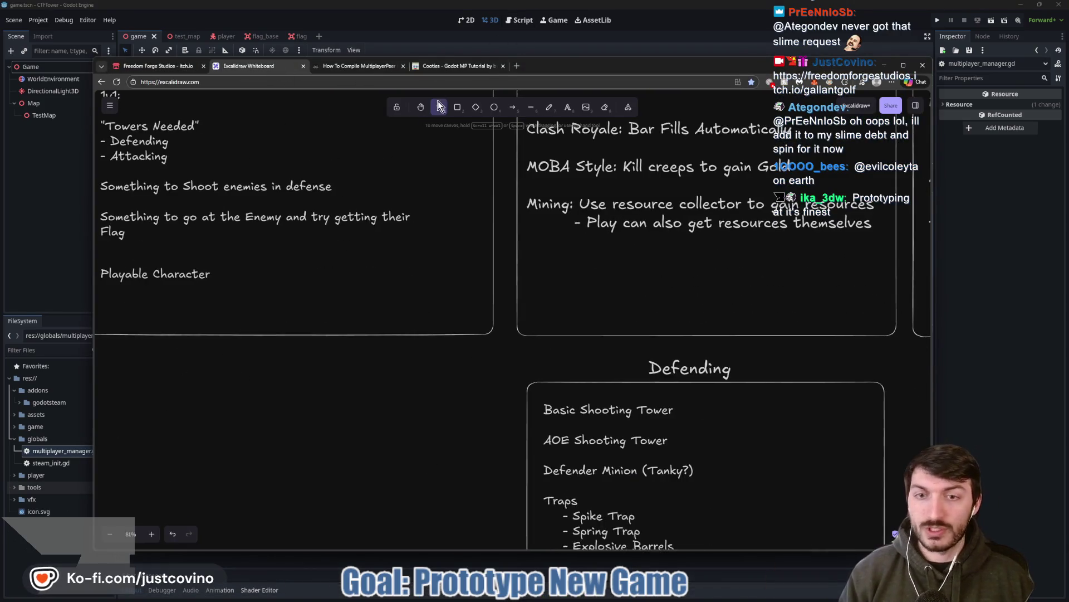
scroll(475, 312, left, 3)
scroll(475, 312, down, 3)
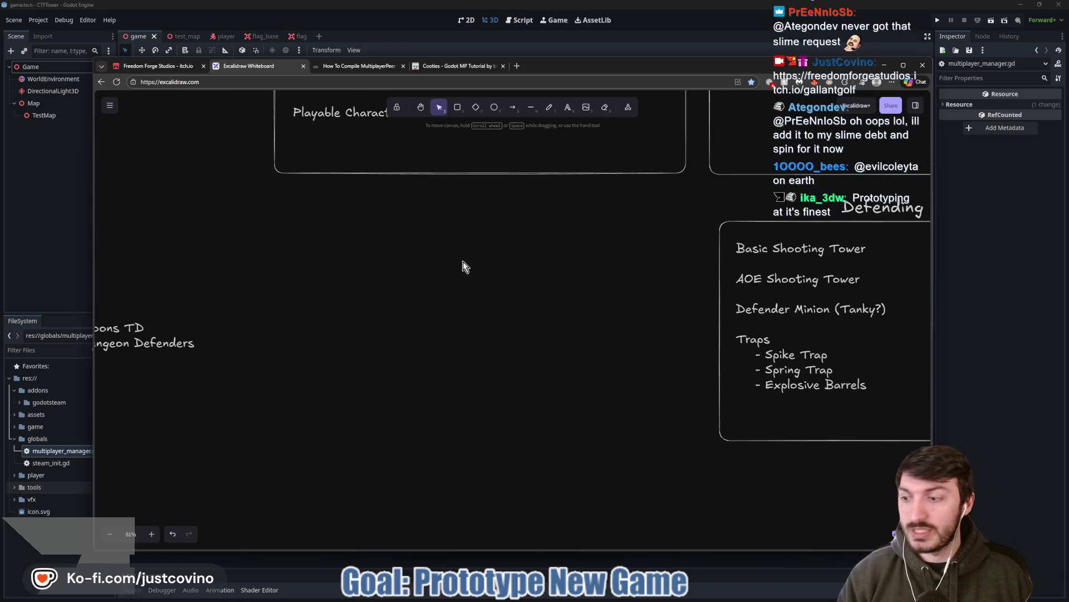
scroll(465, 267, up, 2)
scroll(449, 279, right, 1)
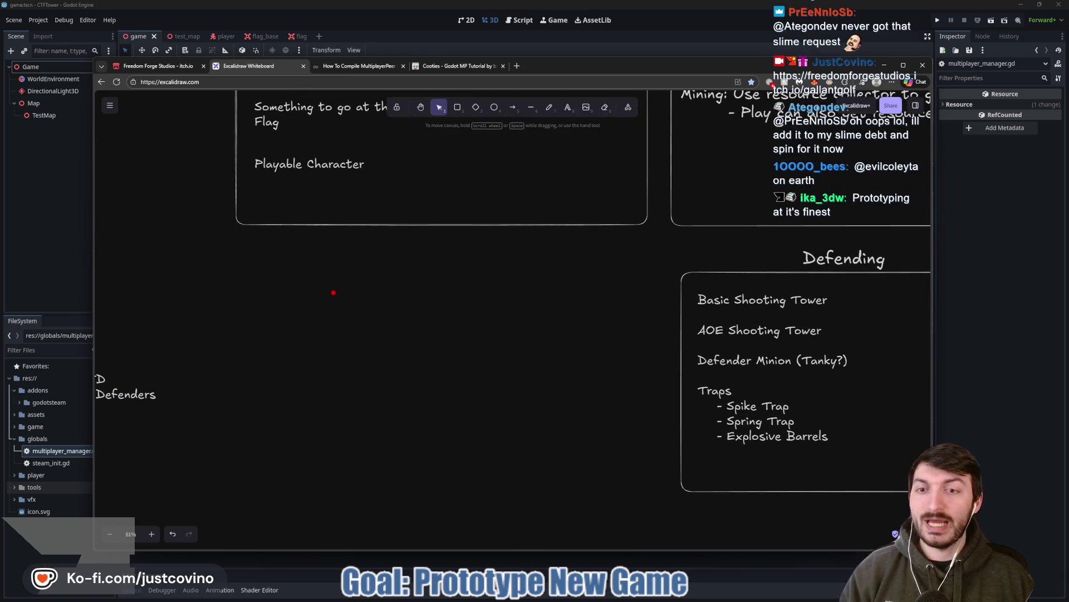
mouse_move(277, 257)
mouse_down()
mouse_move(273, 333)
mouse_move(275, 287)
mouse_up()
drag(476, 270, 474, 324)
mouse_move(475, 272)
mouse_down()
mouse_move(499, 278)
mouse_move(477, 298)
mouse_up()
mouse_move(384, 273)
mouse_down()
mouse_move(351, 301)
mouse_move(362, 350)
mouse_up()
mouse_move(428, 306)
mouse_down()
mouse_move(440, 302)
mouse_move(449, 340)
mouse_move(446, 307)
mouse_move(256, 254)
mouse_up()
drag(365, 273, 492, 269)
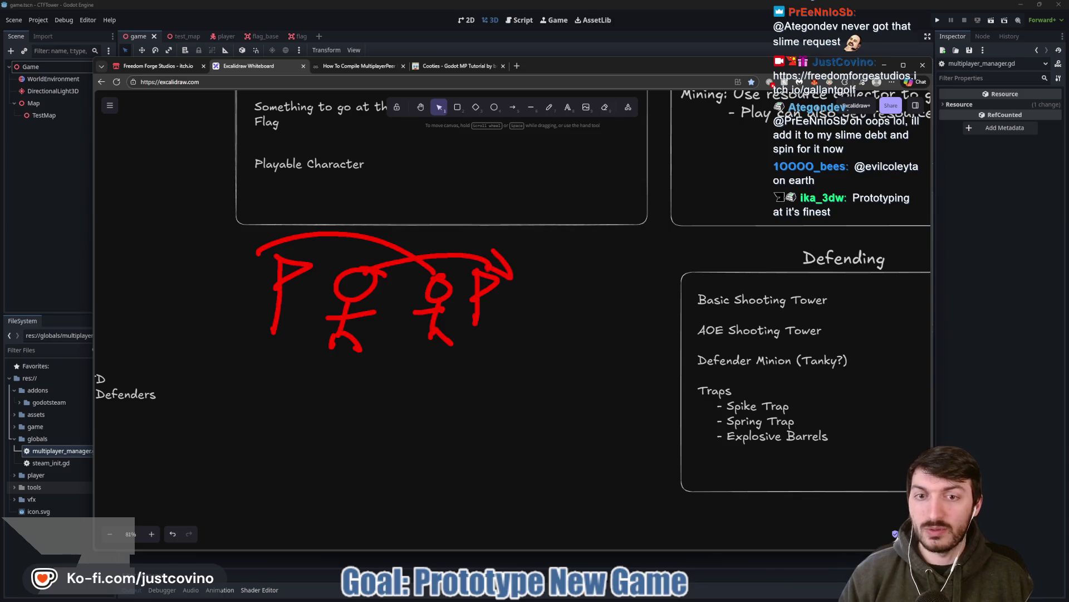
drag(267, 243, 286, 268)
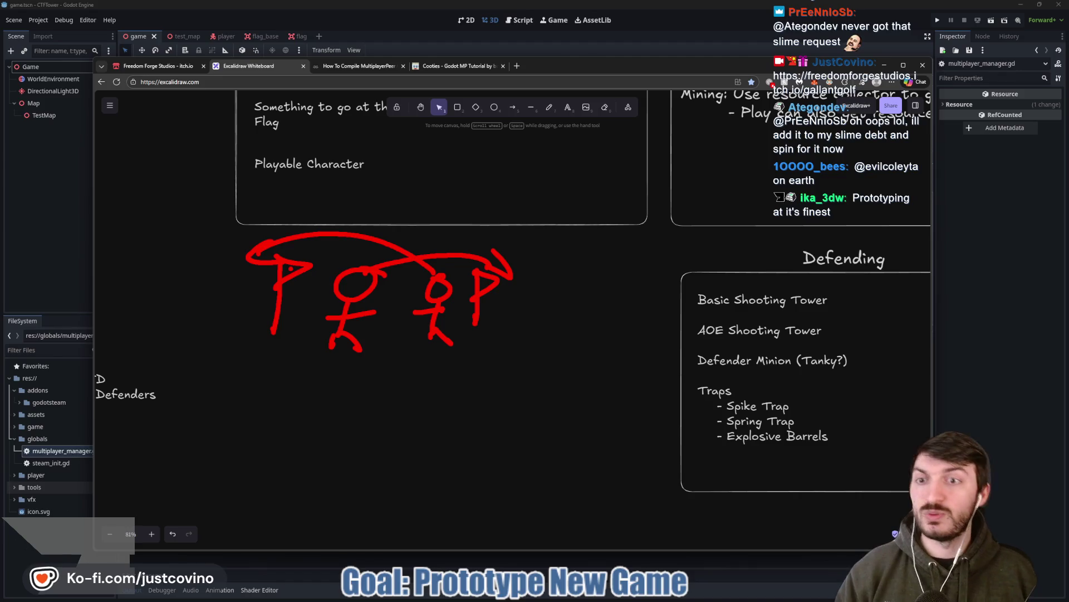
scroll(584, 286, right, 1)
drag(584, 286, 276, 352)
drag(549, 341, 539, 305)
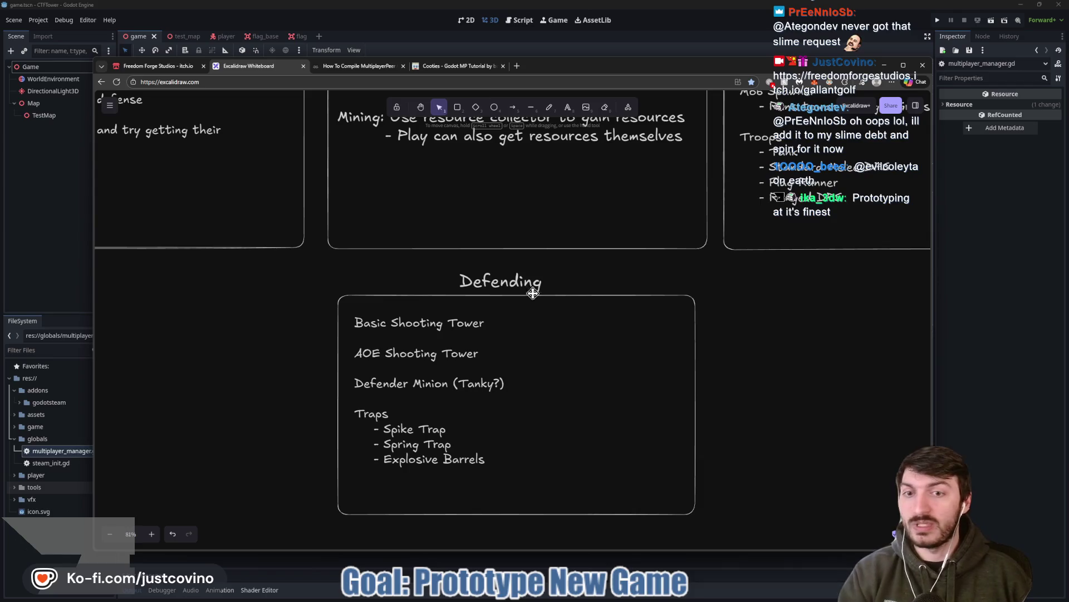
drag(615, 270, 482, 408)
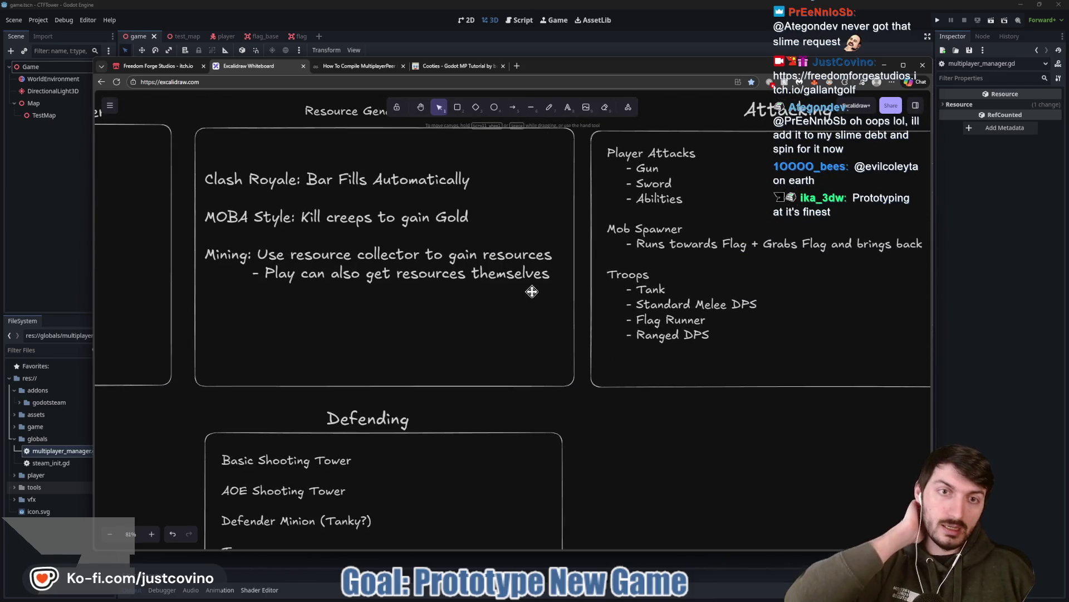
drag(467, 337, 325, 378)
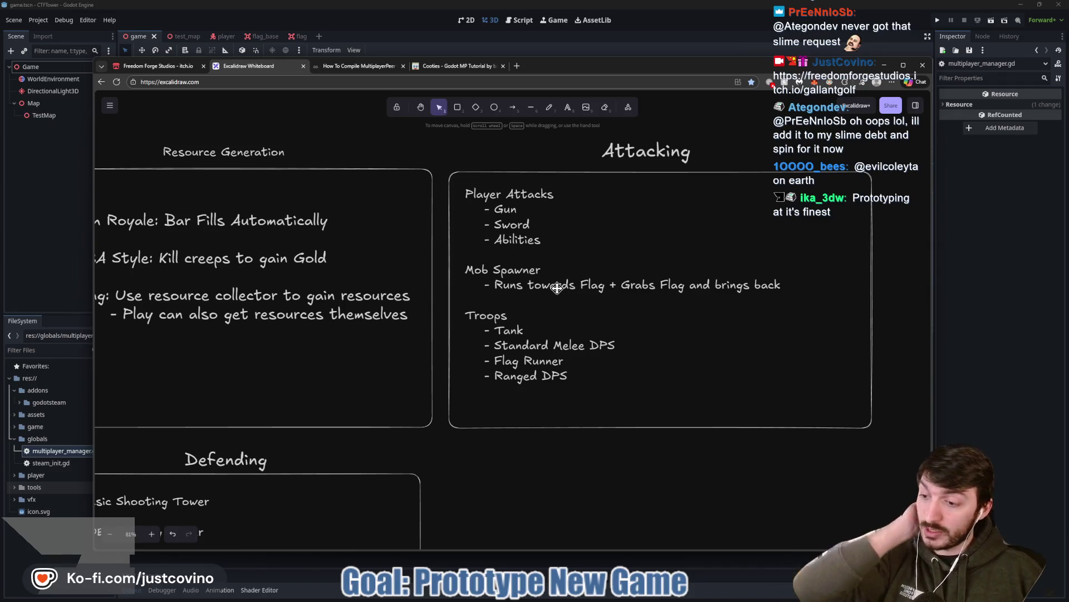
drag(274, 344, 427, 350)
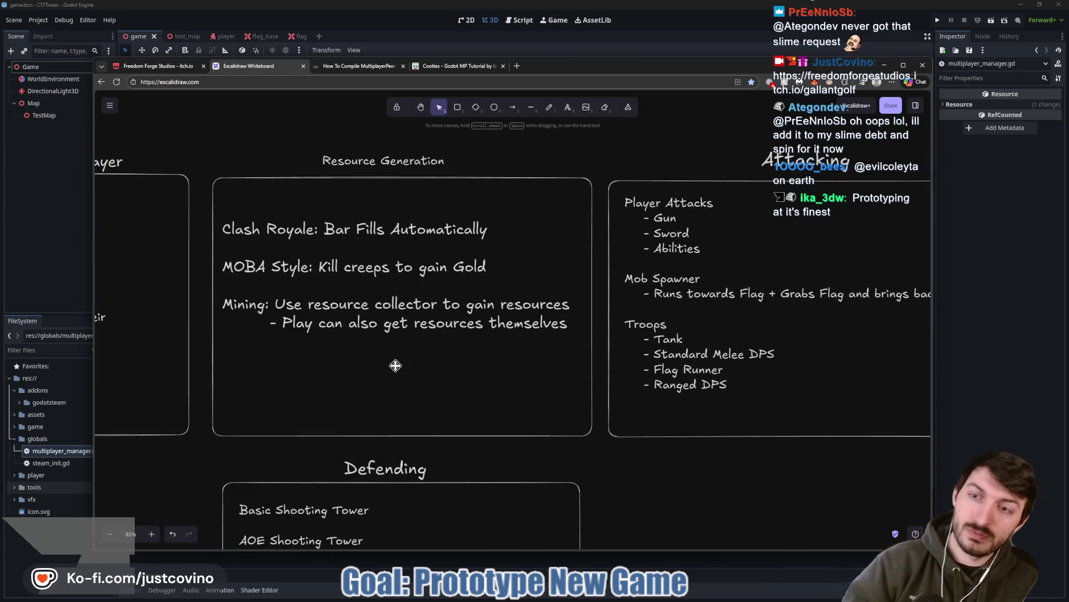
mouse_move(401, 382)
mouse_down()
mouse_move(776, 351)
mouse_move(524, 367)
mouse_up()
scroll(557, 368, up, 1)
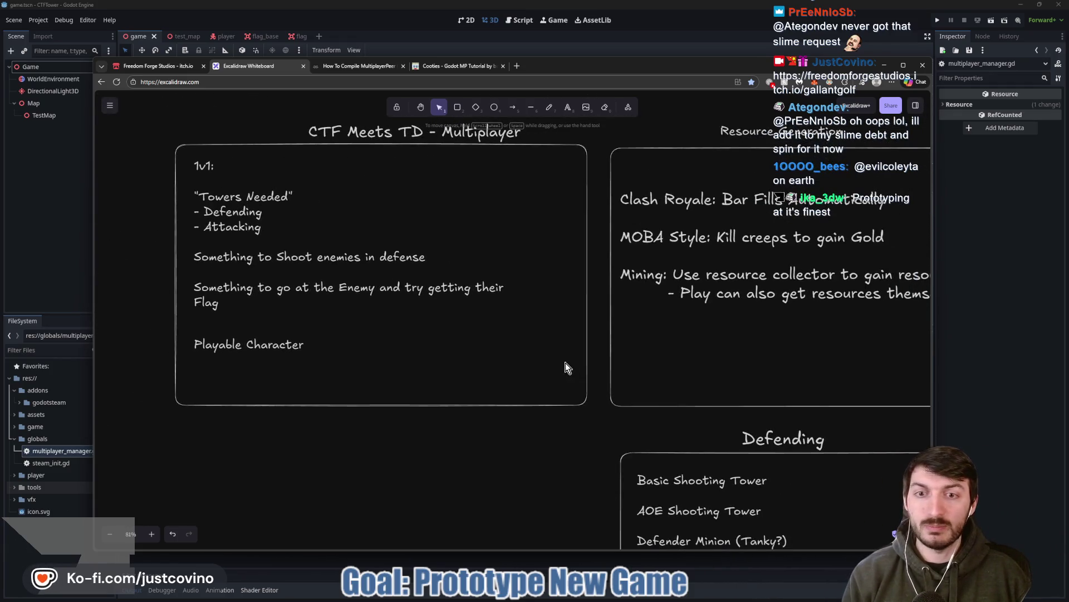
click(1055, 324)
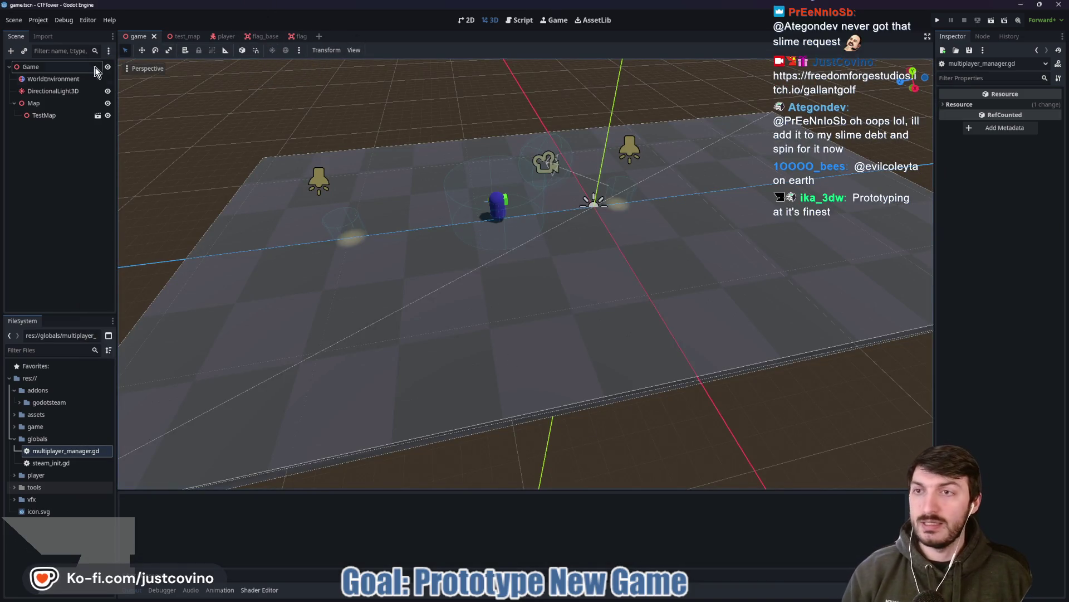
- Open multiplayer_manager.gd and look over the top of the script around _ready
double_click(64, 451)
click(543, 246)
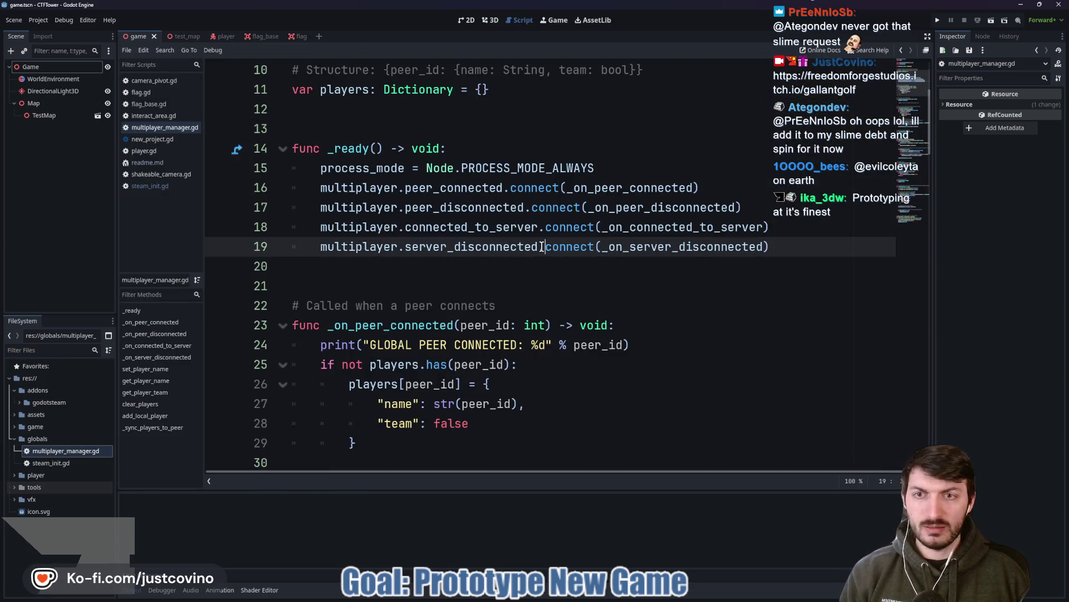
scroll(616, 269, down, 2)
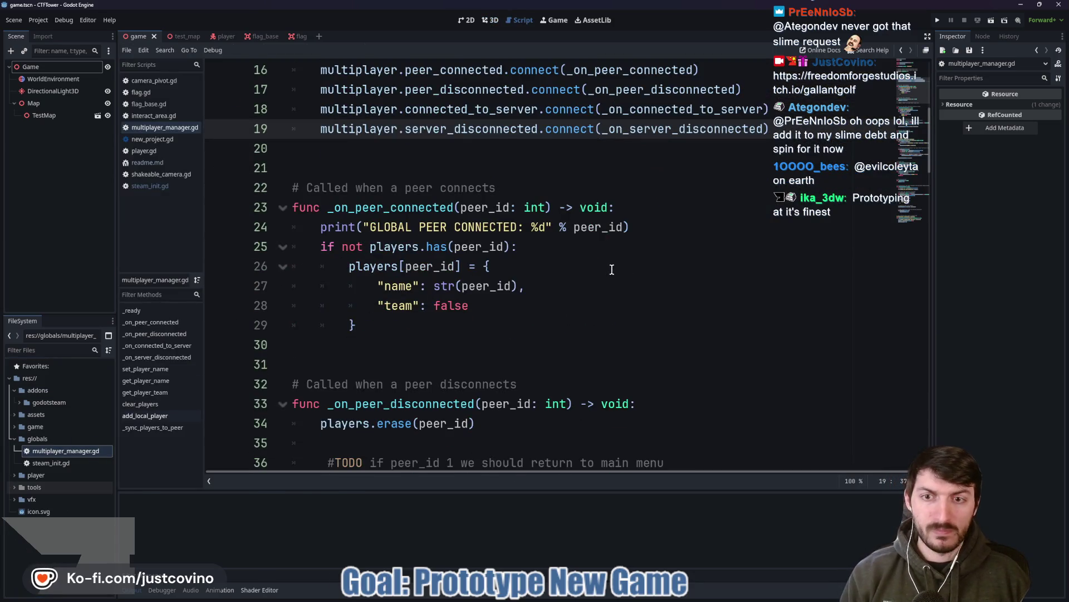
scroll(602, 287, up, 5)
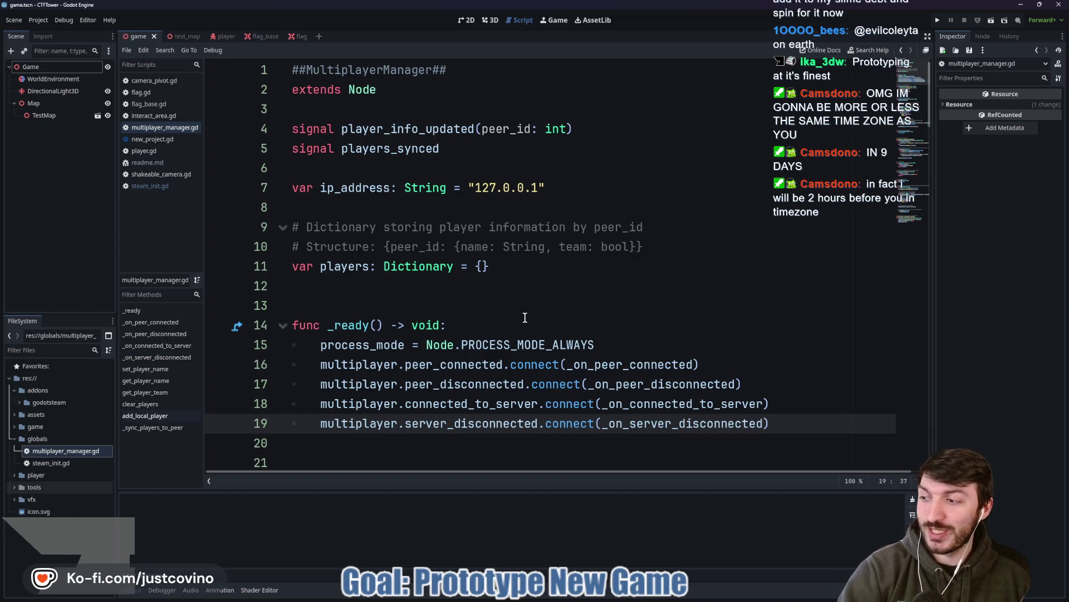
click(522, 306)
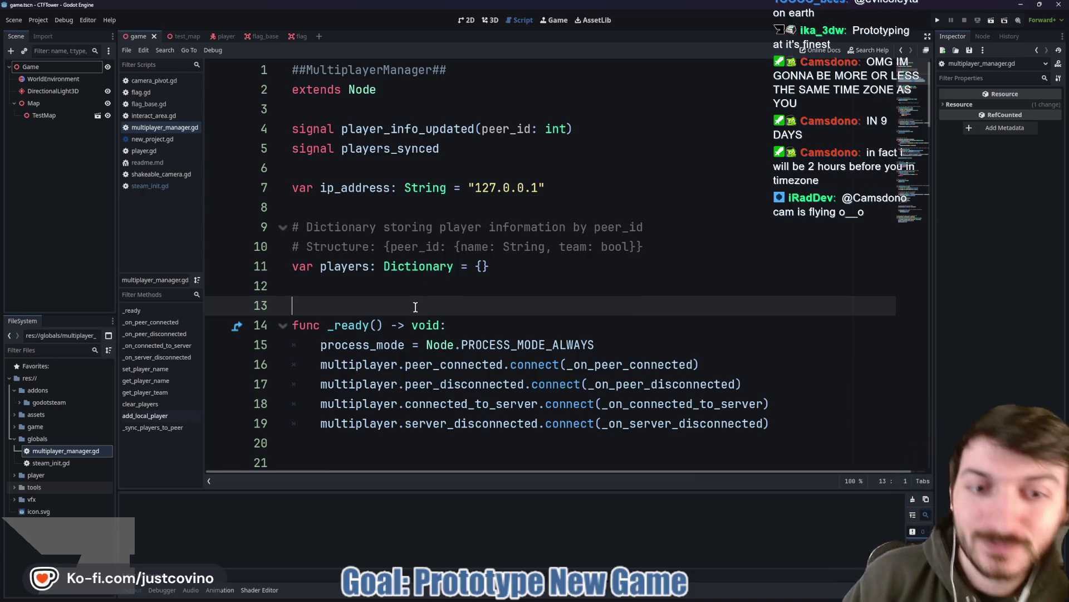
- Scroll through the peer callbacks down to the Steam.getPersonaName() player-name code
scroll(434, 268, down, 4)
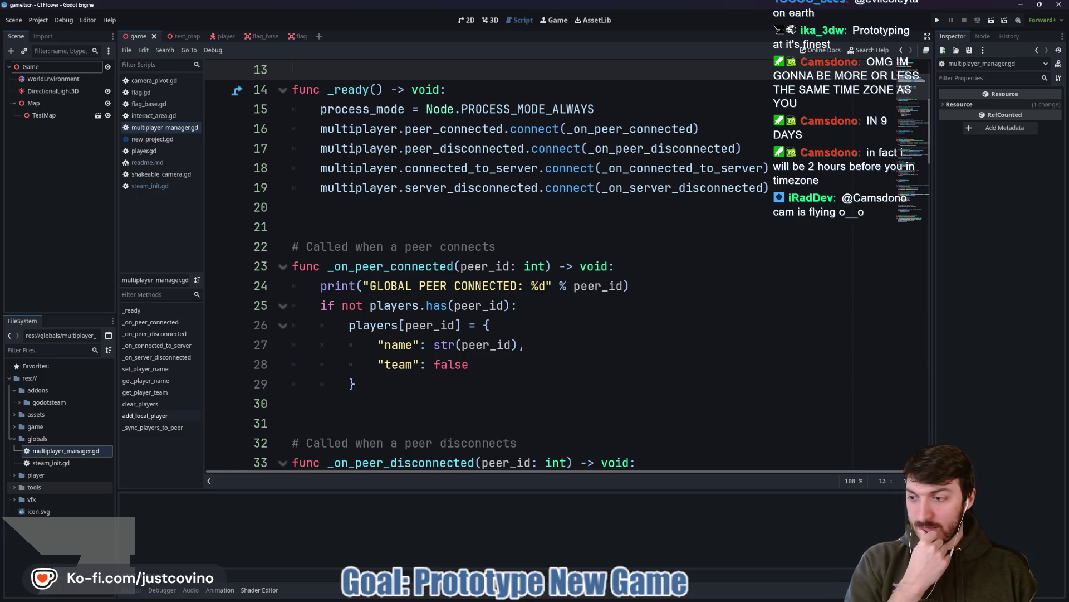
scroll(396, 273, down, 3)
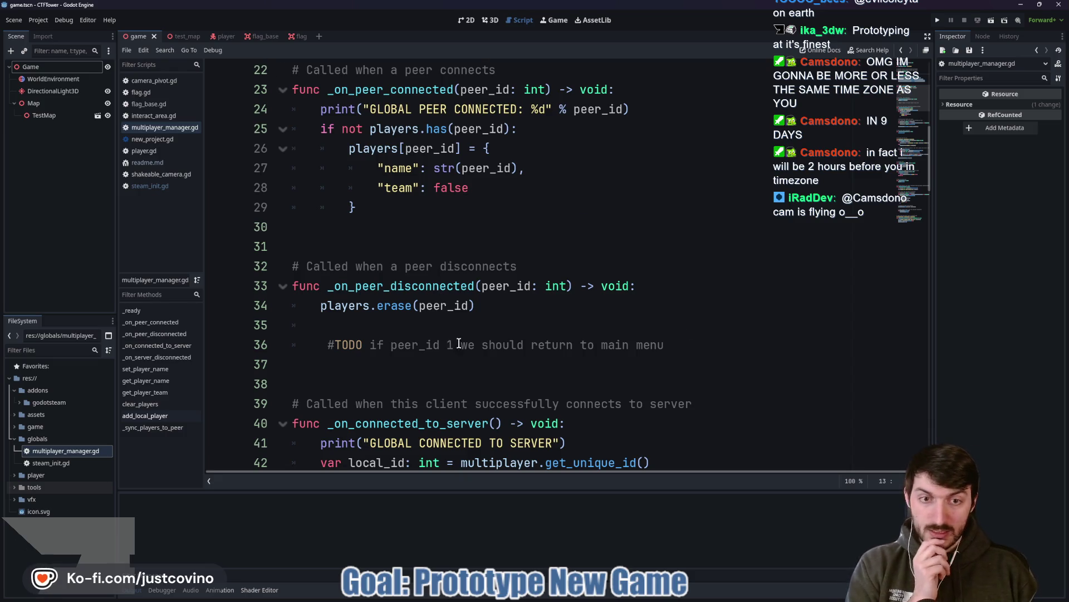
scroll(459, 343, down, 3)
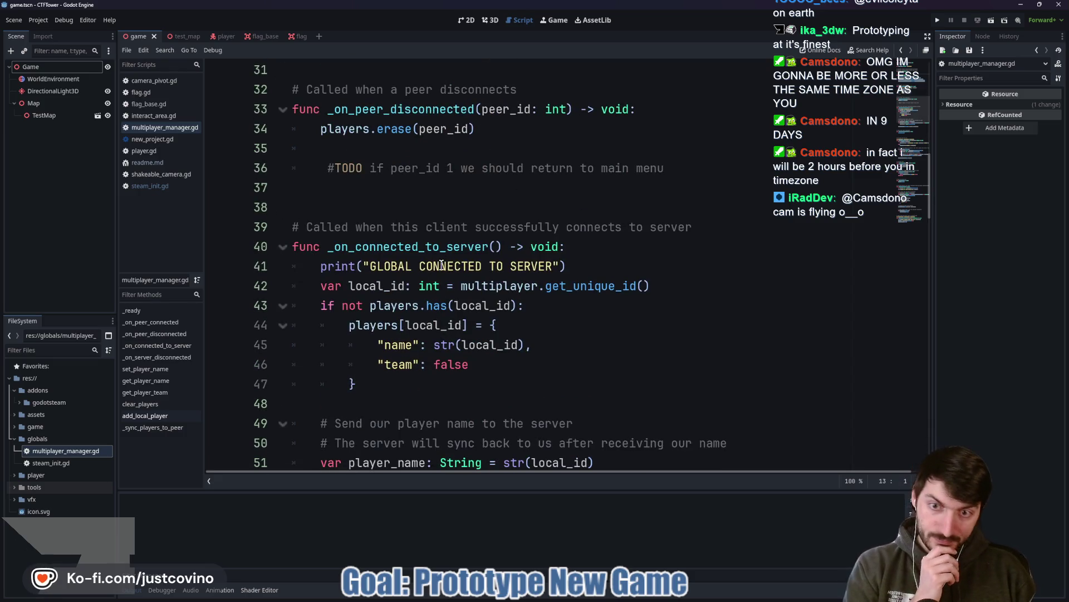
scroll(440, 268, down, 4)
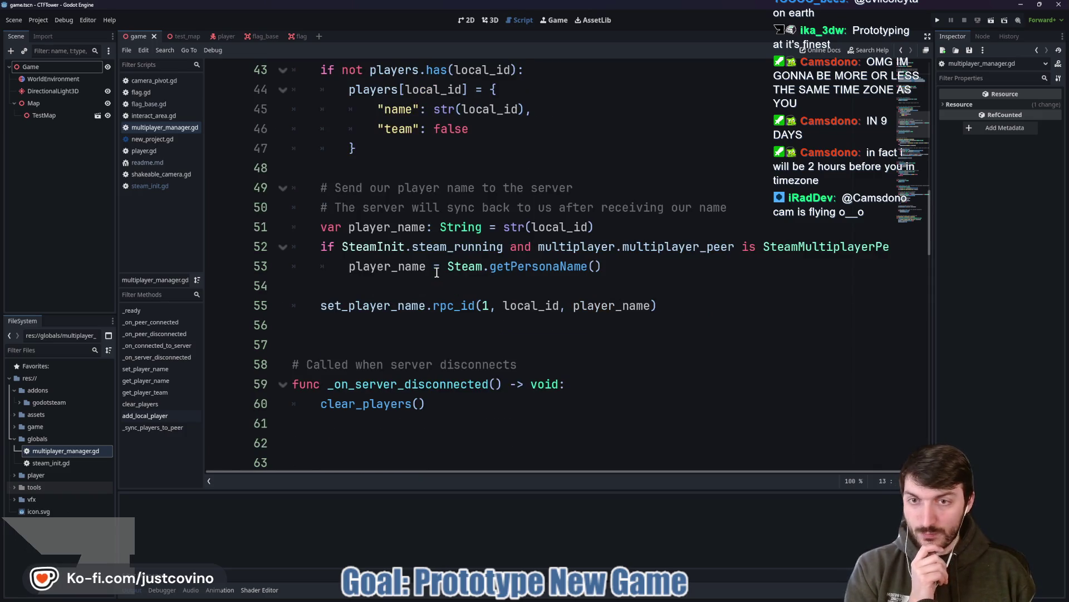
double_click(452, 125)
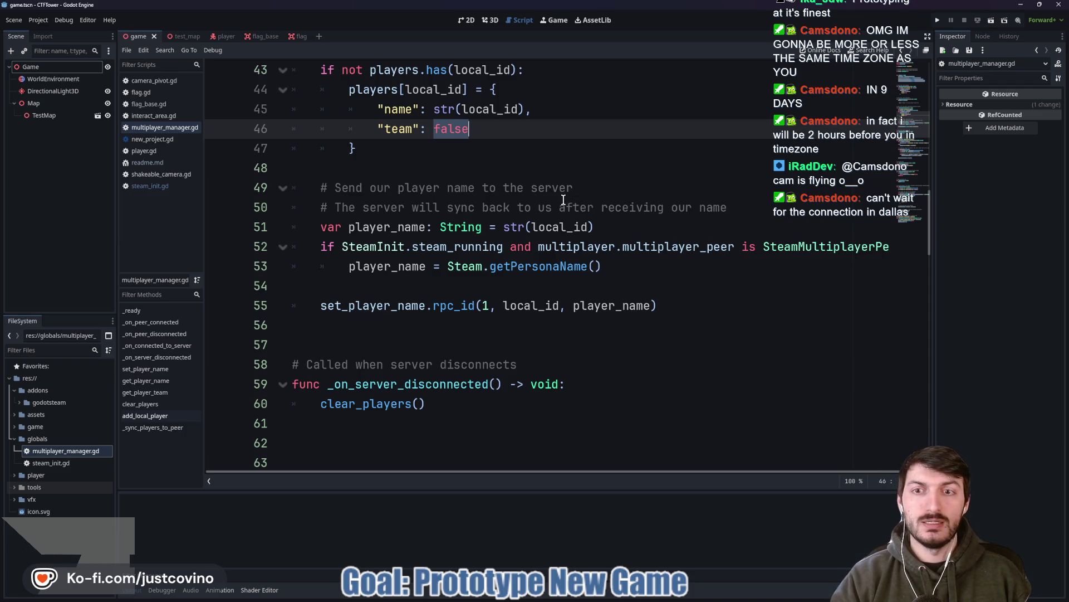
scroll(561, 199, down, 1)
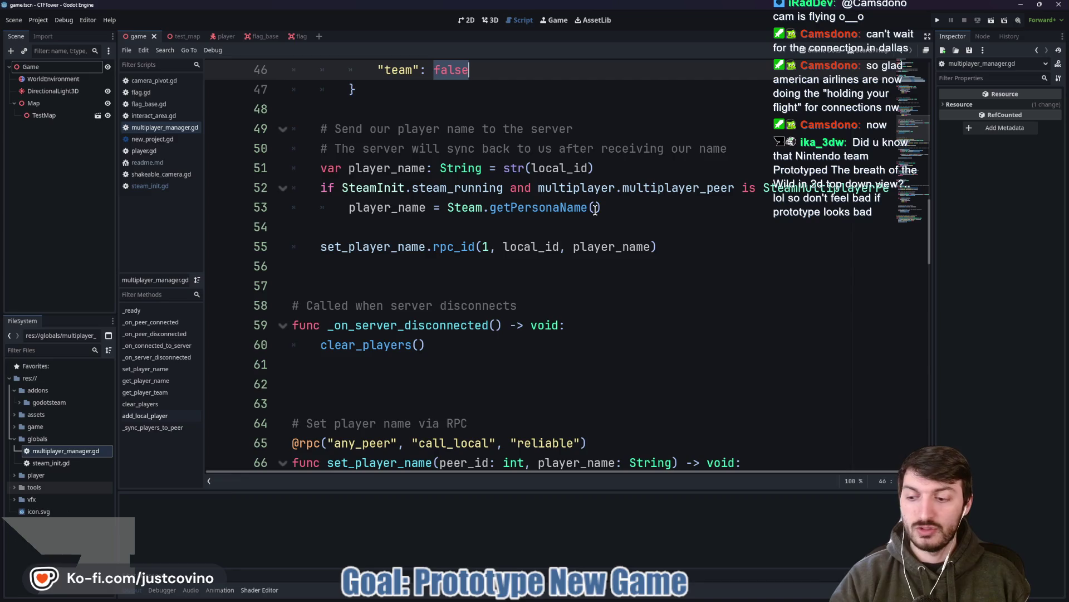
scroll(594, 208, down, 1)
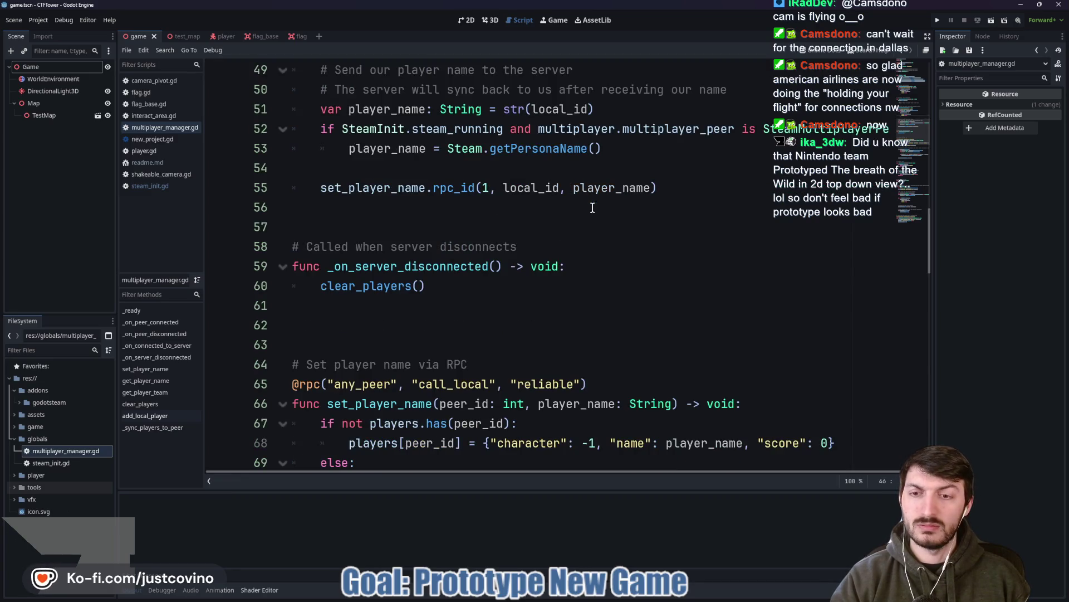
- Delete the stray blank line 62 in set_player_name
scroll(593, 208, down, 1)
click(395, 257)
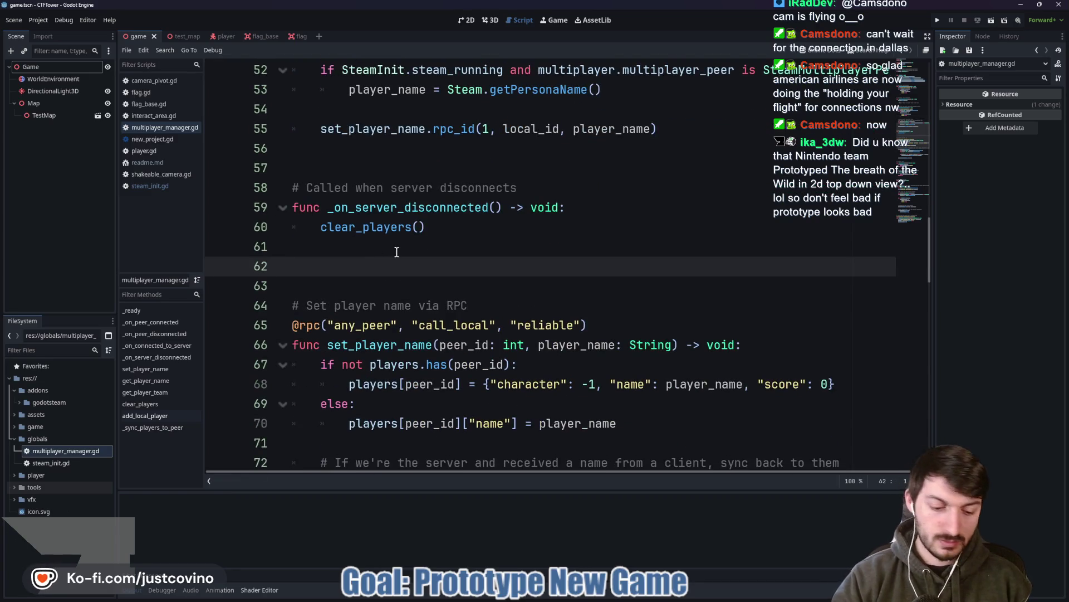
key(BackSpace)
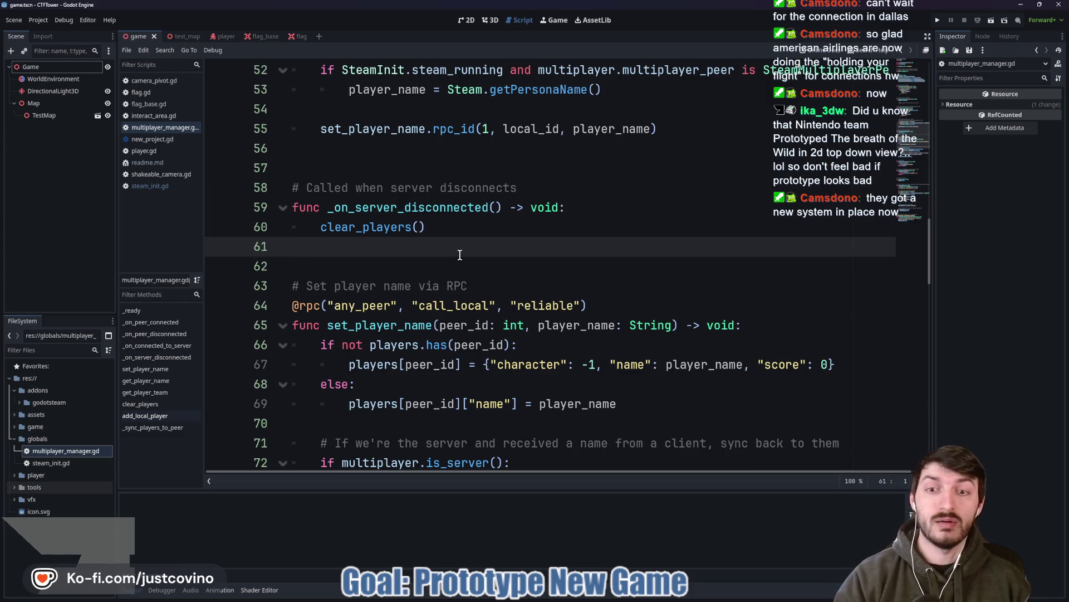
- Change line 67 to {"name": player_name, "team": false}, save, and bring up the whiteboard browser
scroll(462, 255, down, 3)
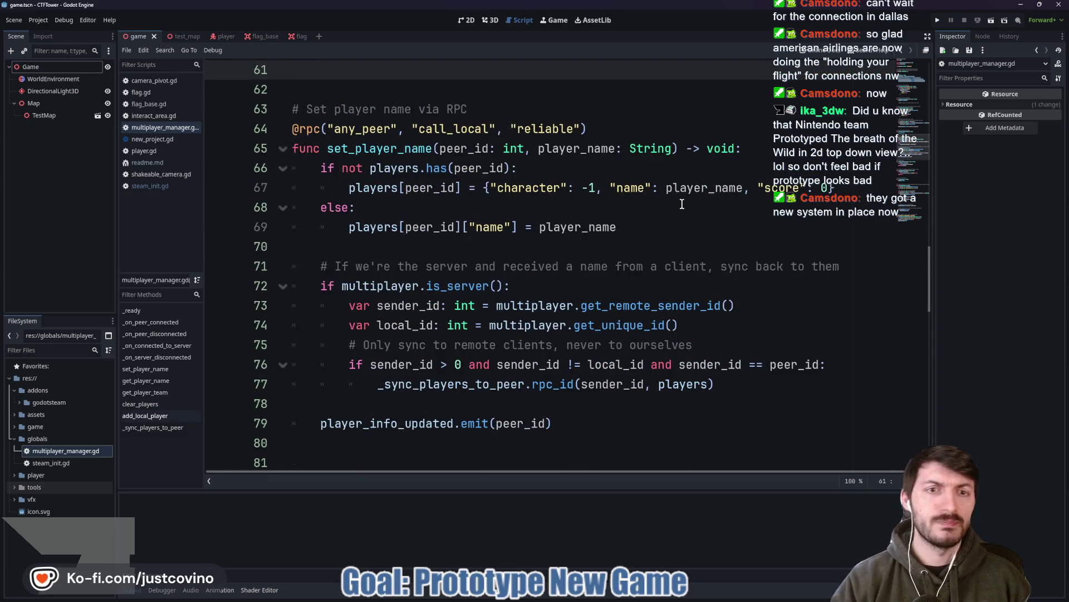
click(768, 187)
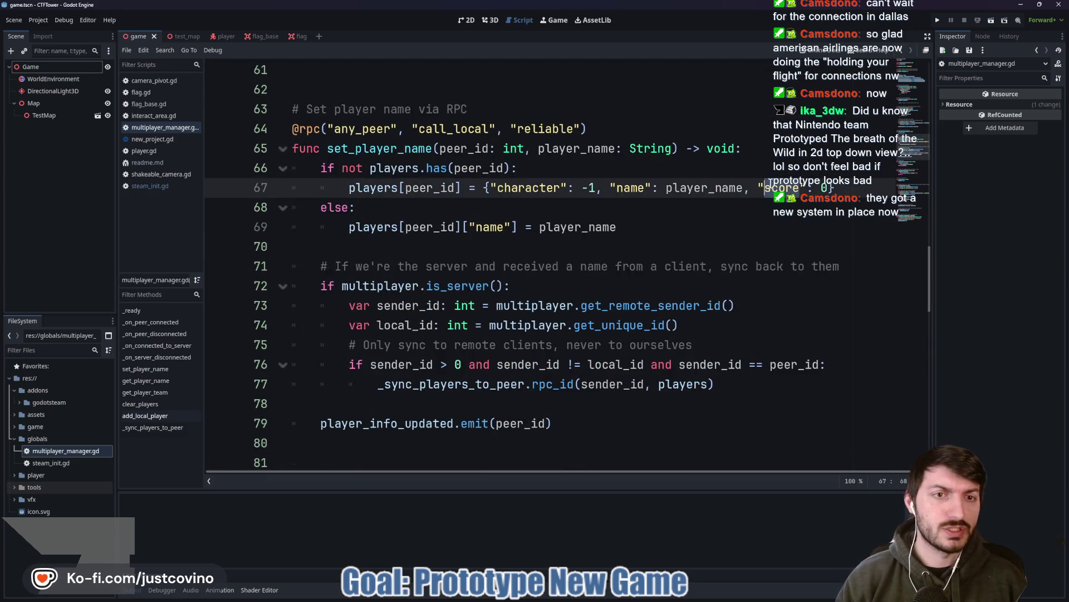
double_click(780, 187)
text(team": )
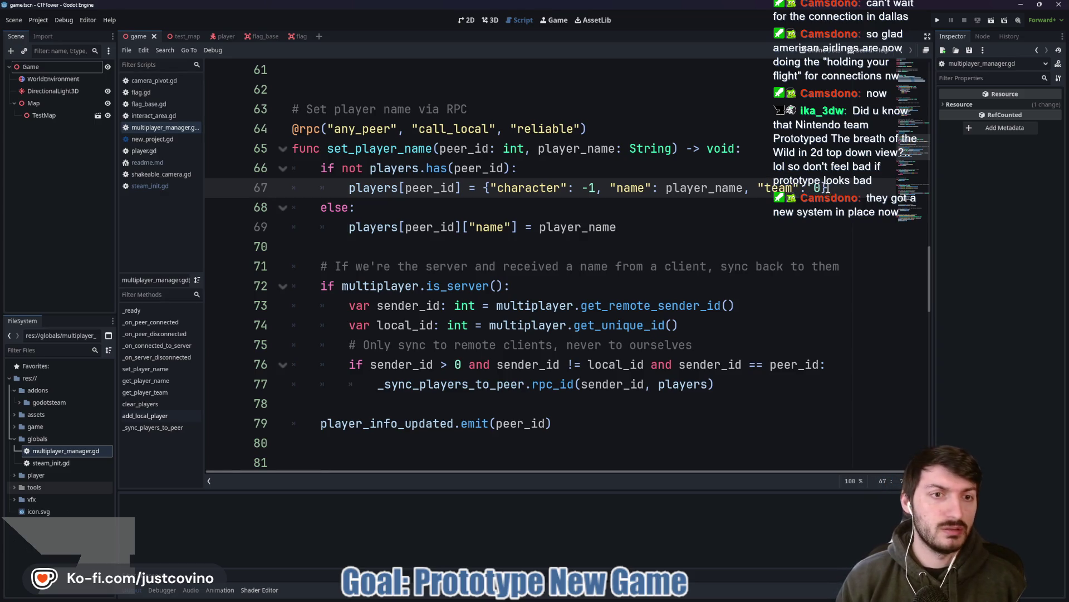
text(false)
key(Return)
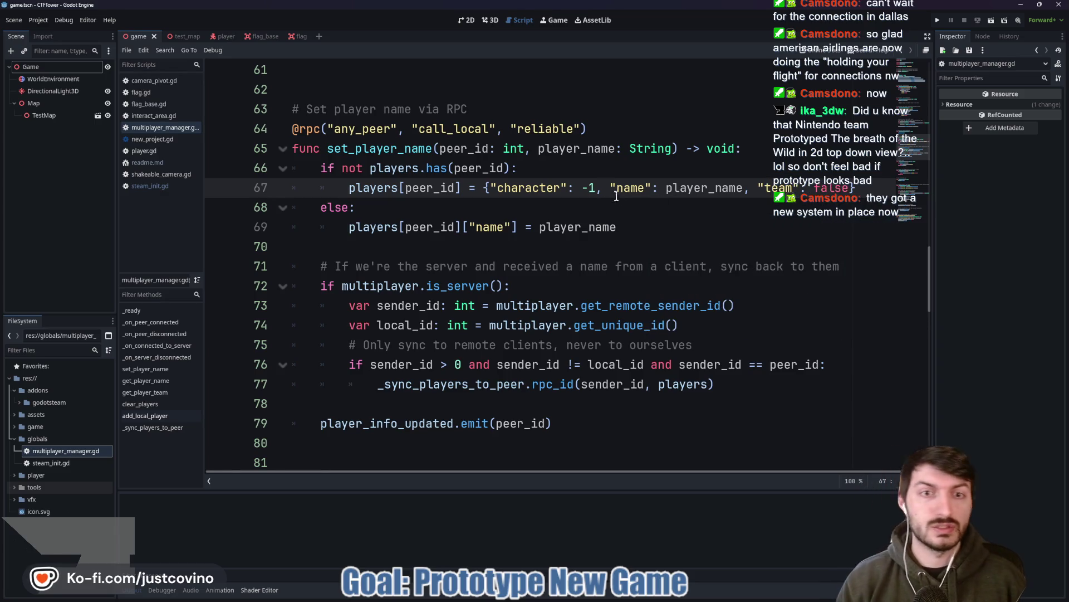
drag(608, 188, 489, 190)
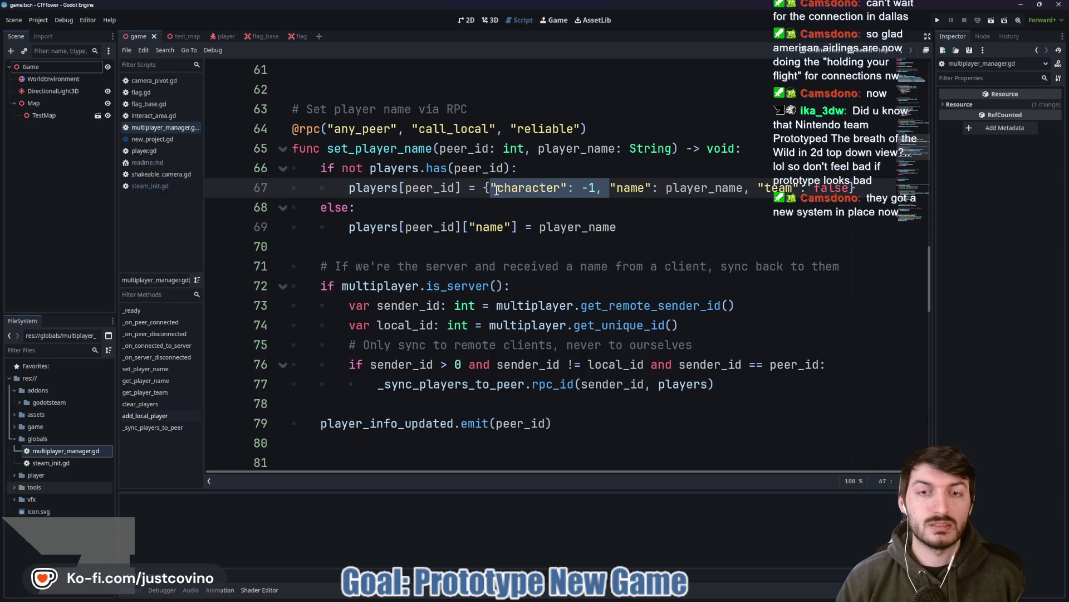
key(BackSpace)
key(ctrl+s)
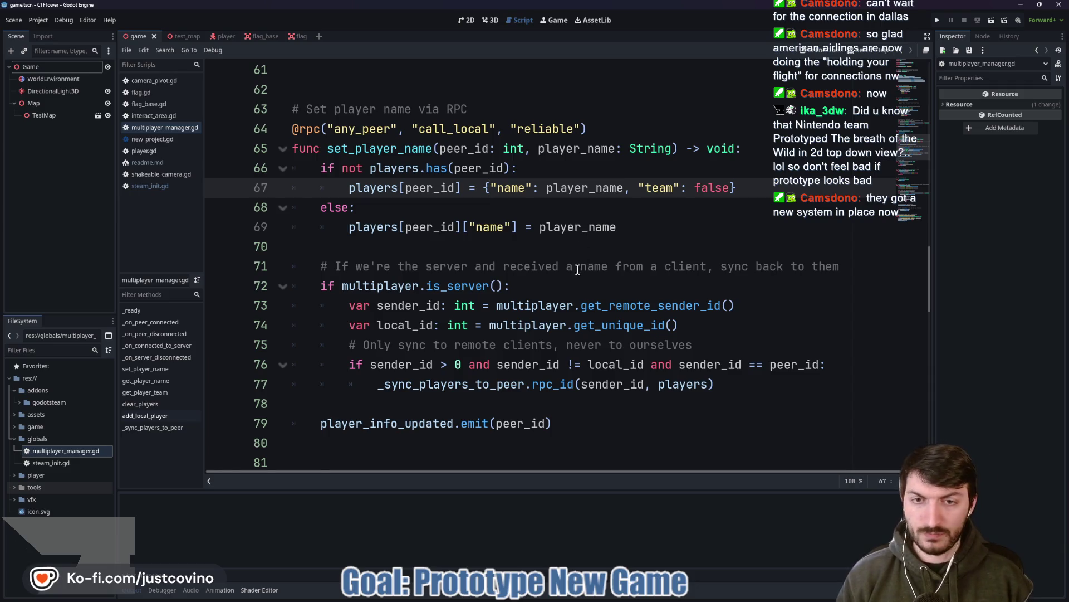
mouse_move(616, 596)
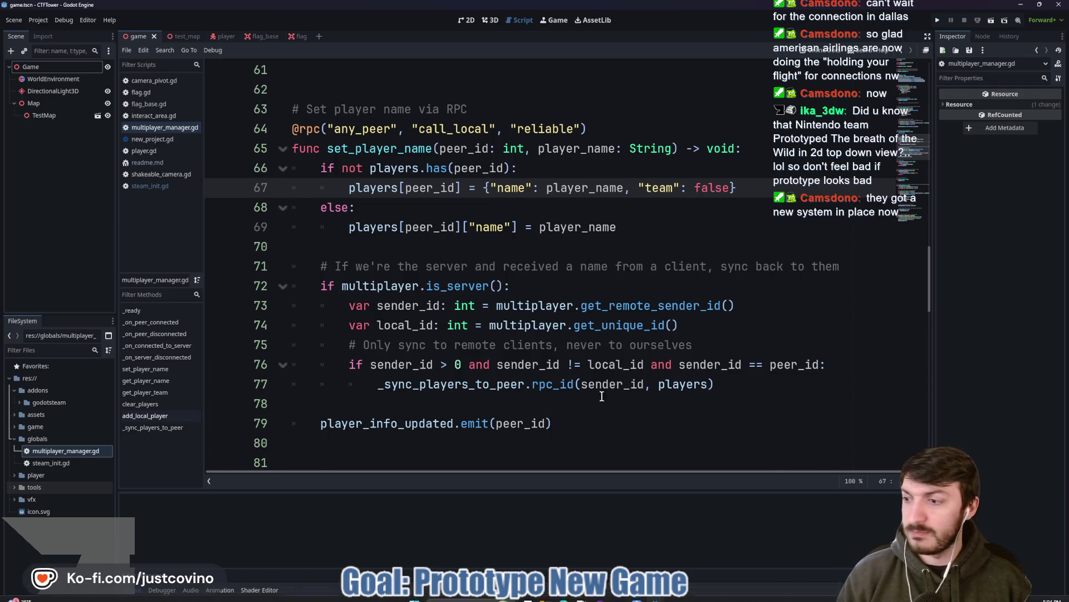
click(564, 599)
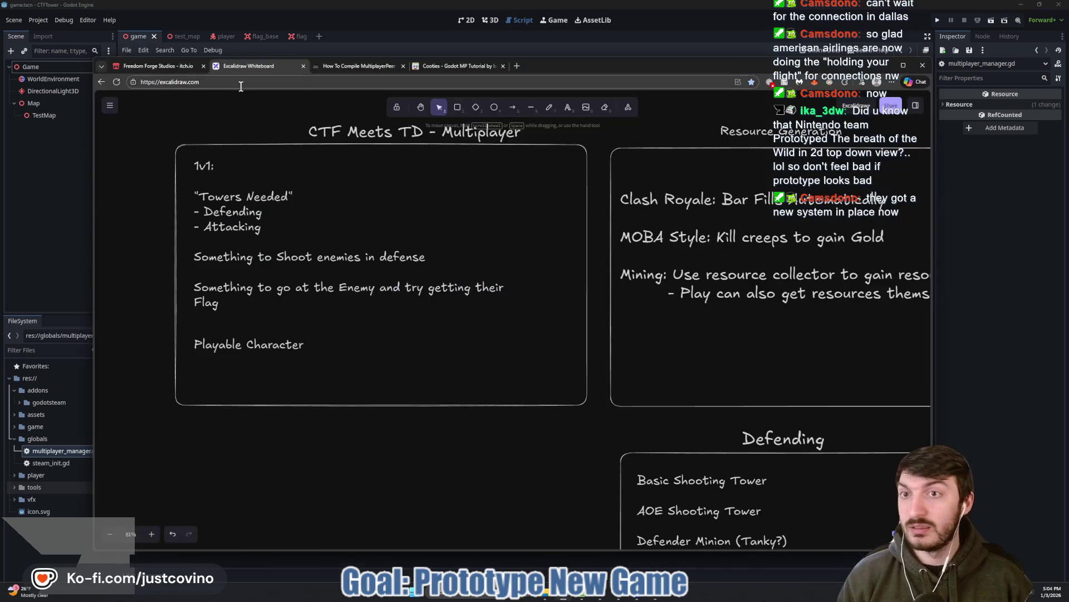
- Check the Cooties Godot MP Tutorial itch.io page, then go back to Godot
click(463, 65)
click(408, 80)
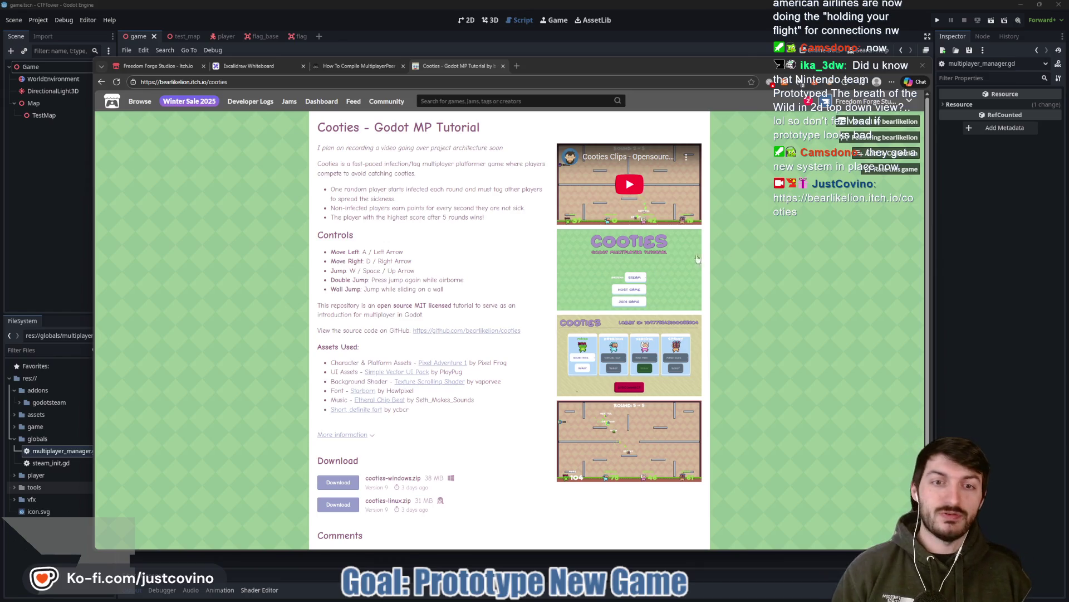
key(alt+Tab)
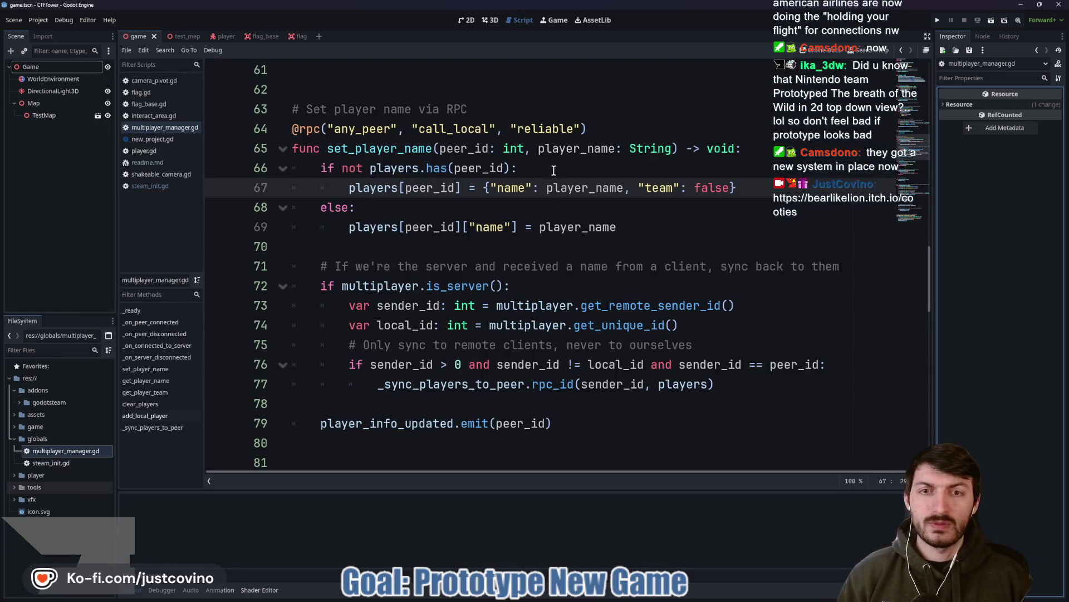
- Review the get_player_name code in multiplayer_manager.gd, then switch to the player scene's player.gd
click(541, 225)
scroll(538, 219, down, 1)
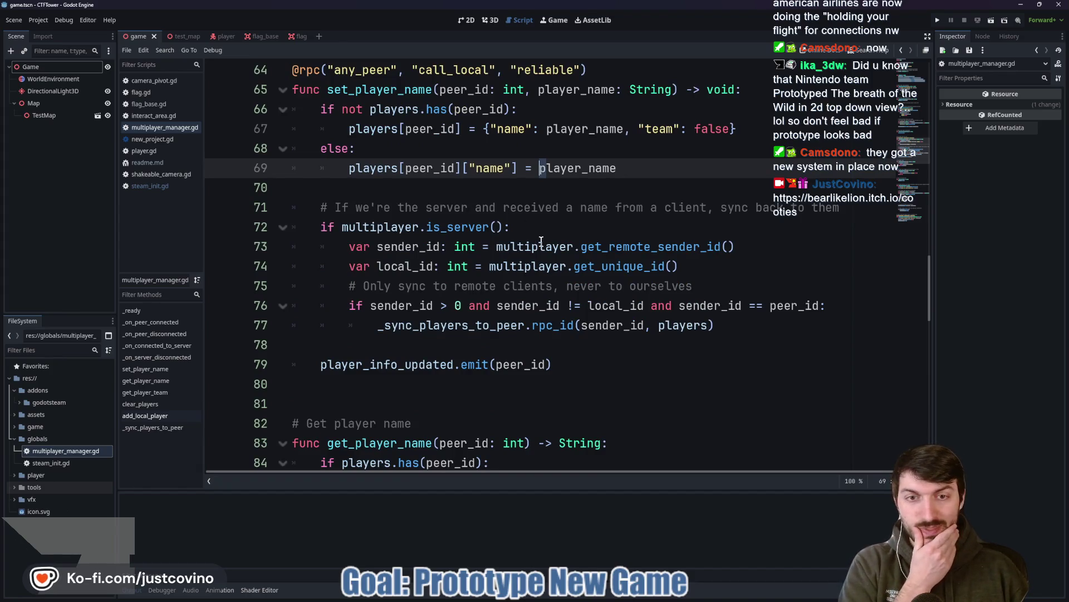
scroll(503, 249, up, 1)
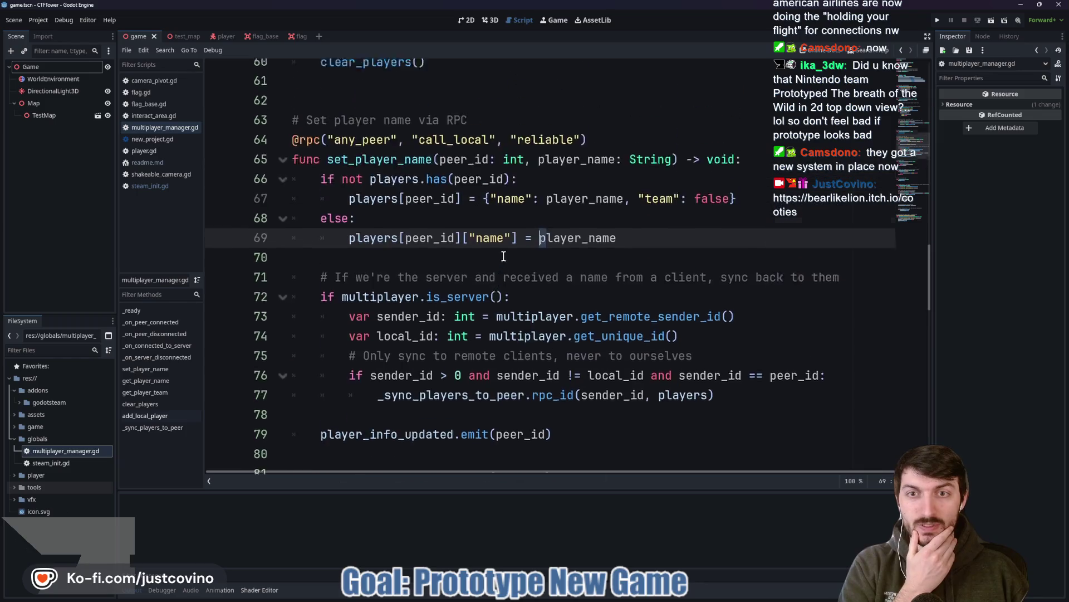
scroll(503, 249, up, 1)
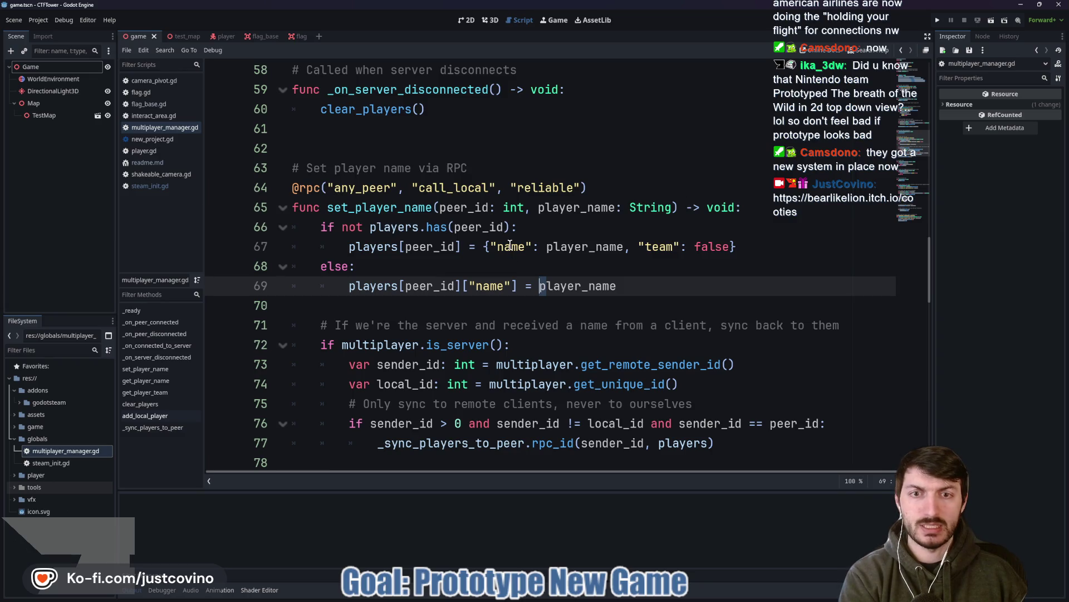
scroll(396, 262, down, 3)
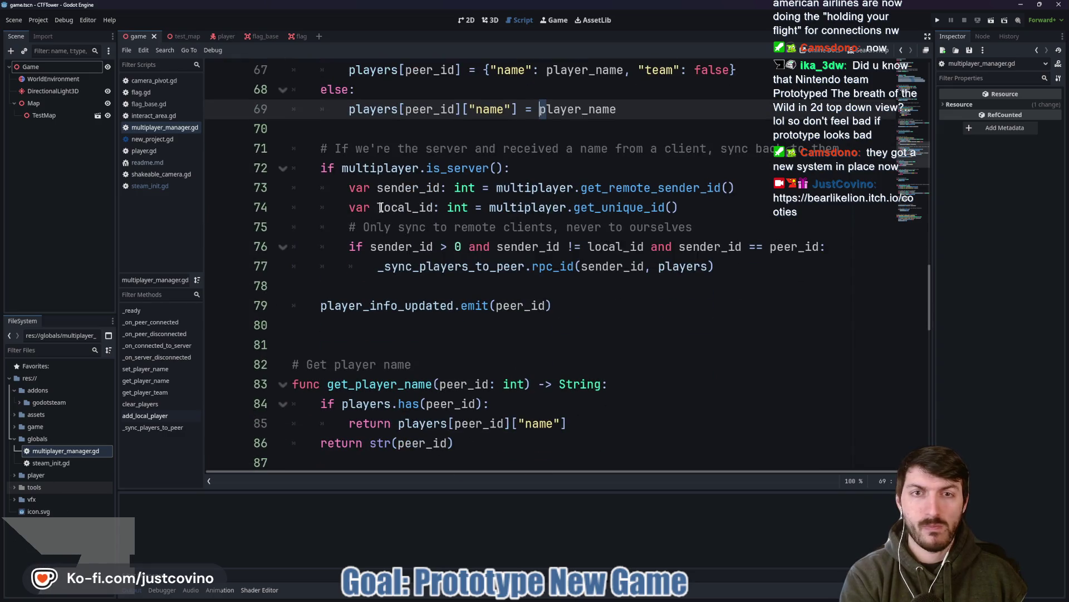
scroll(506, 195, up, 2)
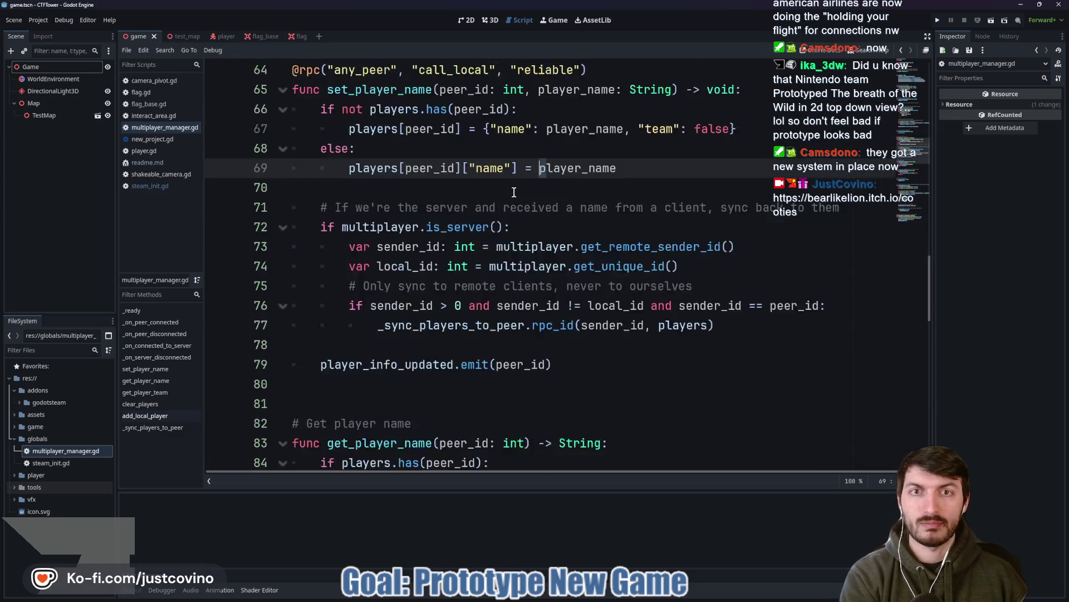
scroll(495, 204, down, 1)
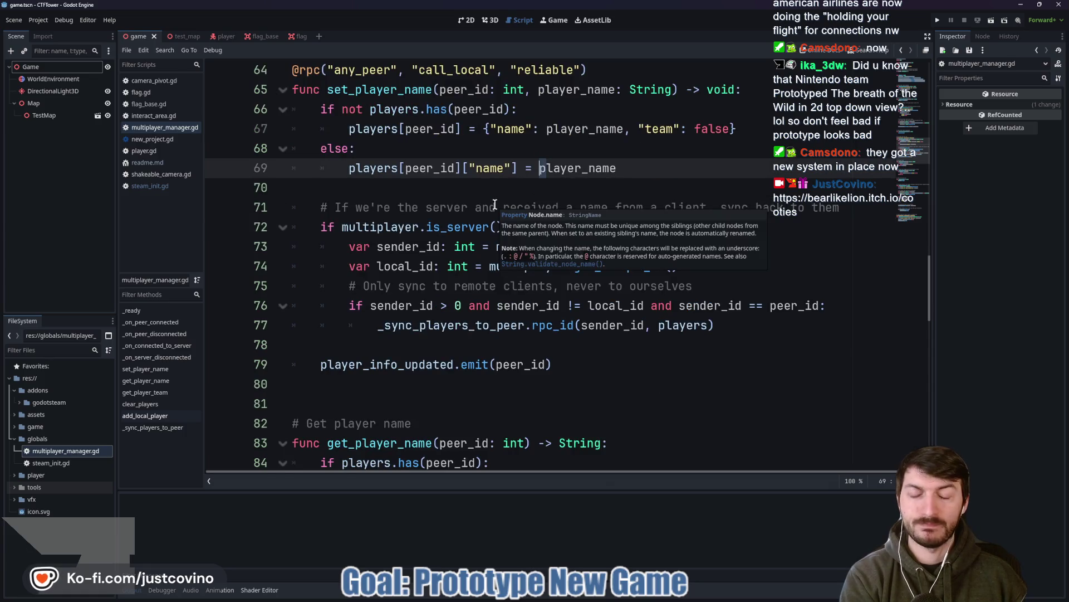
scroll(471, 199, down, 1)
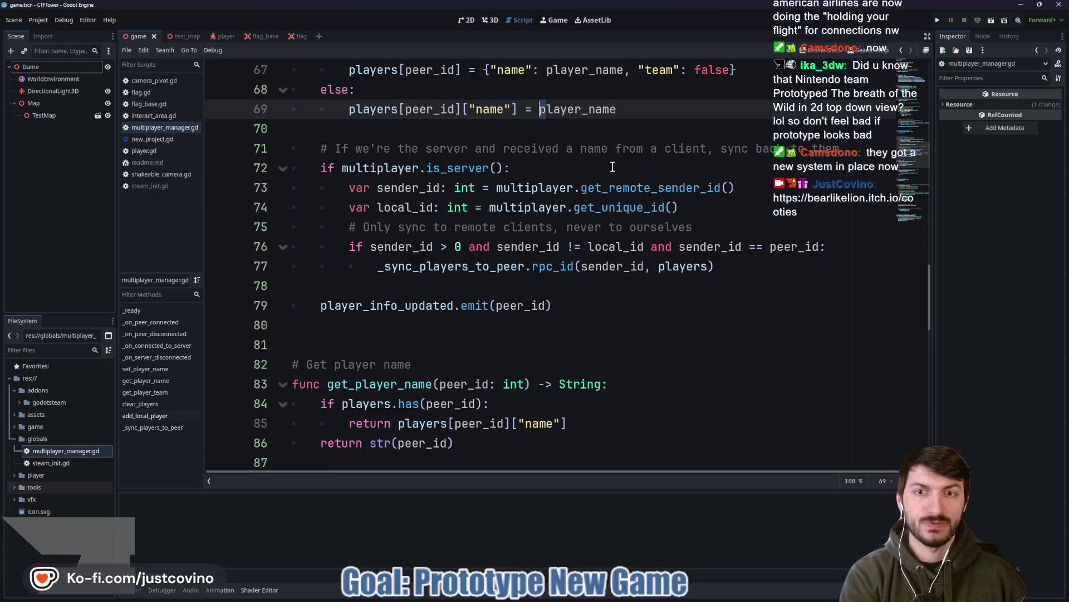
scroll(586, 213, down, 3)
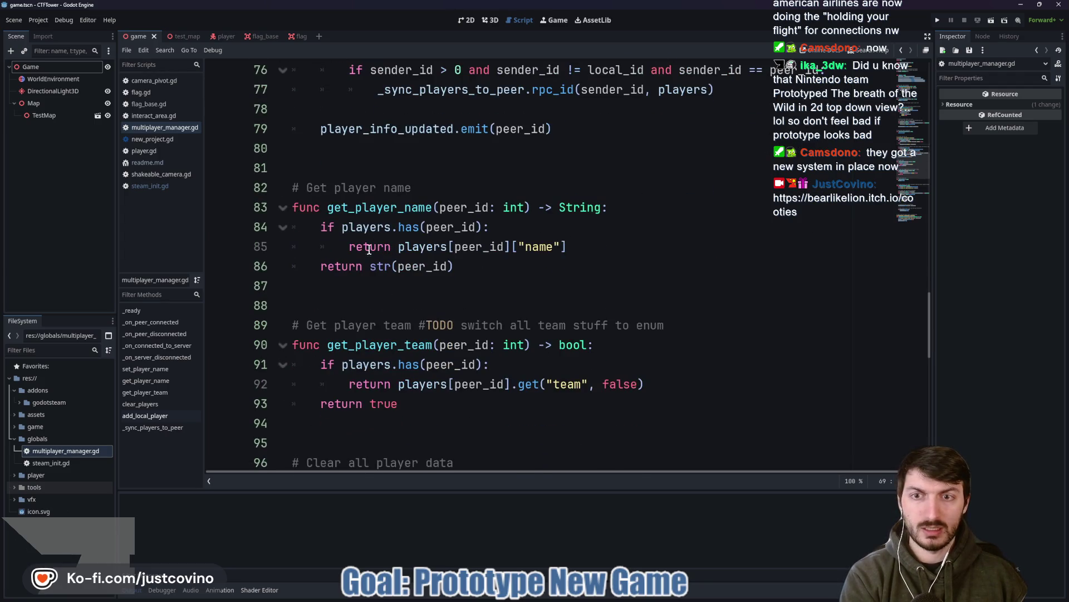
double_click(381, 207)
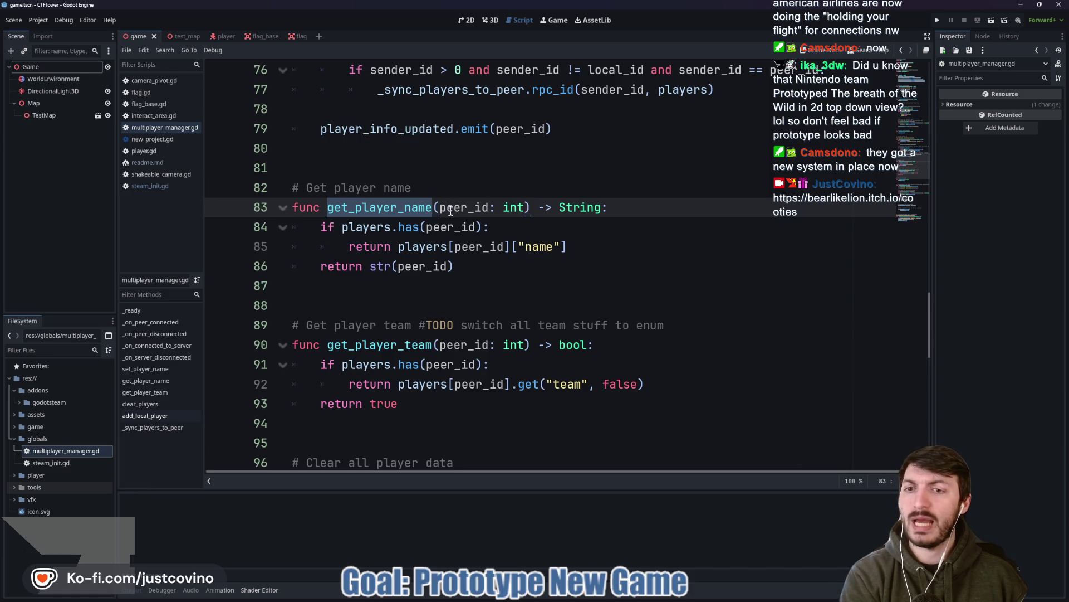
key(ctrl+Tab)
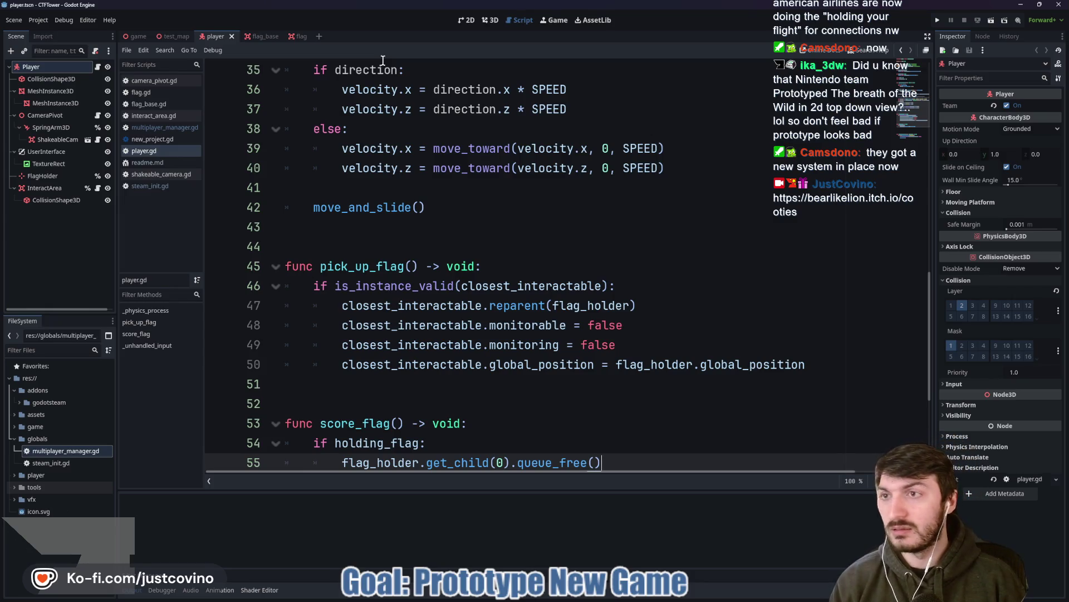
- Add a MeshInstance3D child under the Player root node
key(ctrl+a)
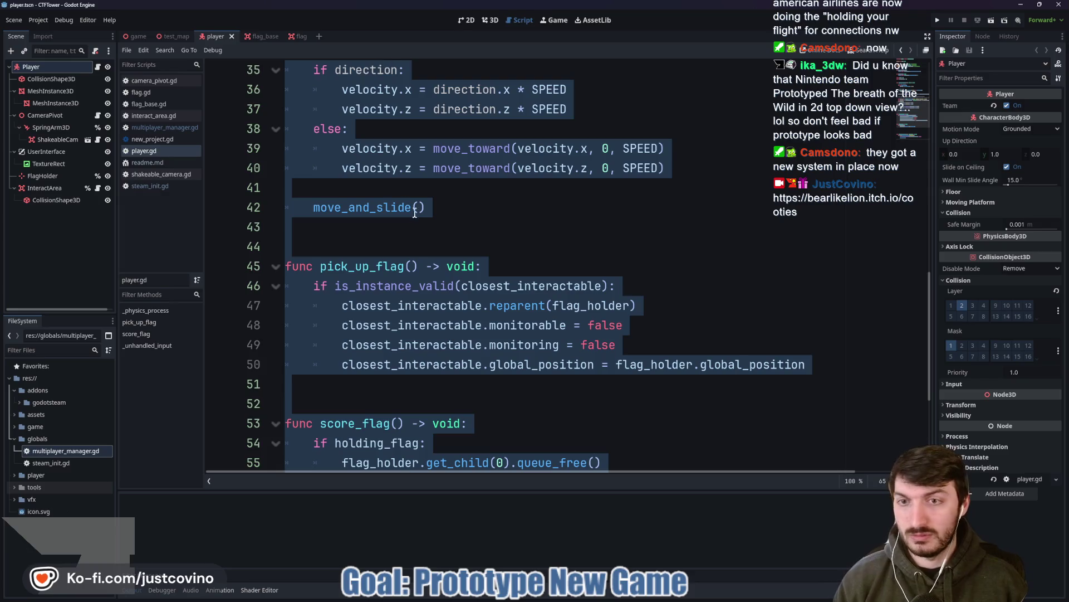
click(490, 20)
click(35, 68)
key(ctrl+a)
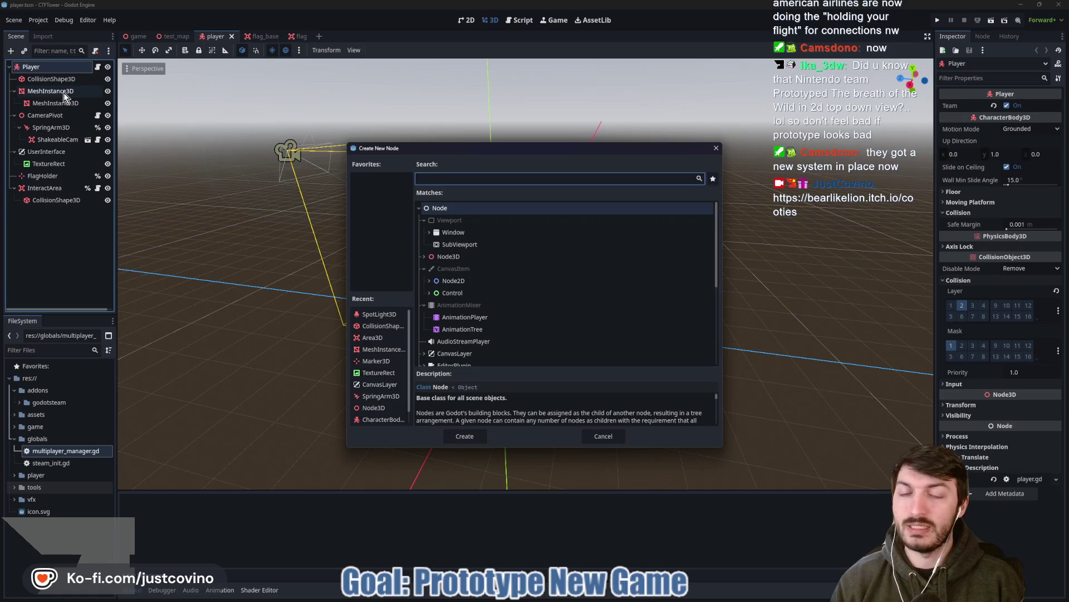
text(mesh)
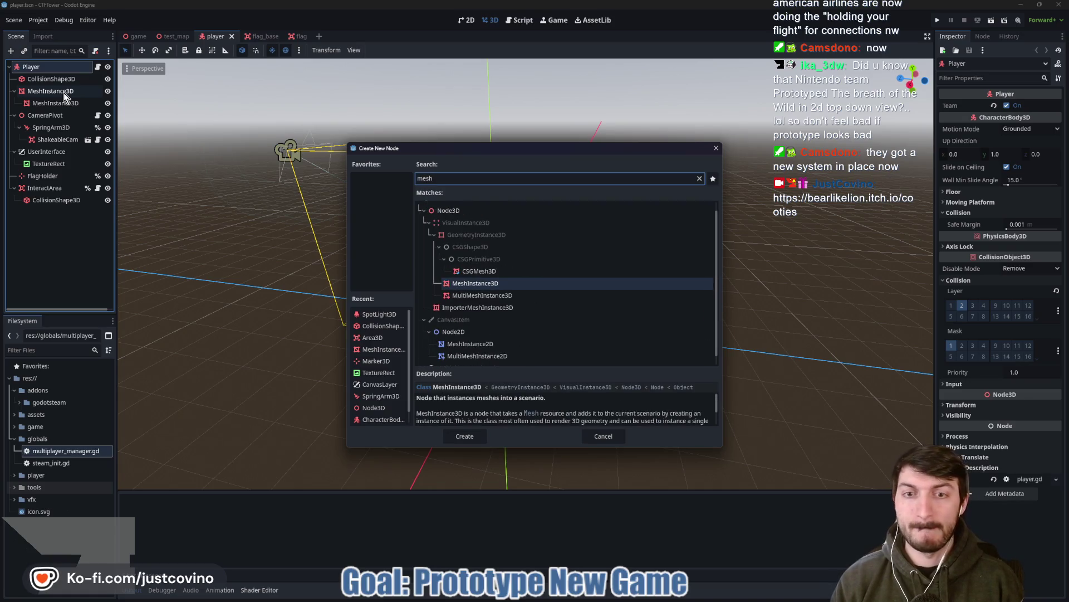
key(Return)
- Give the node a TextMesh reading 'asdasdasda' and raise it above the player's head
click(1021, 106)
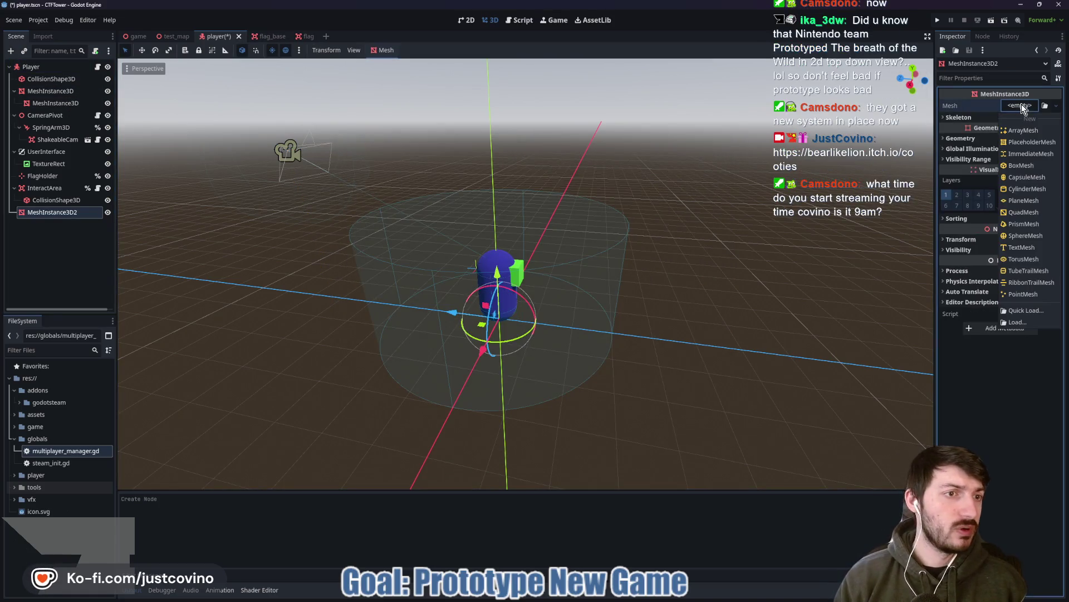
click(1034, 249)
click(1020, 107)
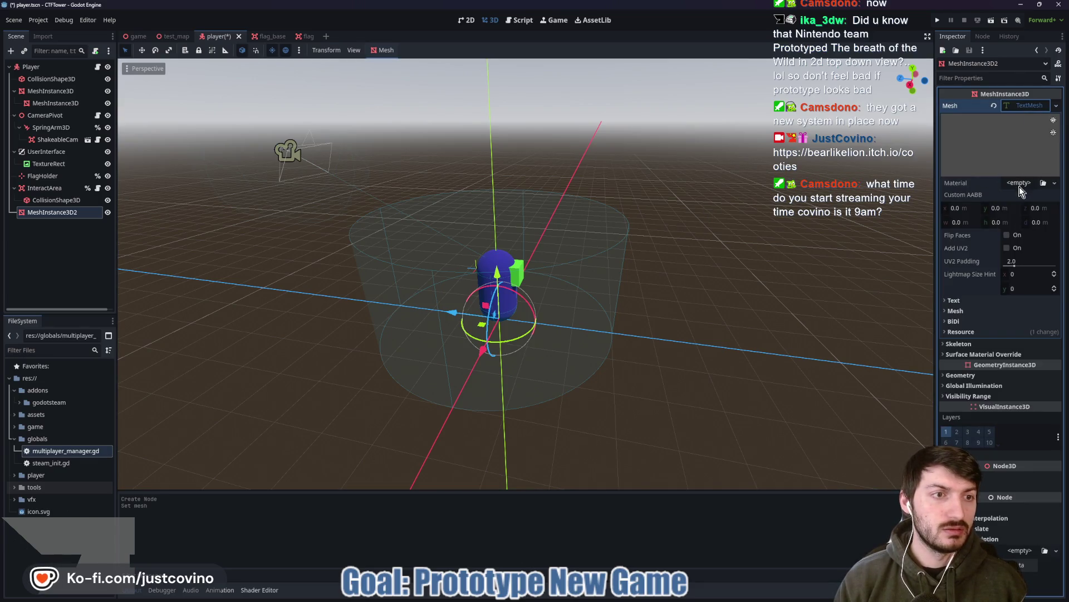
click(1003, 300)
click(992, 328)
text(asdasdasda)
drag(594, 278, 595, 184)
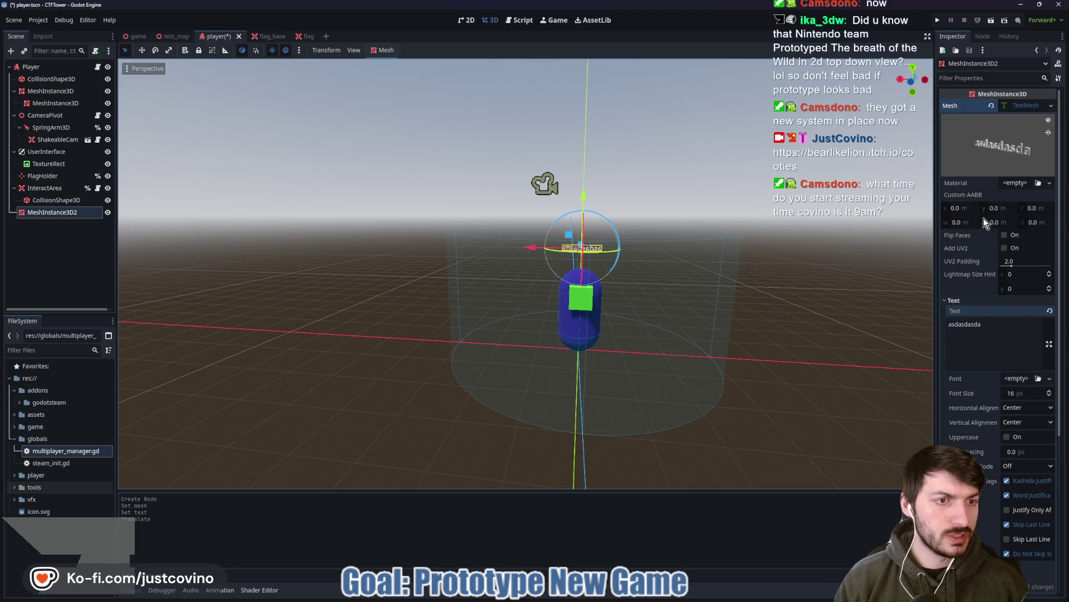
- Set the TextMesh font size to 48 px
scroll(984, 223, down, 2)
click(1018, 330)
text(3)
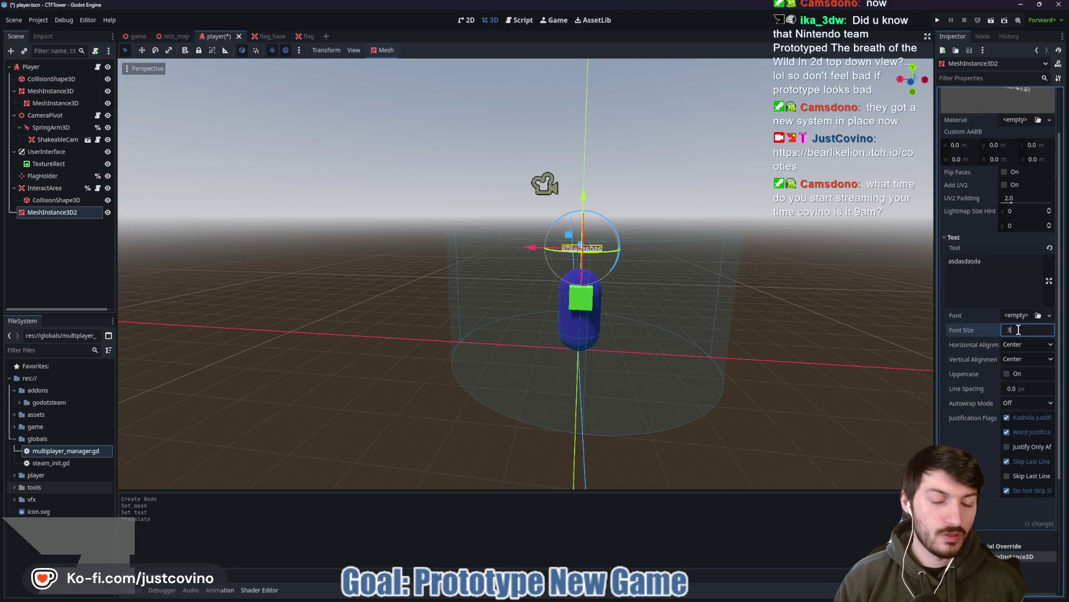
key(BackSpace)
text(48)
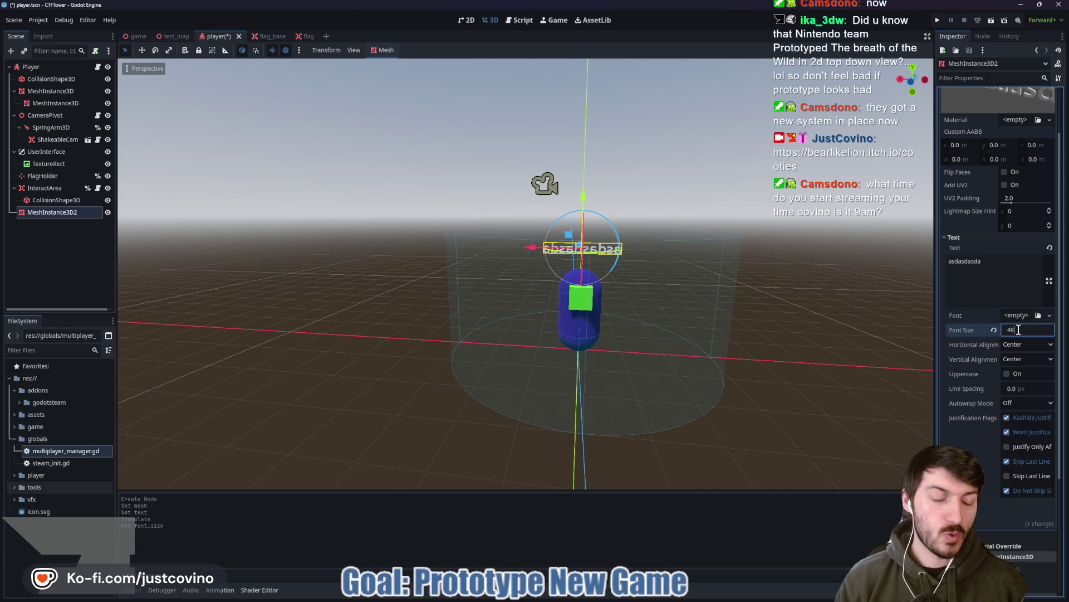
key(Return)
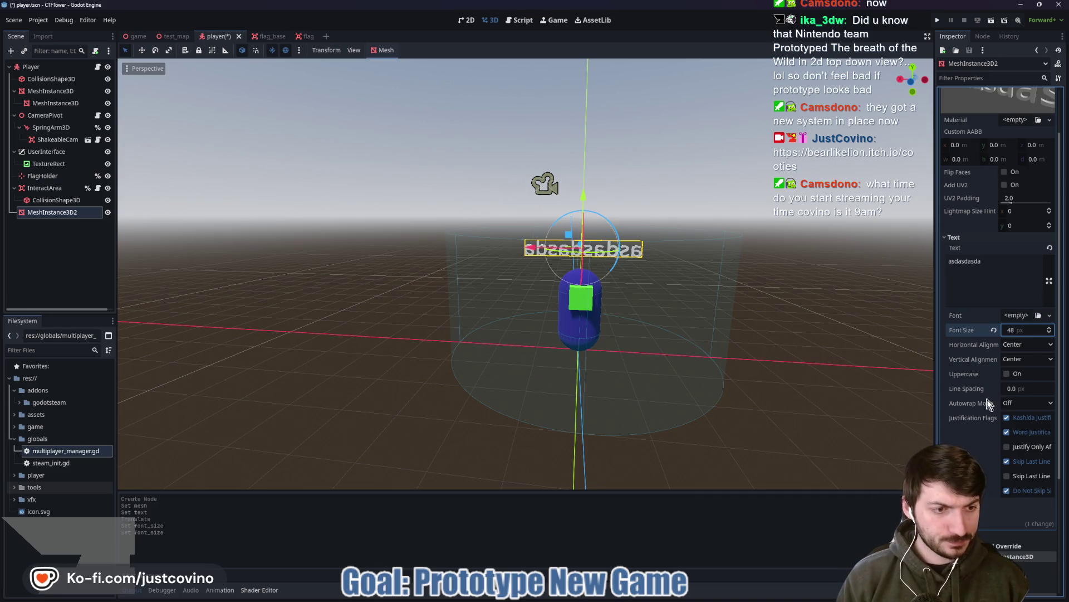
scroll(975, 390, down, 2)
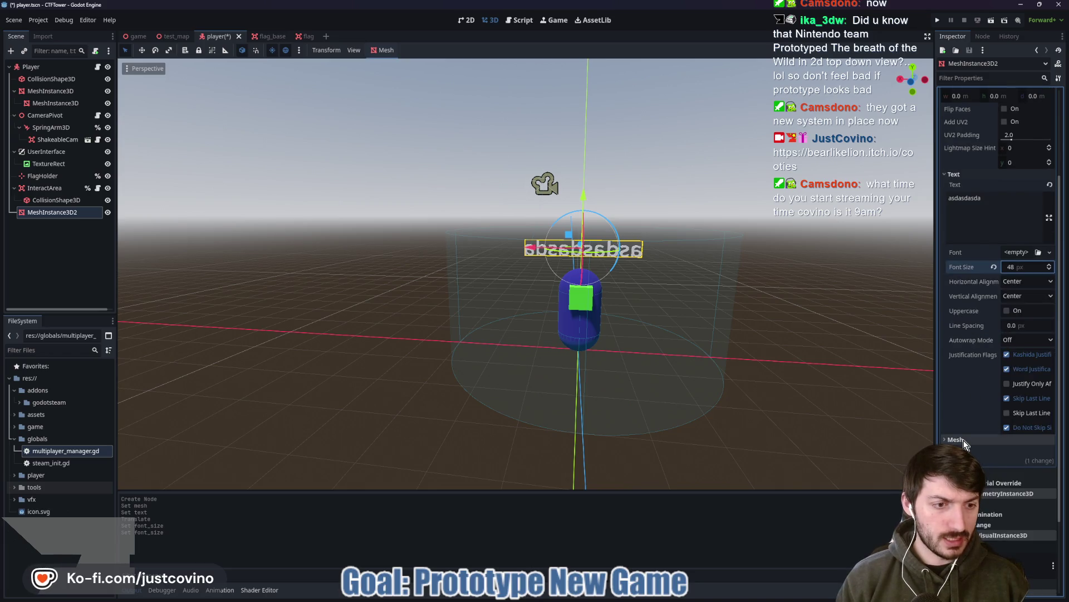
scroll(969, 418, down, 2)
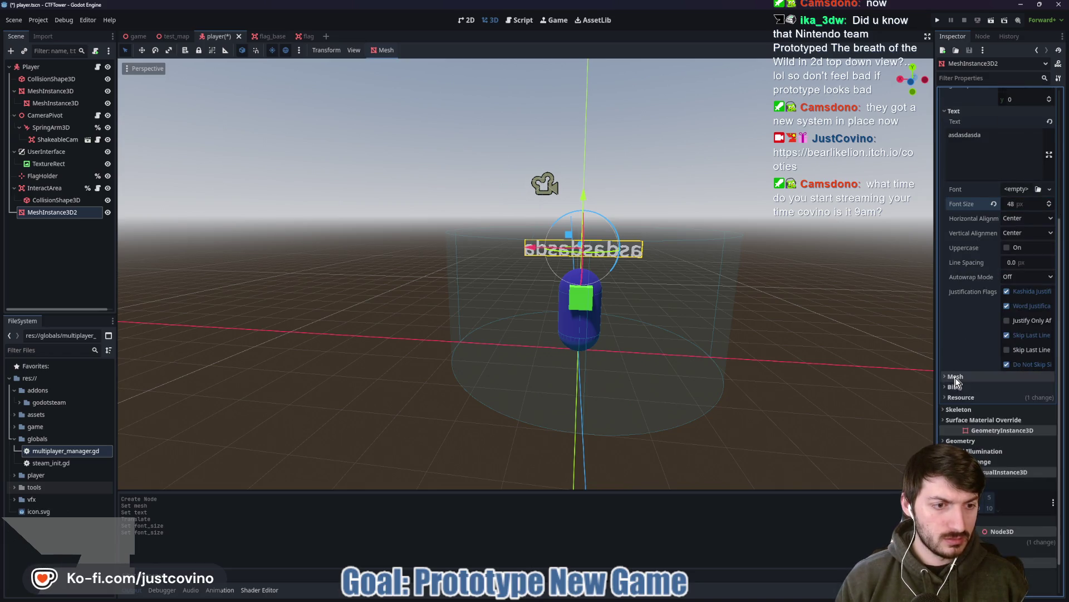
scroll(956, 382, up, 4)
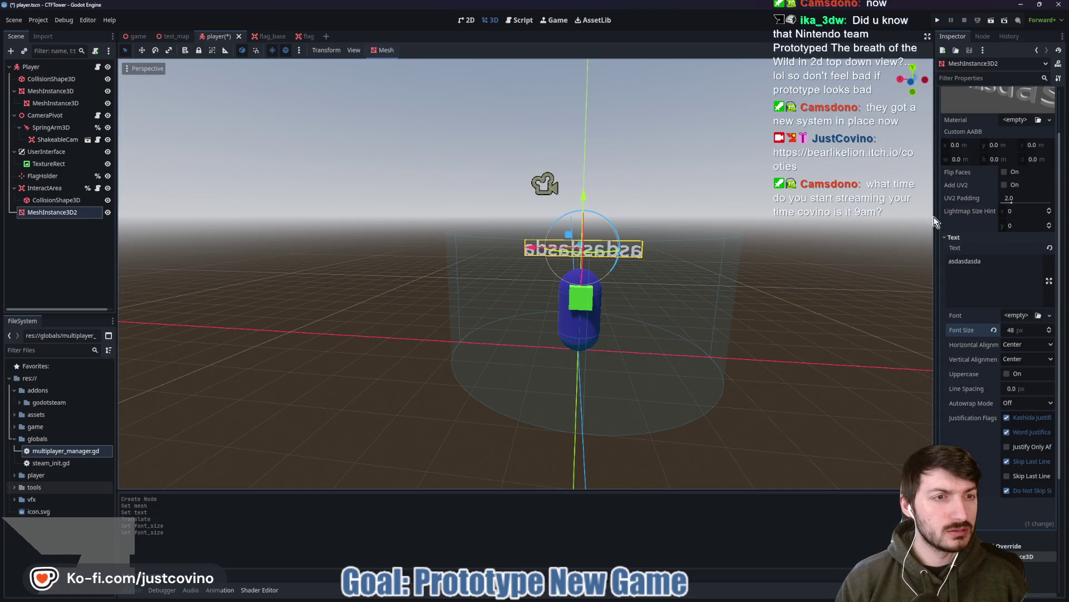
scroll(983, 209, up, 2)
- Add a billboard-enabled StandardMaterial3D and rename the node PlayerNameLabel
click(1017, 184)
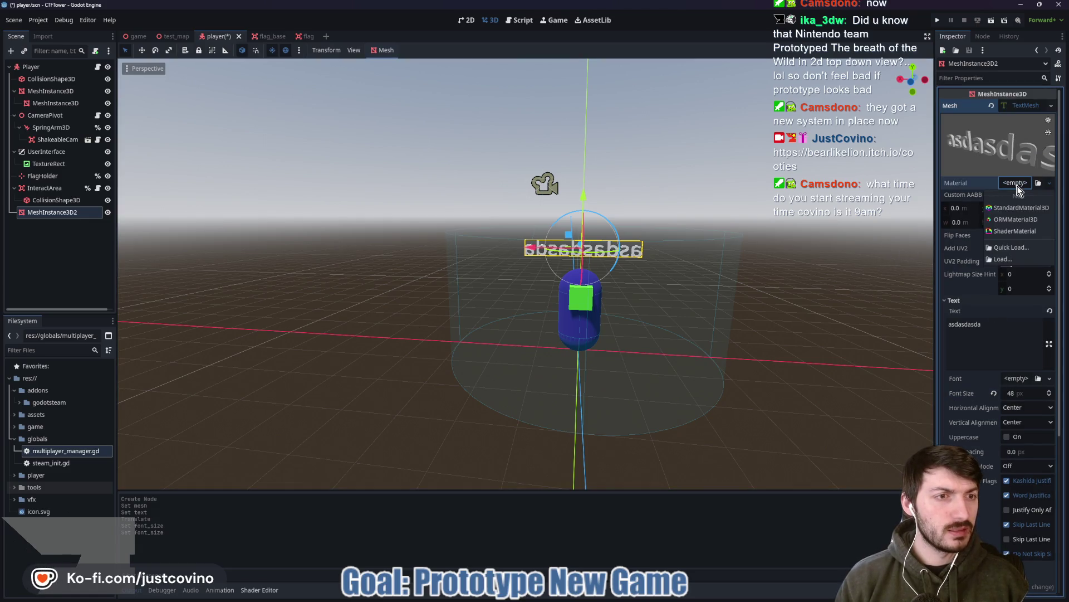
click(1022, 208)
scroll(1010, 323, down, 12)
scroll(1005, 337, up, 6)
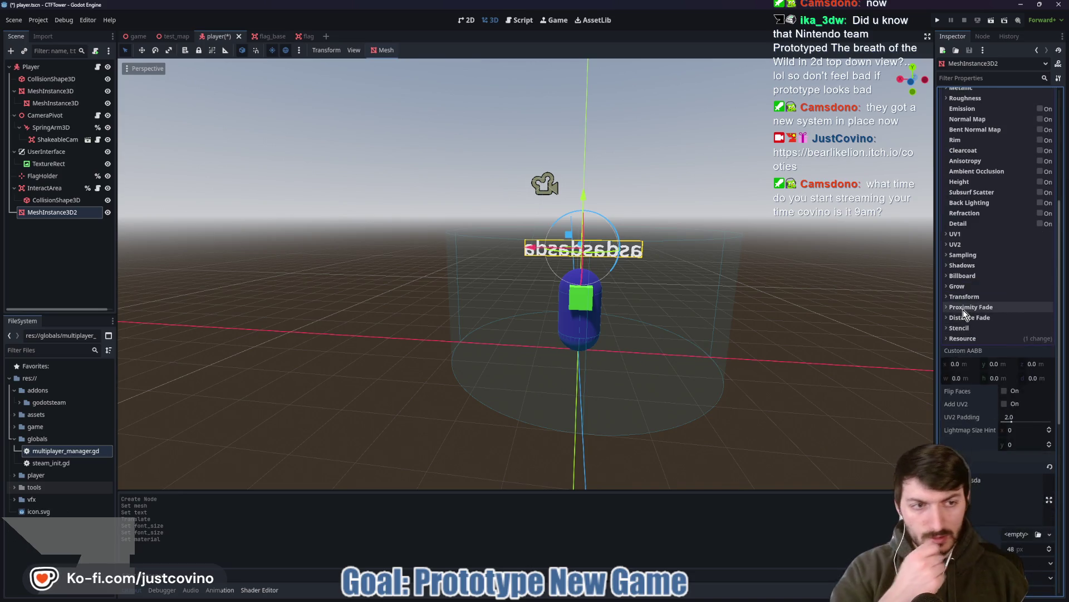
click(969, 276)
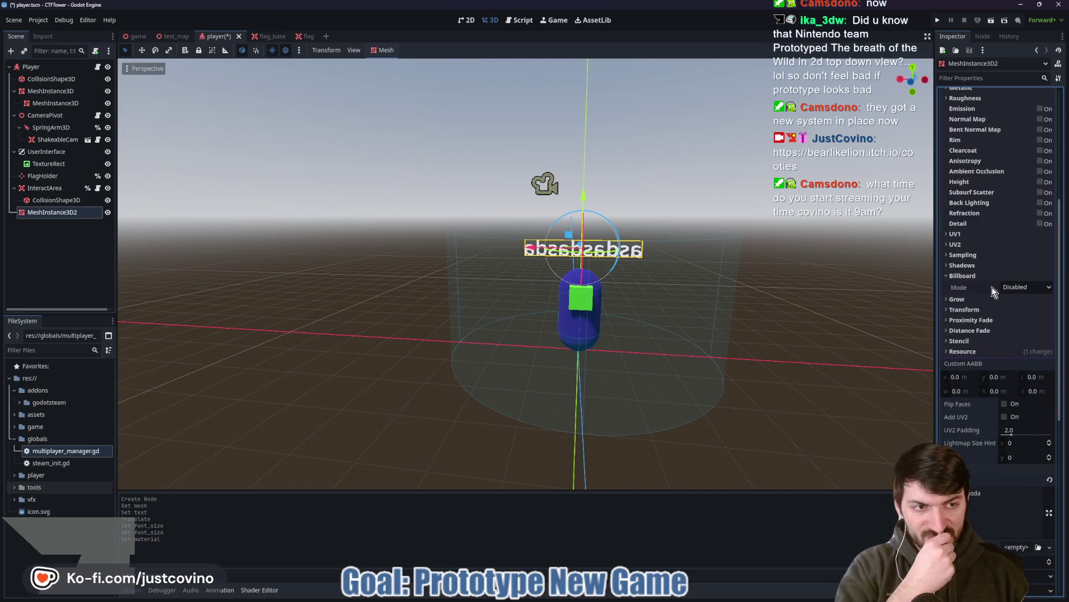
click(1021, 313)
mouse_move(810, 353)
mouse_down()
mouse_move(632, 357)
mouse_move(664, 378)
mouse_up()
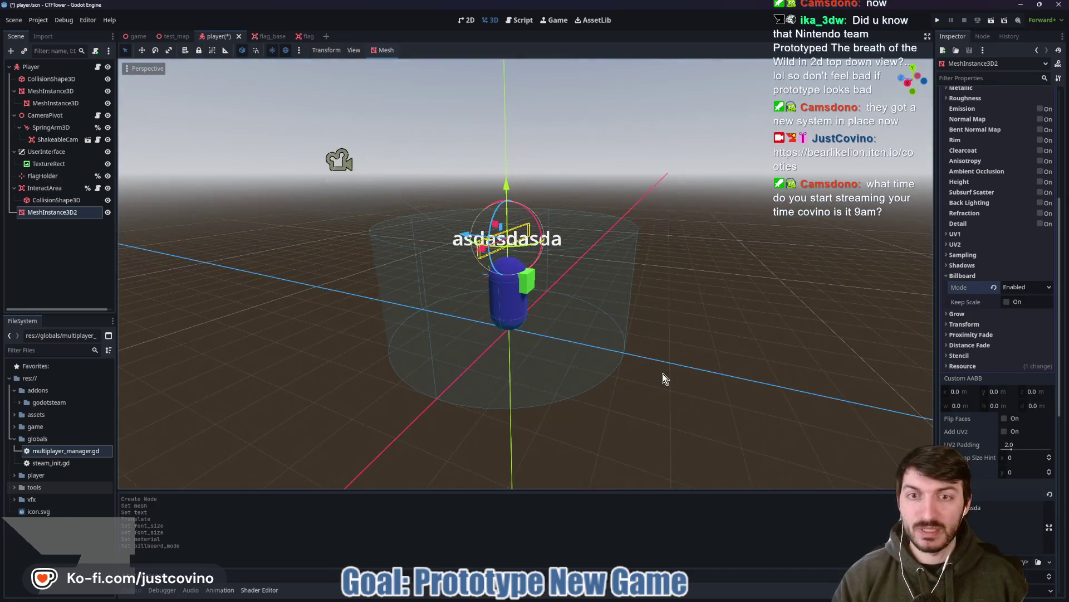
double_click(46, 211)
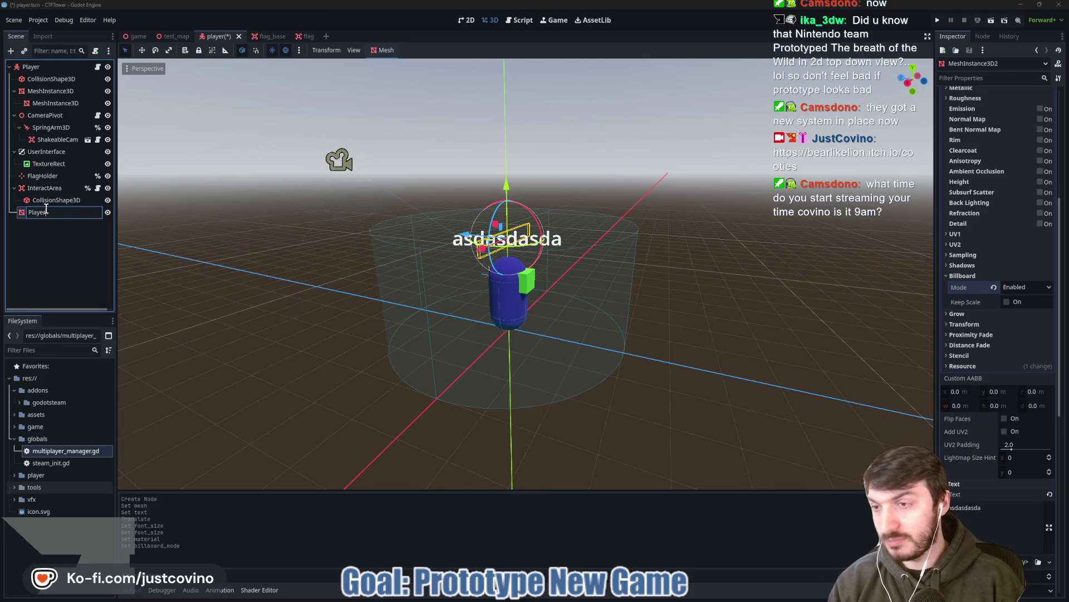
key(Return)
click(97, 67)
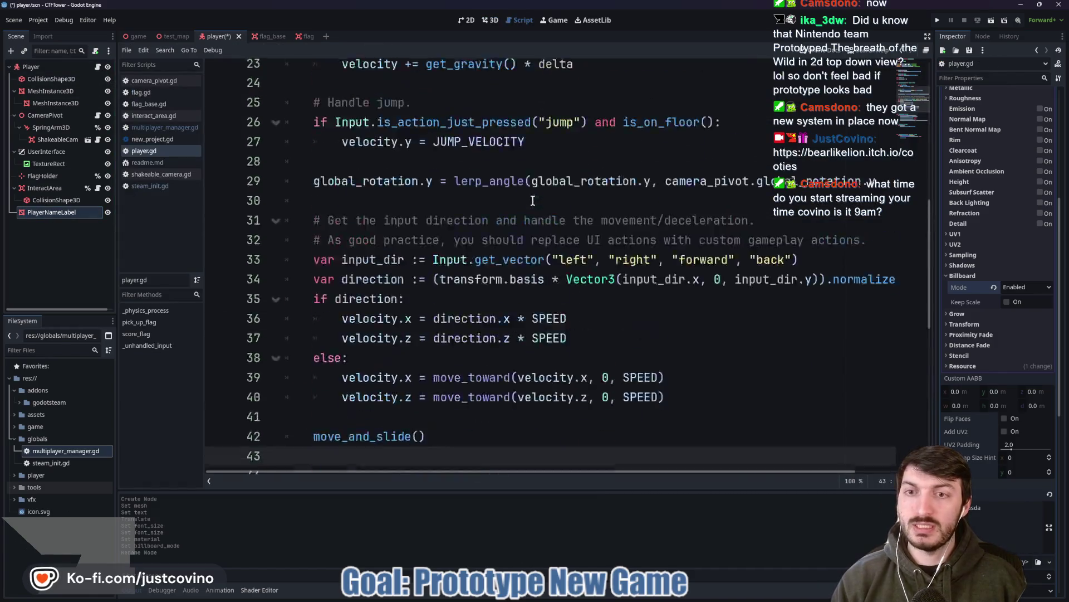
scroll(533, 200, up, 8)
click(436, 216)
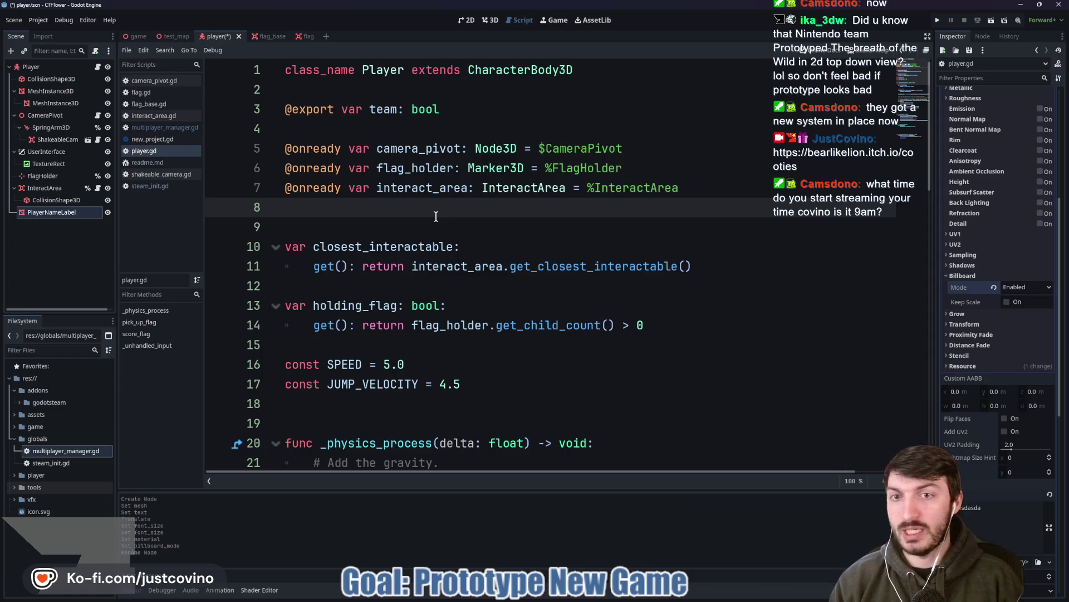
text(@onready var player_labe)
key(BackSpace)
key(BackSpace)
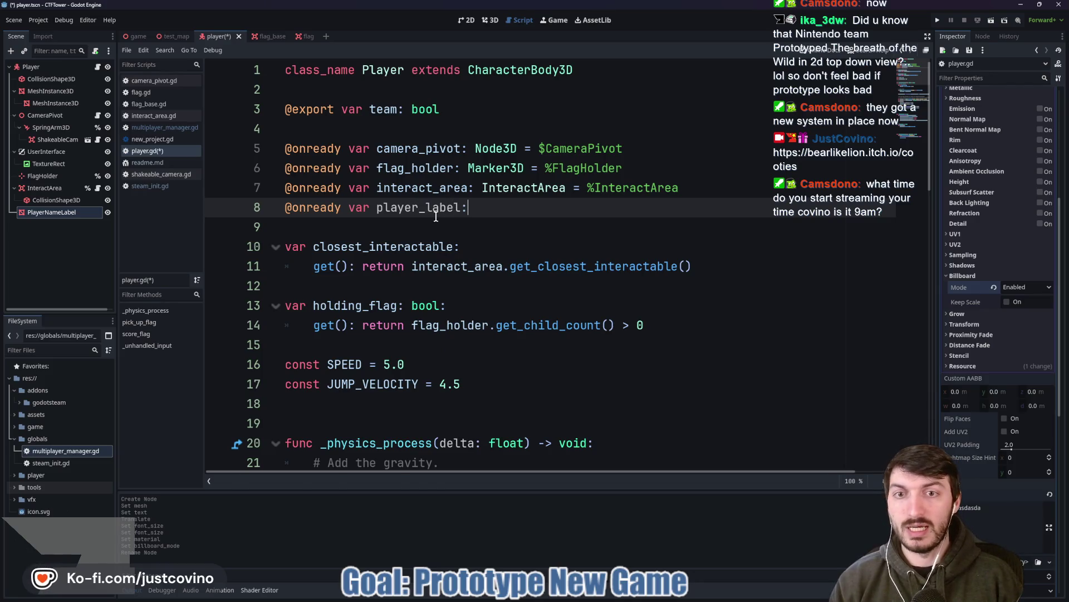
text(MeshInstan)
key(Down)
key(Return)
text(= )
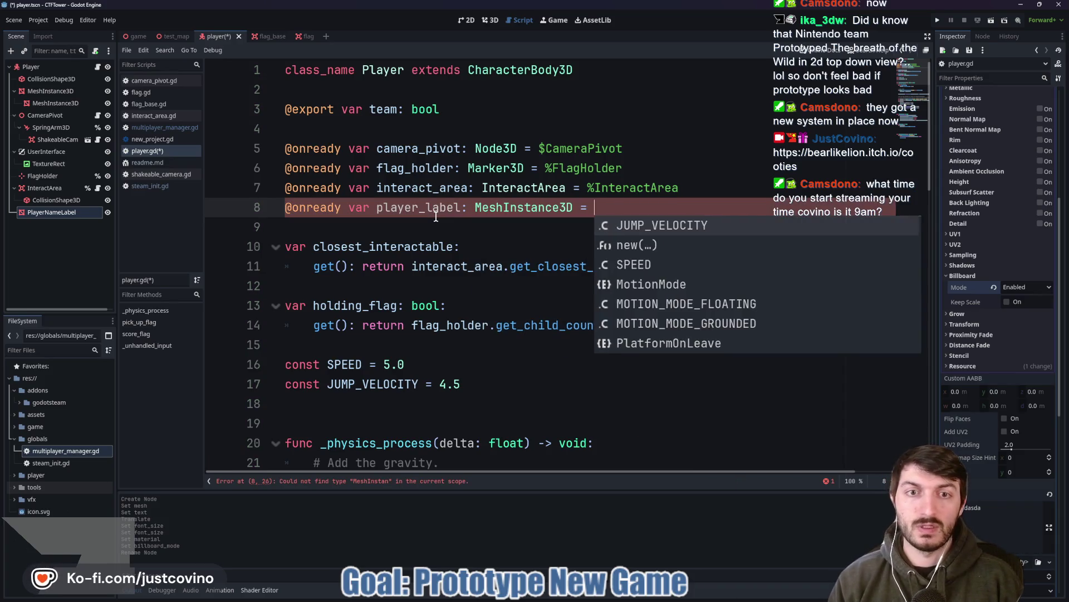
text($player)
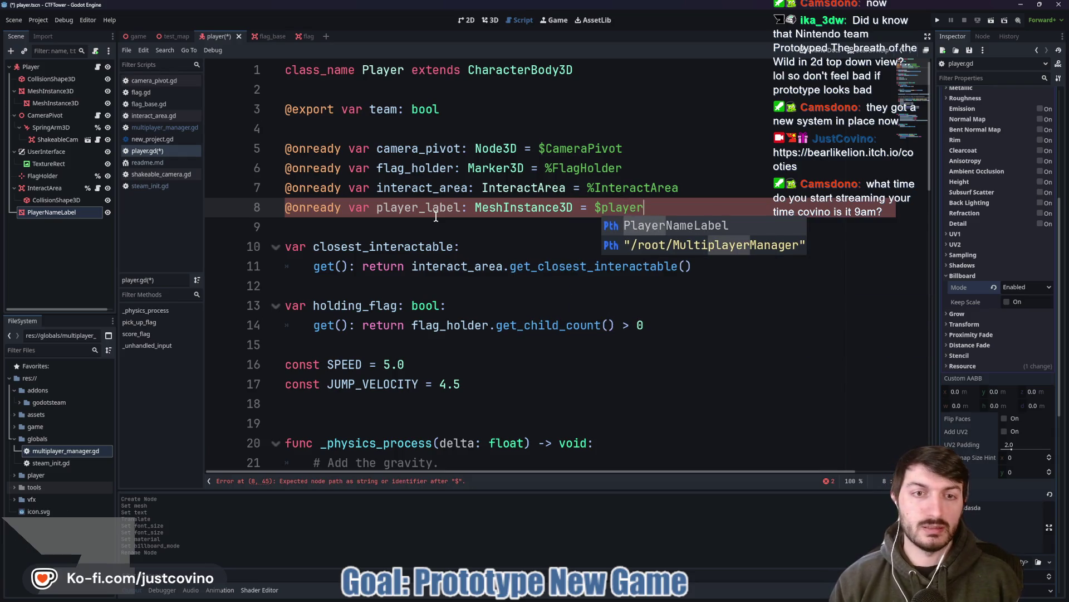
key(Return)
- Add a func _ready() -> void: above the physics function
scroll(489, 225, down, 5)
scroll(409, 271, up, 3)
click(352, 288)
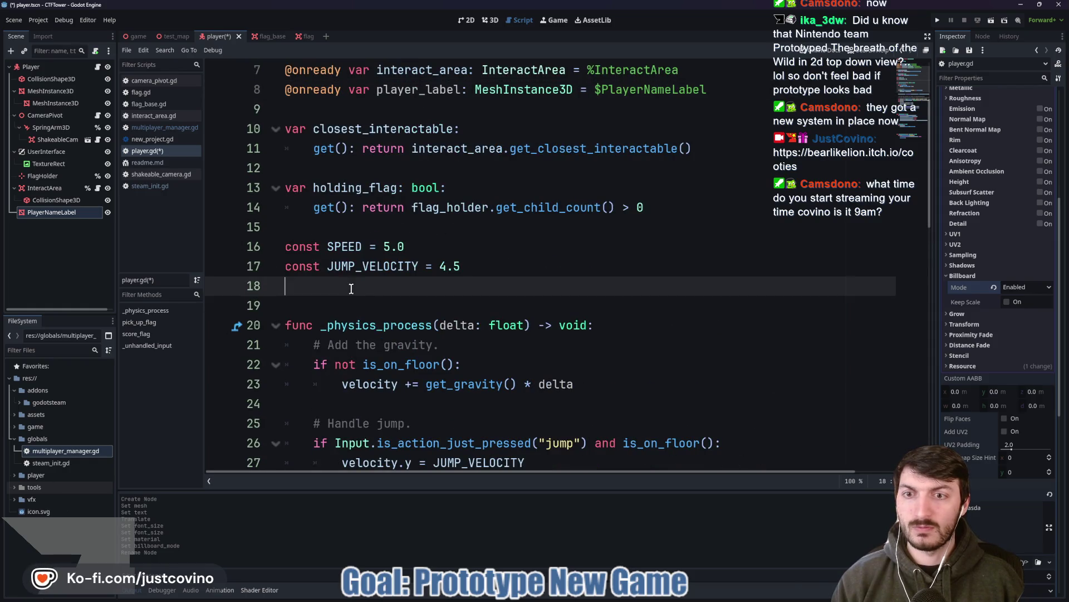
key(Return)
key(Return)
key(Return)
key(Up)
text(func _ready() -> void:)
key(Return)
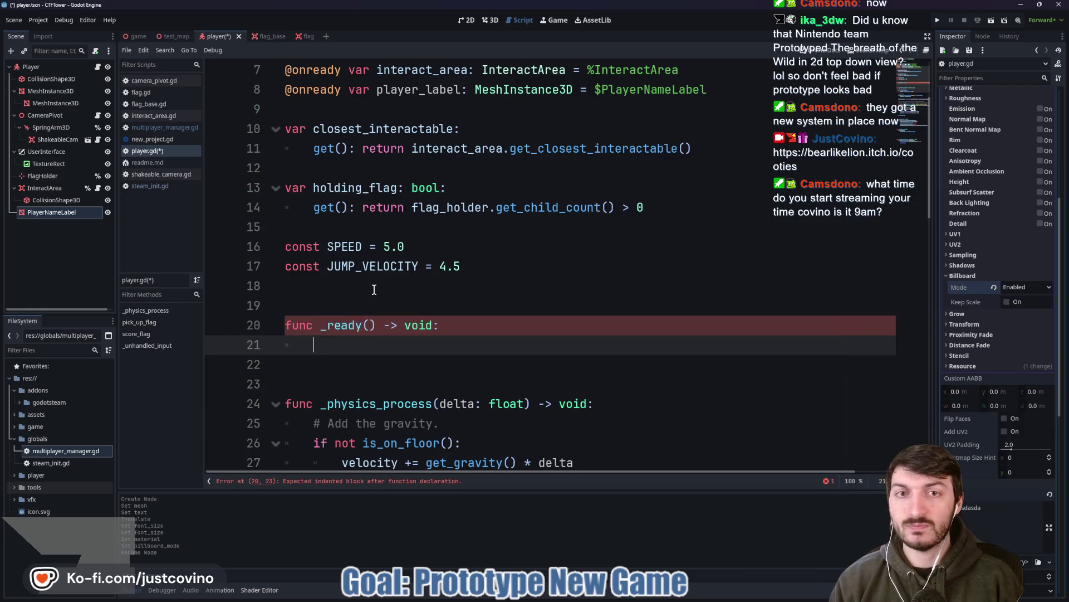
- Start the _ready body with player_label.mesh.text
text(player)
key(Return)
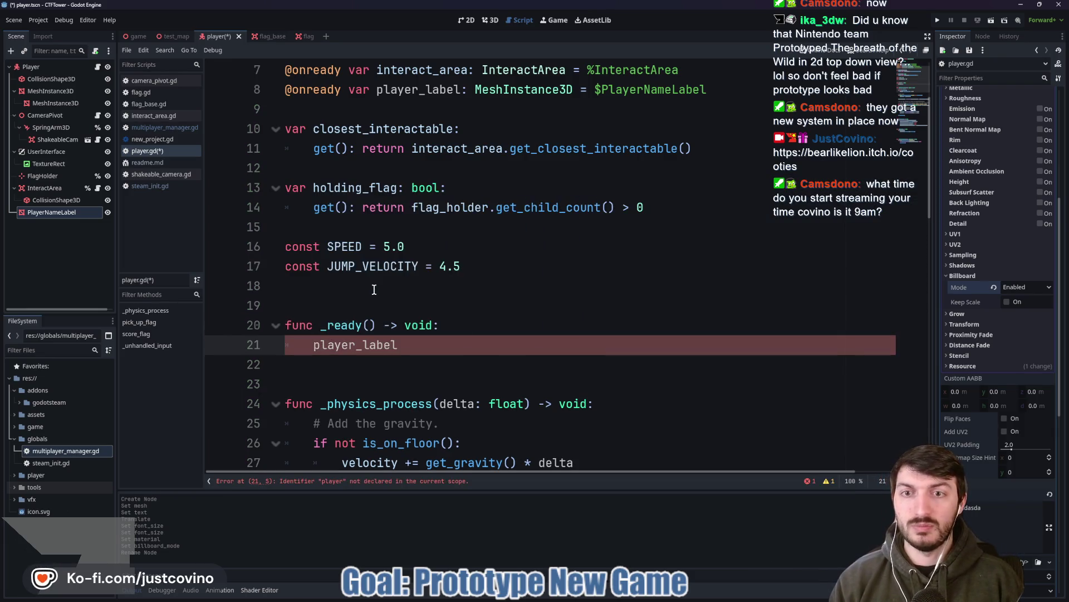
text(.text)
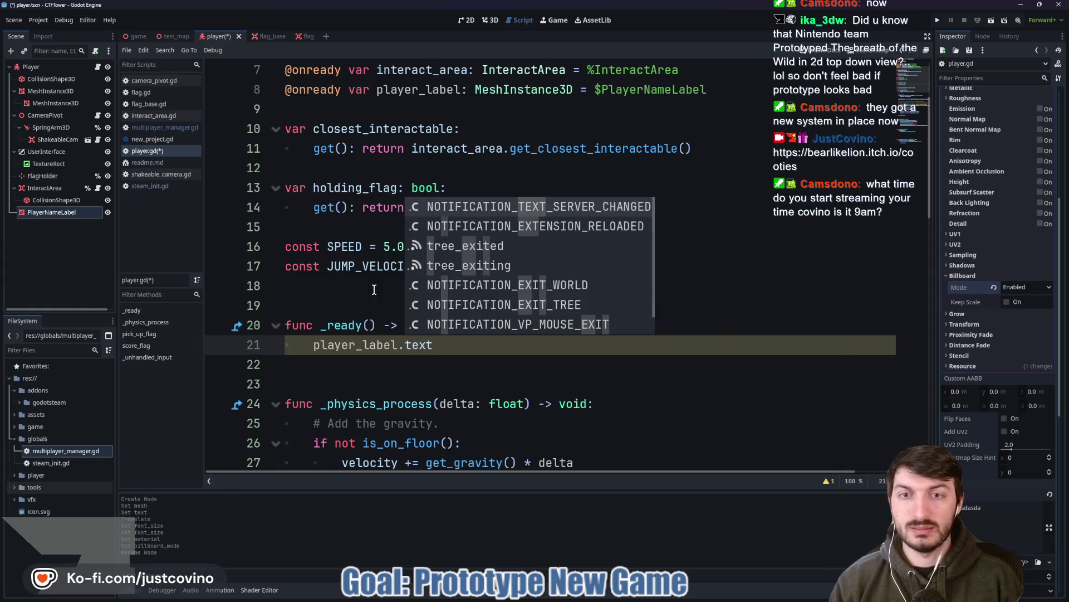
key(BackSpace)
key(BackSpace)
key(BackSpace)
text(mes)
key(Return)
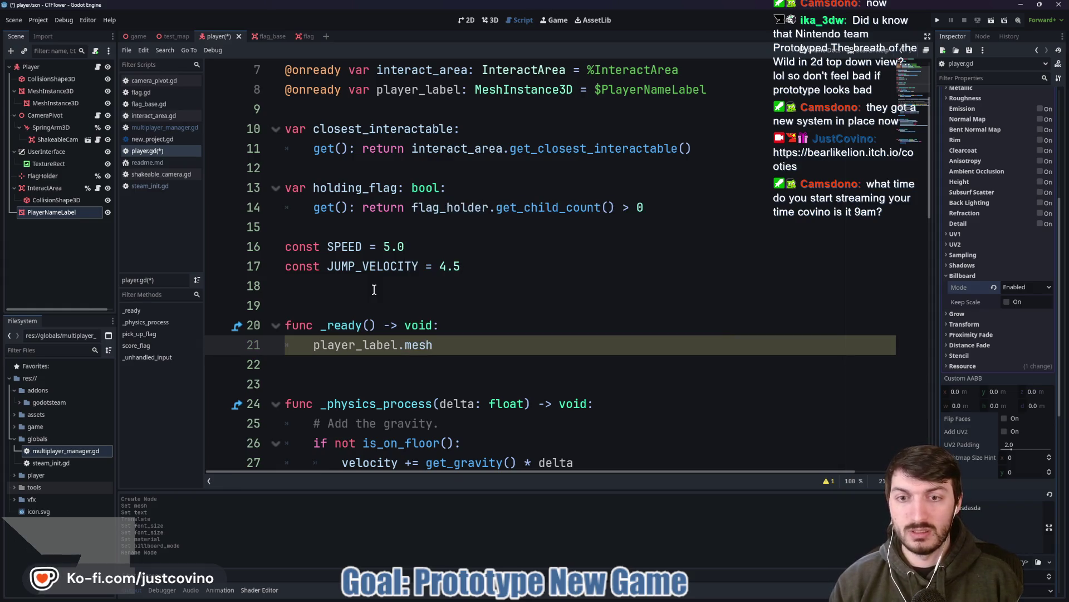
text(.text)
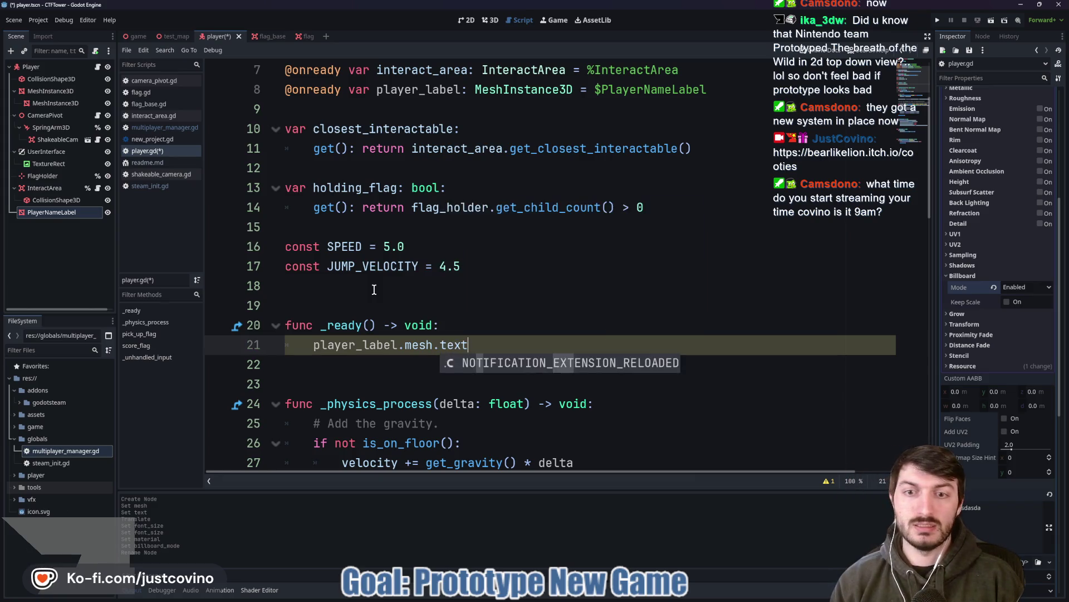
- Inspect the PlayerNameLabel TextMesh properties in the Inspector
scroll(1021, 243, up, 5)
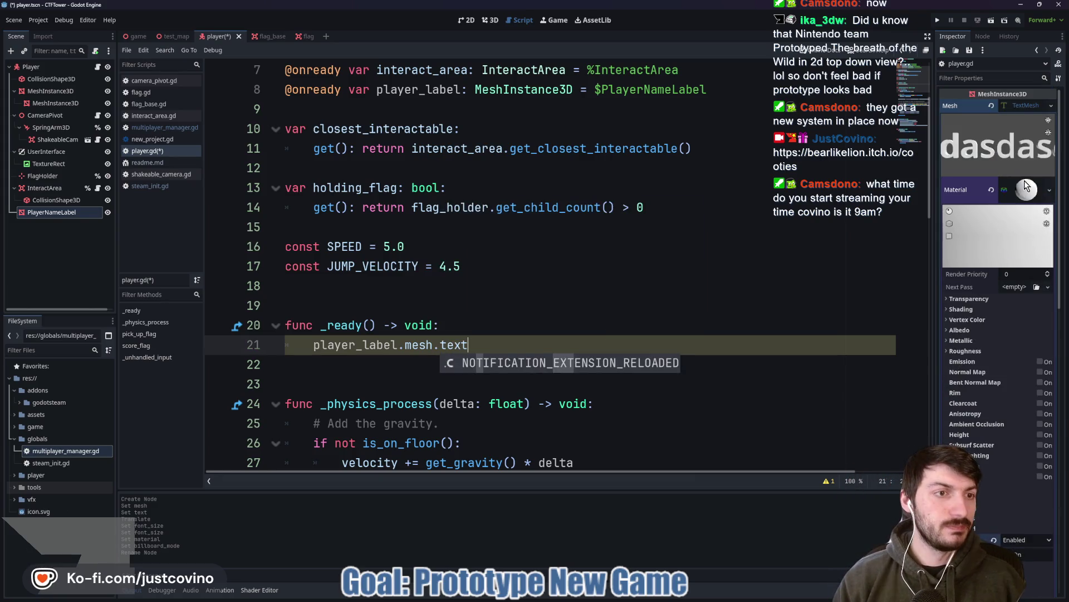
click(1021, 105)
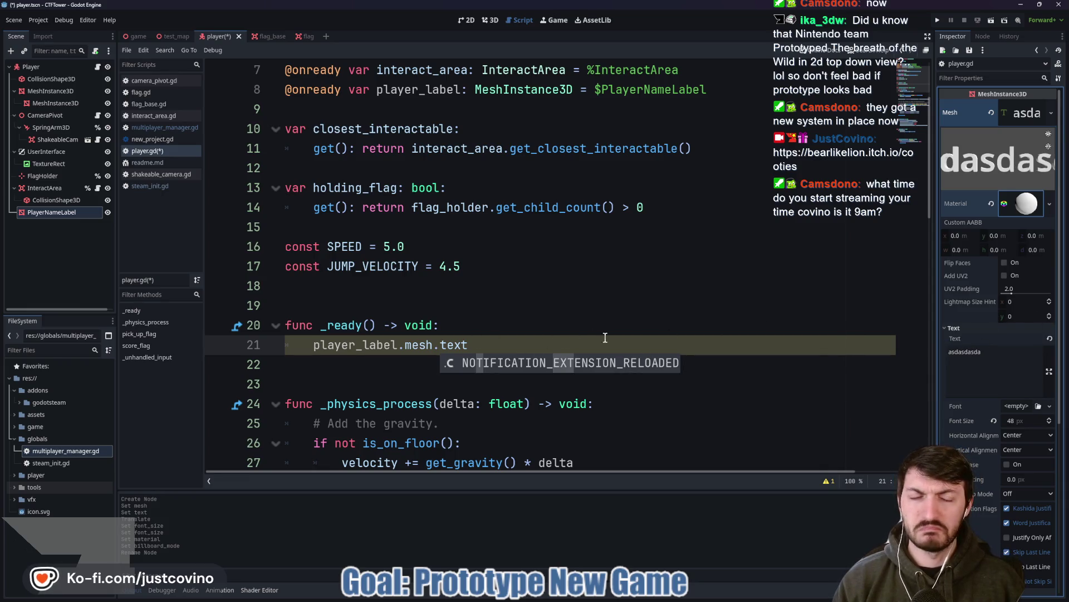
click(1022, 116)
click(1021, 116)
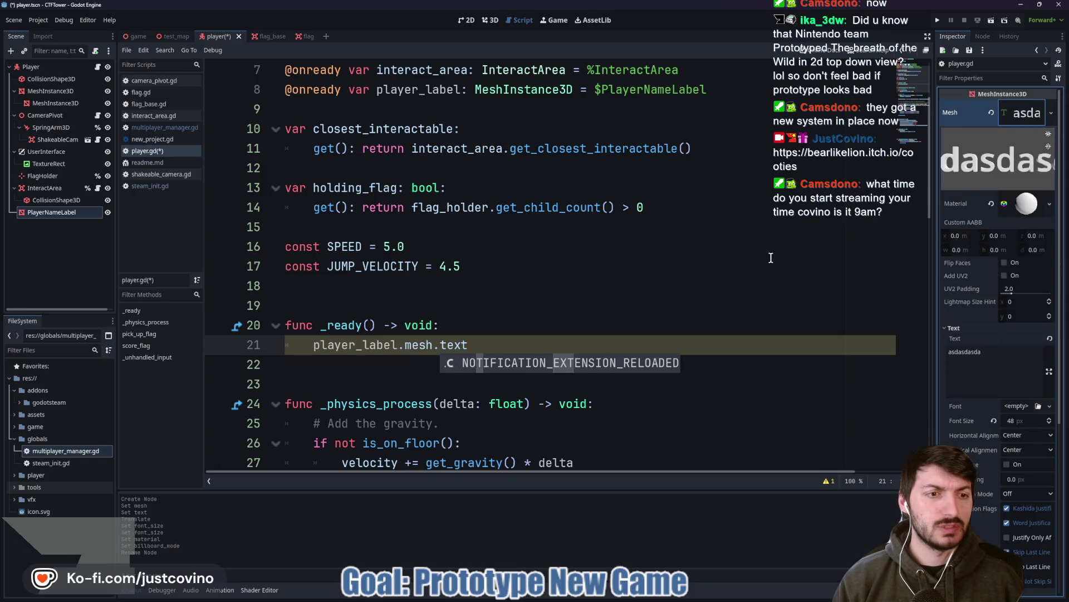
- Assign MultiplayerManager.get_player_name(1) to the label text, save, and run the game
click(531, 346)
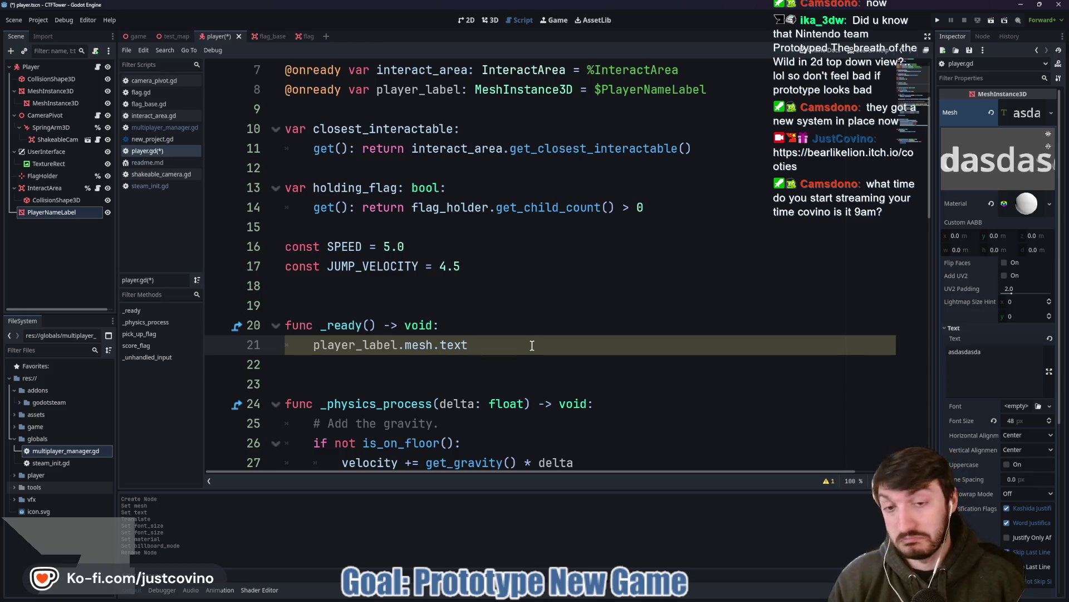
text(= Multipl)
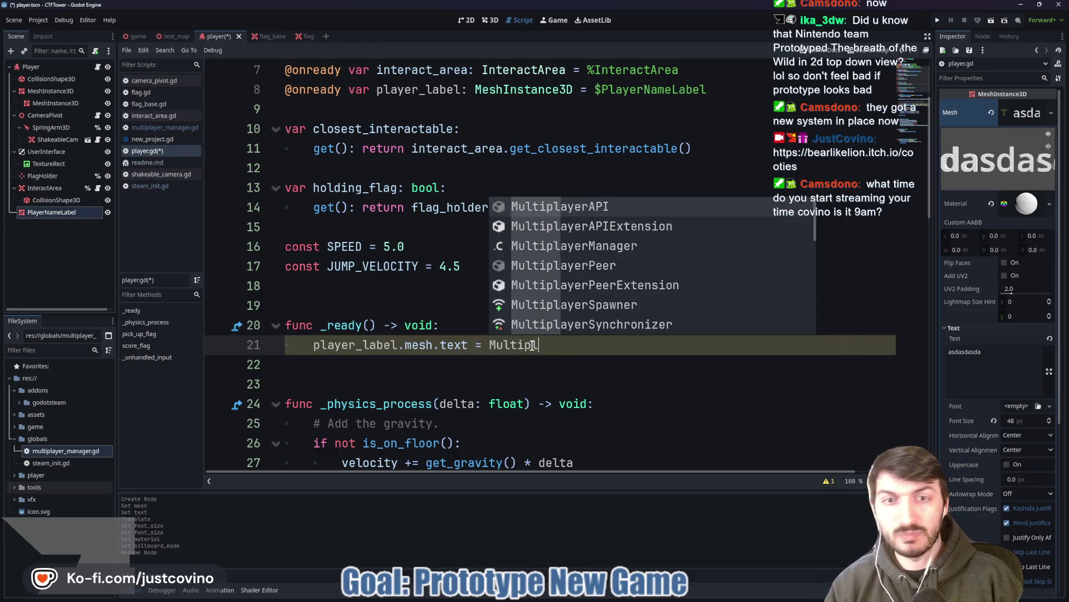
text(ayerManager.)
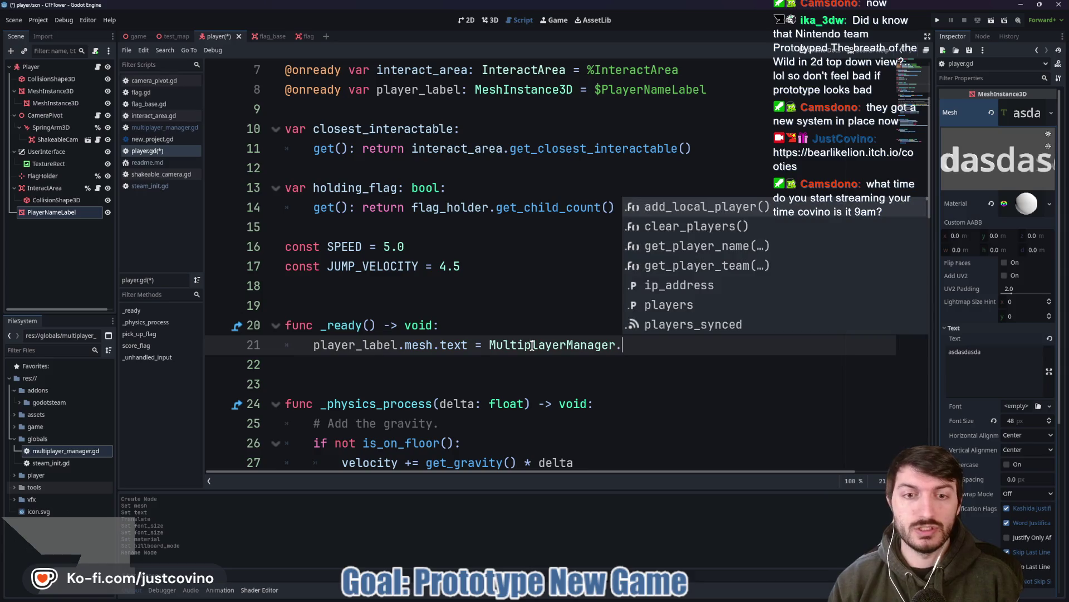
text(get_player_name(1)
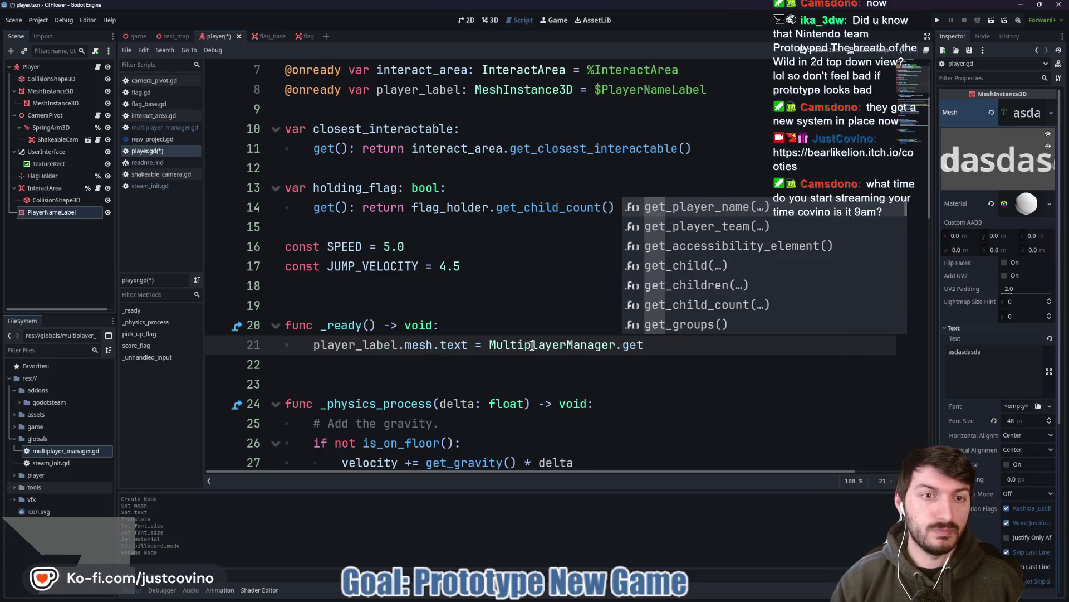
key(Return)
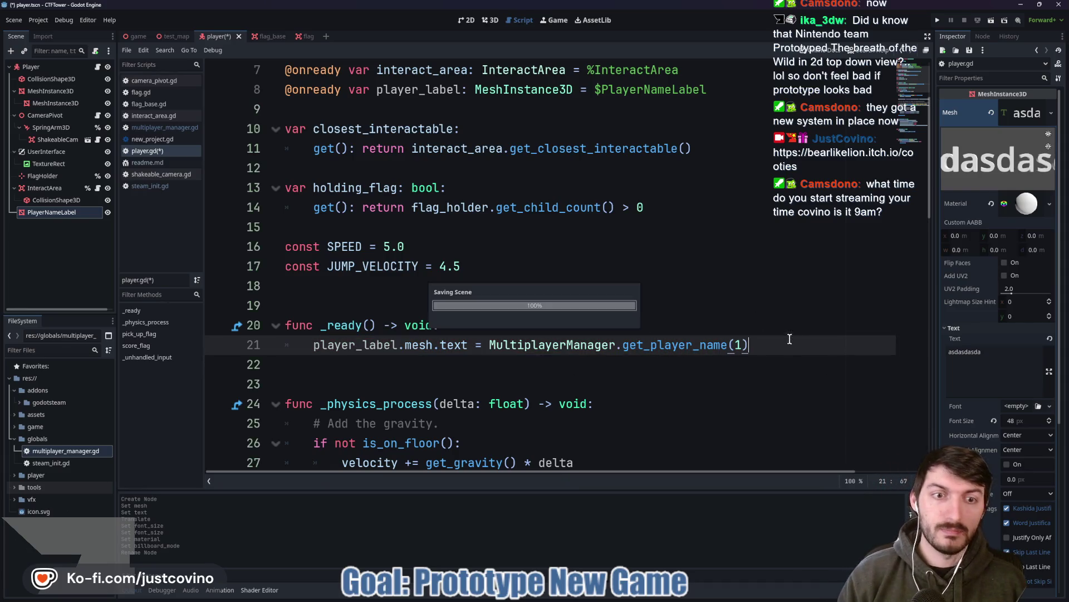
key(ctrl+s)
key(F5)
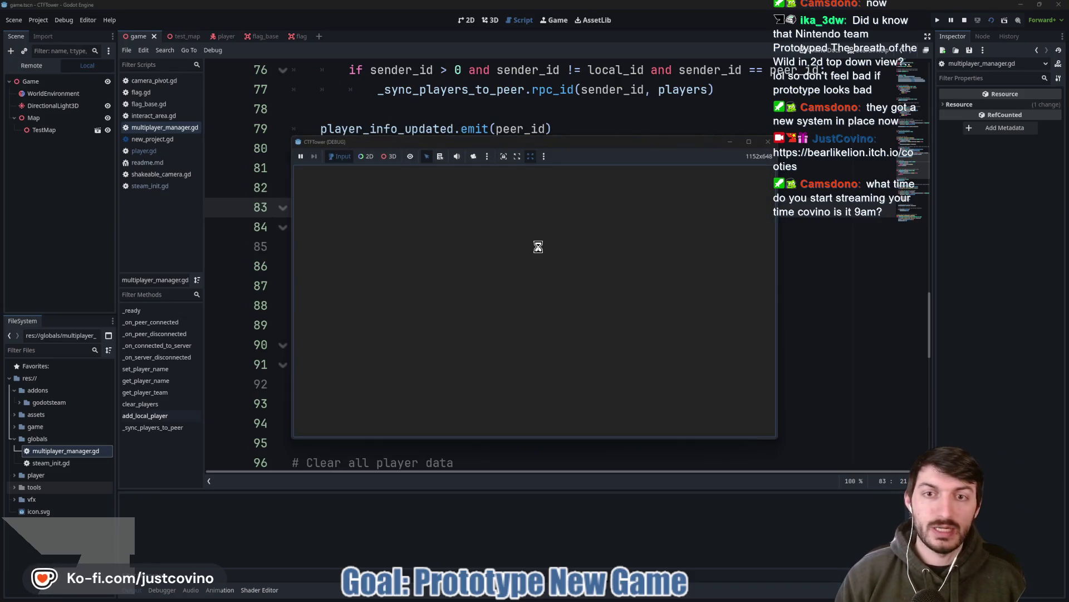
- Walk the player around the test game to check the name label, then stop the run
key(w)
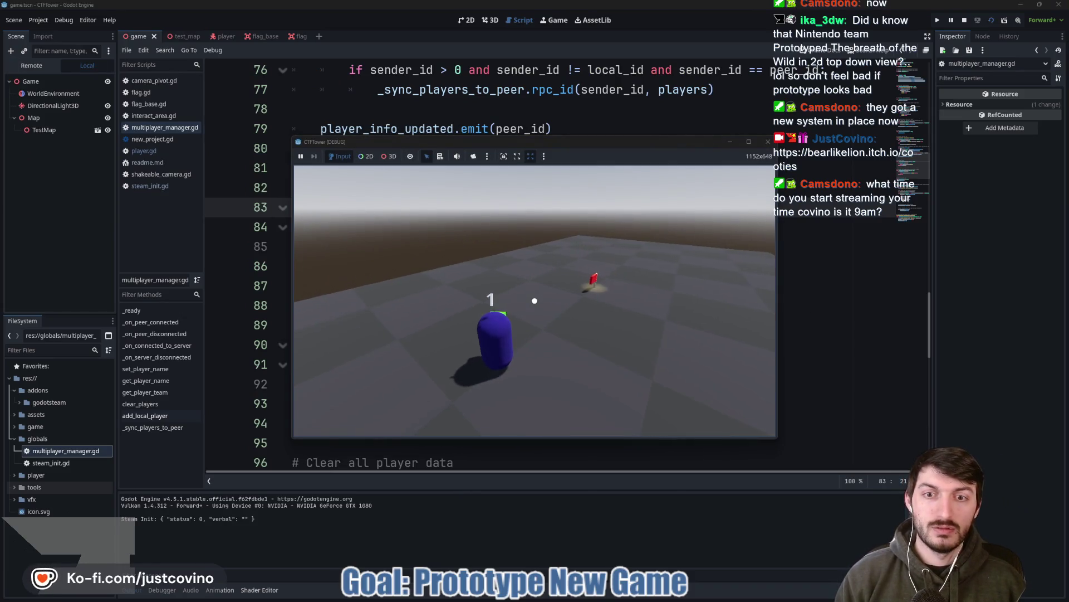
key(w)
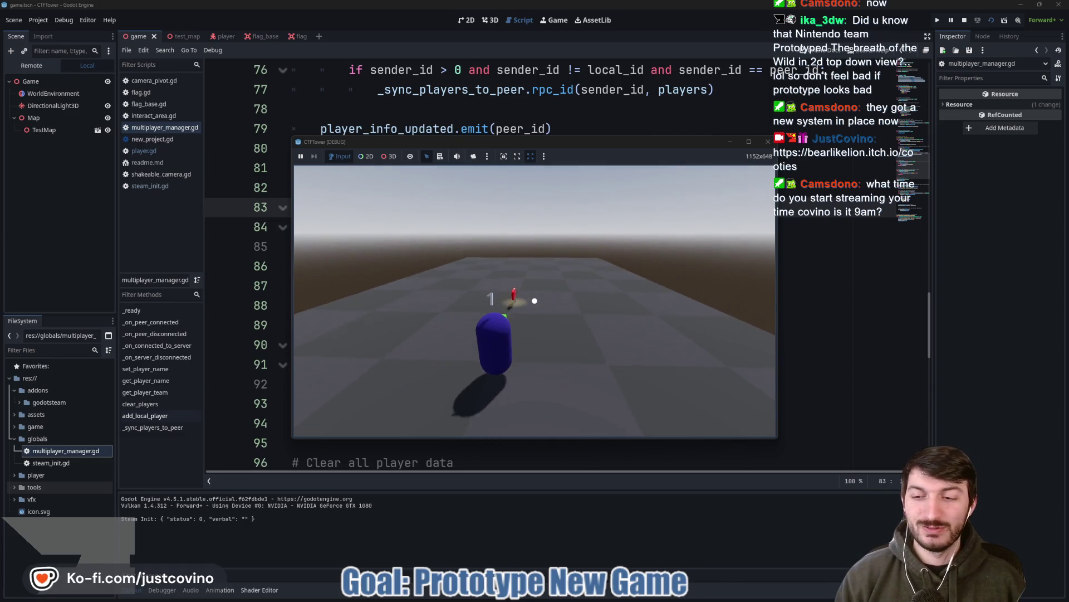
key(F8)
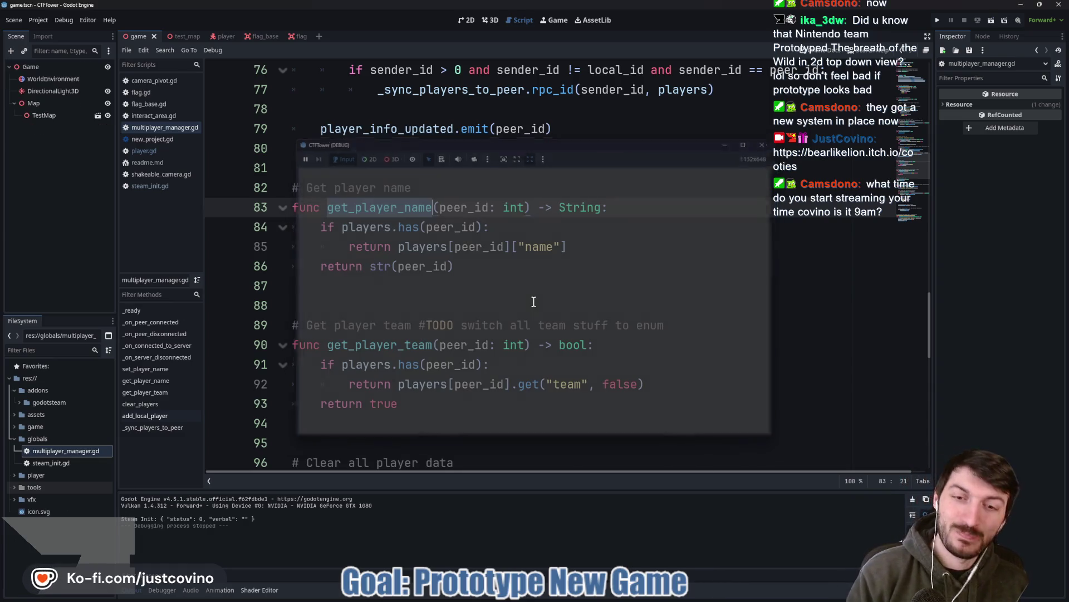
- Trace get_player_team in multiplayer_manager.gd to see how team data is looked up
click(580, 254)
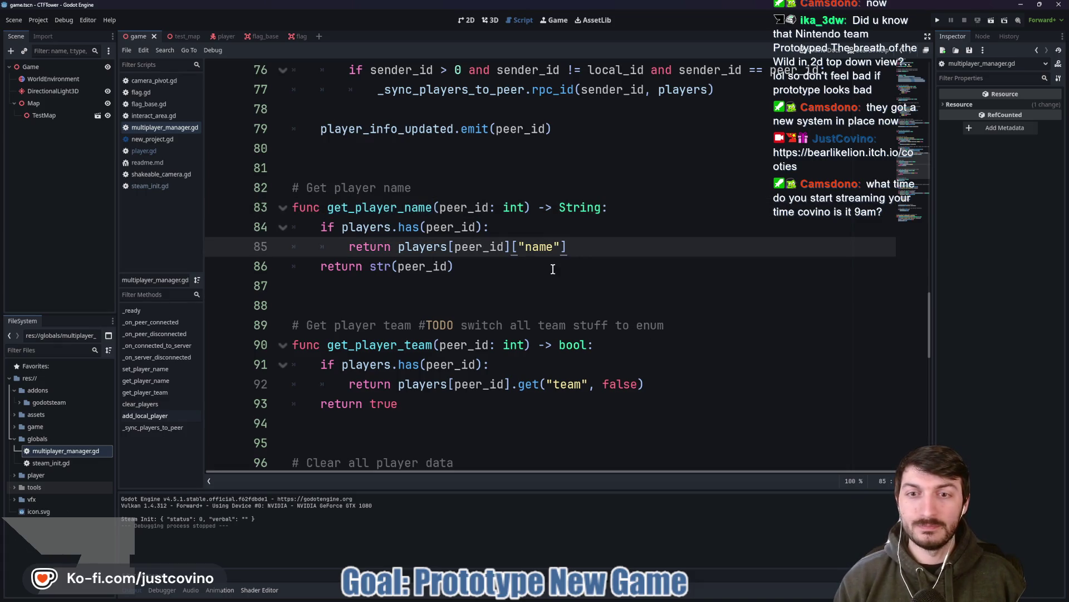
click(516, 271)
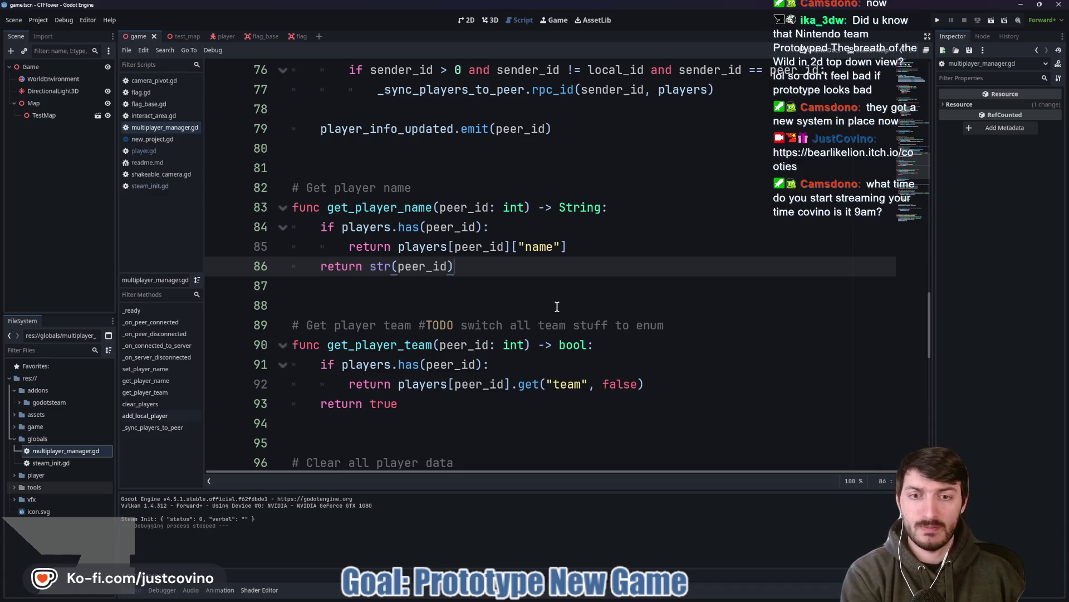
scroll(557, 307, down, 5)
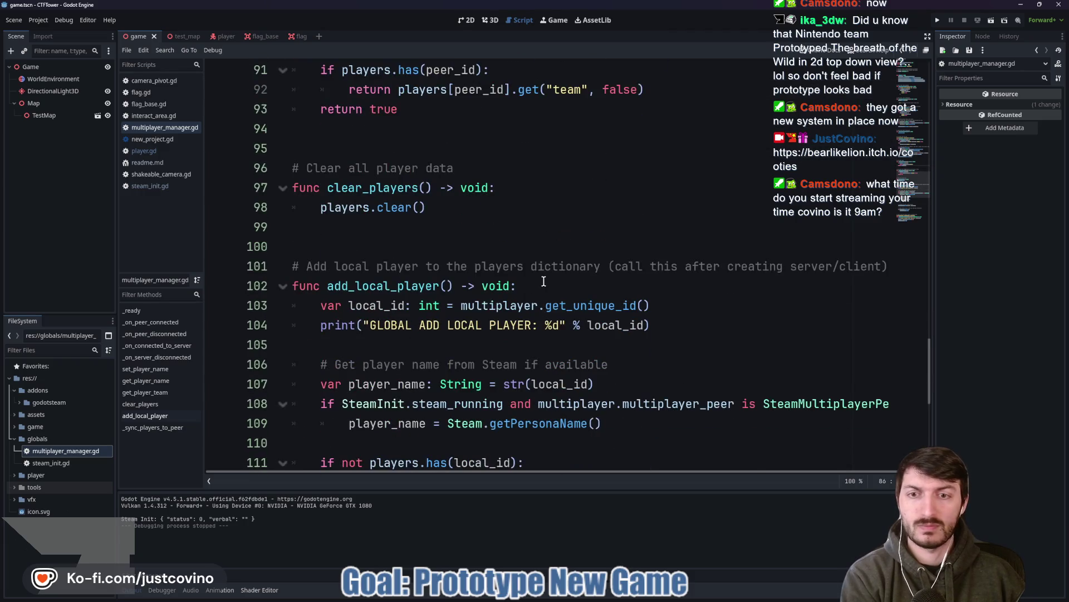
scroll(543, 282, up, 3)
double_click(362, 224)
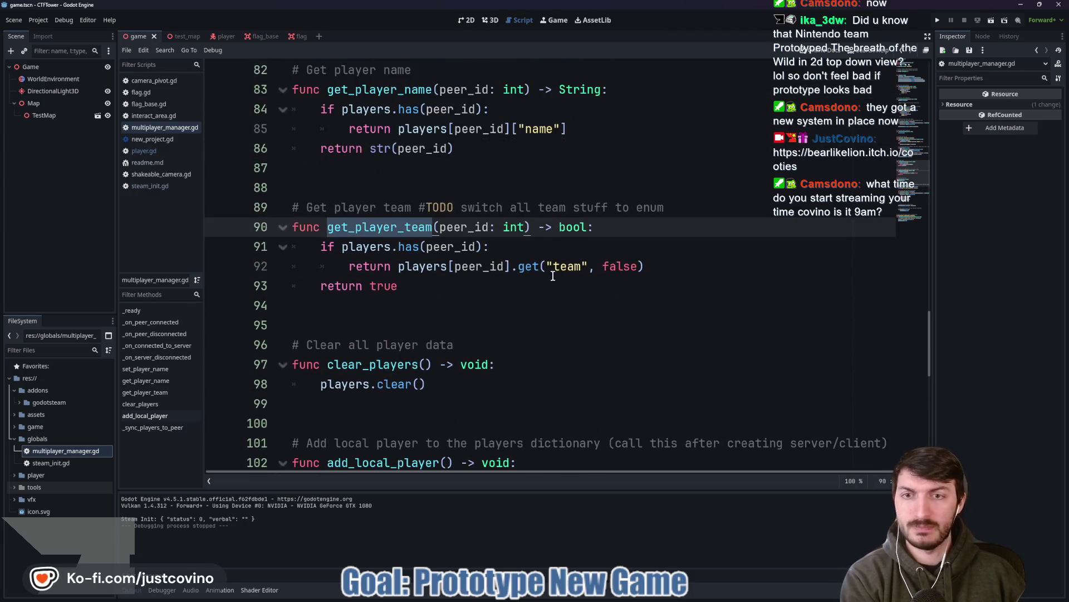
scroll(555, 275, down, 4)
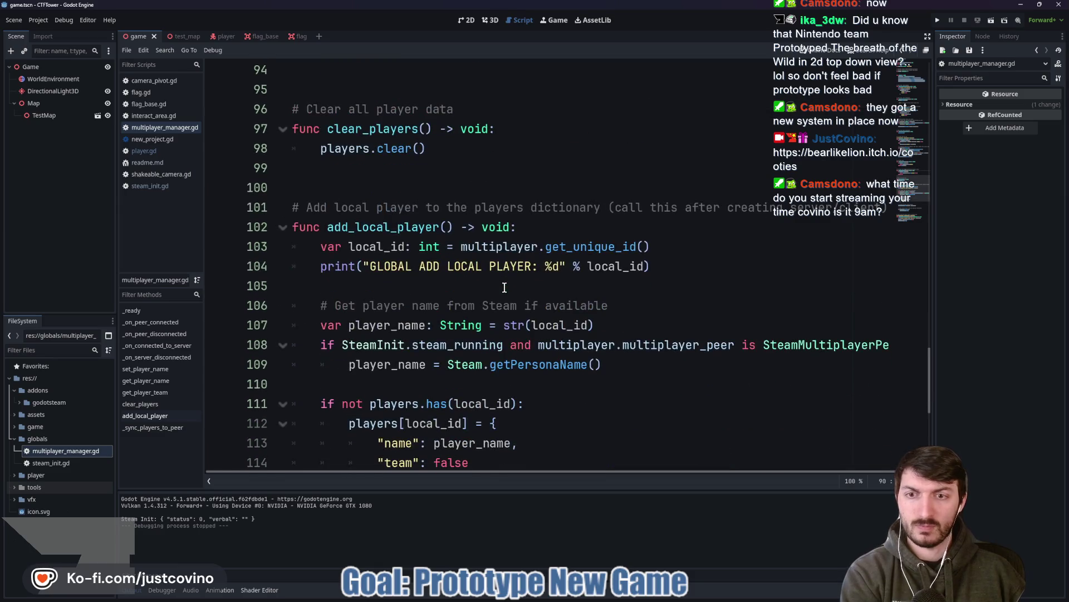
scroll(504, 287, down, 1)
scroll(504, 287, down, 3)
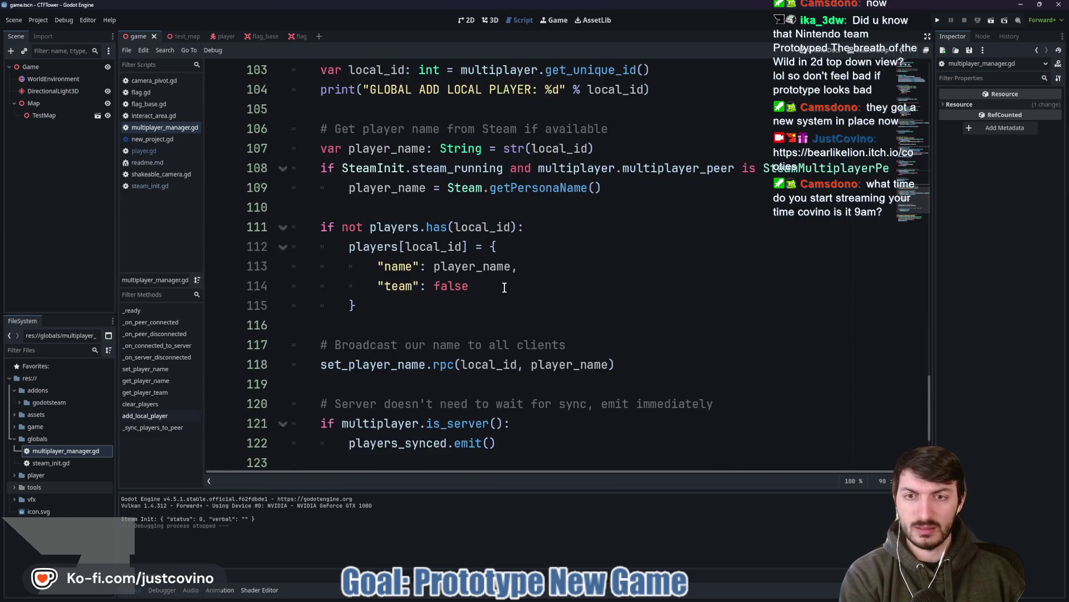
scroll(500, 277, down, 2)
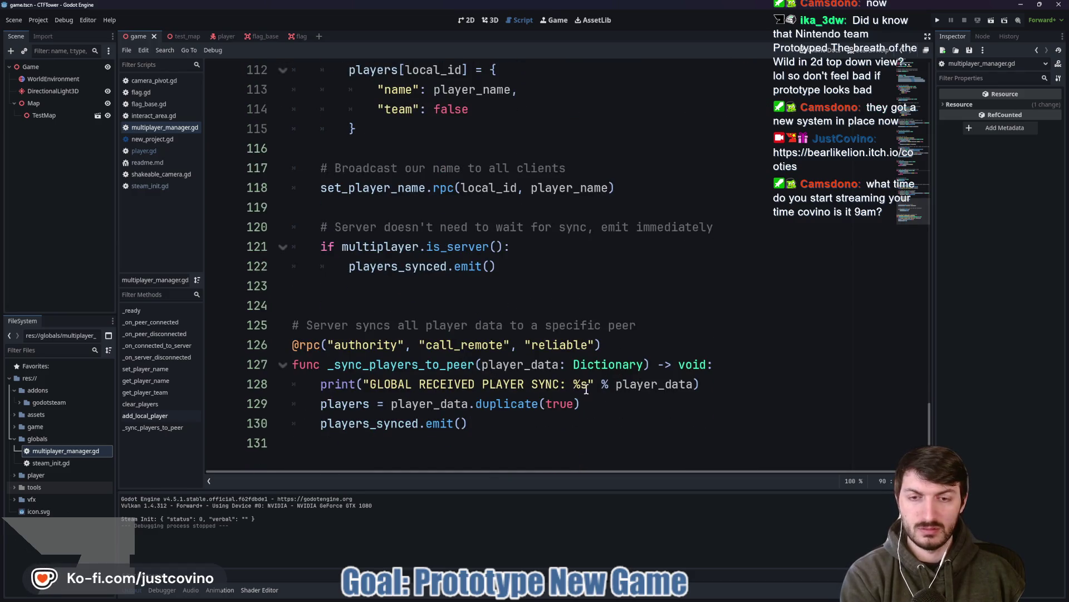
scroll(591, 388, up, 6)
key(F3)
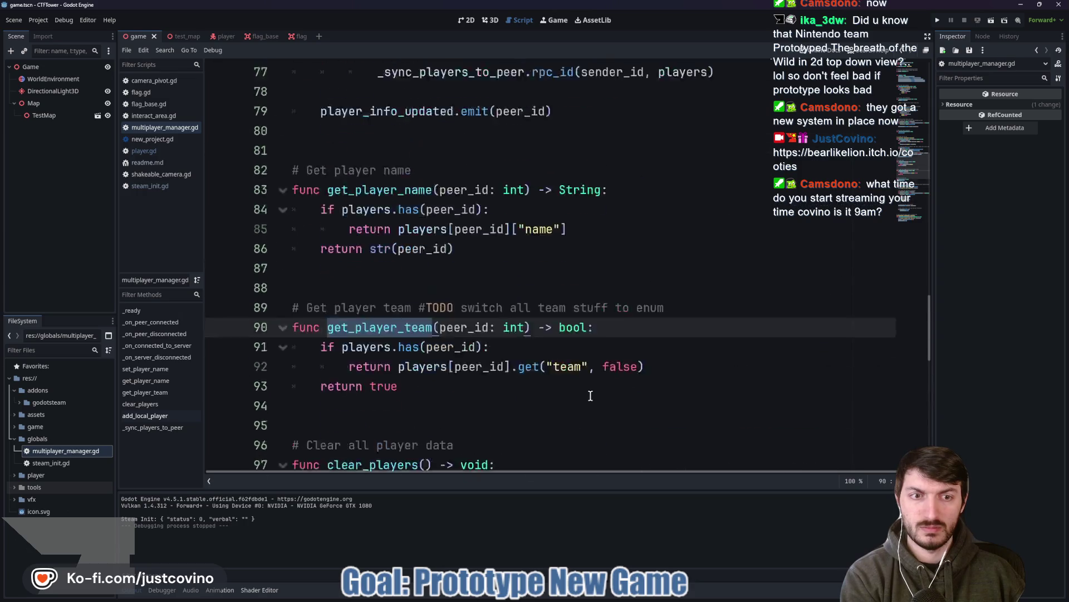
scroll(586, 406, up, 4)
scroll(585, 413, down, 2)
- Review get_player_name and the name-storage code above it, then return to the player scene
click(369, 325)
double_click(370, 324)
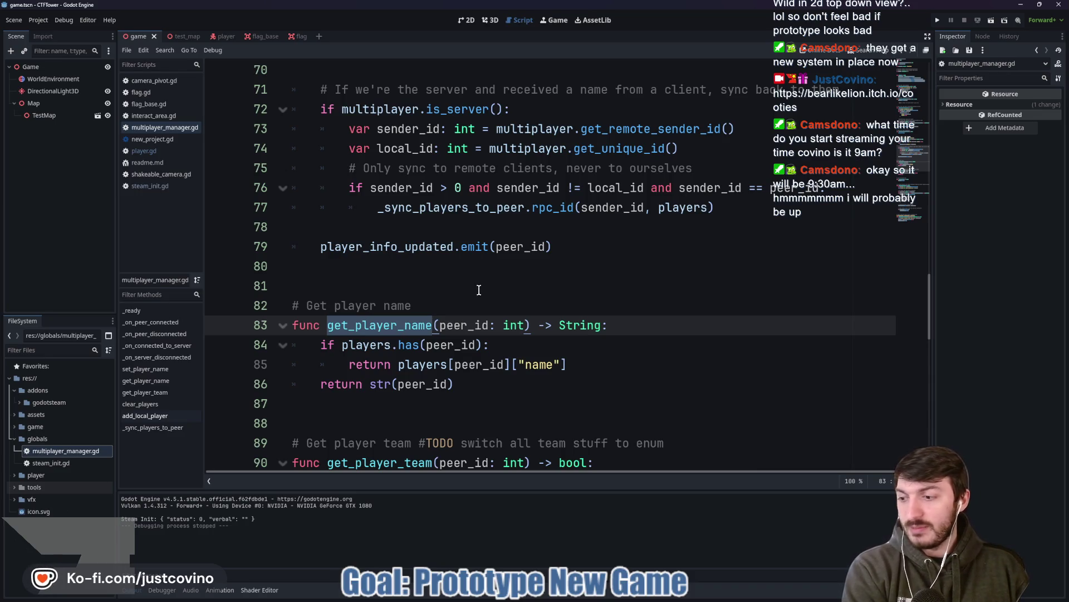
scroll(428, 283, up, 2)
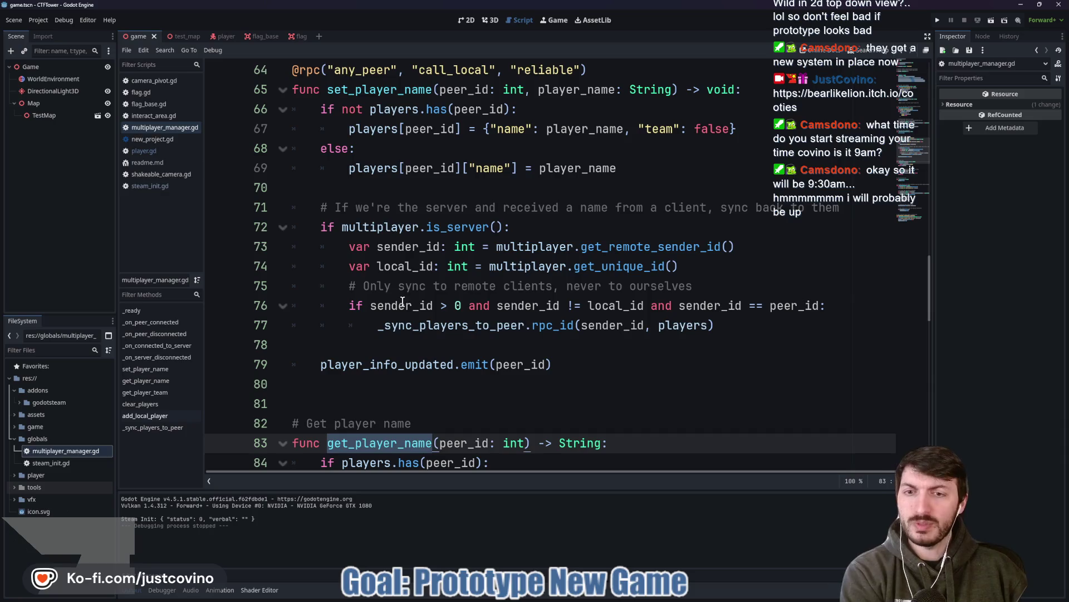
click(408, 345)
scroll(407, 334, up, 2)
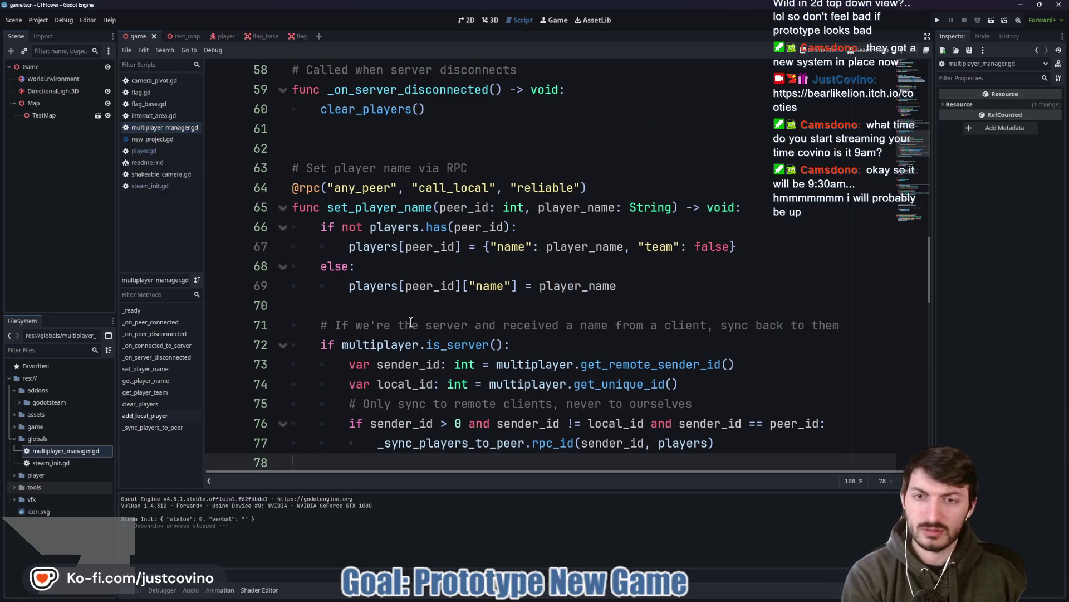
click(403, 306)
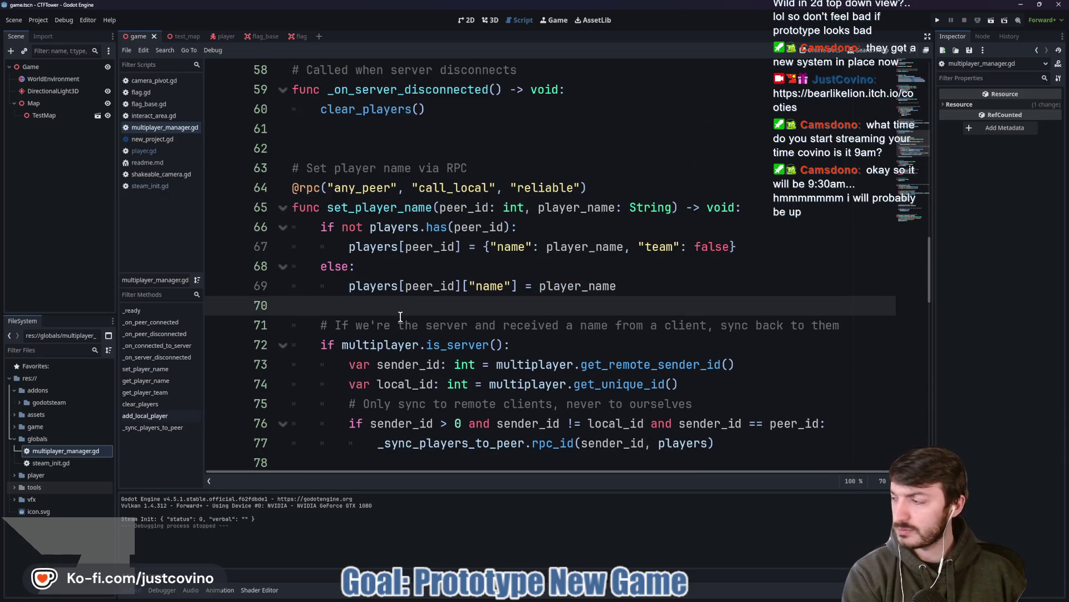
scroll(437, 322, up, 1)
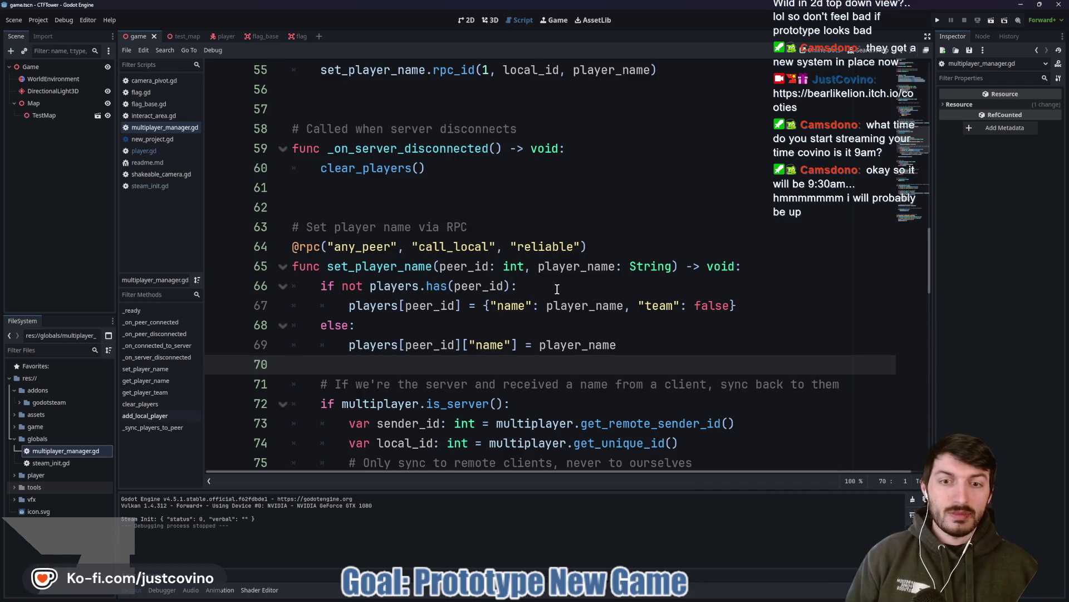
scroll(489, 273, up, 3)
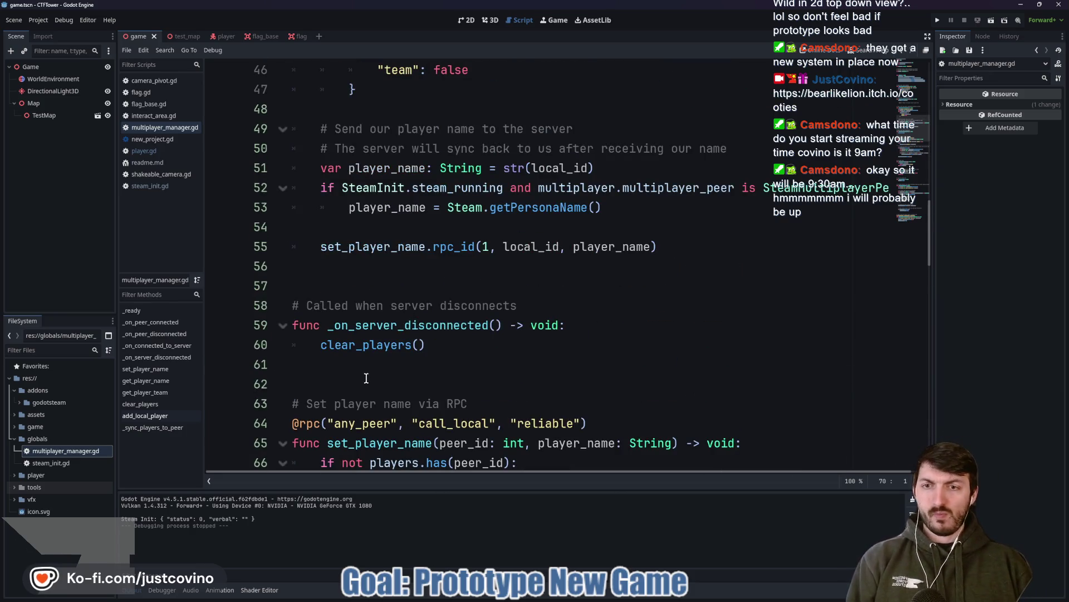
scroll(446, 281, up, 1)
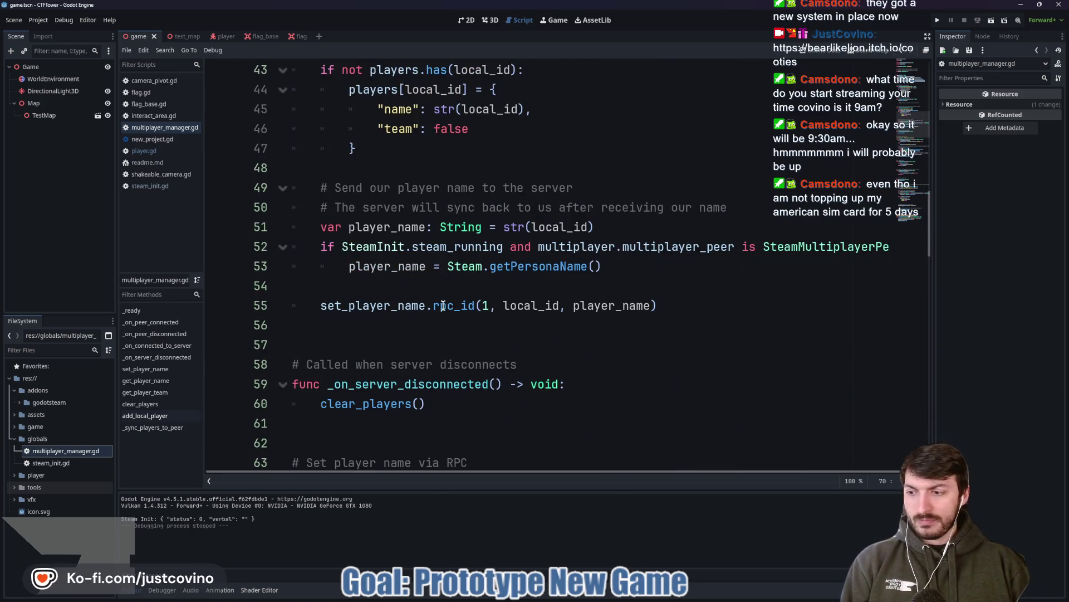
mouse_move(443, 305)
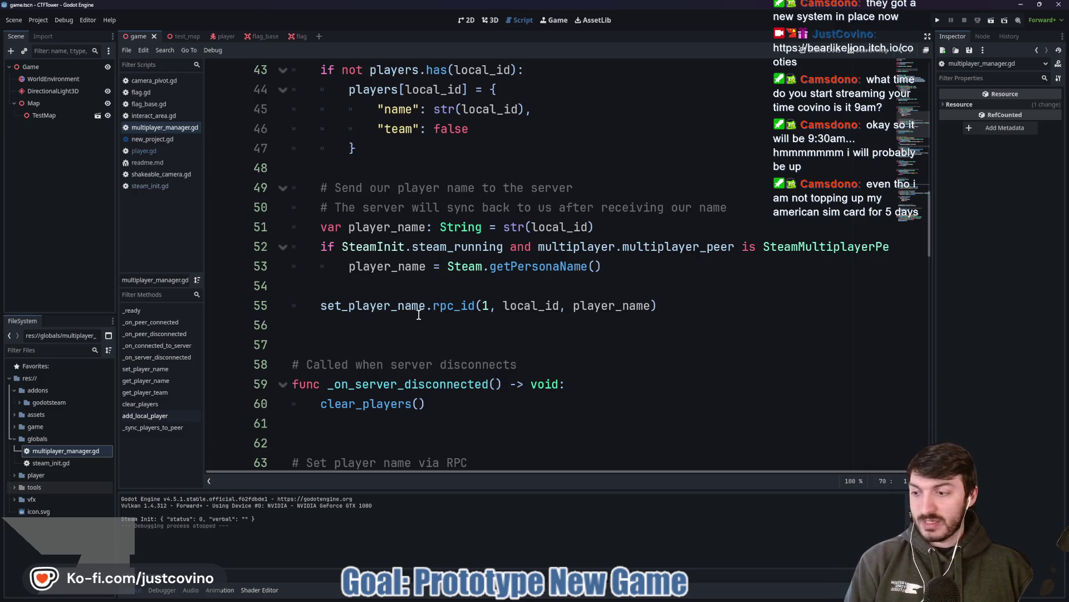
click(225, 36)
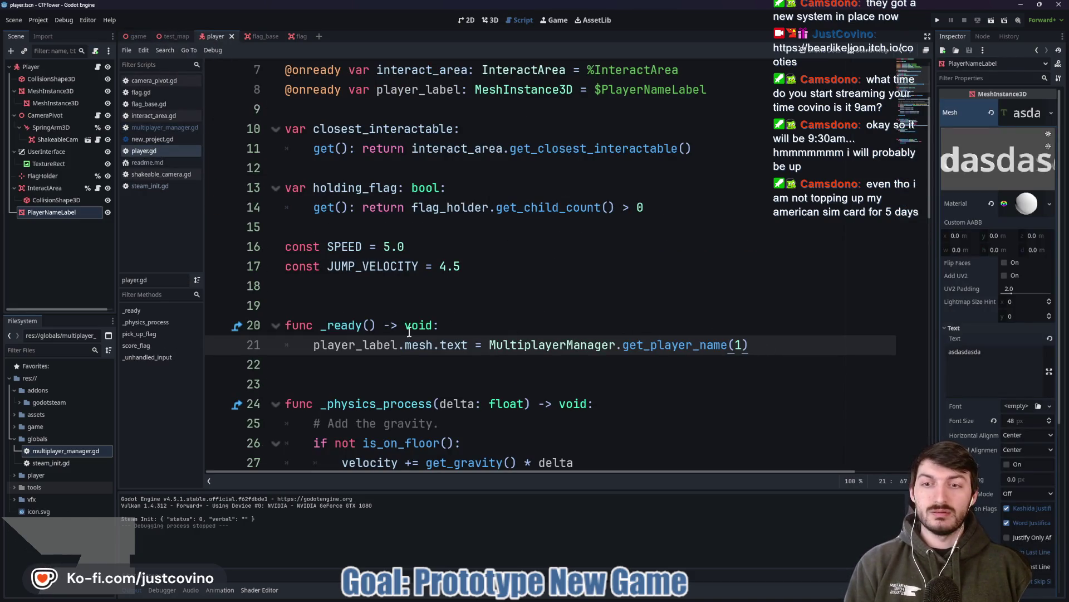
- Insert 'await get_tree().create_timer(3.0).timeout' at the top of player.gd's _ready and save
click(467, 327)
key(Return)
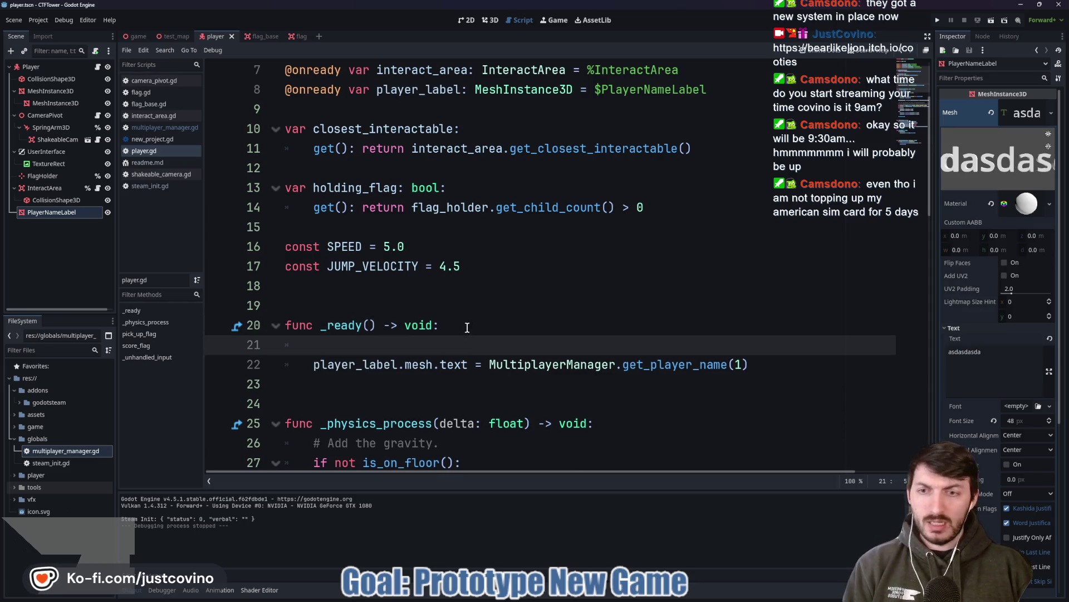
text(get_t)
key(Return)
text(.cr)
key(Return)
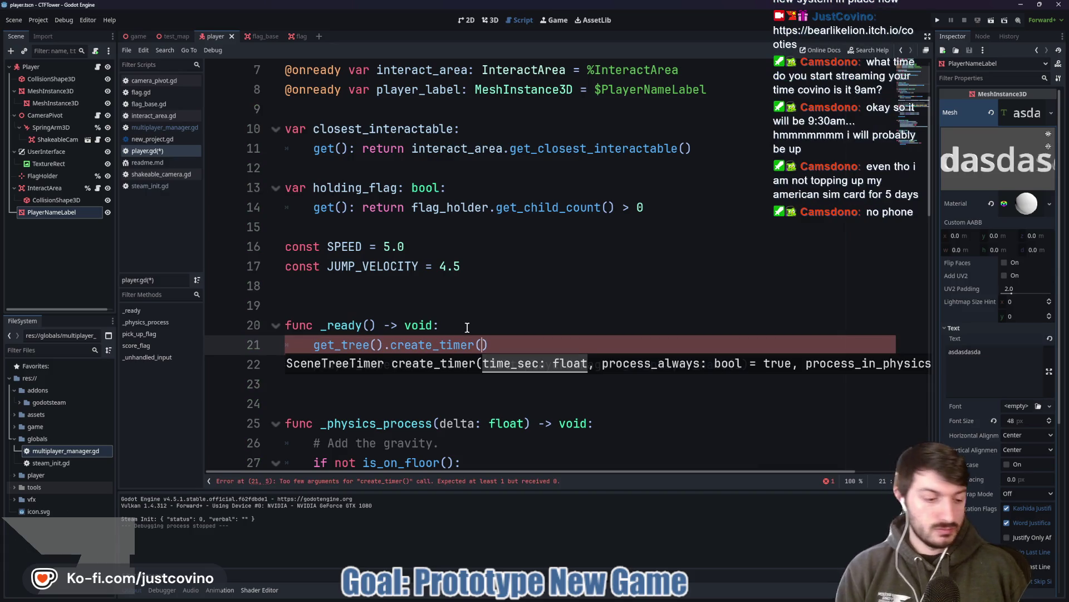
click(551, 346)
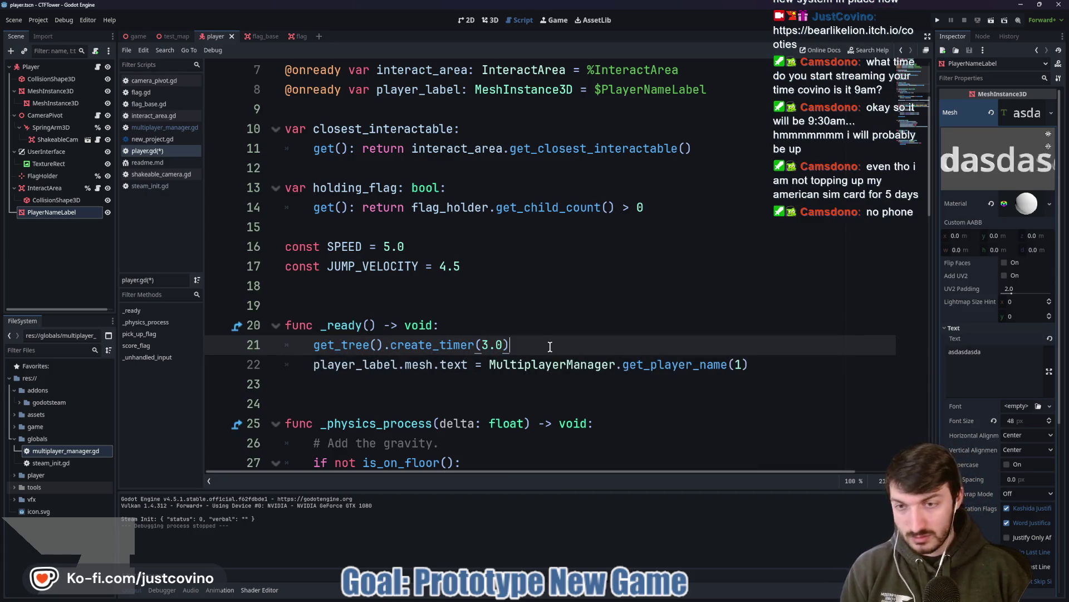
text(.time)
key(Return)
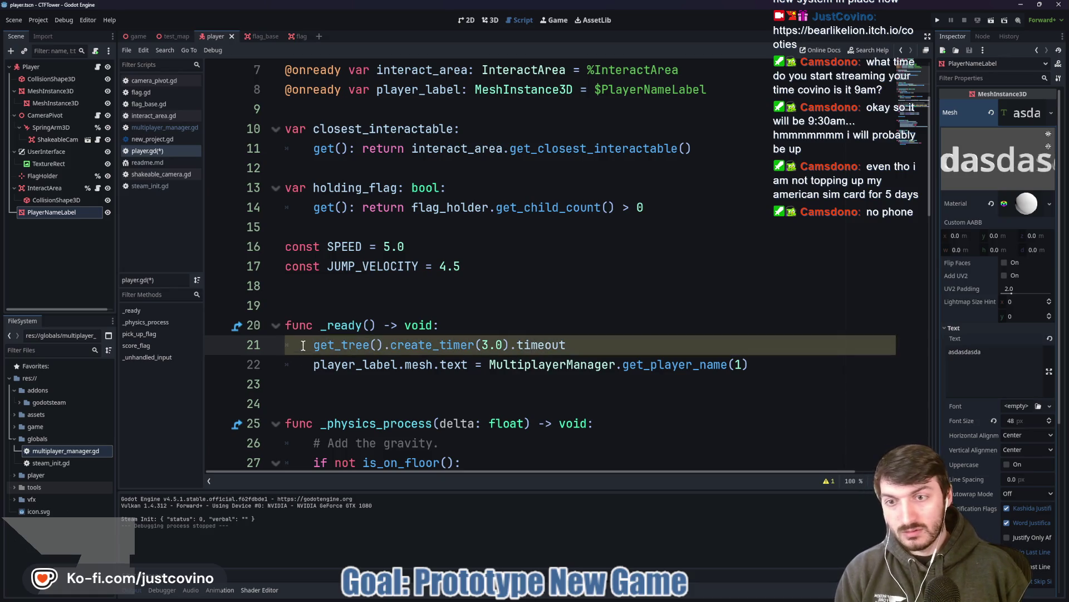
text(await)
key(ctrl+s)
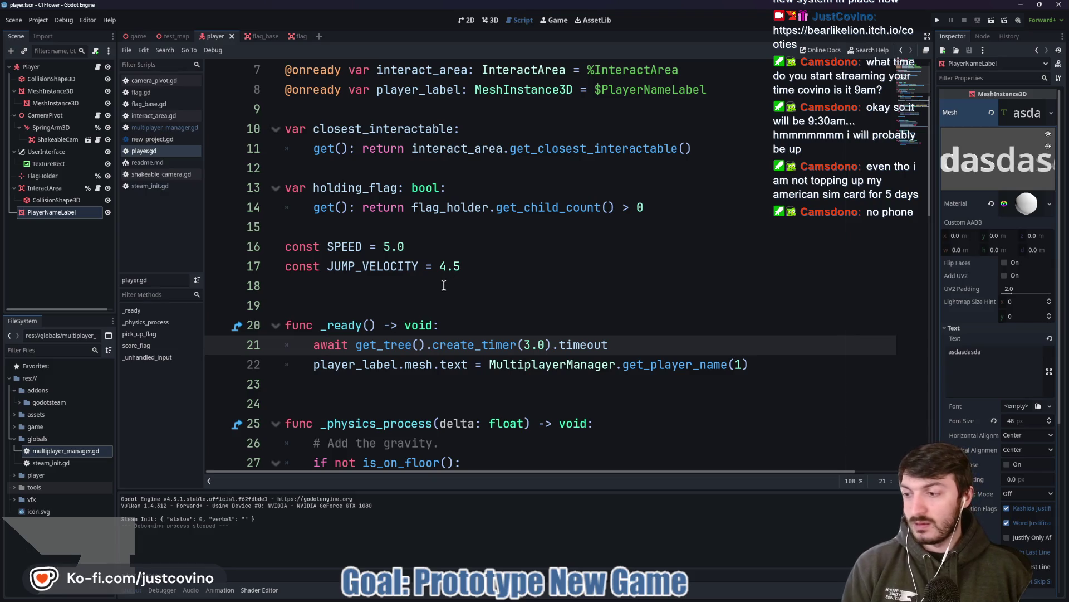
click(134, 36)
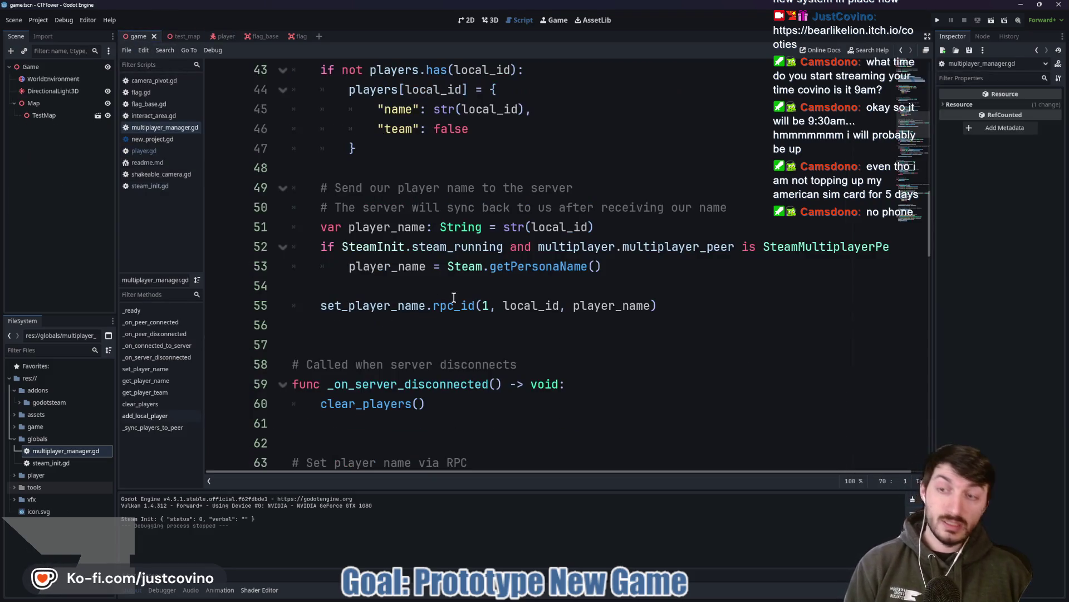
key(F5)
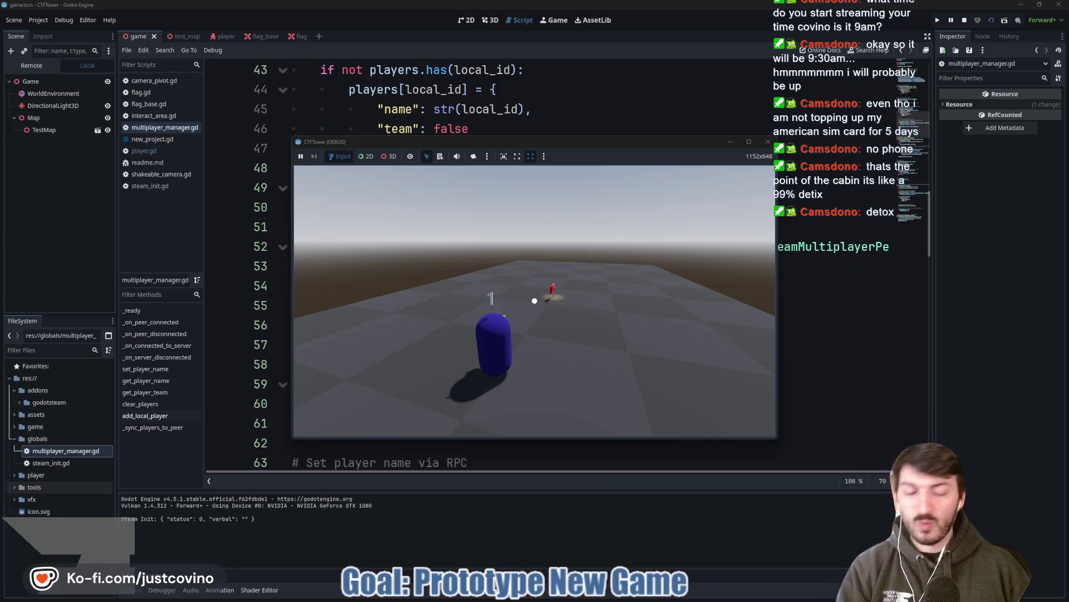
key(F8)
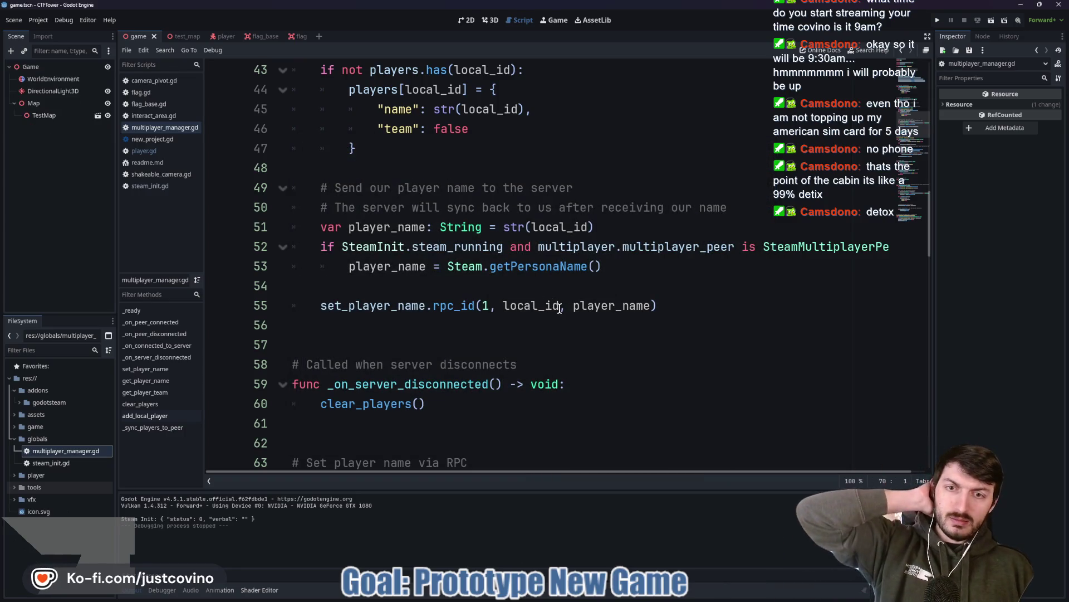
double_click(522, 266)
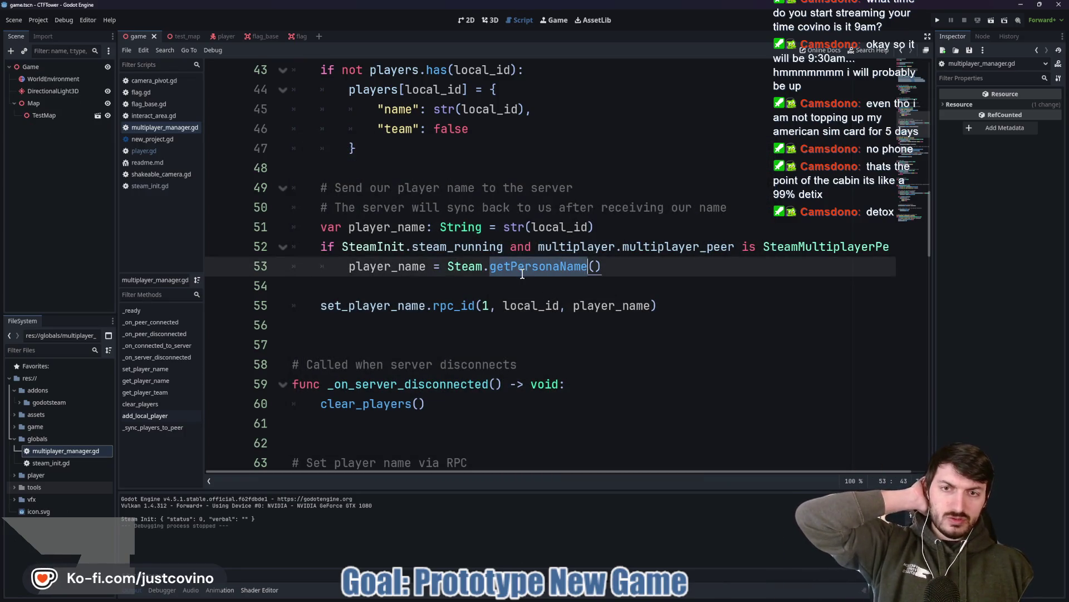
mouse_move(630, 598)
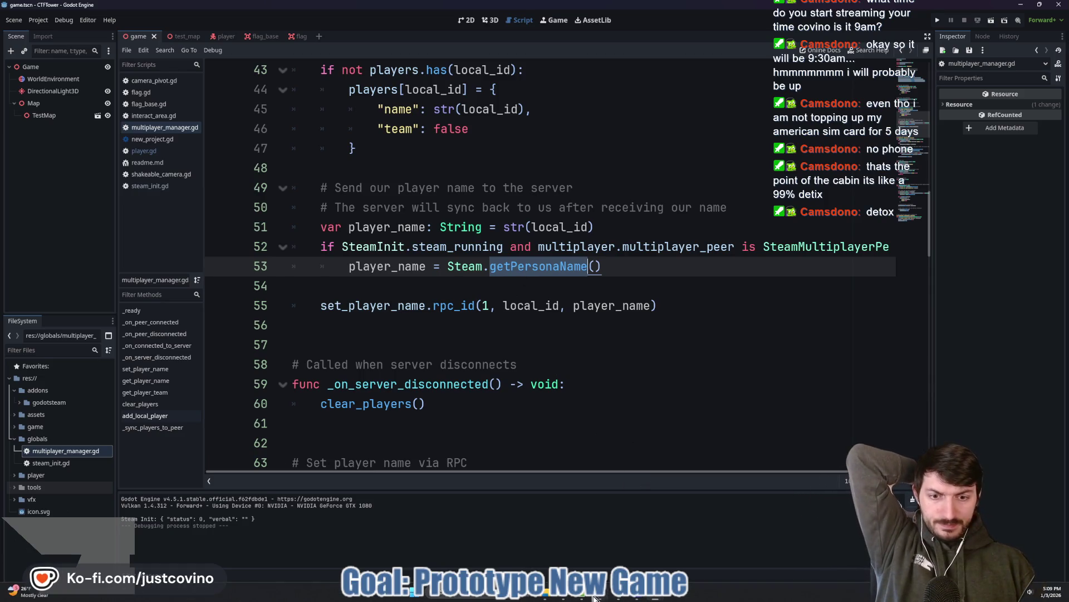
click(617, 596)
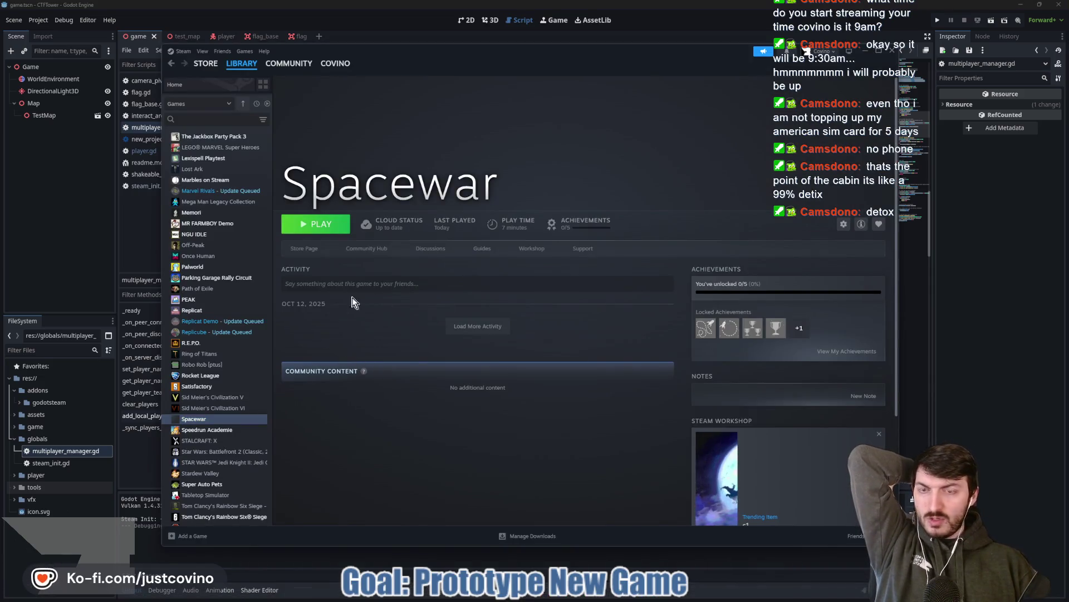
key(alt+Tab)
click(476, 286)
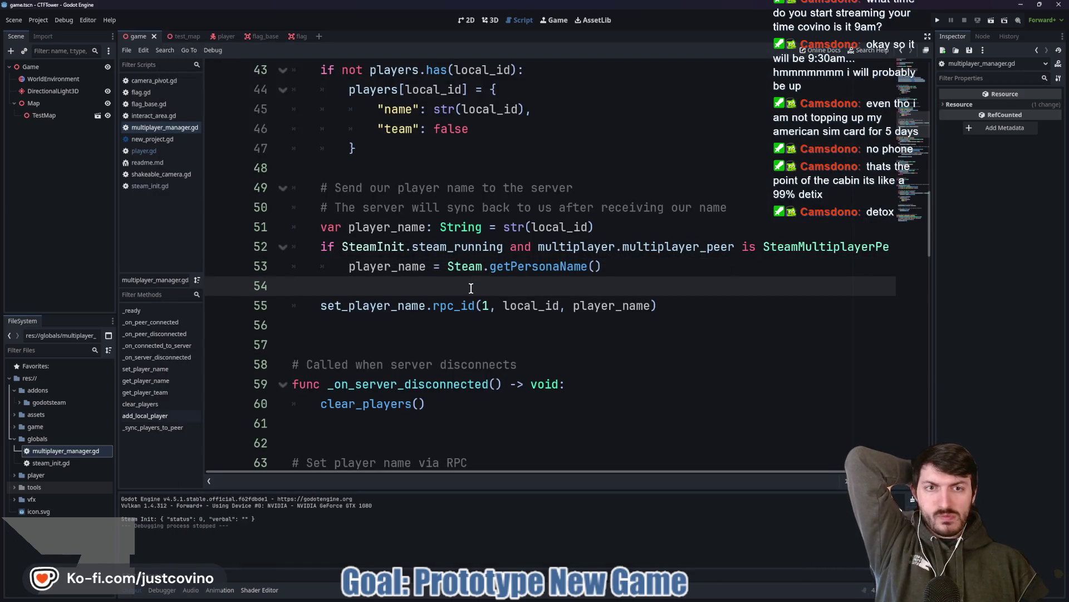
- Trace where set_player_name is used in multiplayer_manager.gd
scroll(455, 256, up, 2)
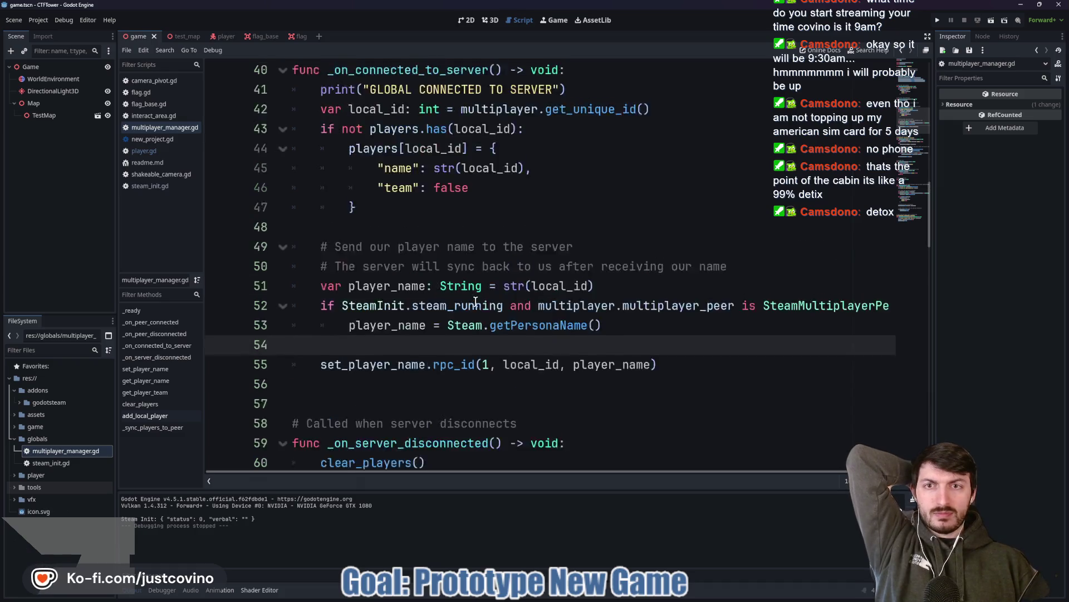
scroll(474, 301, down, 5)
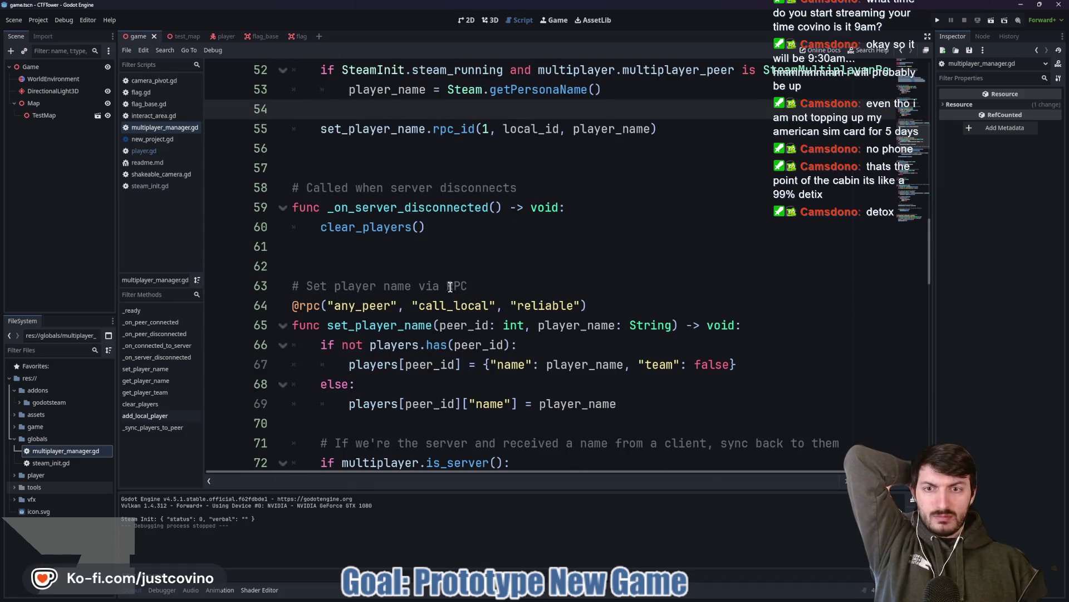
scroll(450, 287, down, 2)
double_click(375, 209)
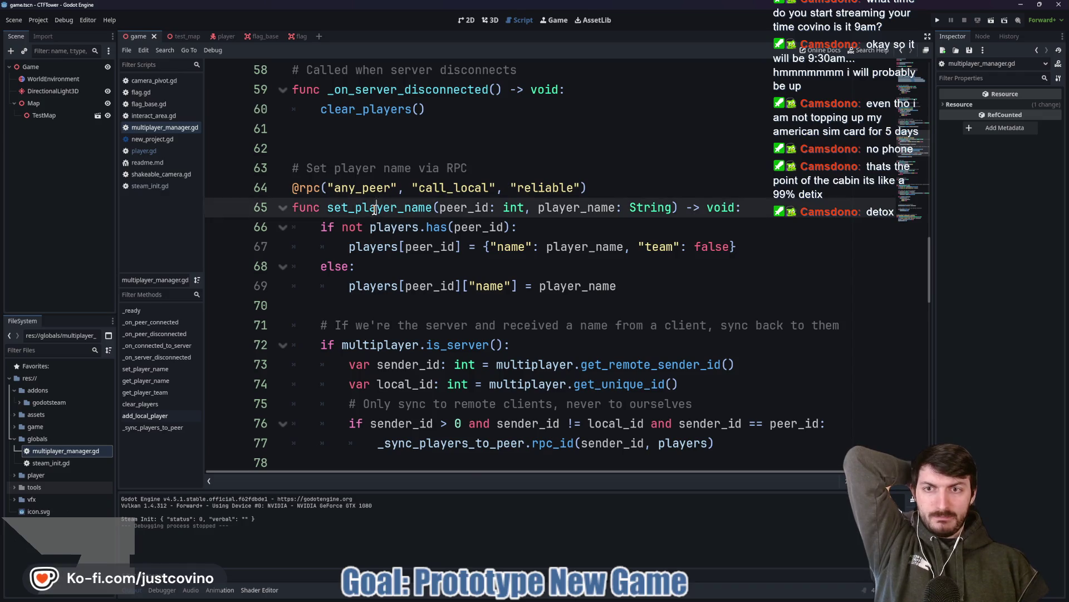
scroll(493, 326, up, 7)
scroll(494, 322, up, 12)
scroll(484, 318, down, 14)
scroll(482, 318, down, 20)
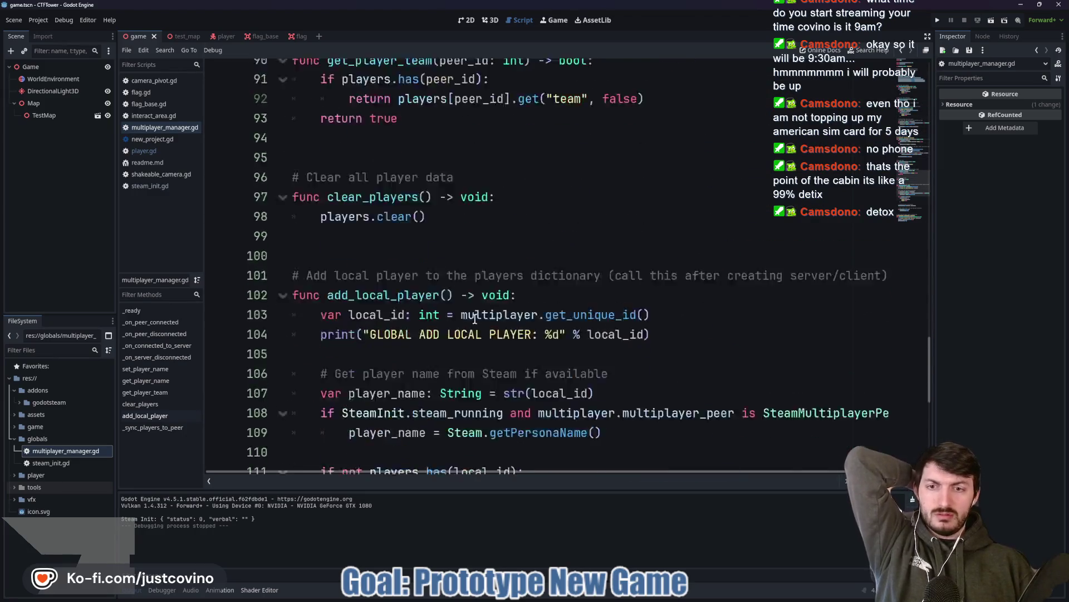
scroll(471, 321, up, 1)
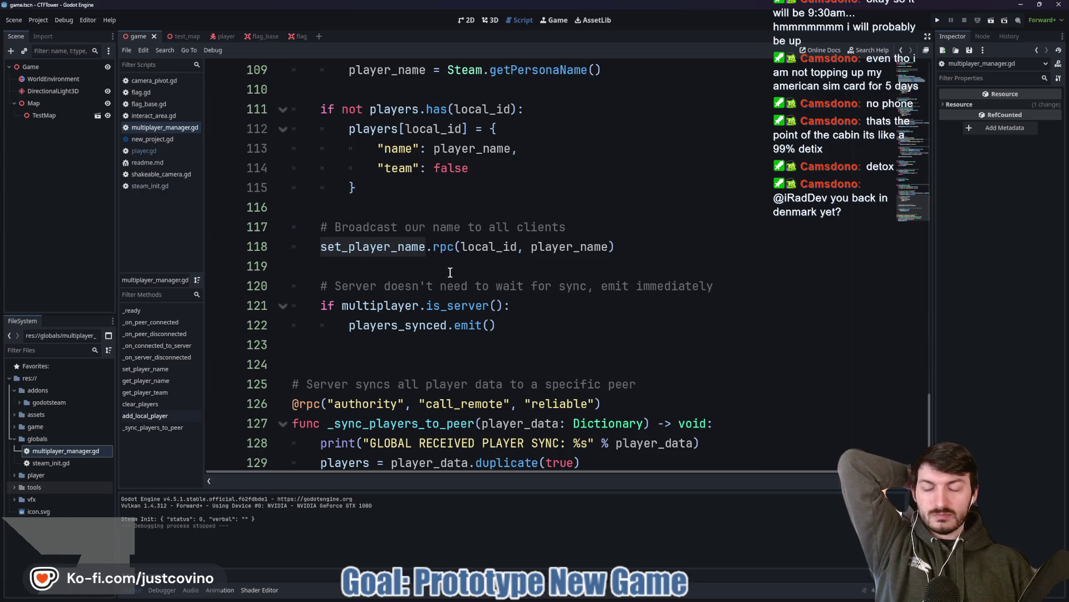
- Trace players_synced usage, then bring up the Cooties reference project window
double_click(416, 327)
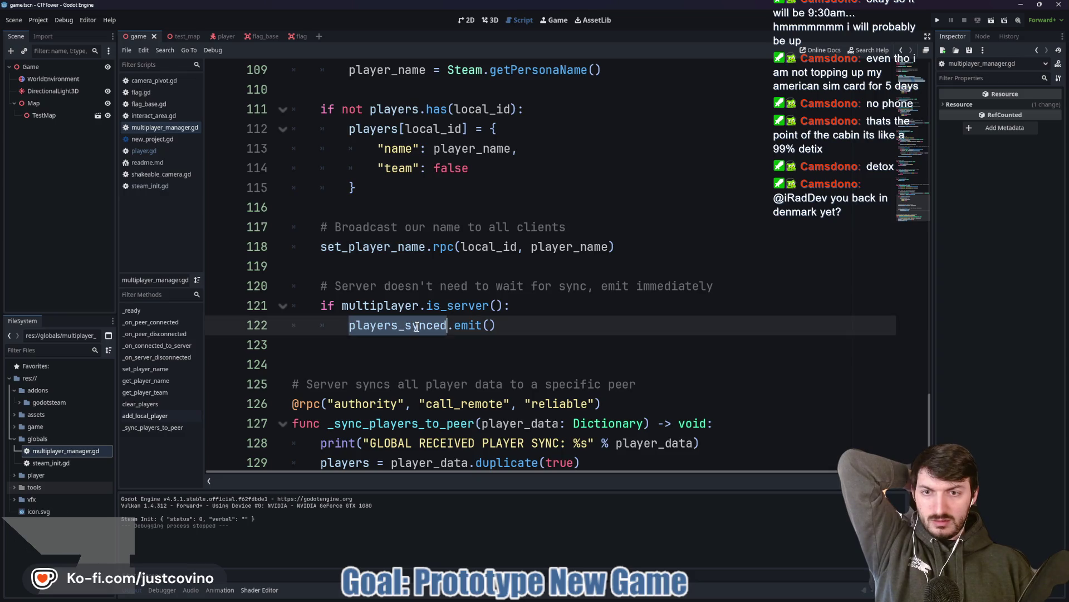
scroll(463, 323, up, 20)
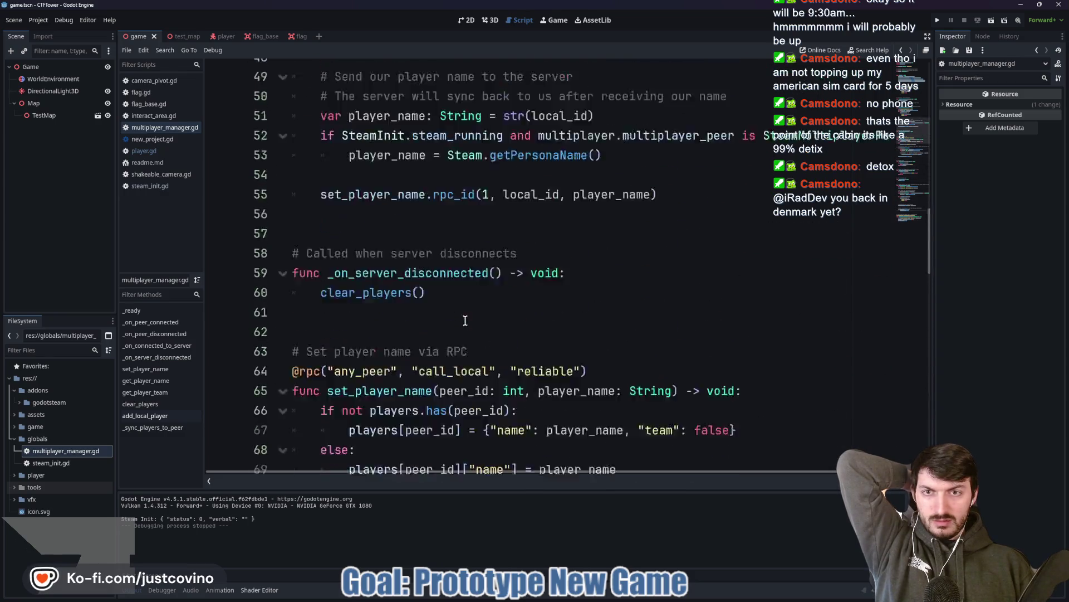
scroll(465, 320, down, 4)
scroll(465, 320, down, 20)
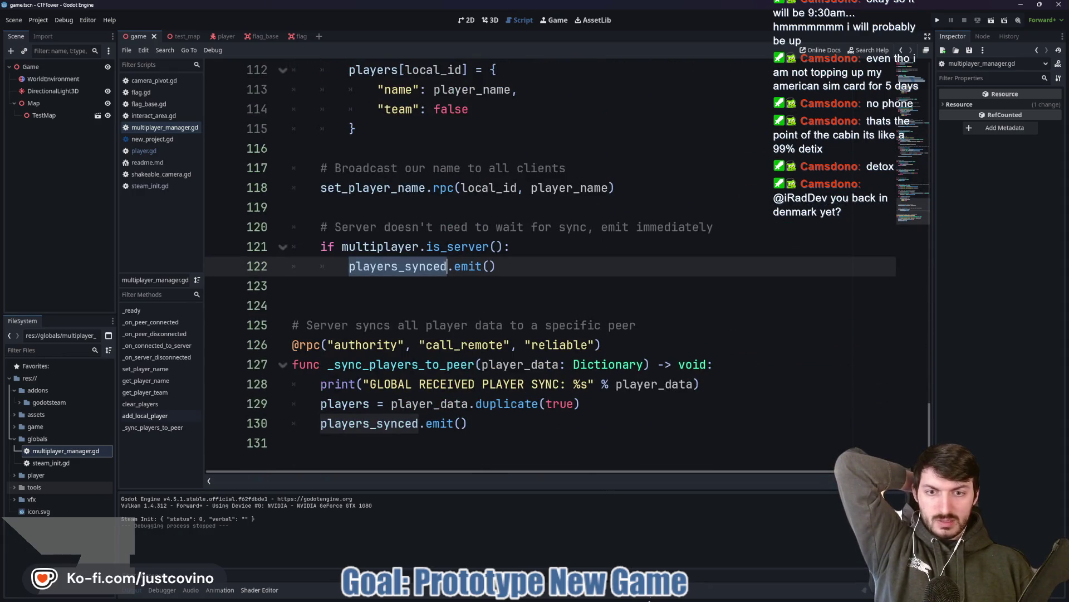
mouse_move(654, 598)
click(655, 543)
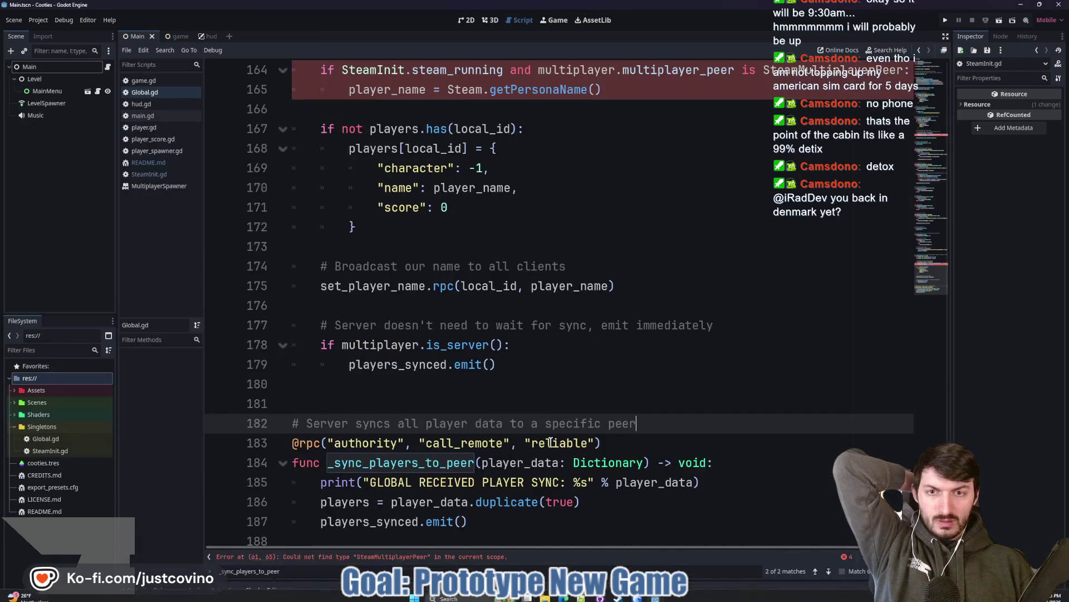
- Open the Cooties player.tscn scene and centre the player sprite in the 2D view
scroll(557, 434, down, 1)
click(464, 365)
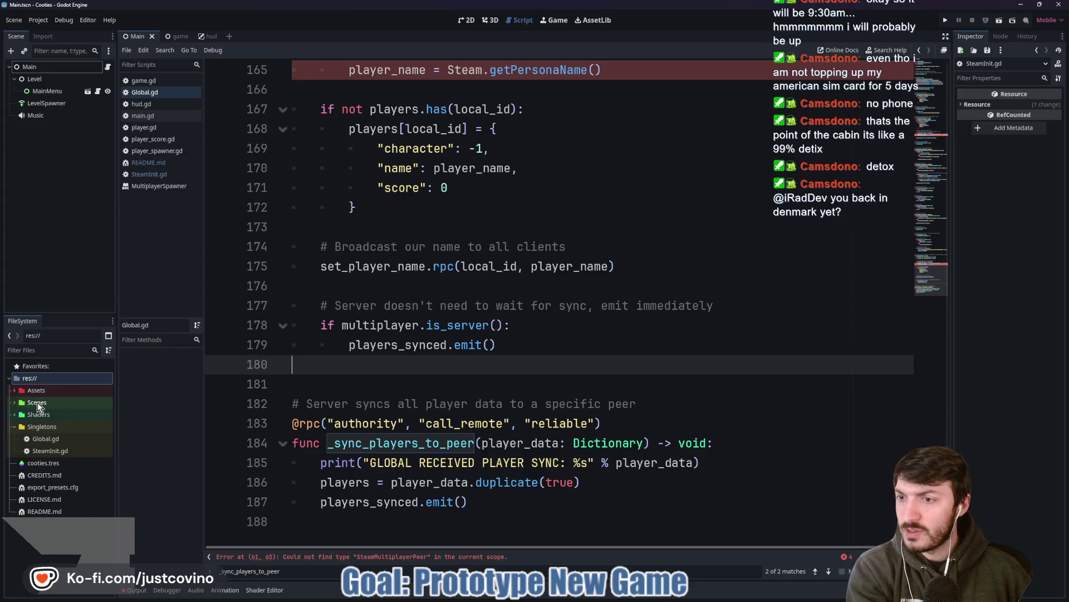
click(15, 402)
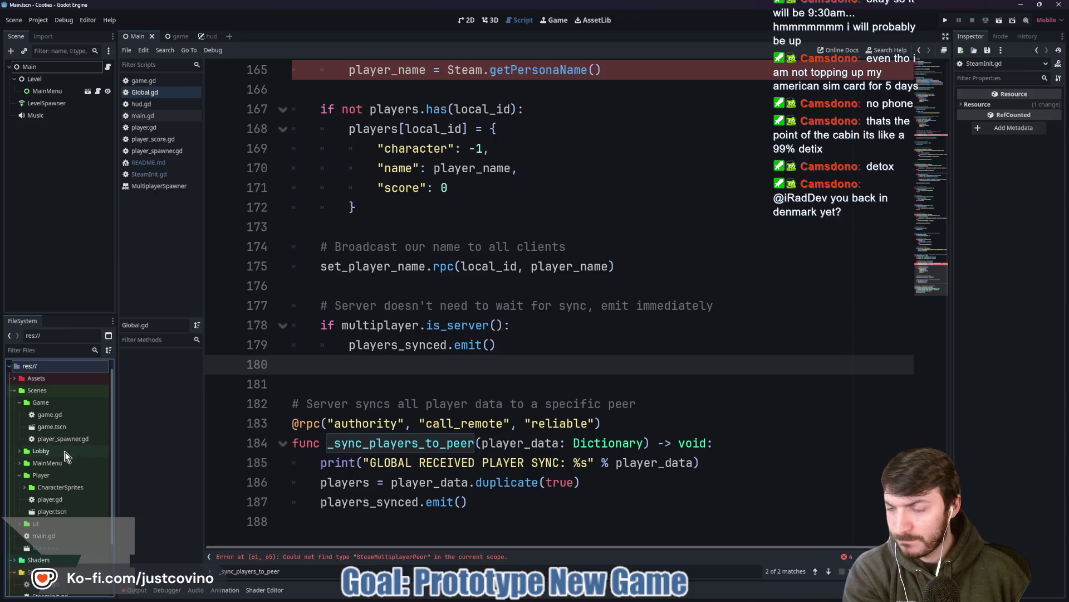
double_click(52, 511)
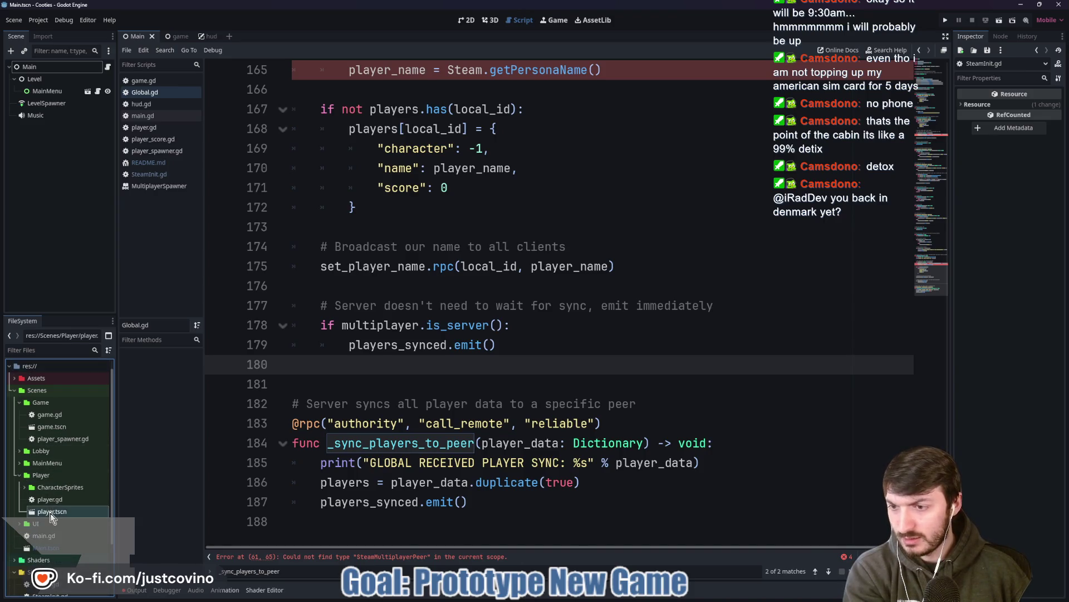
click(489, 20)
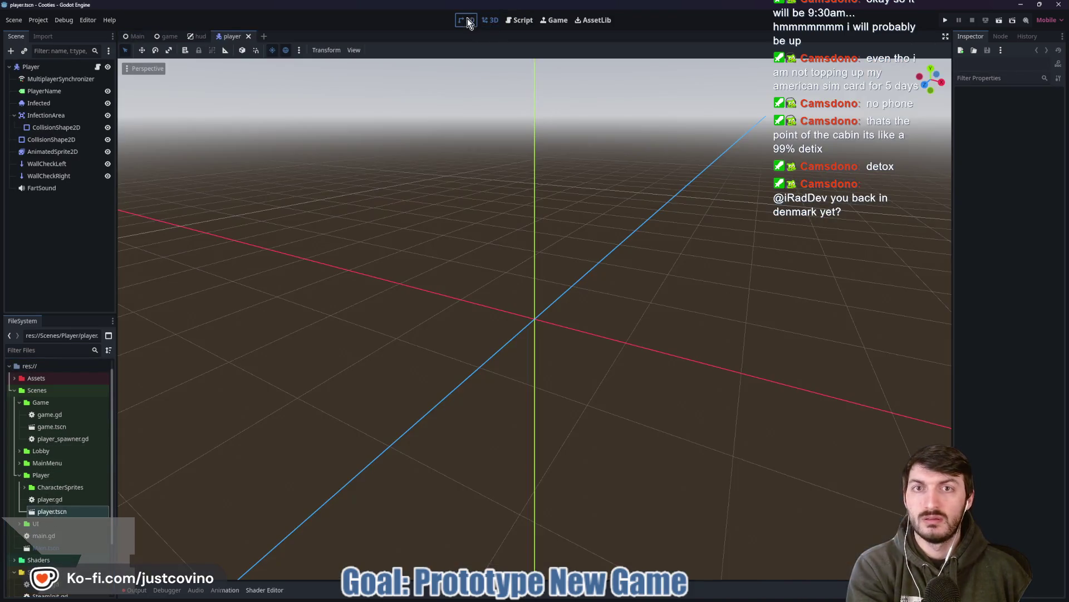
click(466, 20)
scroll(198, 134, up, 5)
mouse_move(198, 134)
mouse_down()
mouse_move(391, 323)
mouse_move(389, 311)
mouse_up()
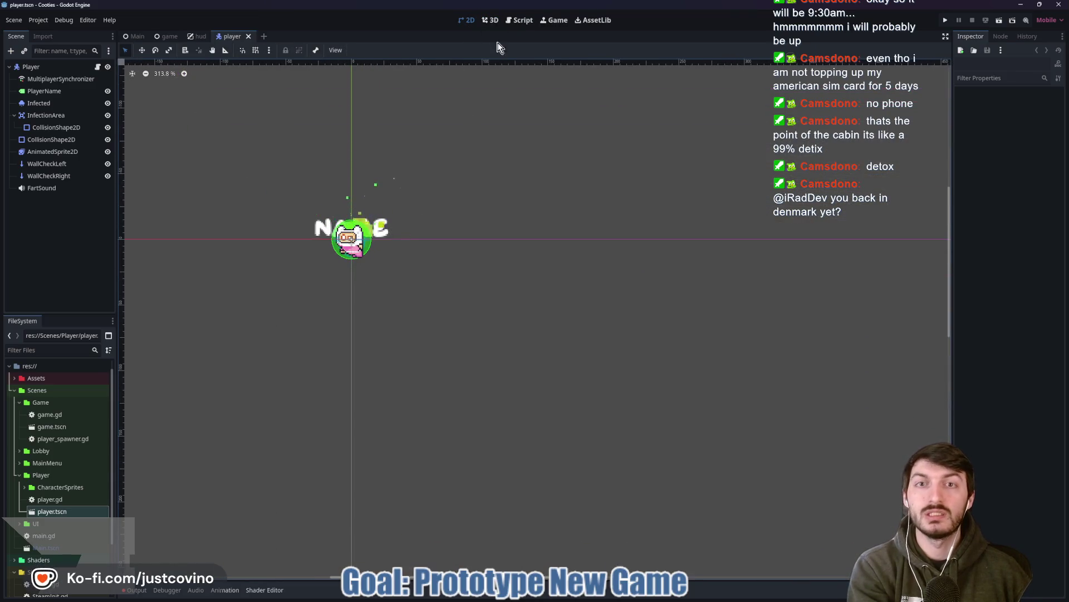
- Review Cooties player.gd, tracing peer_id and the player_name check
click(518, 21)
scroll(475, 222, up, 20)
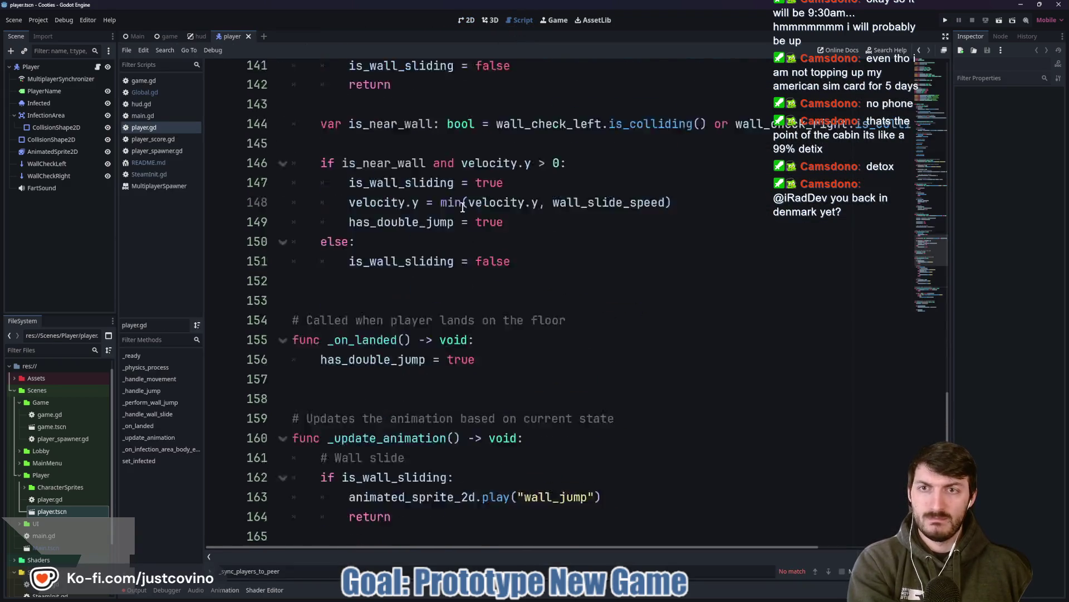
scroll(464, 227, up, 12)
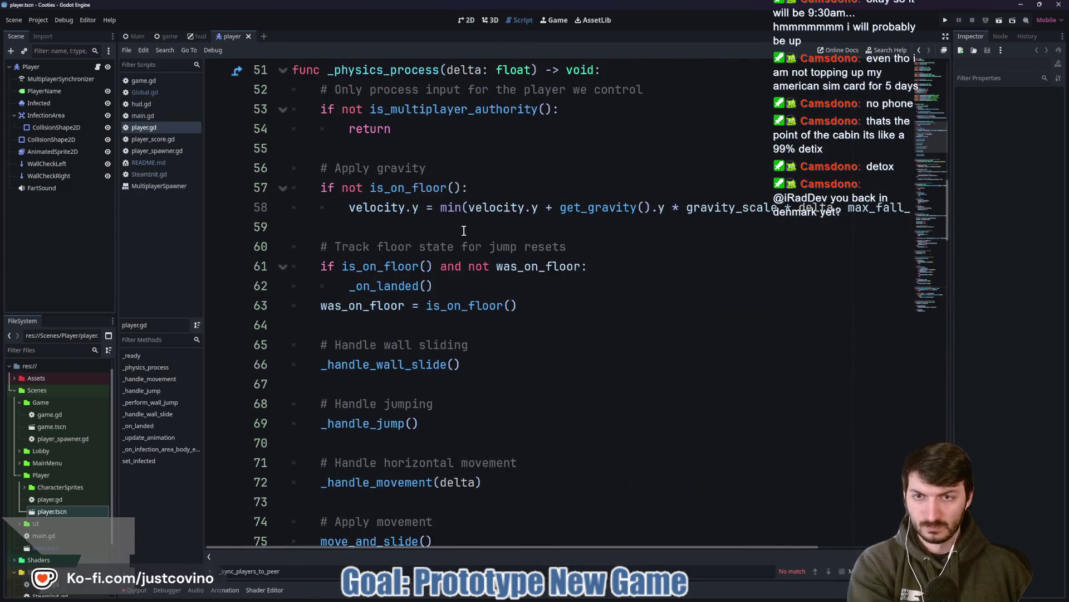
scroll(462, 227, up, 12)
scroll(386, 182, down, 6)
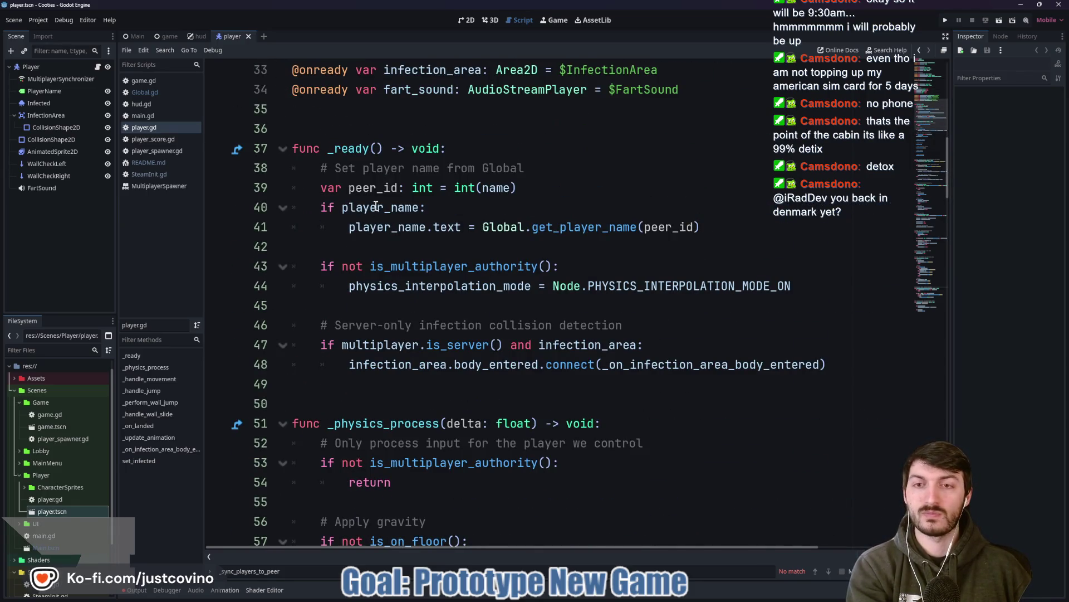
double_click(373, 188)
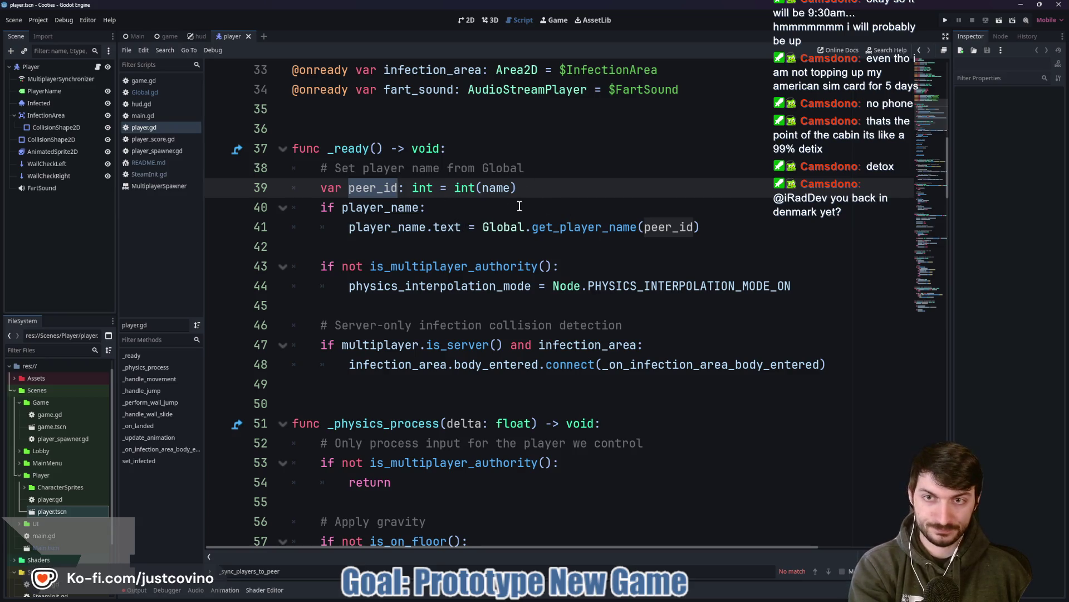
click(465, 210)
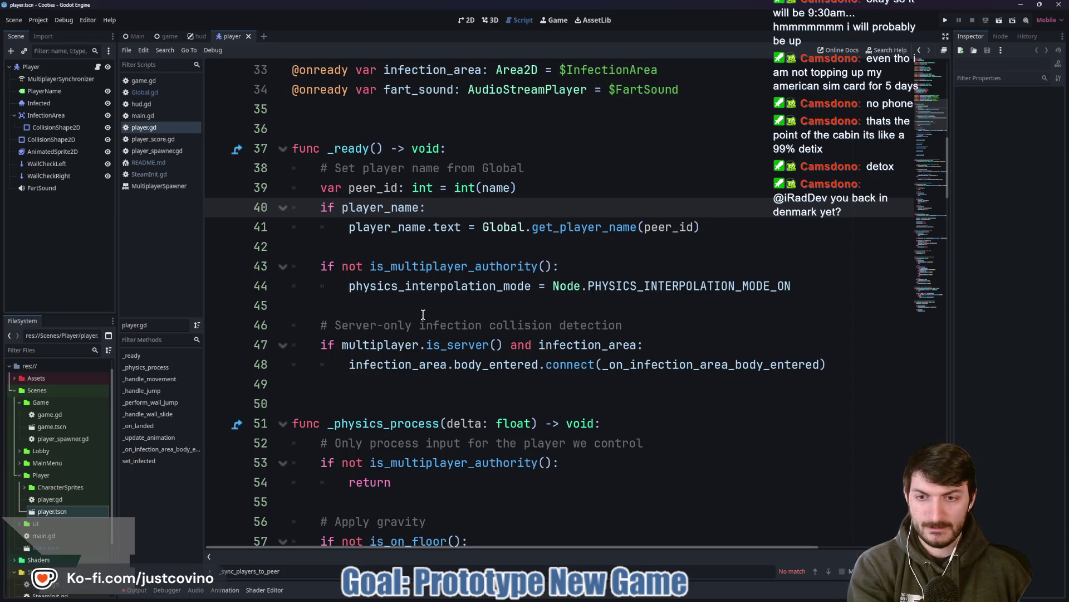
click(375, 300)
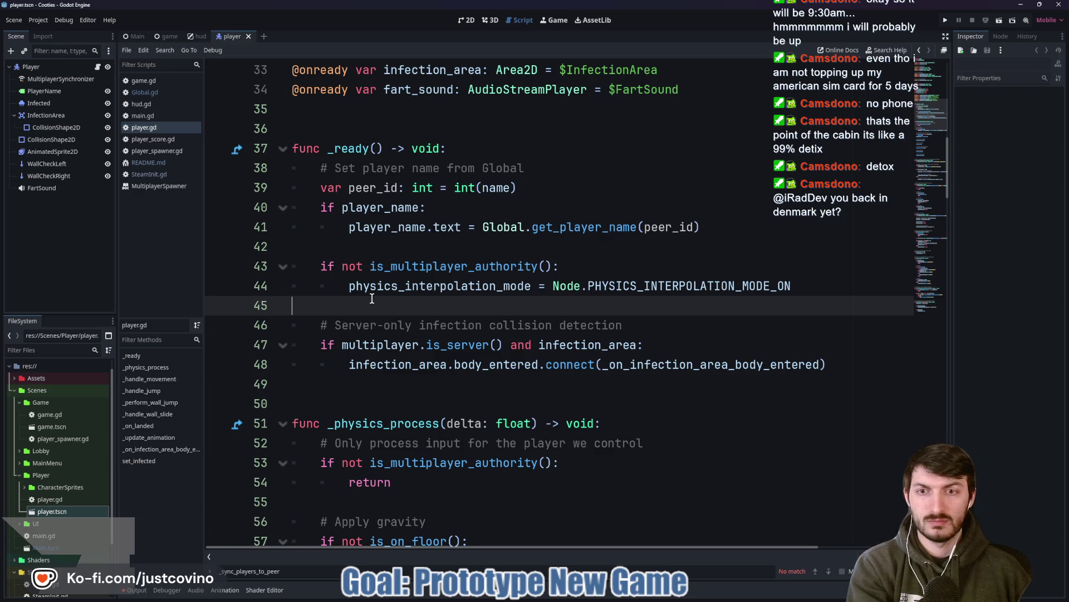
click(375, 250)
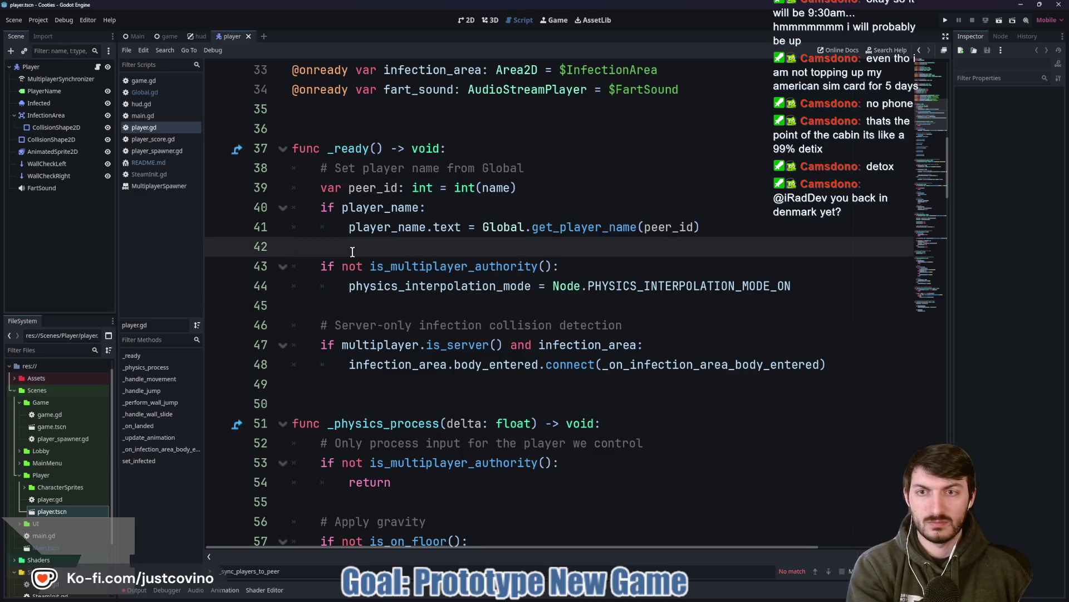
- Copy the player-name setup block, lines 38–41, and switch to the CTFTower editor
drag(354, 249, 321, 168)
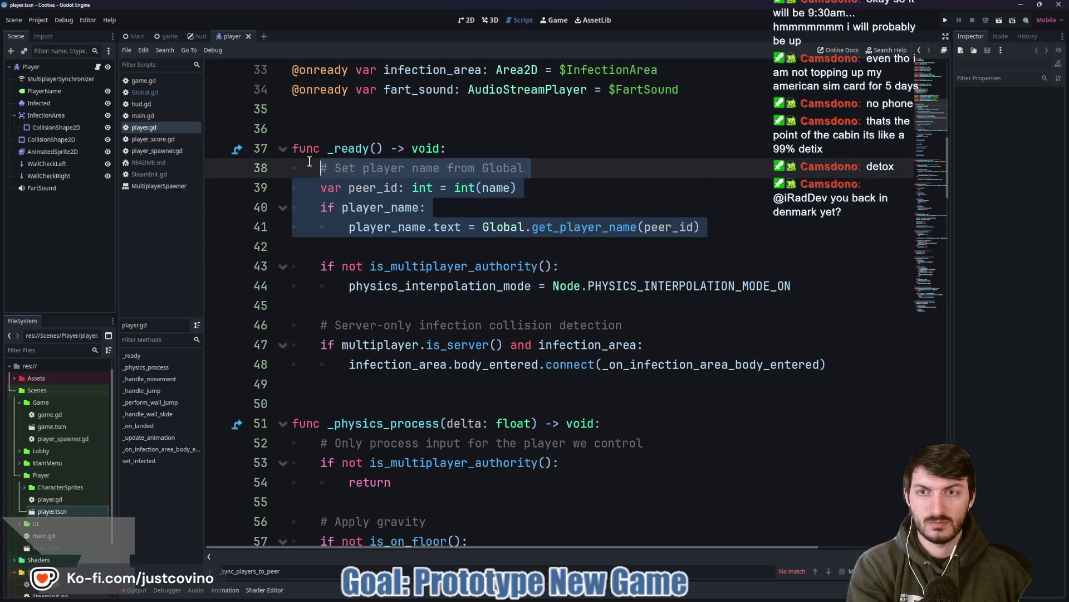
click(368, 229)
drag(392, 249, 250, 167)
key(ctrl+c)
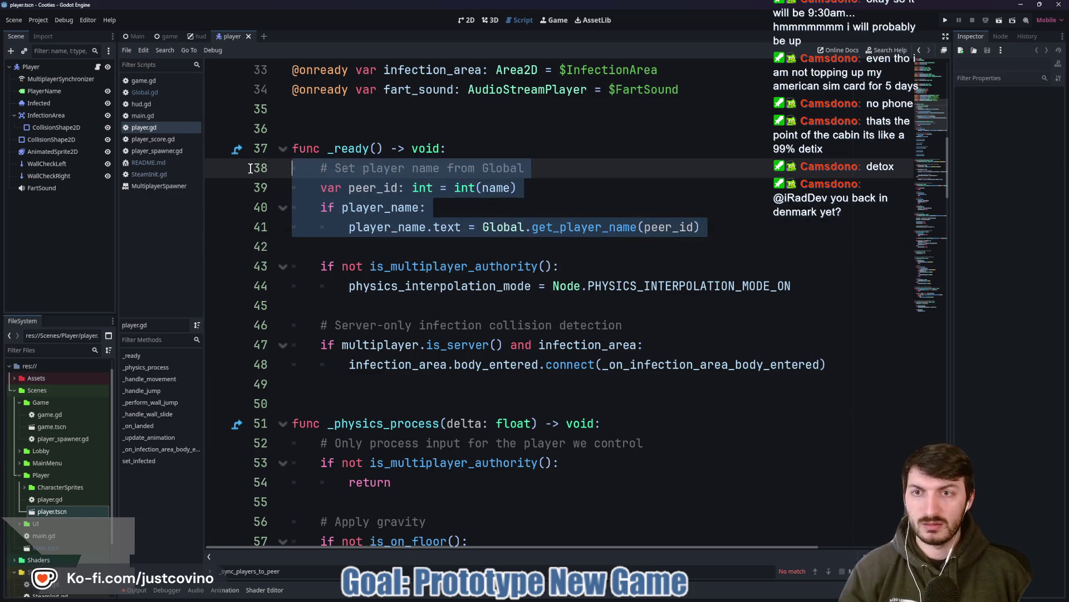
mouse_move(628, 600)
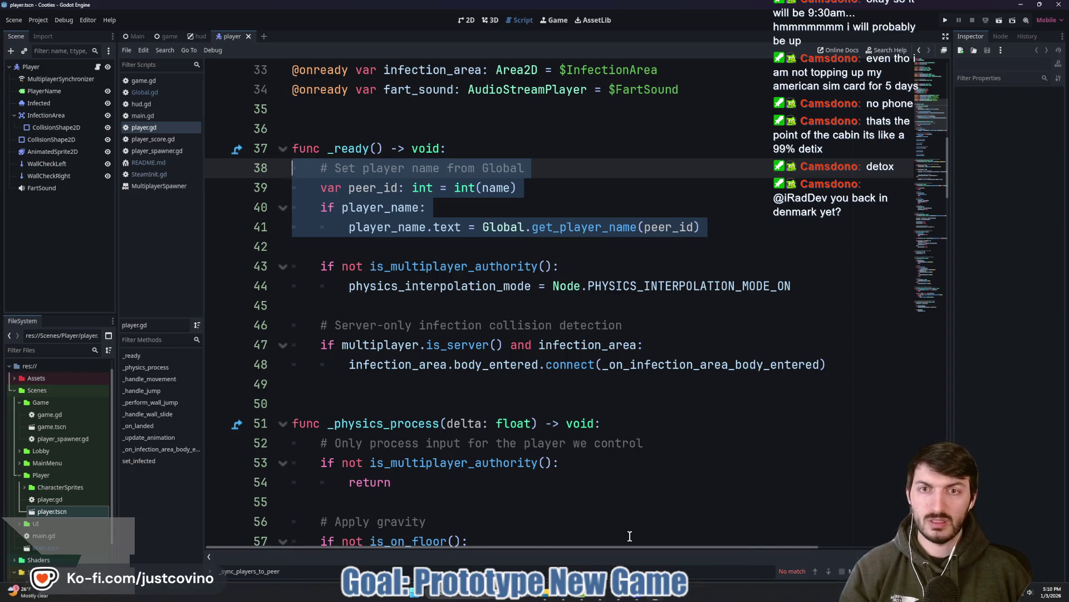
click(611, 548)
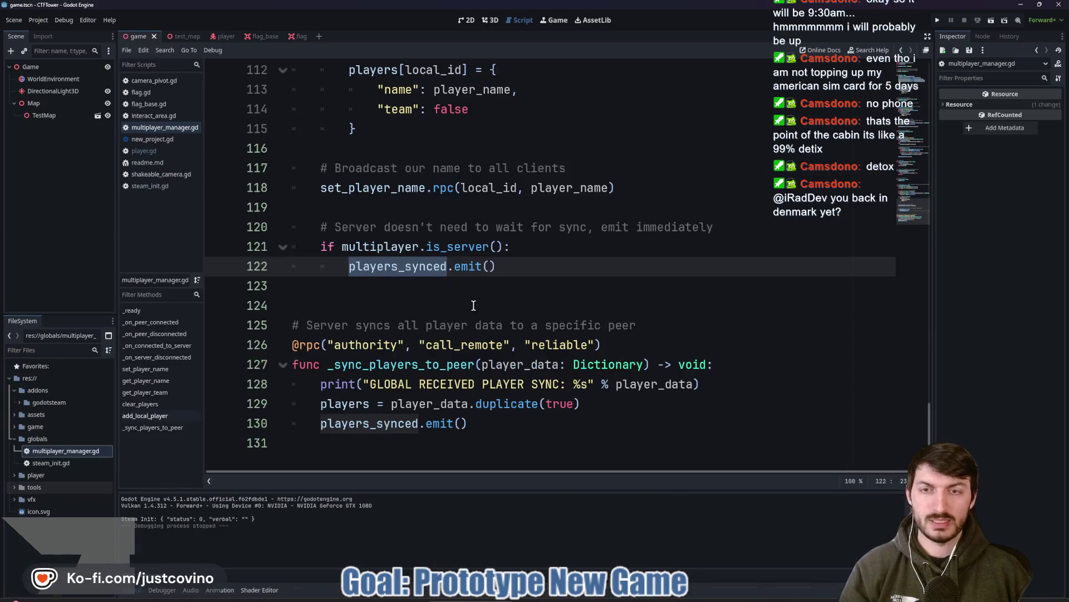
- Paste the name setup block over _ready's body, replacing Global with MultiplayerManager
scroll(496, 315, up, 20)
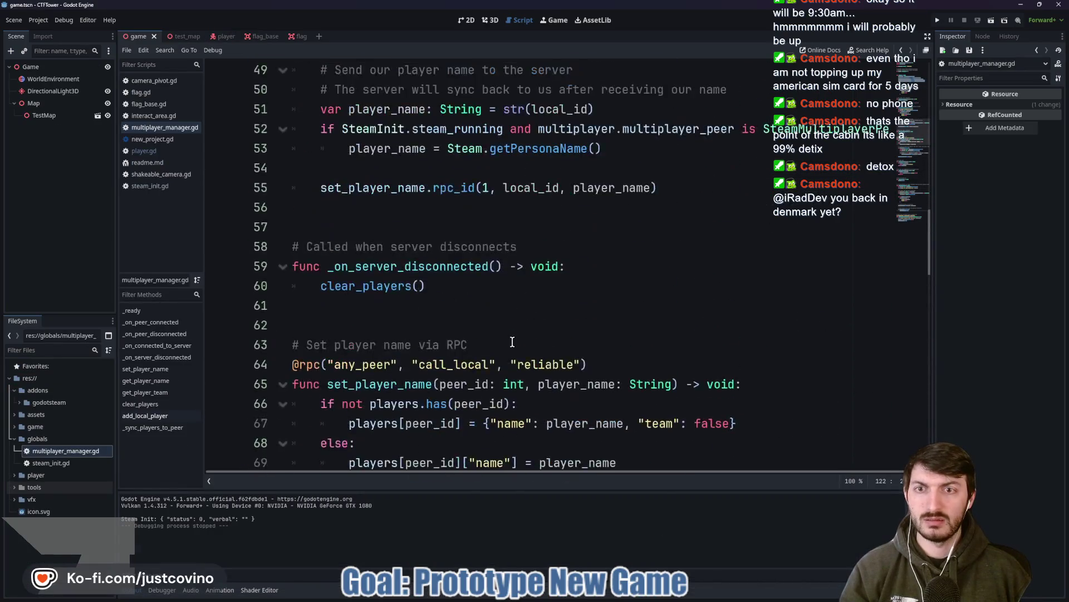
scroll(505, 338, up, 3)
click(224, 36)
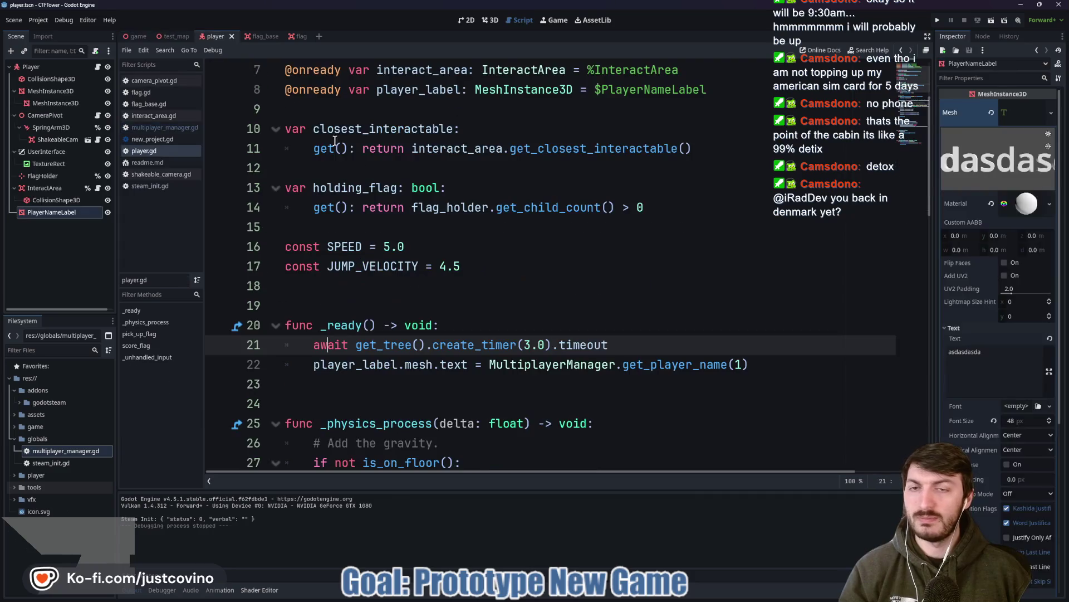
drag(752, 364, 251, 351)
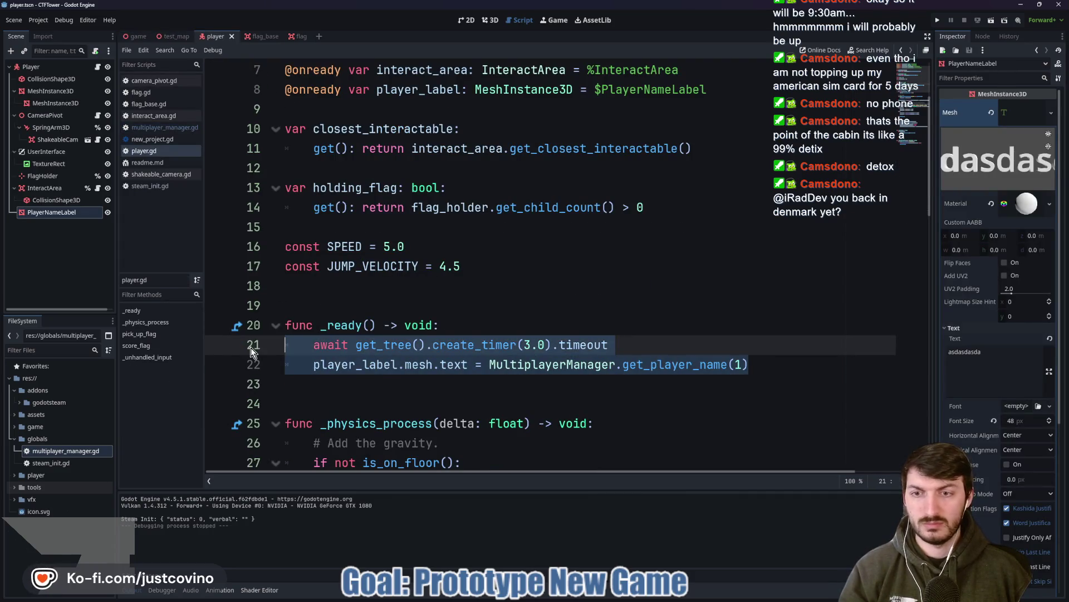
key(ctrl+v)
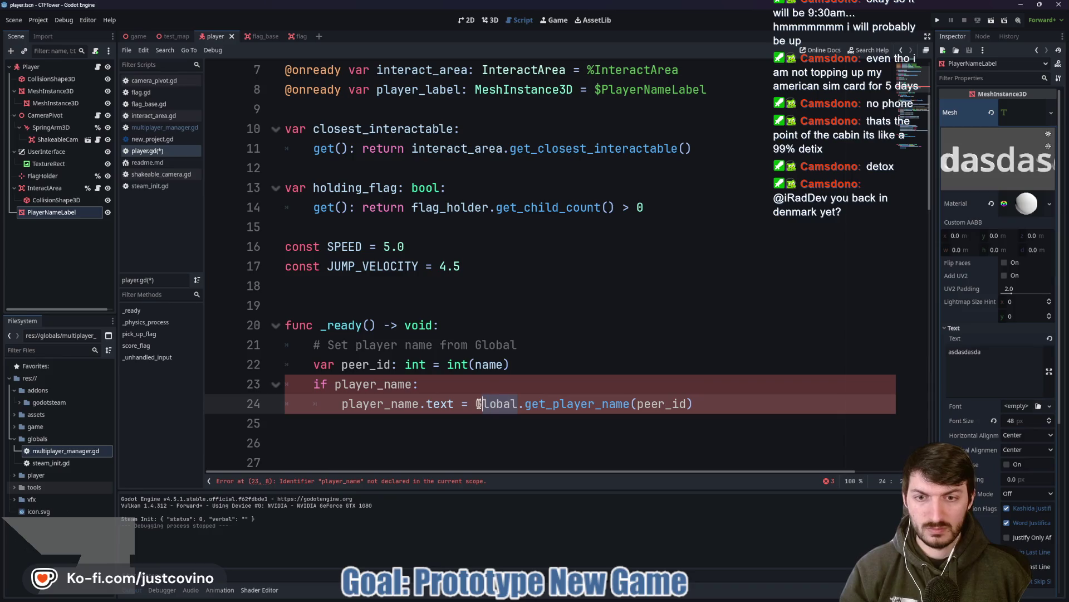
click(474, 403)
text(MultiplayerM)
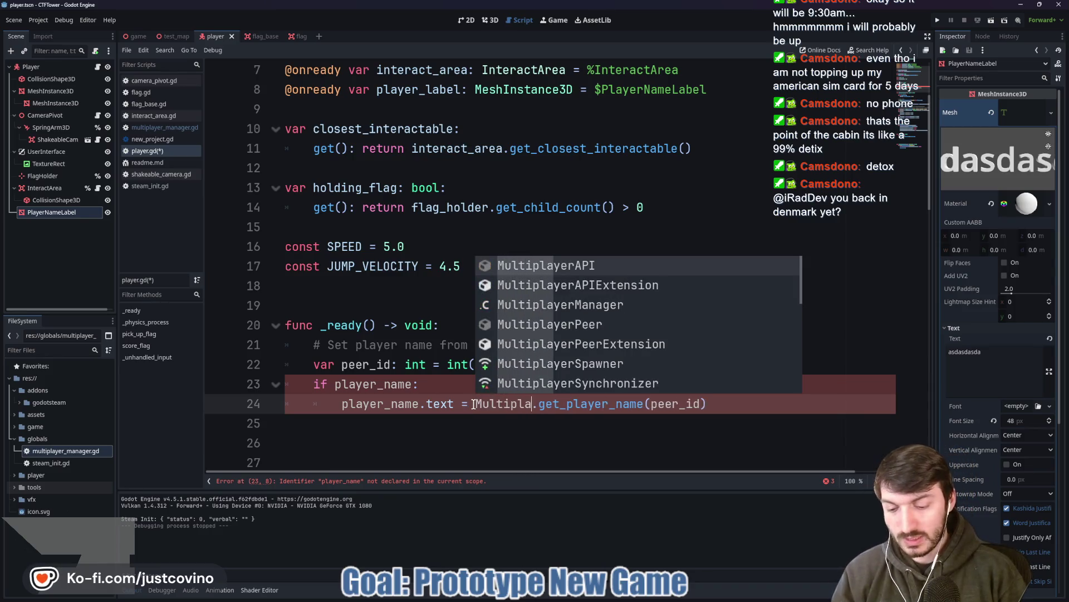
key(Return)
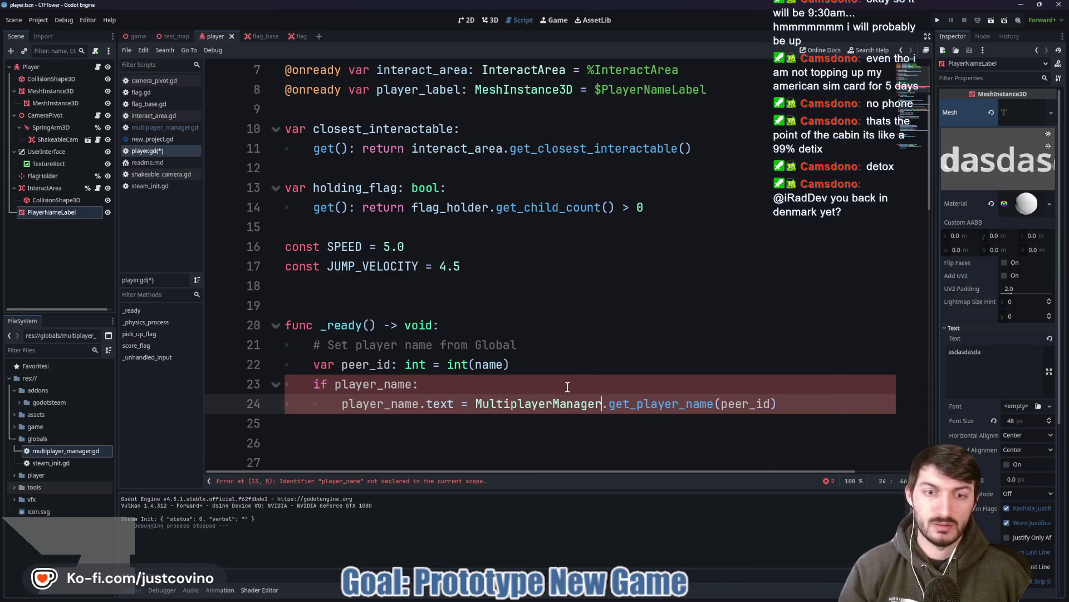
- Paste the authority check into _physics_process at line 29 and save player.gd
click(476, 385)
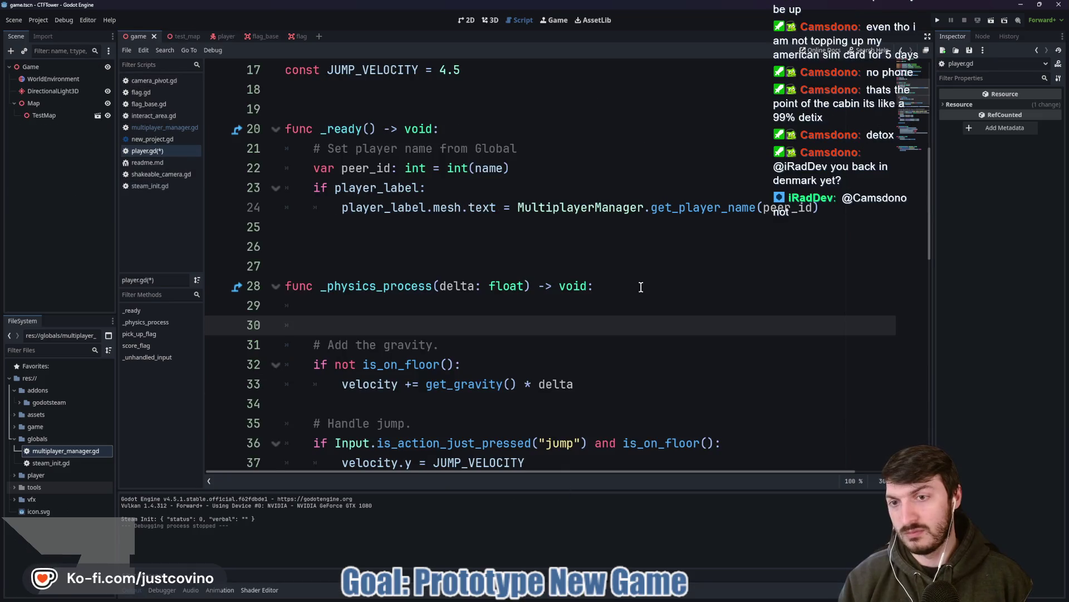
key(Down)
key(Up)
key(Down)
key(Up)
key(Up)
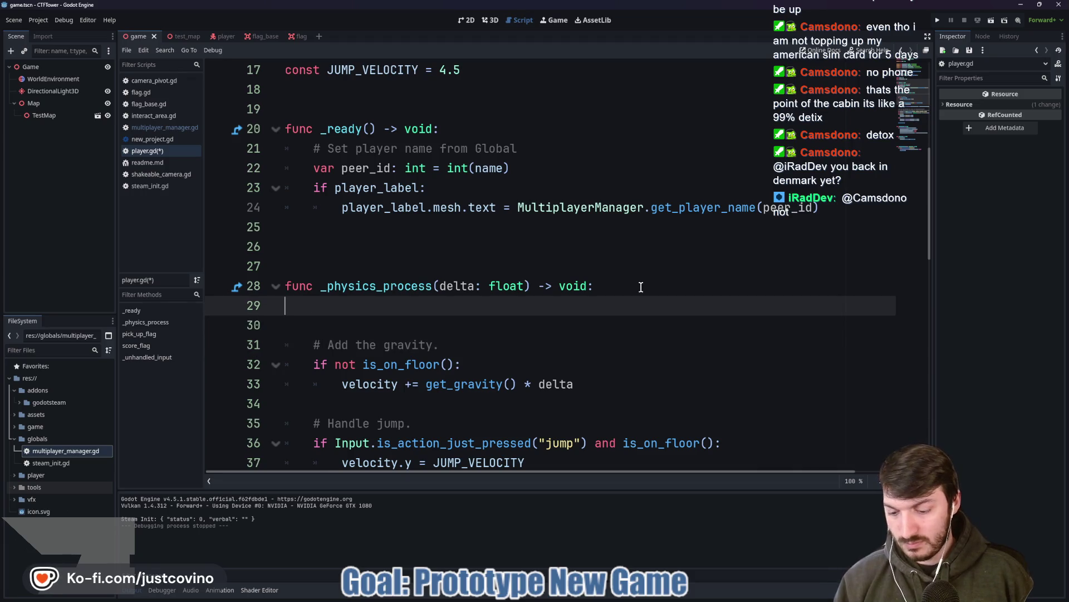
text(# Only process input for the player we control 	if not is_multiplayer_authority(): 		return)
key(ctrl+s)
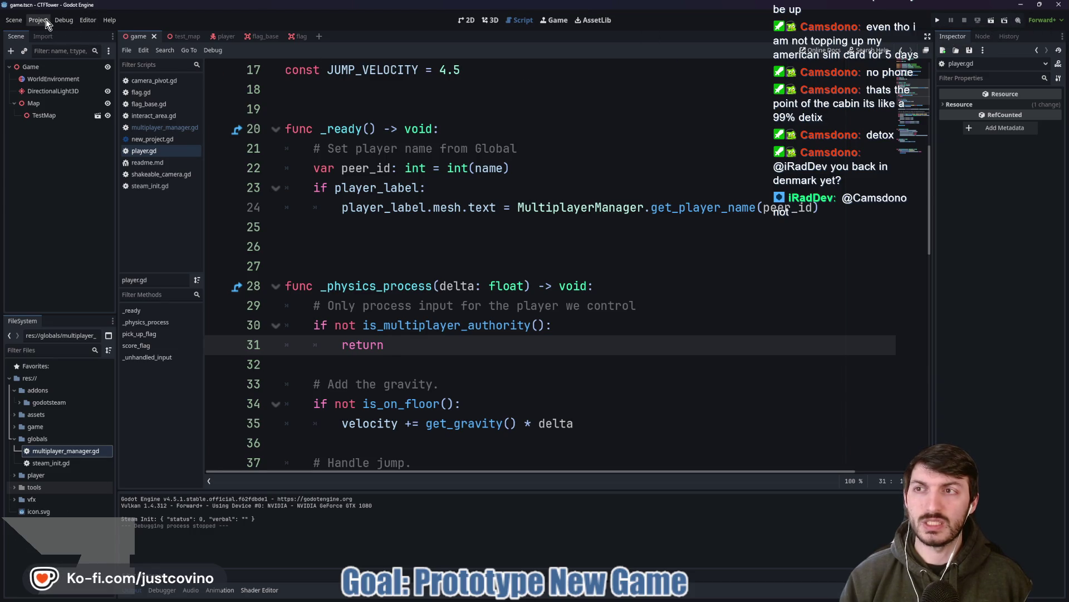
- Enable multiple run instances with the instance count set to 2
click(65, 20)
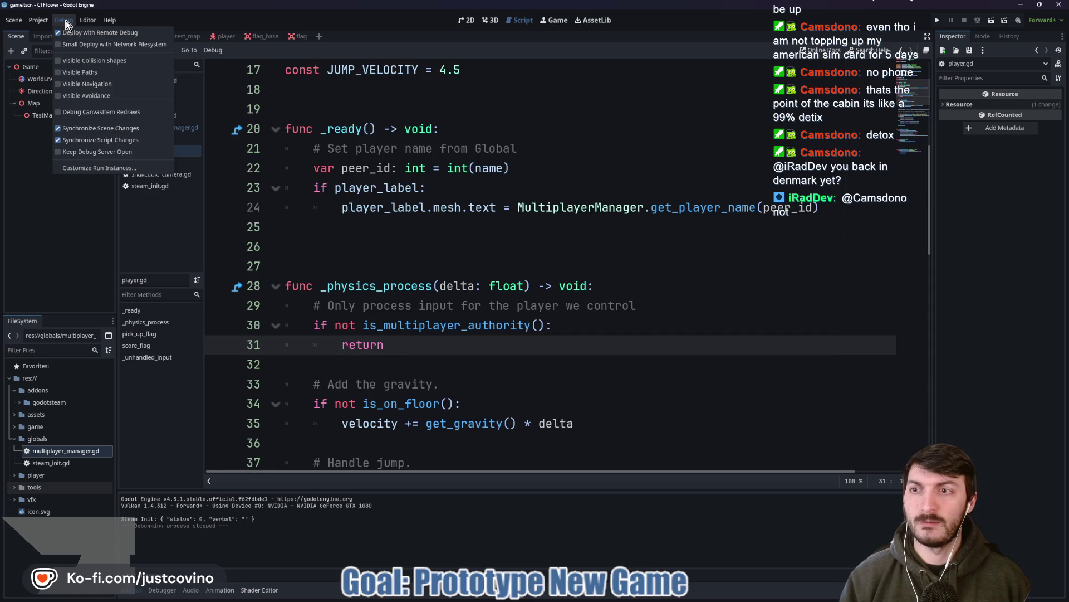
click(84, 168)
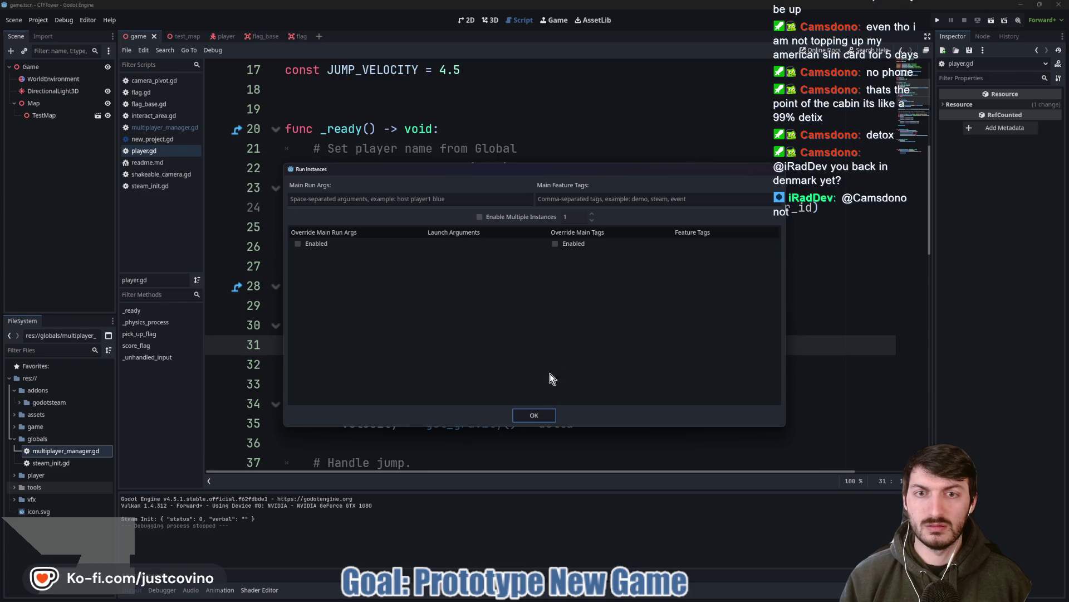
click(480, 216)
click(593, 215)
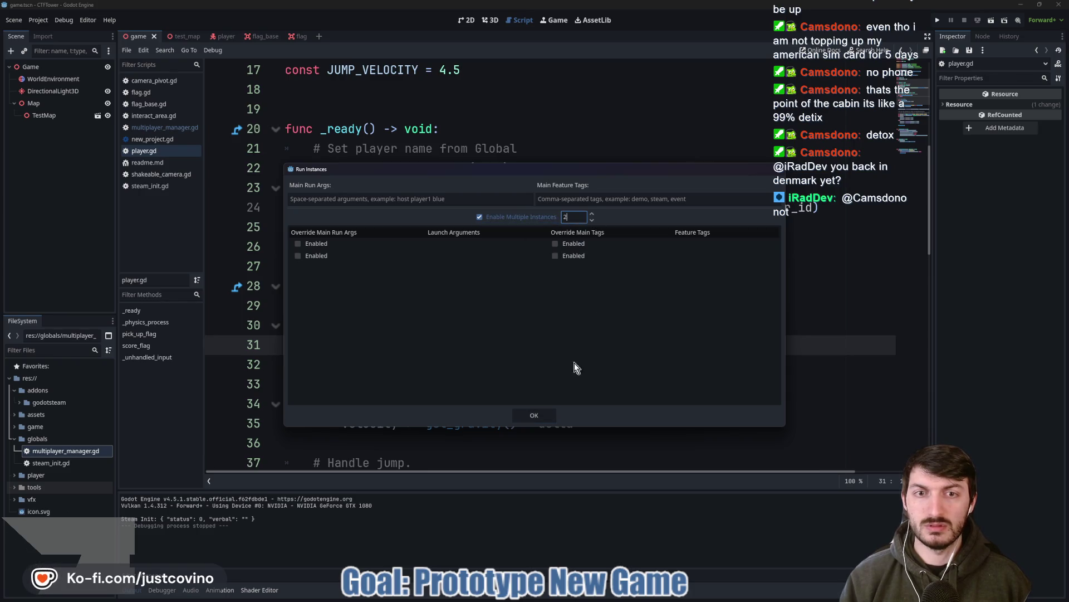
click(533, 417)
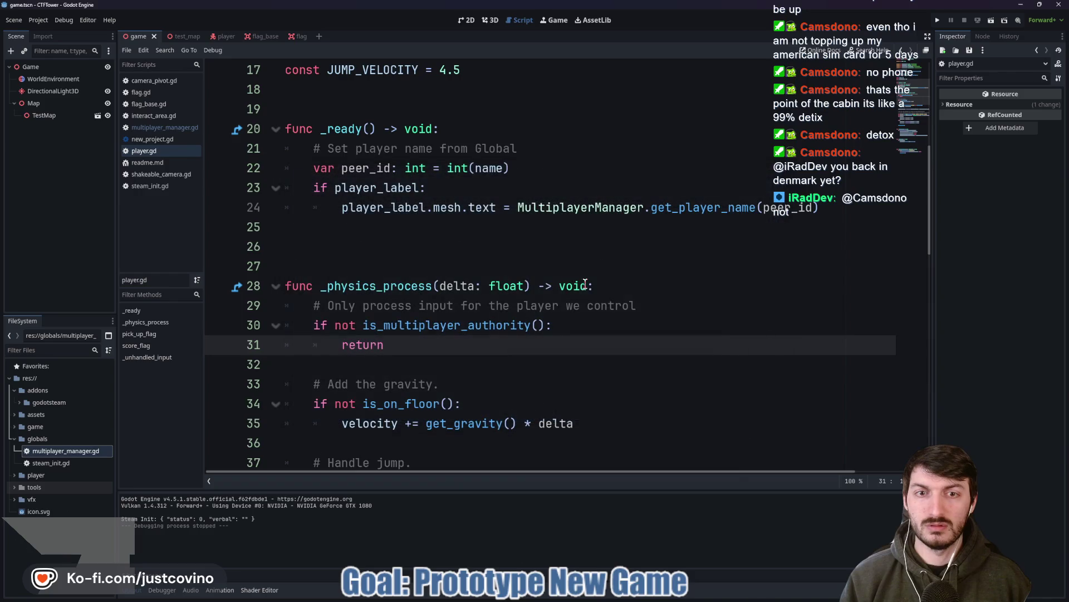
- Run the game, confirm the main scene prompt, inspect both windows, then stop debugging
click(934, 24)
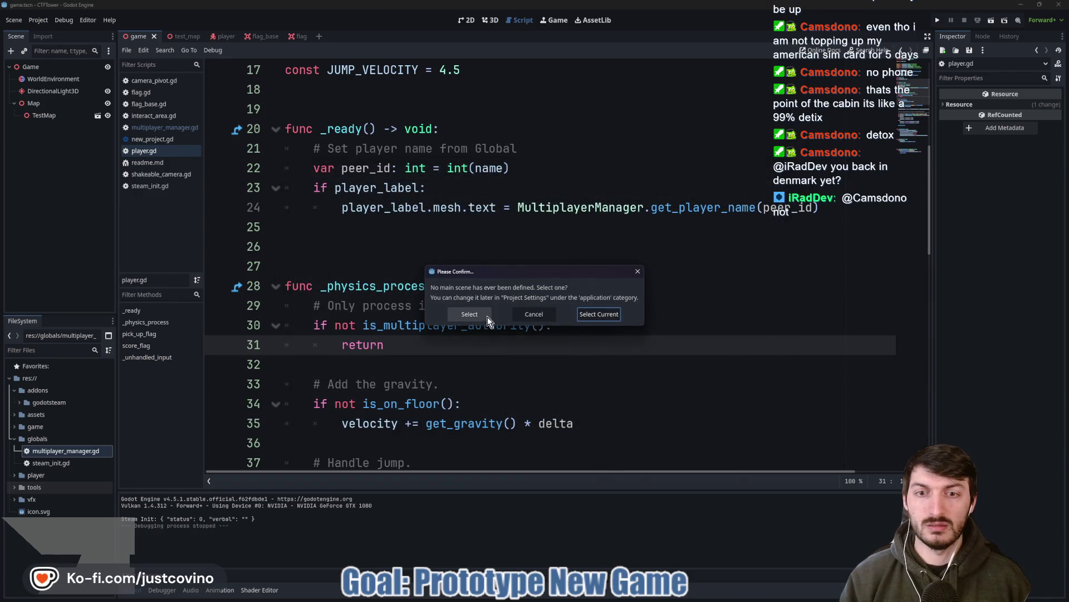
click(630, 272)
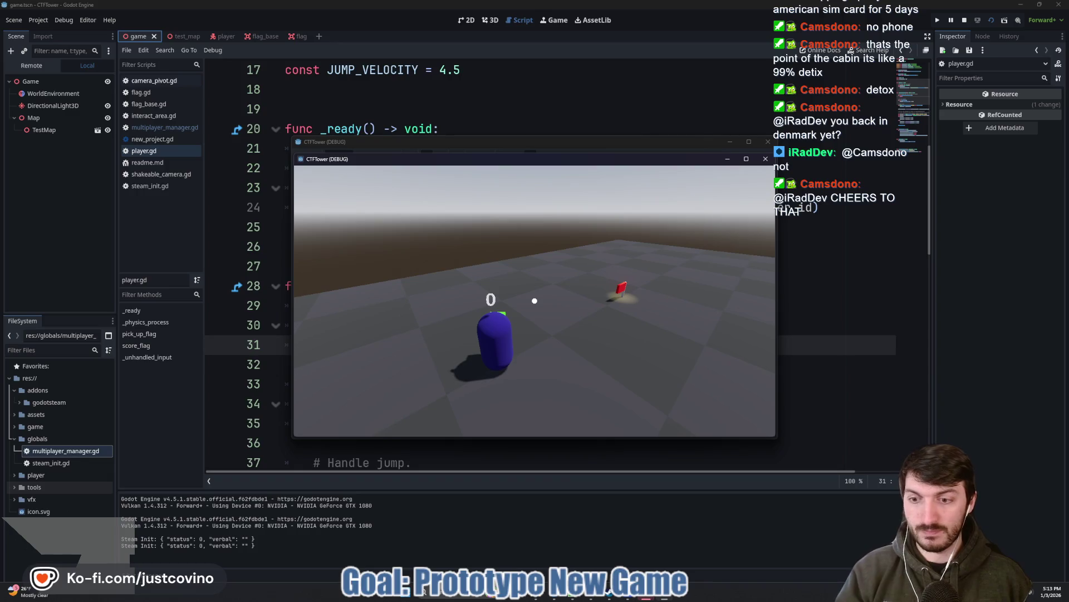
mouse_move(561, 165)
mouse_down()
mouse_move(416, 317)
mouse_move(271, 167)
mouse_move(317, 169)
mouse_up()
click(730, 141)
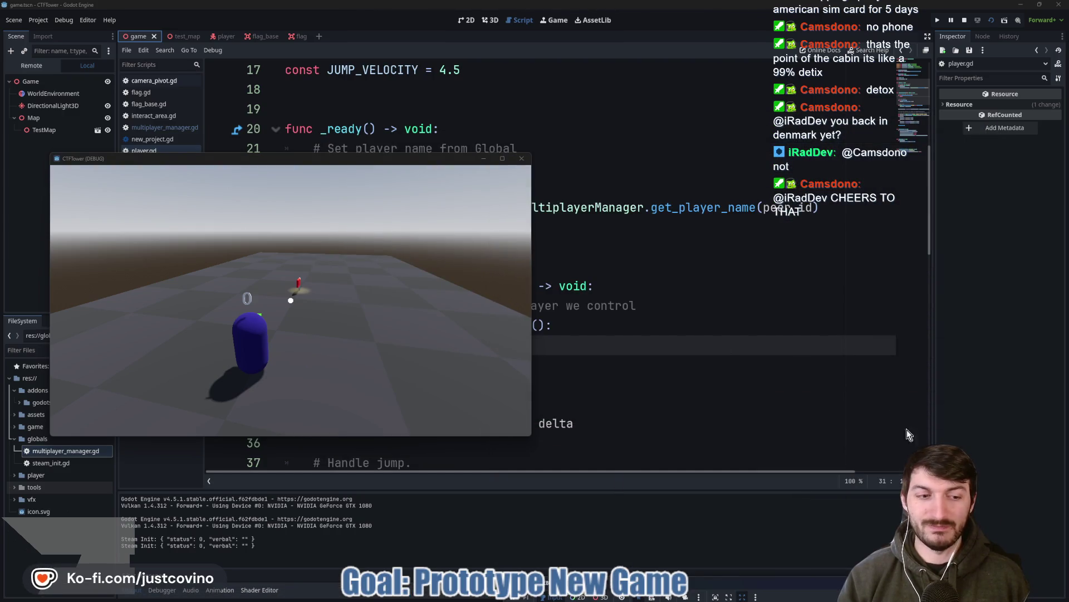
click(966, 21)
click(455, 97)
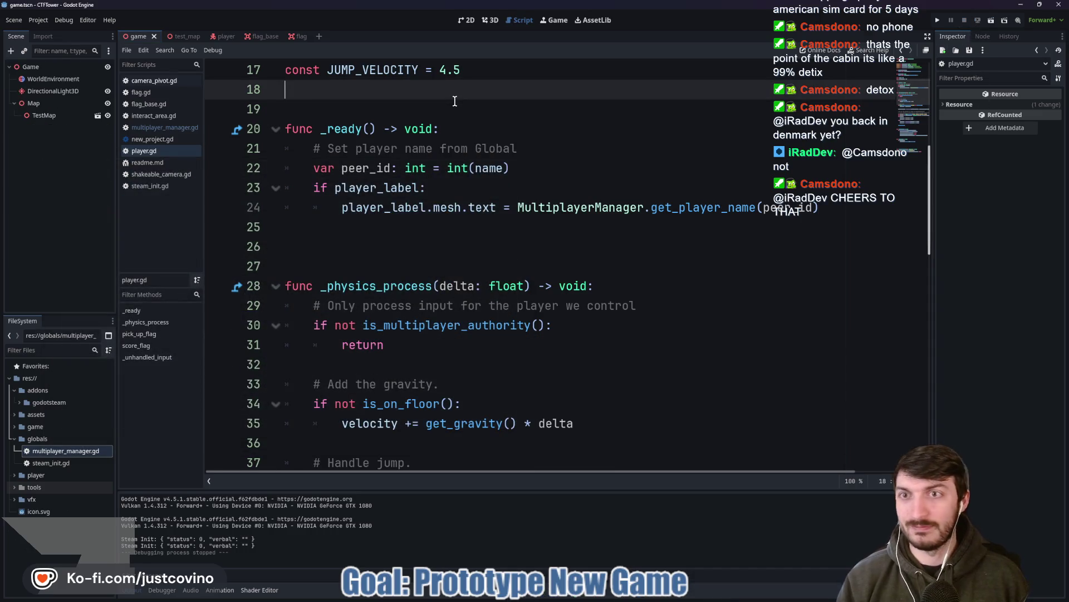
- Instance player.tscn under the TestMap root node in the test_map scene
click(376, 140)
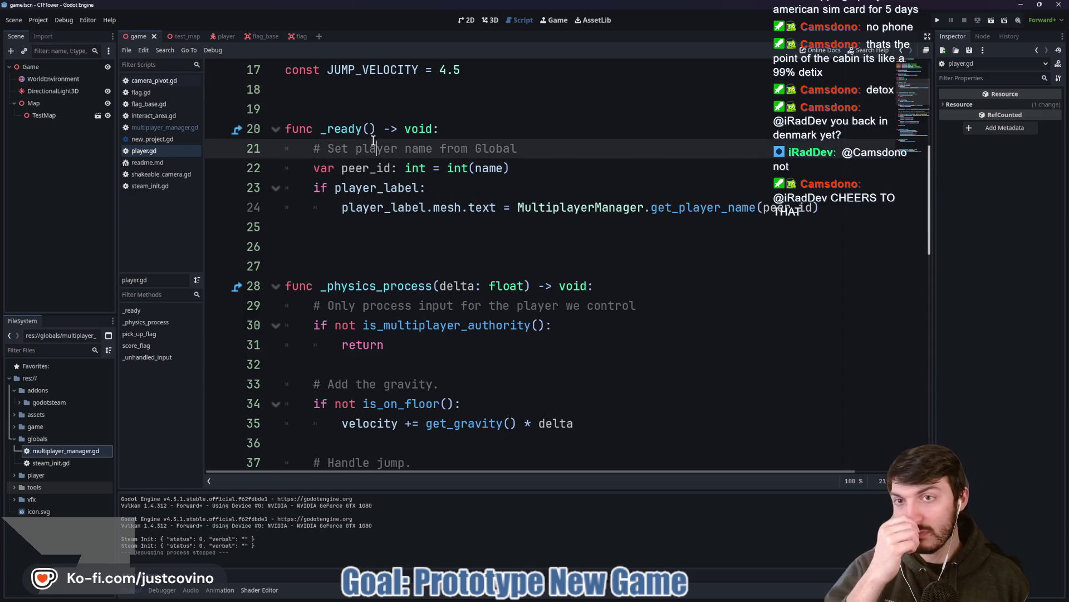
click(351, 104)
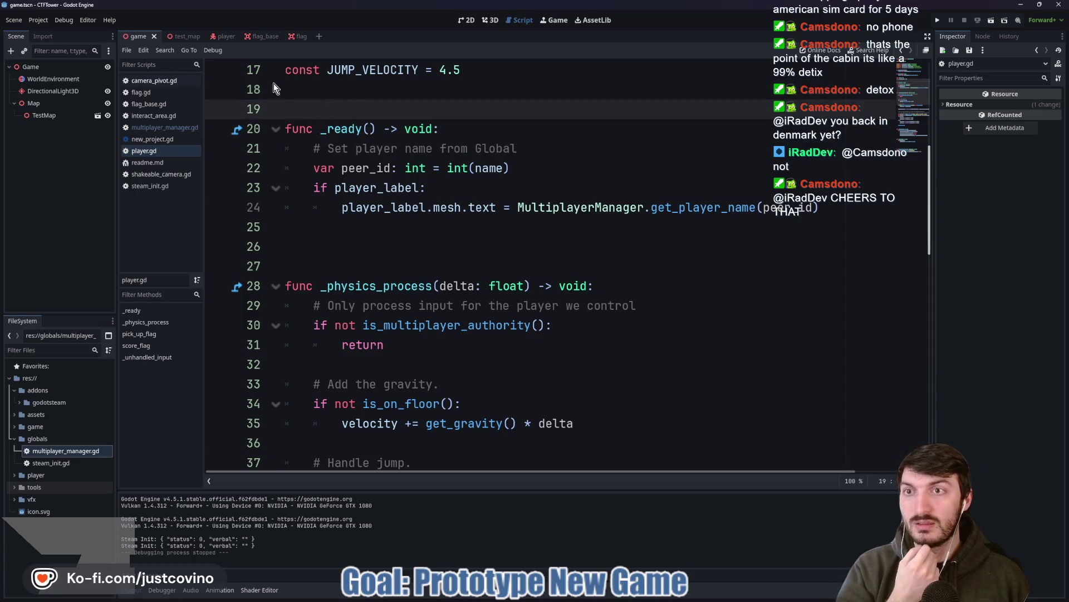
click(223, 34)
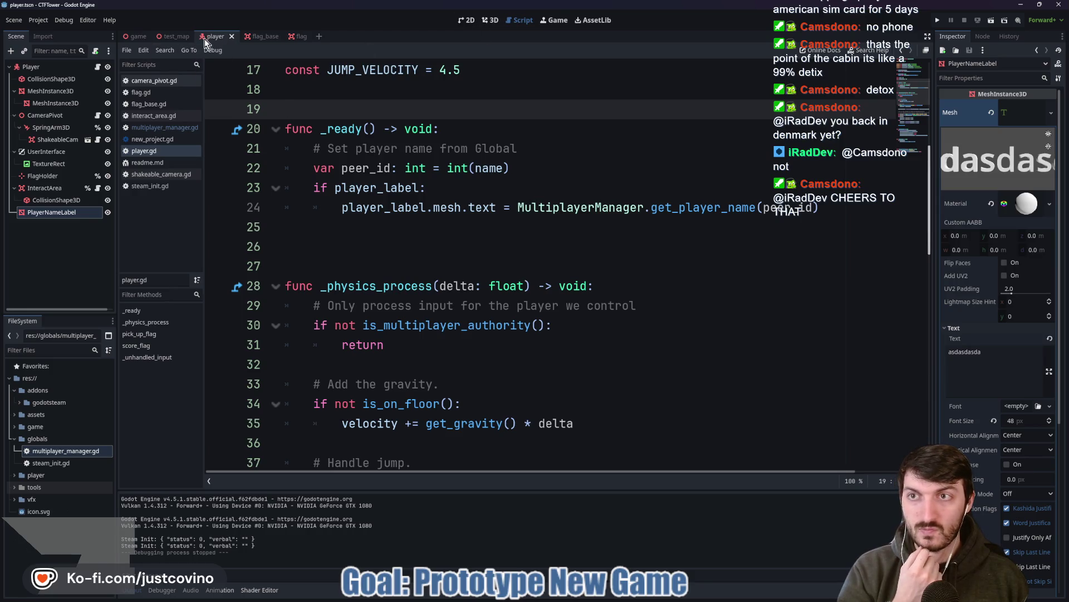
click(137, 36)
click(490, 20)
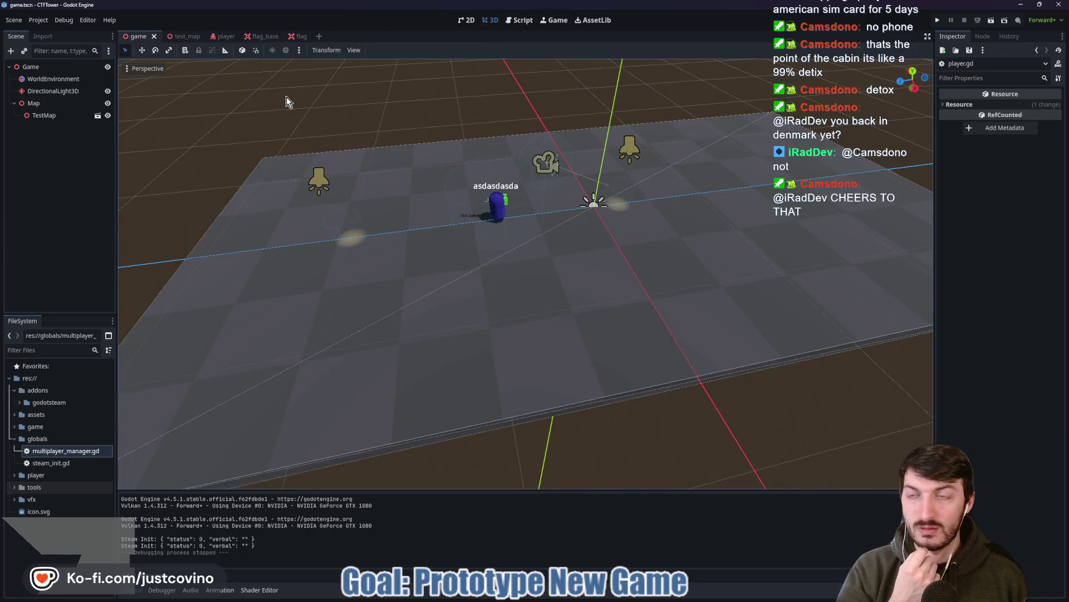
click(181, 36)
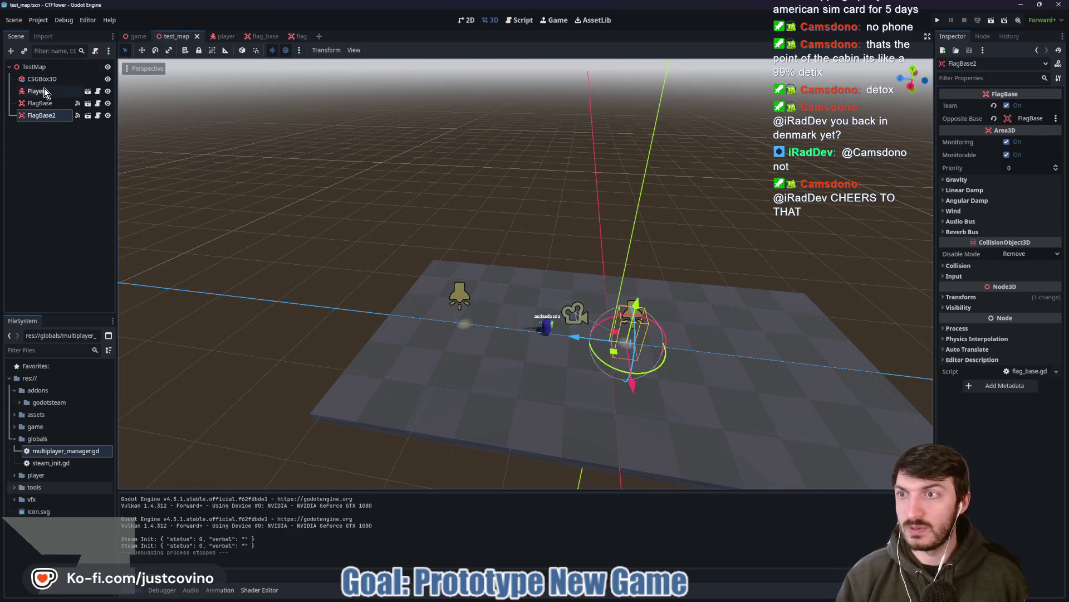
click(42, 66)
key(ctrl+shift+a)
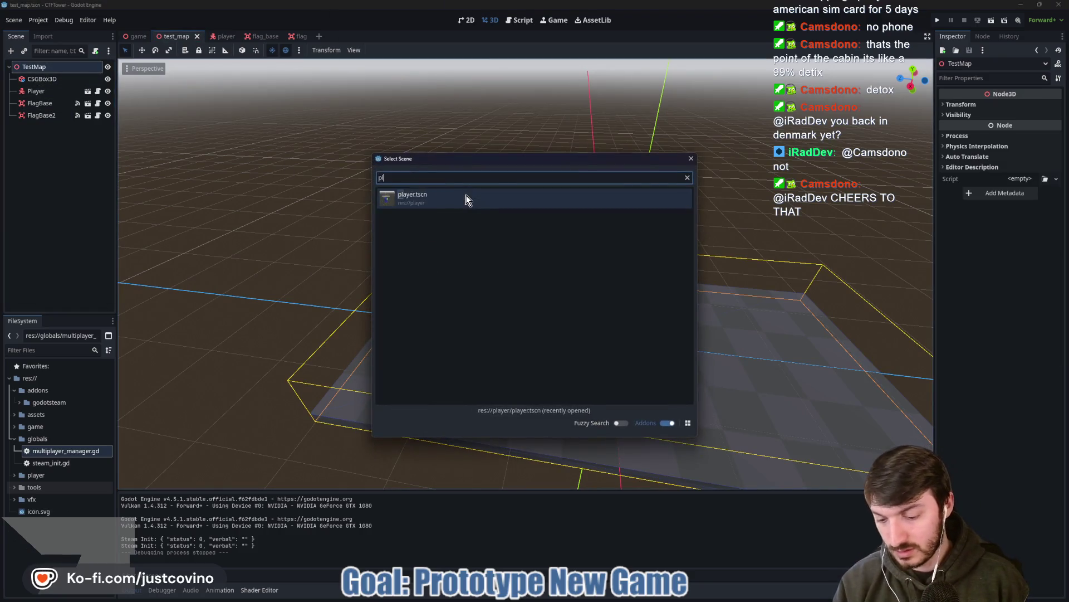
text(player)
double_click(463, 201)
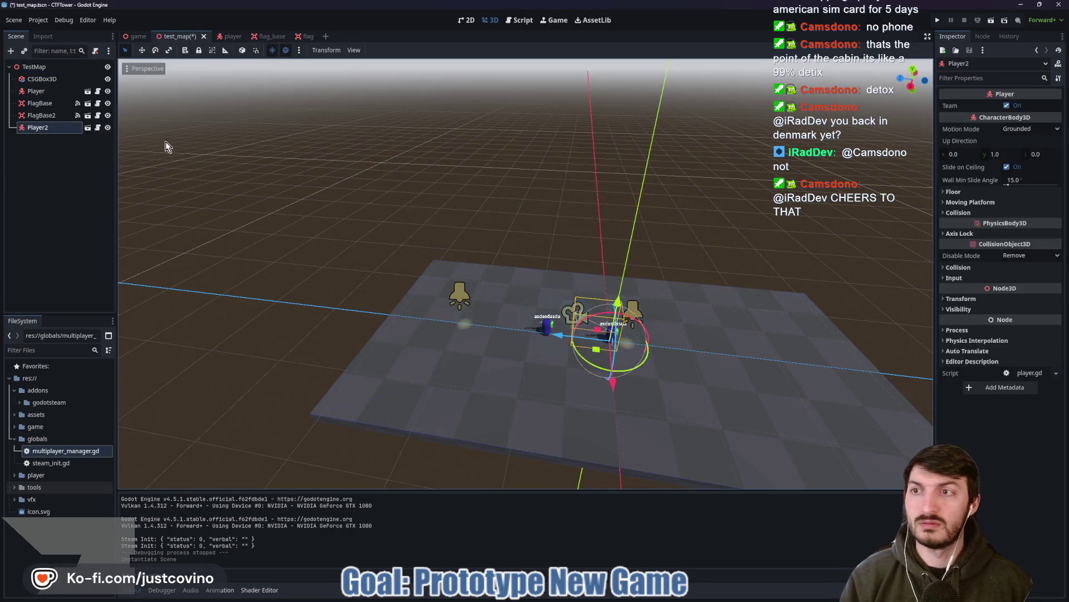
- Turn off Team on Player2, move it across the map, save, and run the game
click(48, 92)
click(42, 127)
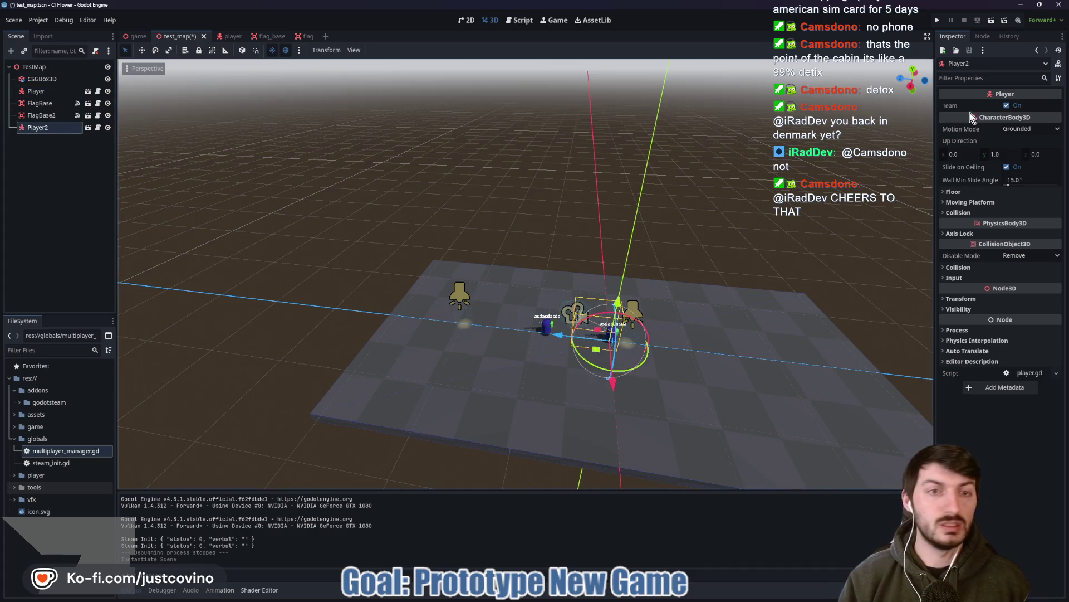
click(1007, 105)
mouse_move(632, 373)
mouse_down()
mouse_move(591, 329)
mouse_move(668, 346)
mouse_up()
key(ctrl+s)
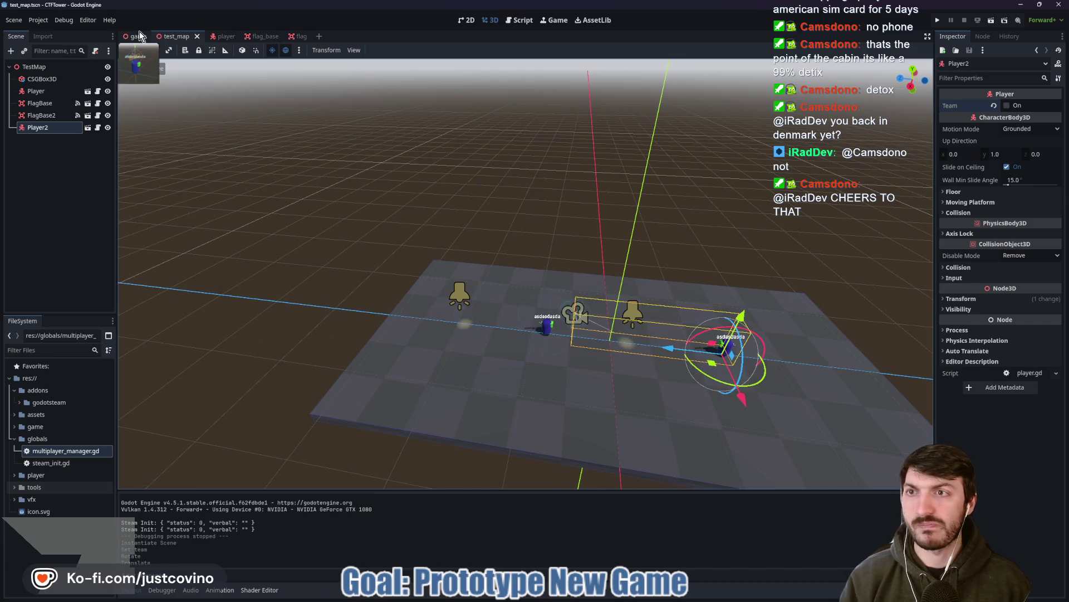
click(138, 37)
click(937, 20)
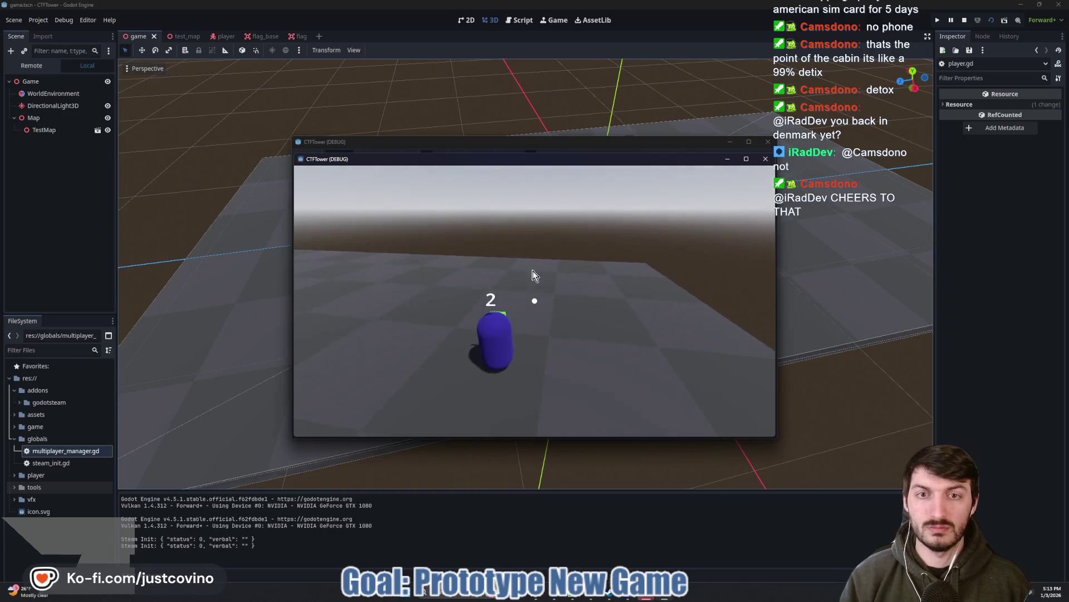
- Arrange both game windows, walk the player to the flag, then stop the test run
drag(532, 159, 783, 151)
mouse_move(460, 144)
mouse_down()
mouse_move(440, 146)
mouse_move(249, 424)
mouse_move(248, 589)
mouse_up()
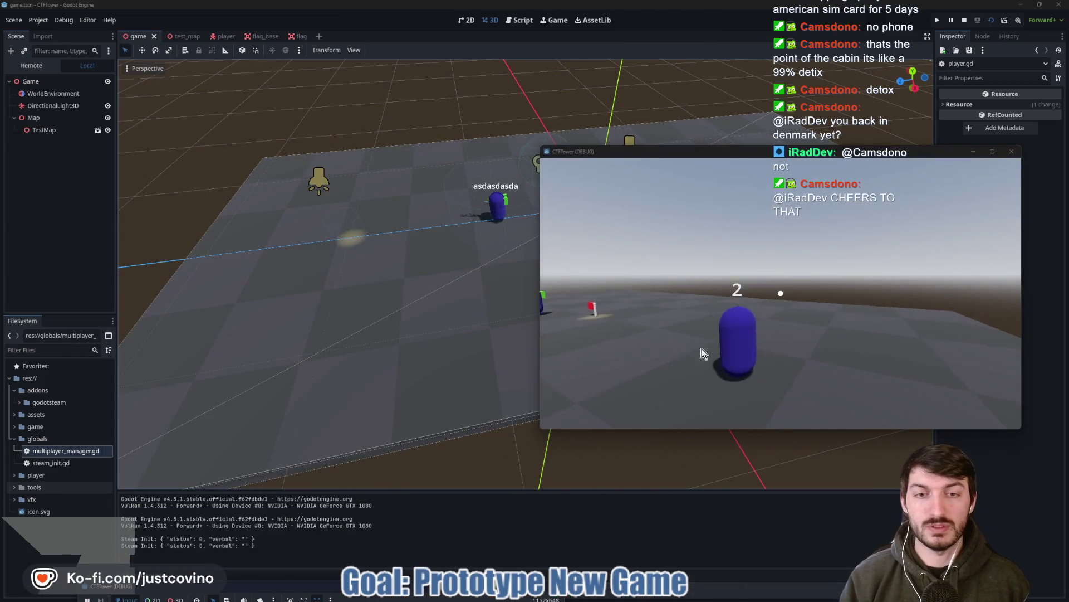
key(w)
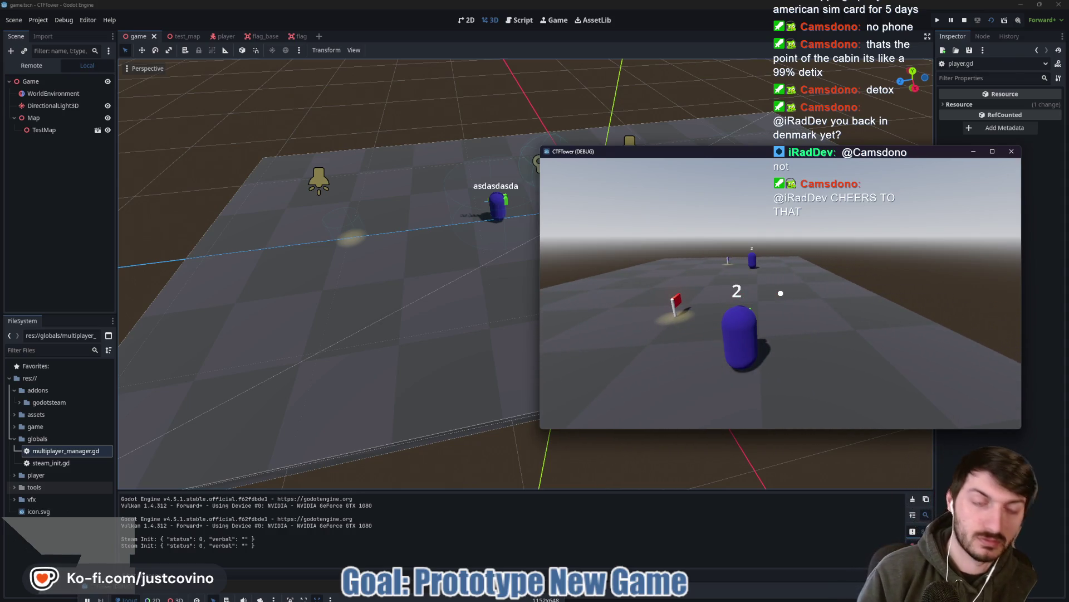
key(F8)
click(967, 21)
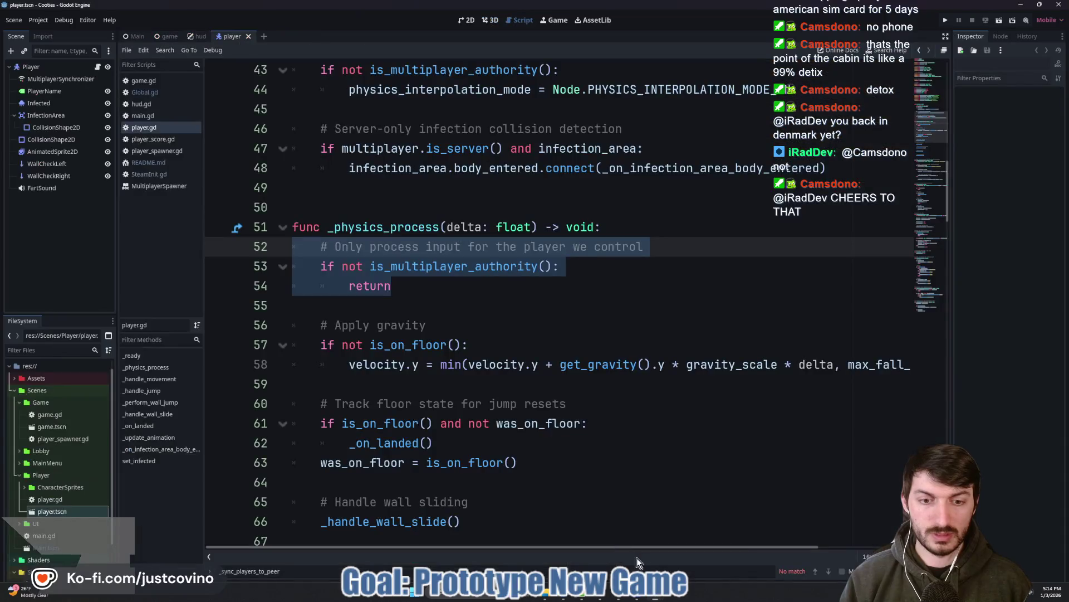
- Scroll through the Cooties player.gd script to review its code
scroll(472, 314, down, 5)
scroll(478, 322, up, 9)
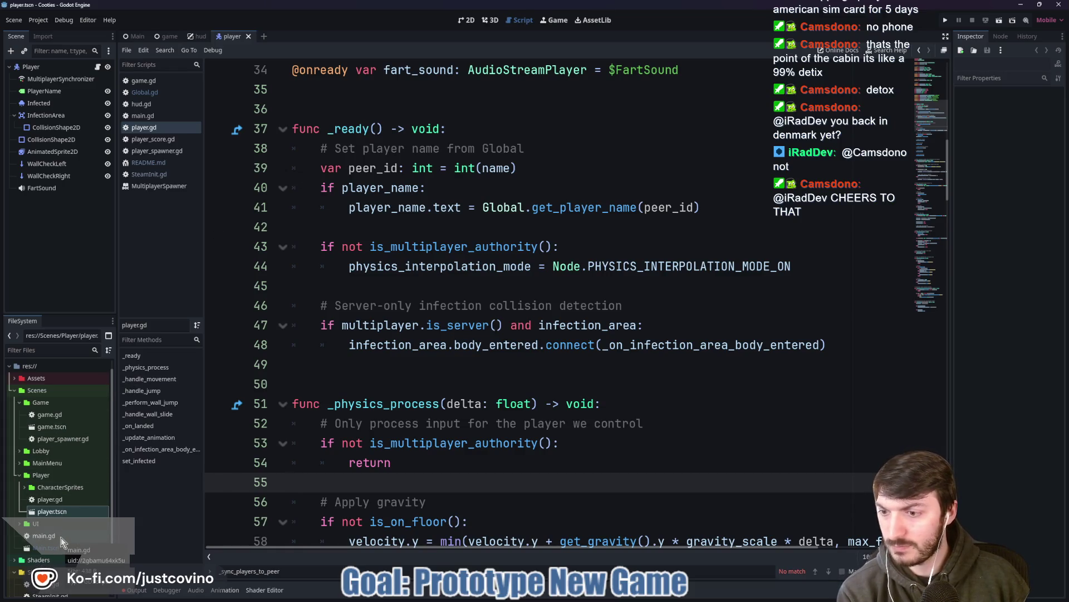
scroll(473, 344, up, 4)
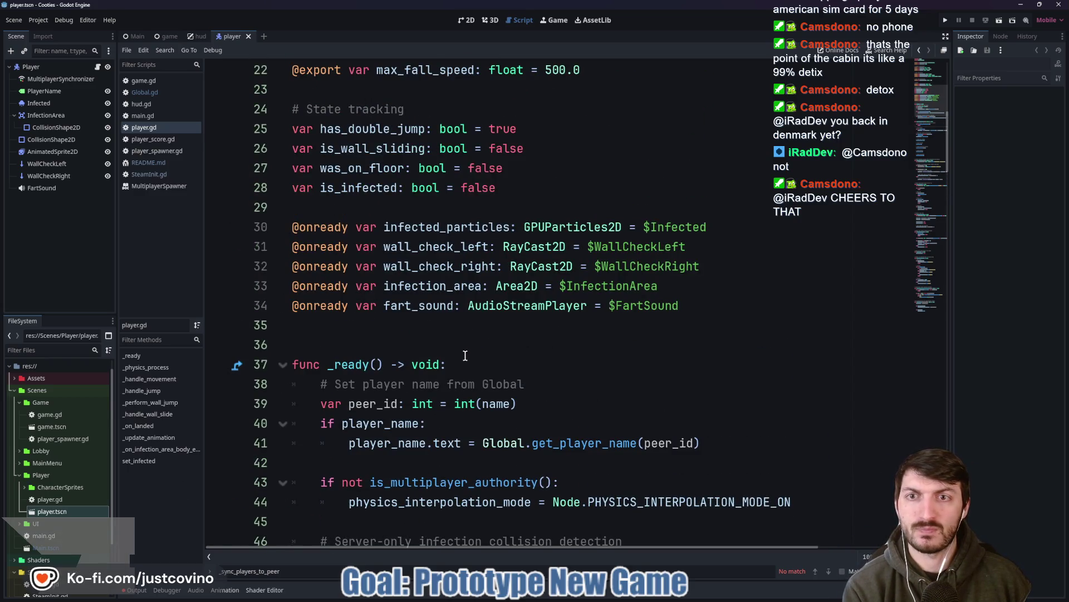
scroll(466, 359, down, 5)
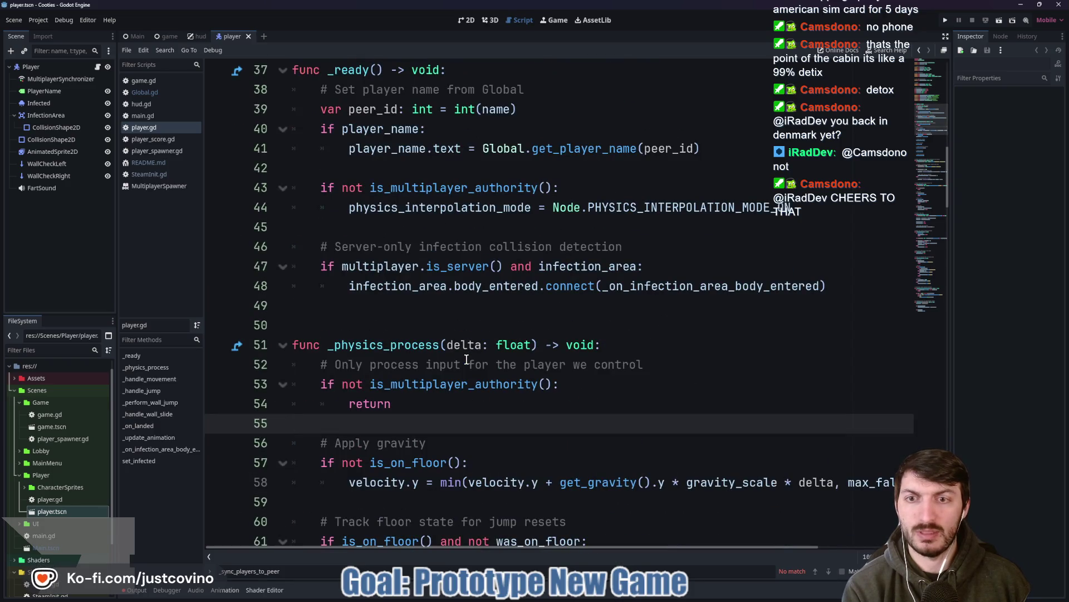
scroll(468, 360, down, 19)
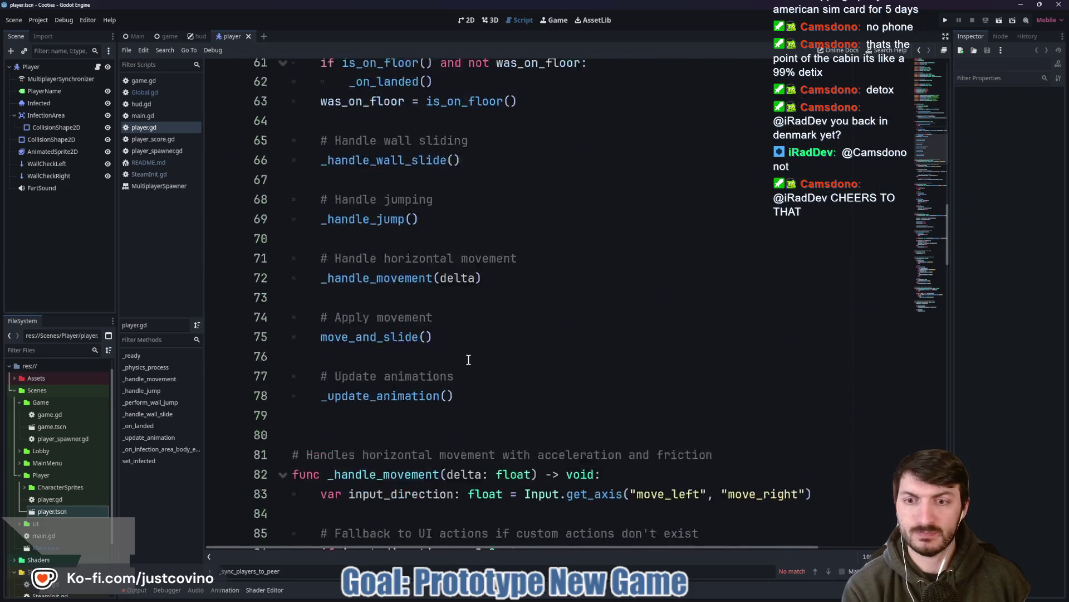
scroll(468, 359, down, 13)
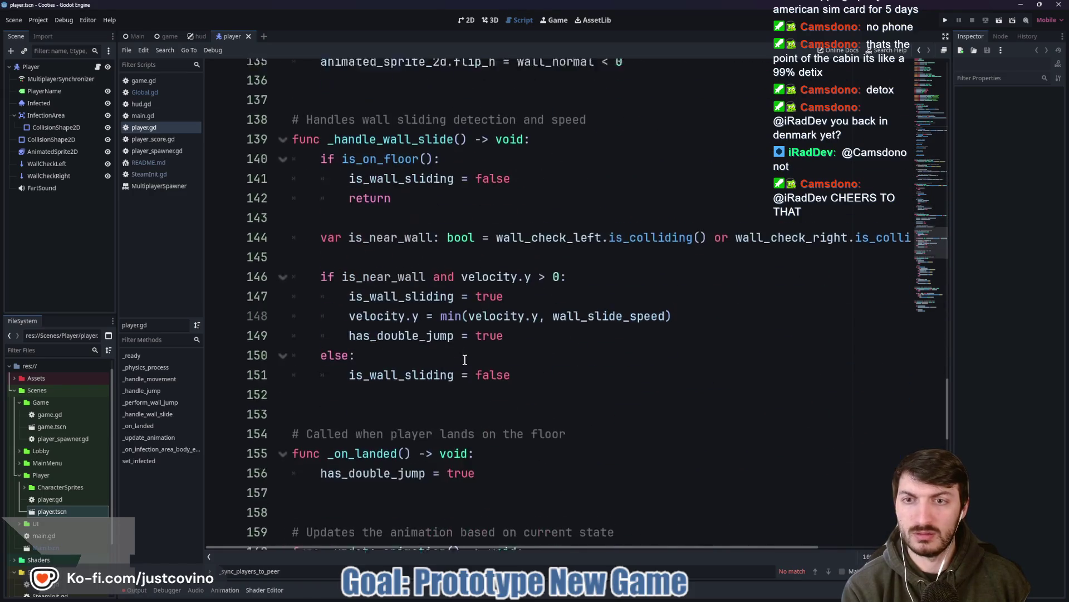
scroll(464, 359, down, 8)
scroll(465, 360, down, 8)
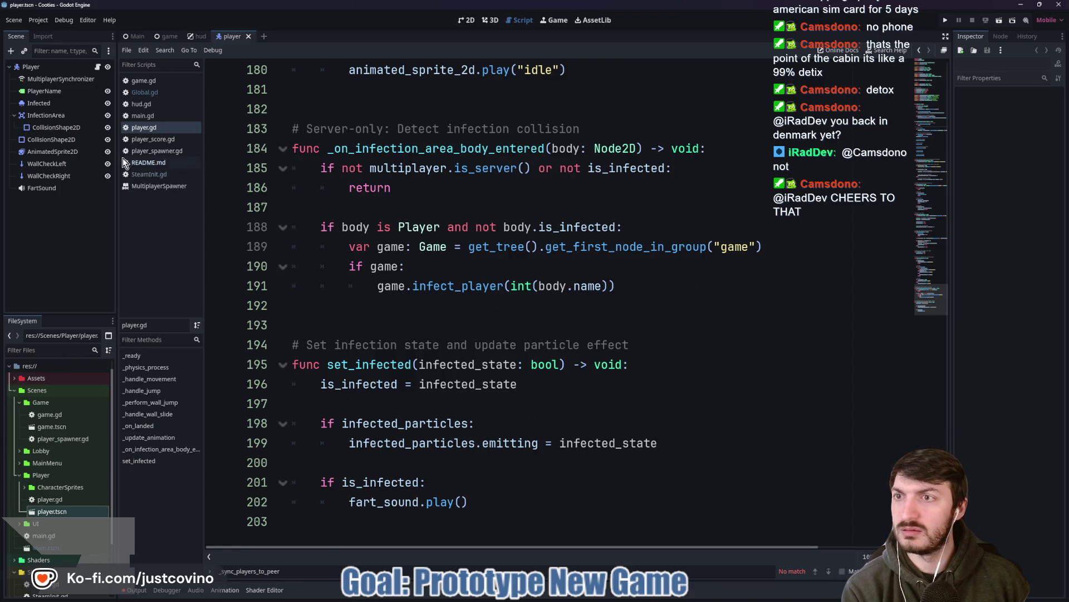
- Inspect the Cooties MultiplayerSynchronizer's replicated position, animation, name and flip properties
click(75, 79)
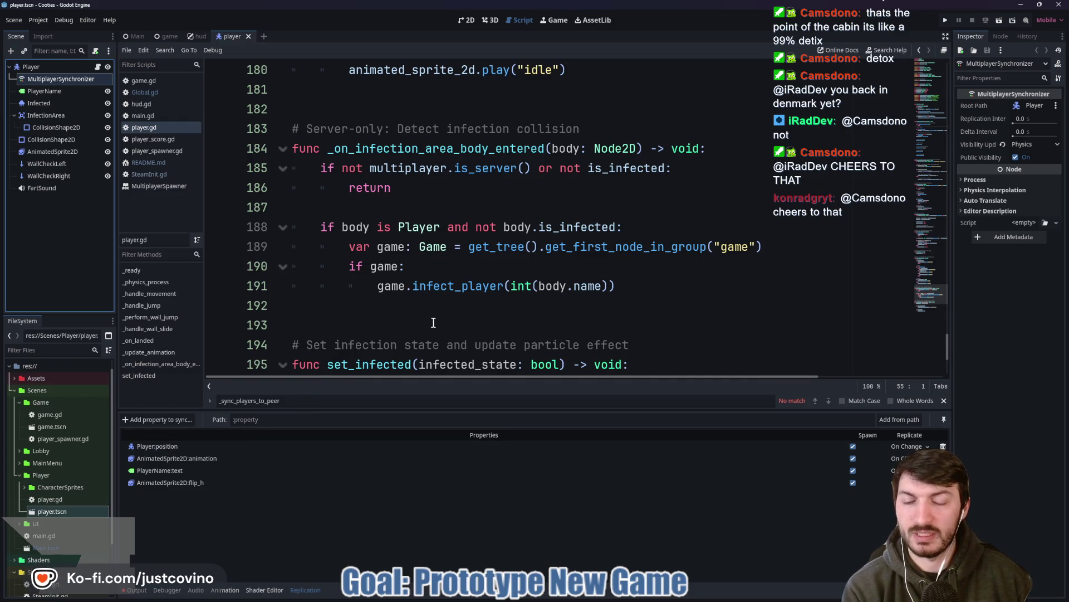
scroll(433, 323, down, 3)
scroll(461, 305, up, 18)
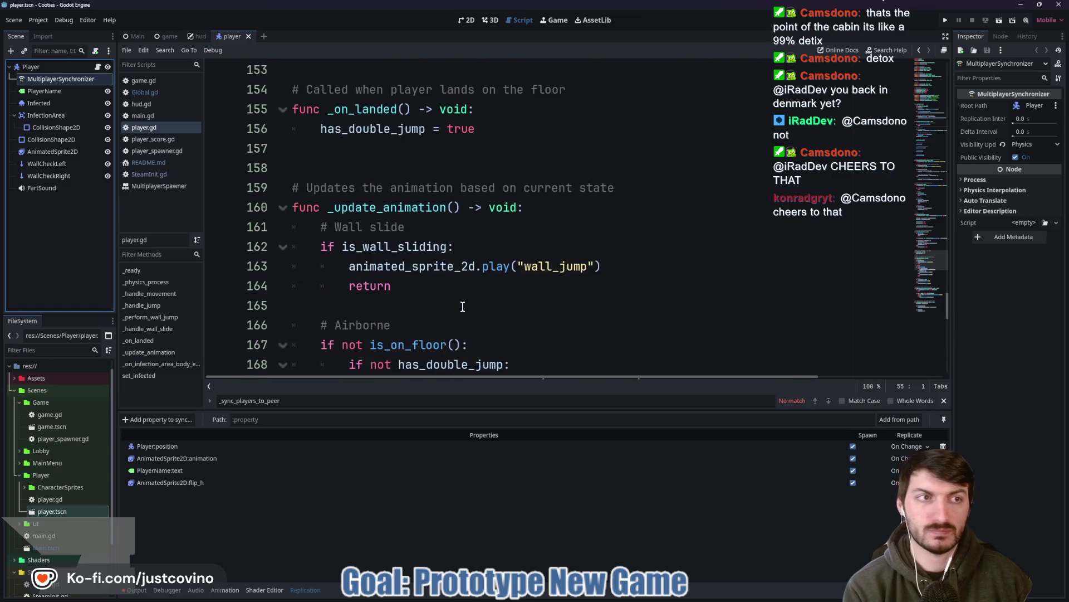
scroll(462, 306, up, 12)
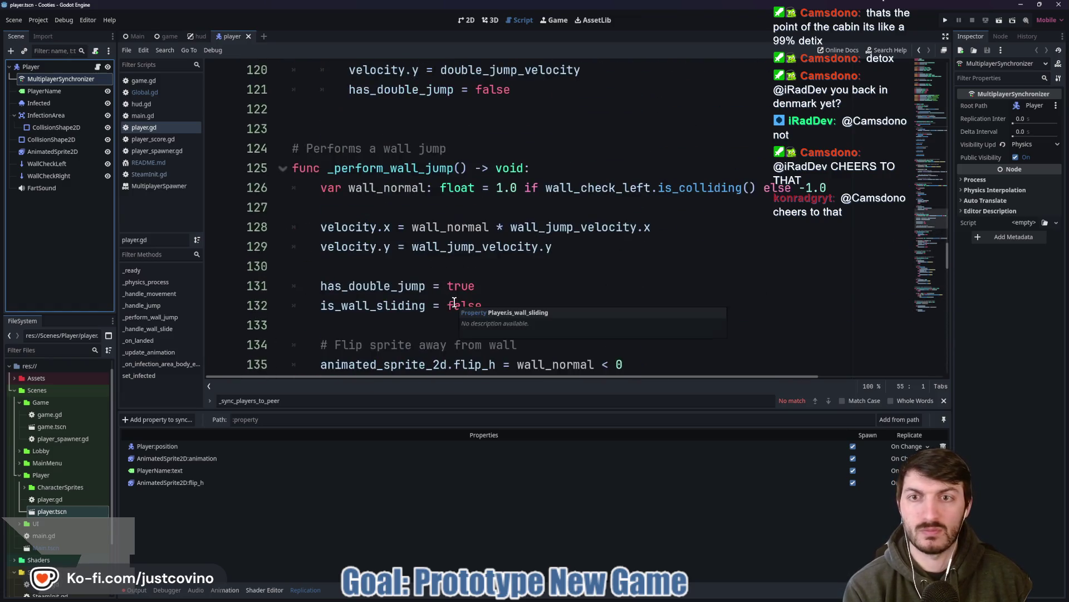
scroll(454, 303, up, 5)
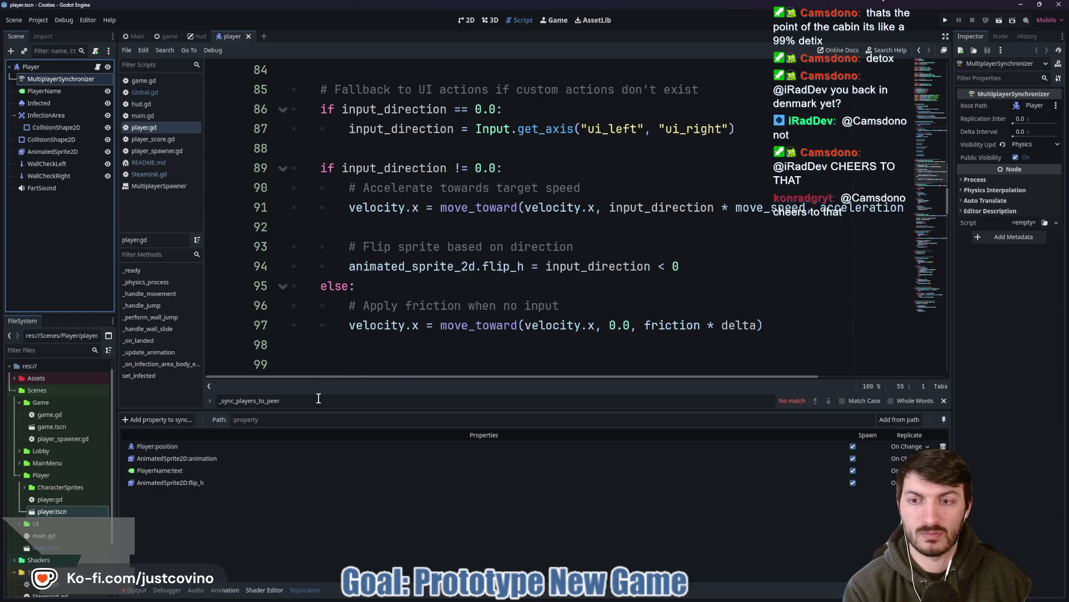
- Close the script's find bar and bring the CTFTower editor window back to front
click(945, 401)
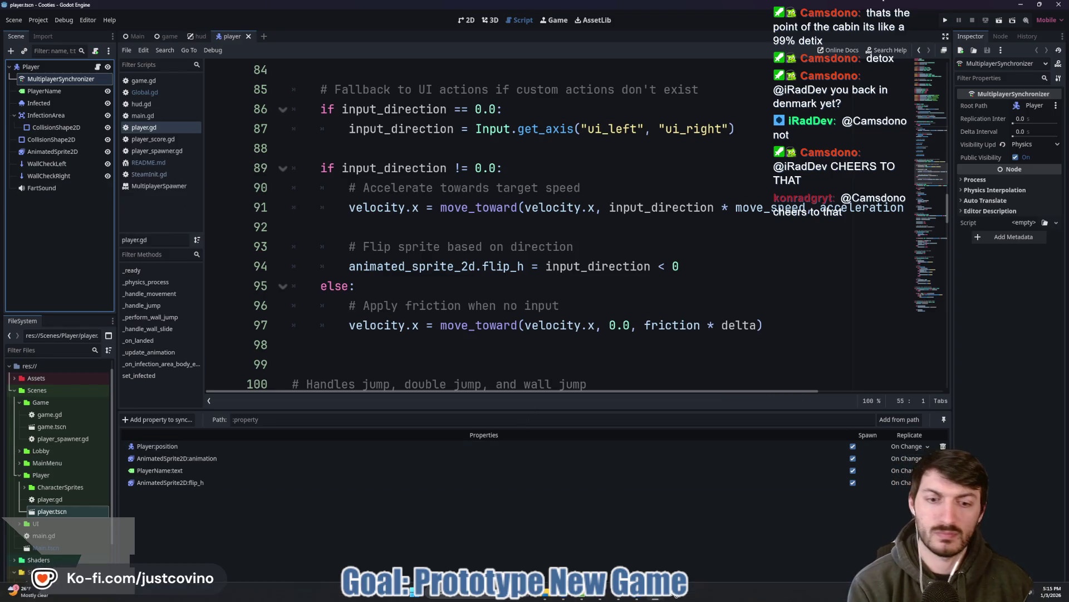
mouse_move(661, 597)
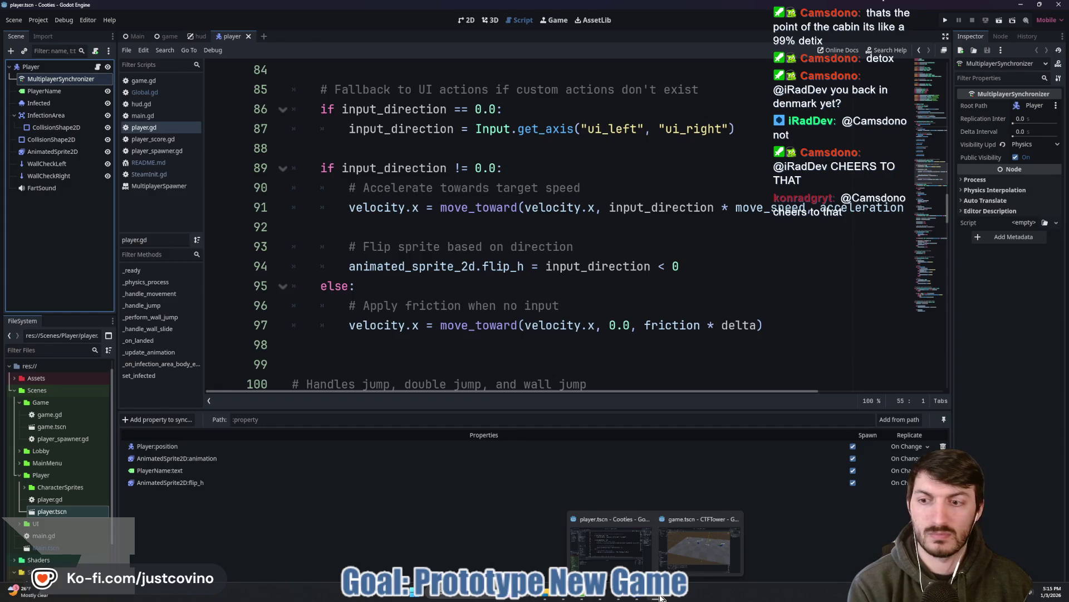
click(576, 520)
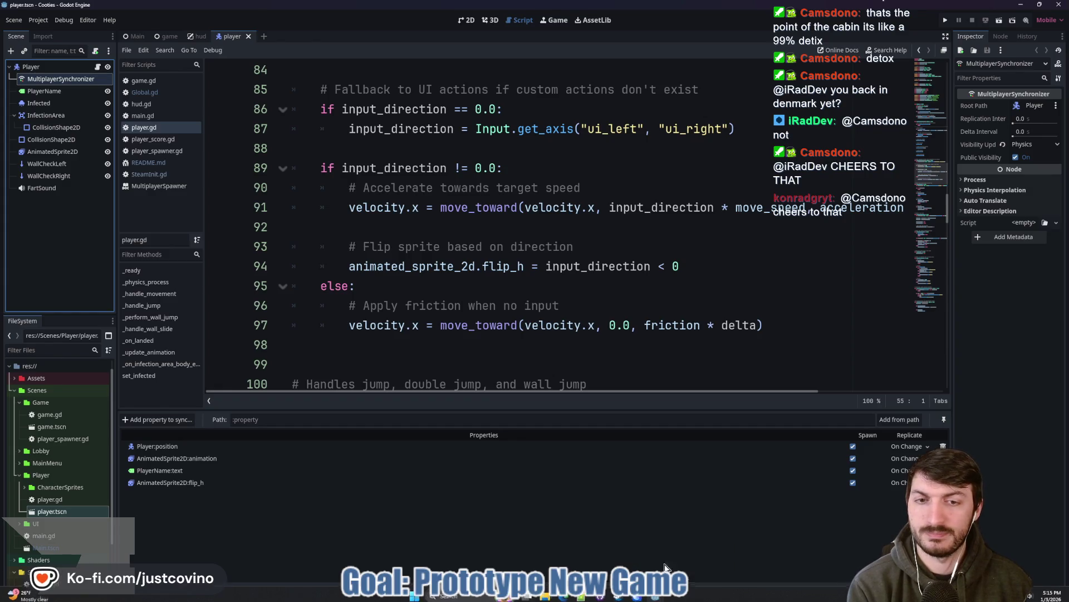
mouse_move(659, 597)
click(697, 543)
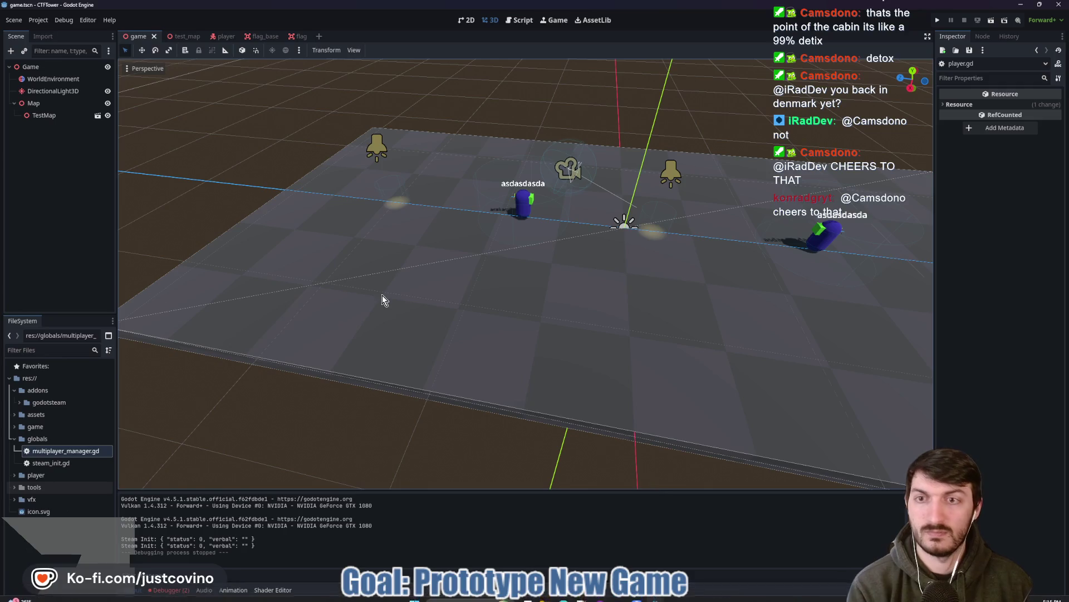
- Add a MultiplayerSynchronizer to the player scene as Player's first child
click(226, 37)
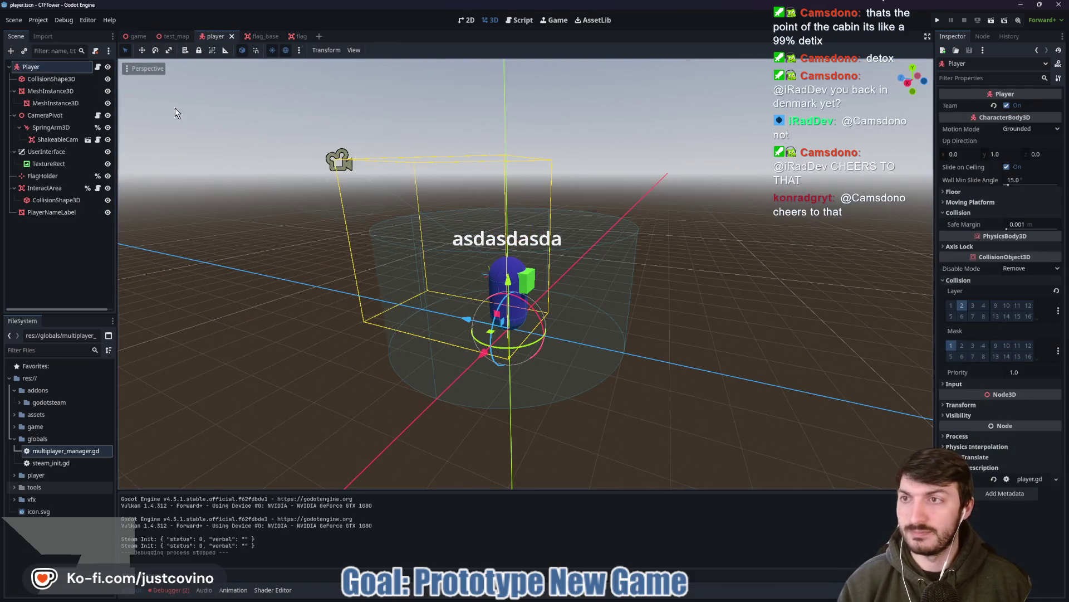
key(ctrl+a)
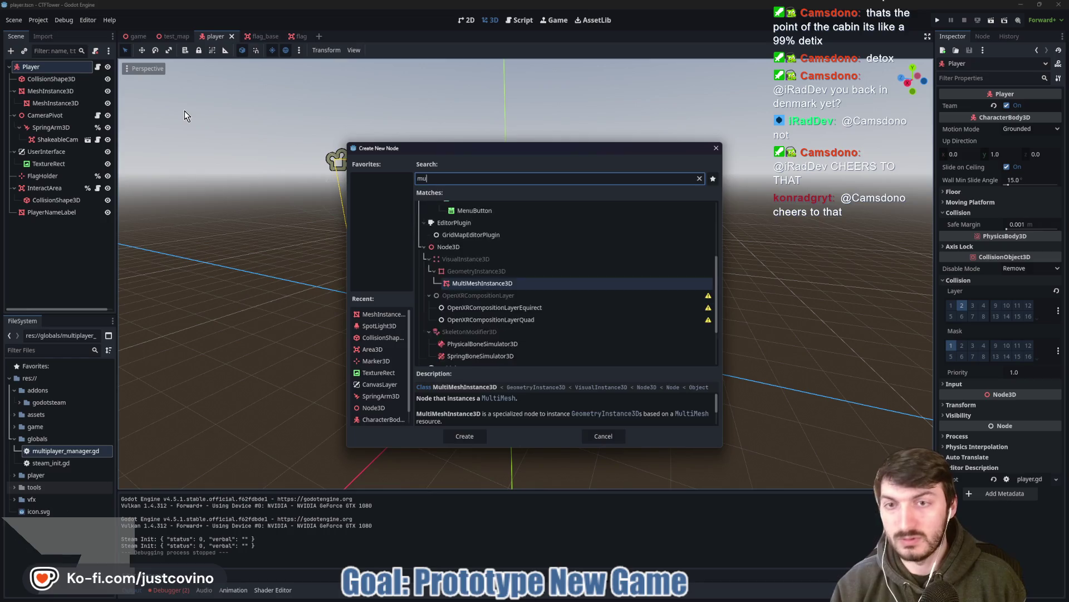
text(multiplaye)
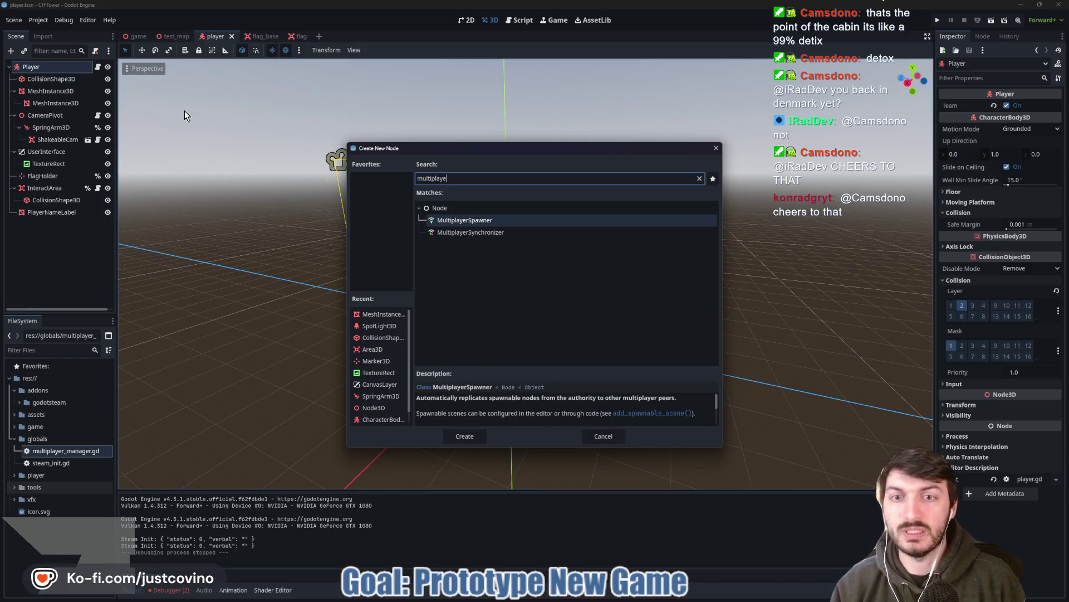
click(485, 235)
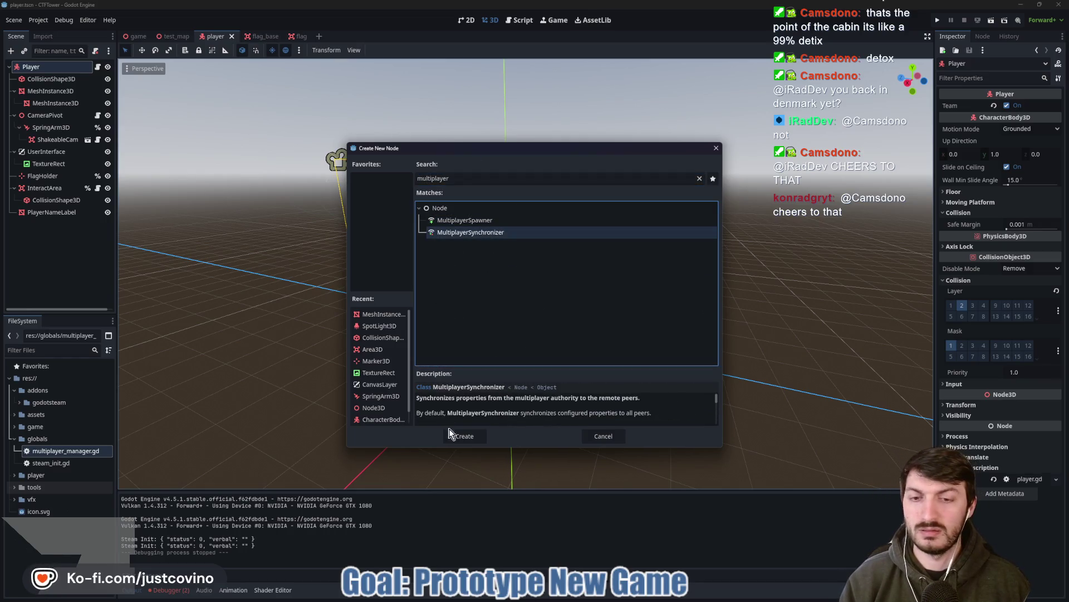
click(462, 436)
drag(9, 114, 28, 74)
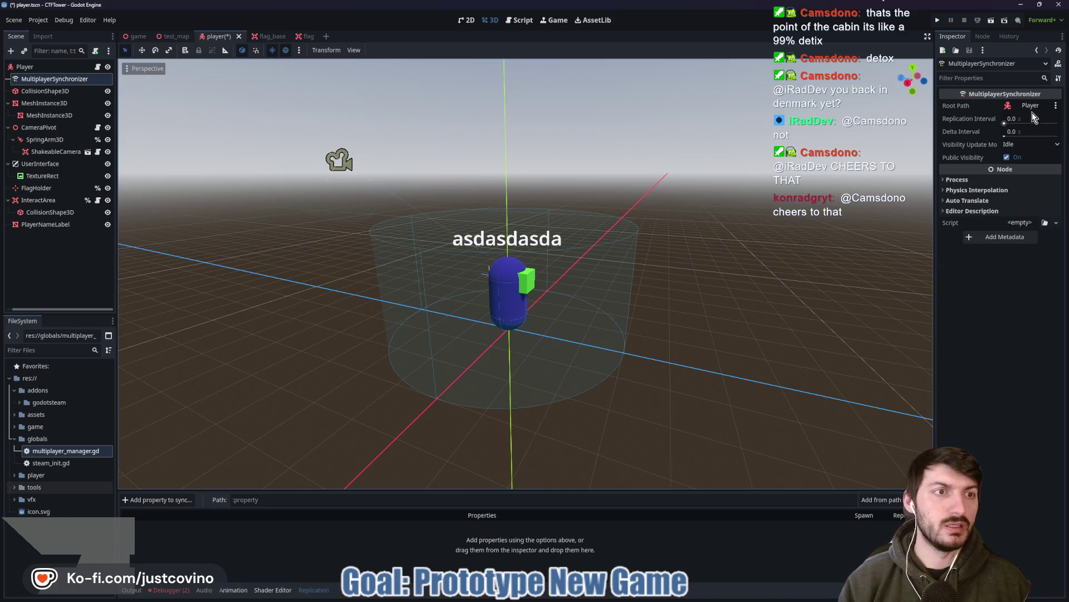
- Begin a synced property on PlayerNameLabel, then check the Cooties reference project
click(175, 504)
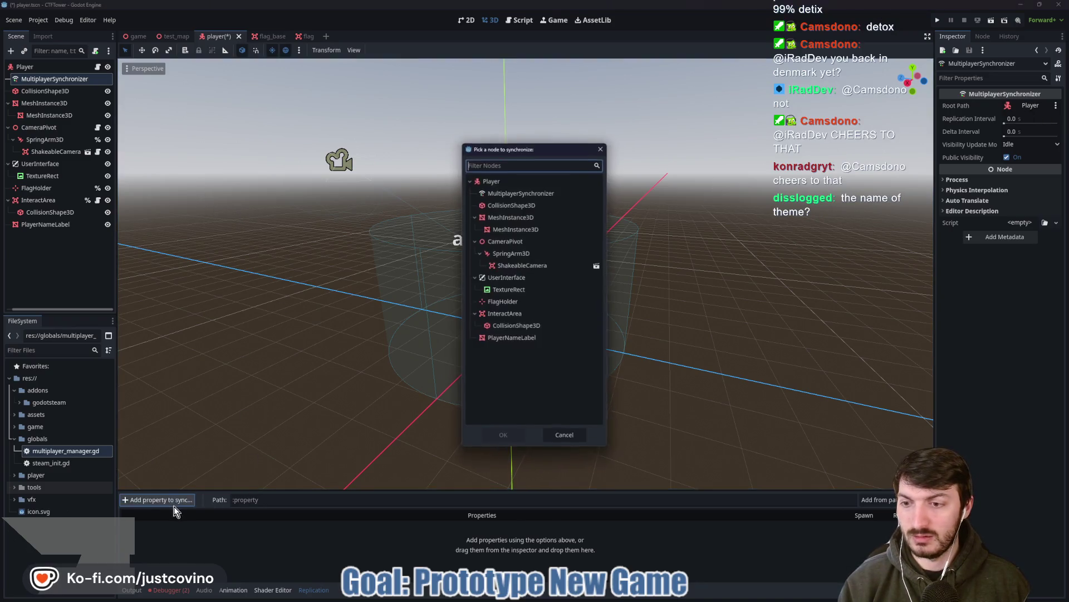
click(536, 340)
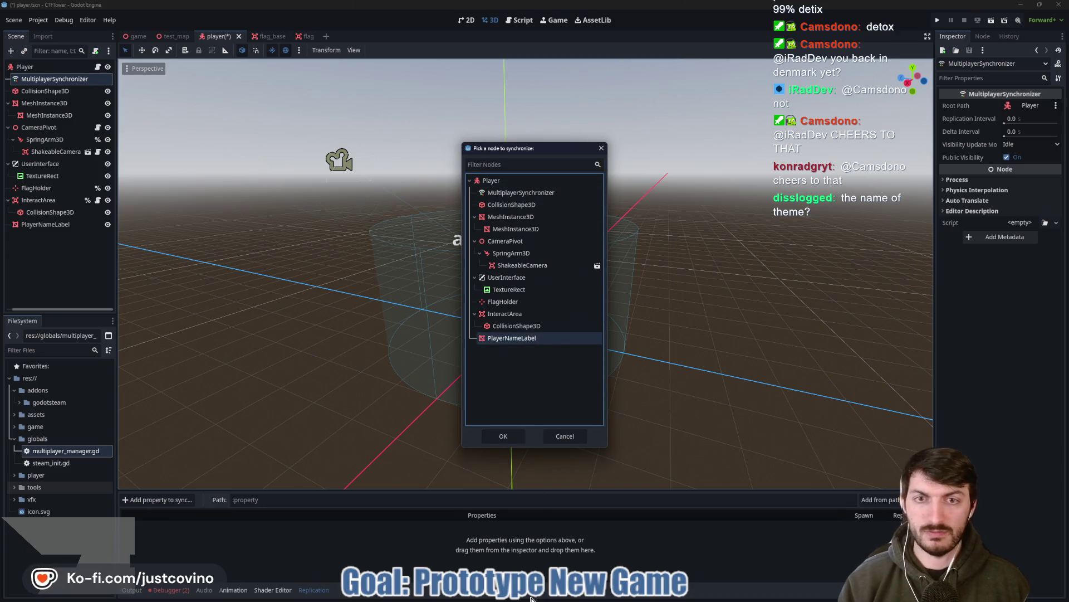
mouse_move(538, 596)
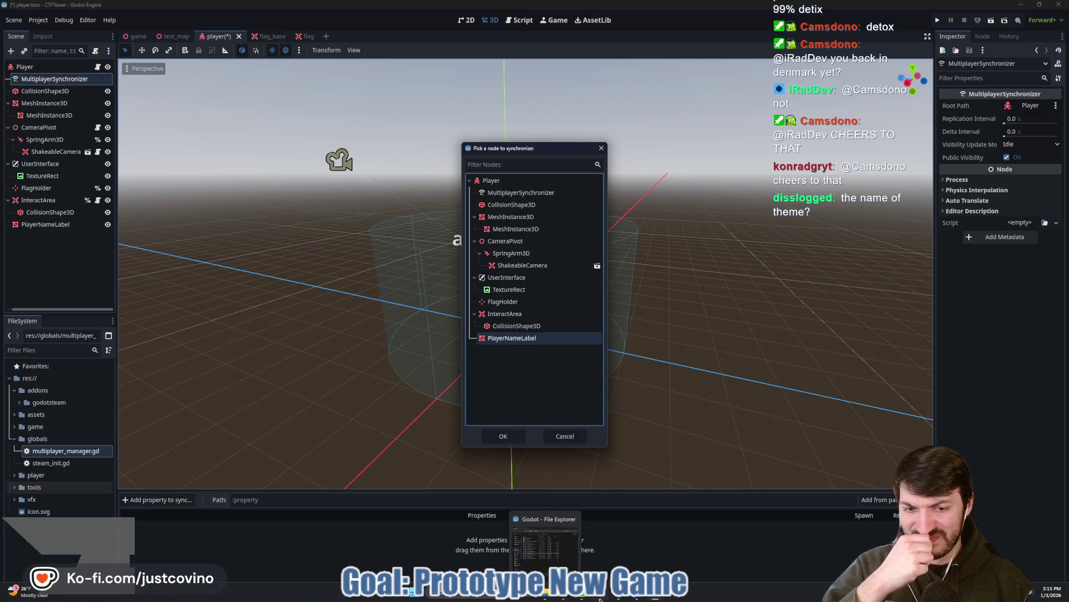
mouse_move(601, 598)
click(626, 557)
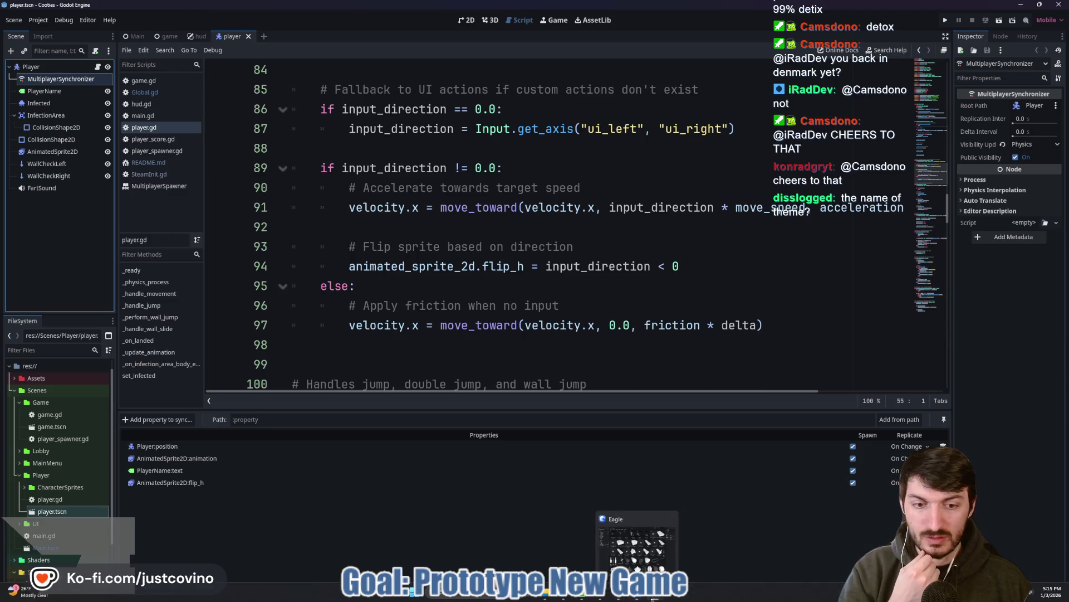
- Add Player's position to the replicated properties and enlarge the replication list
click(655, 598)
click(503, 435)
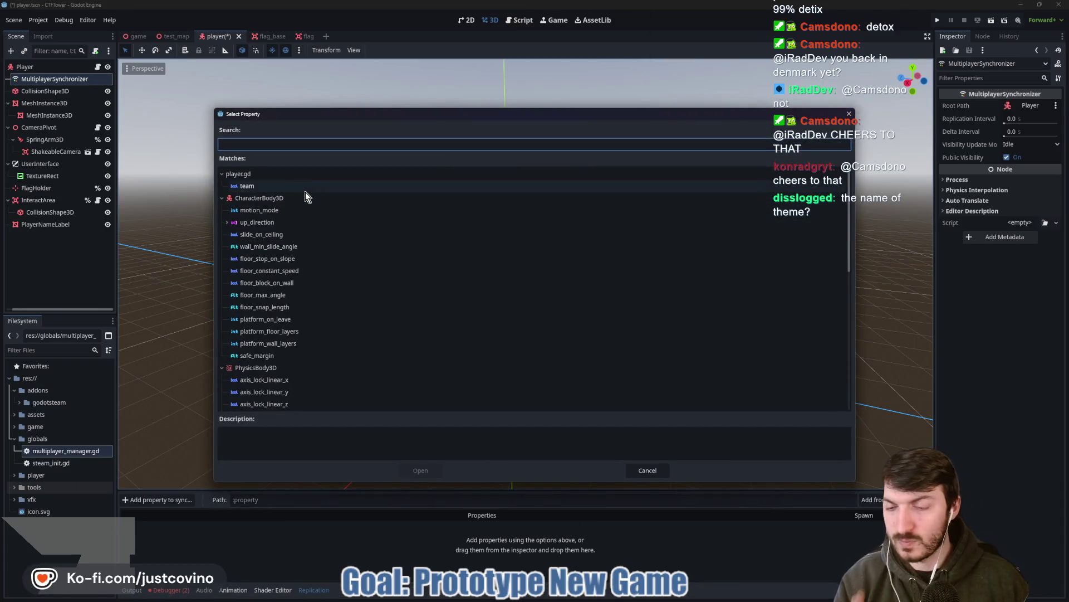
text(p)
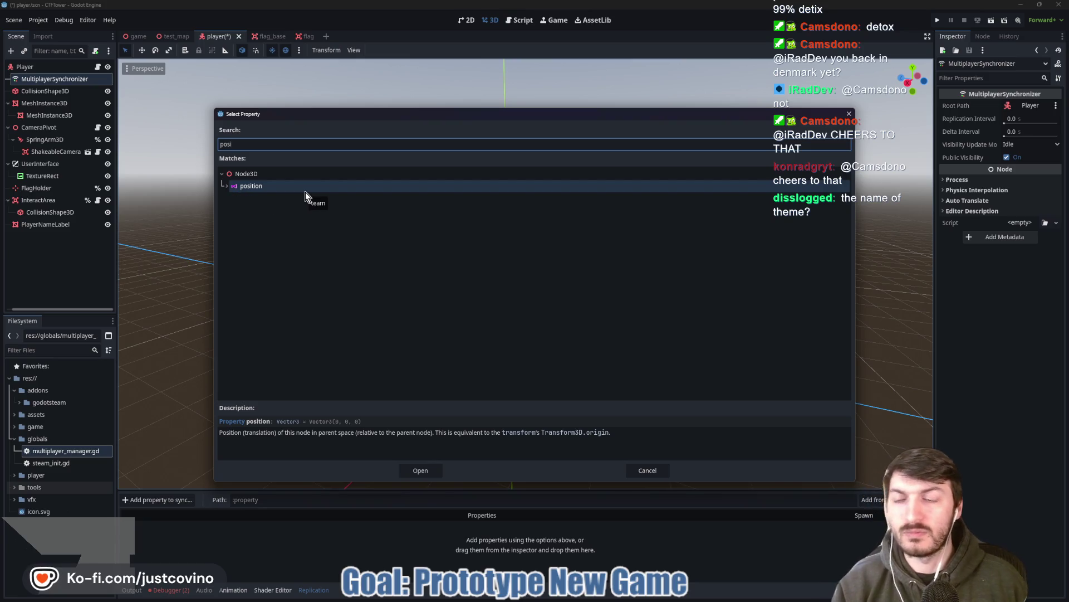
key(BackSpace)
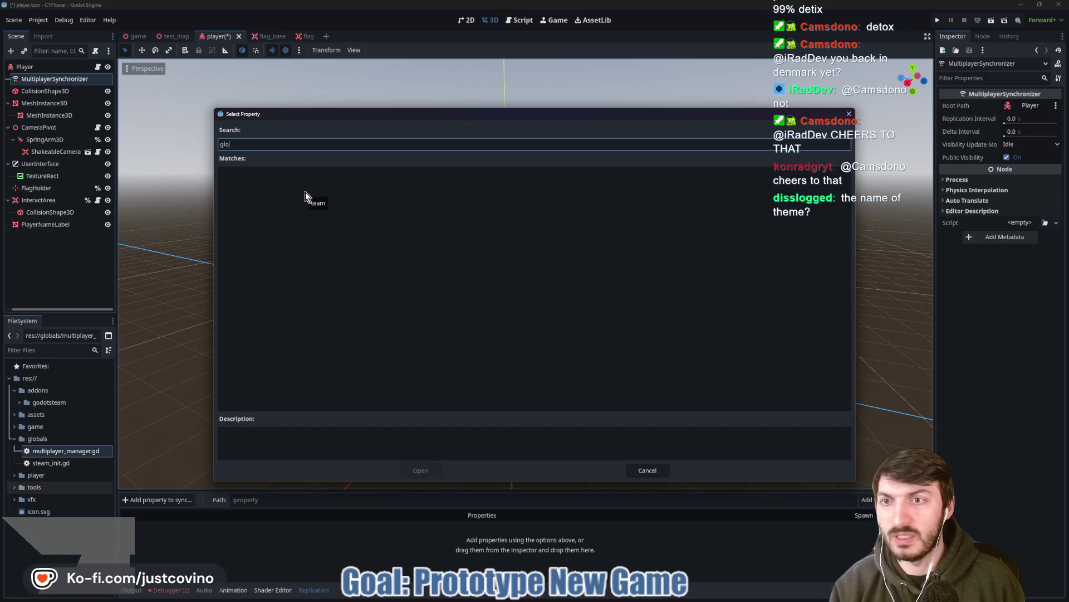
text(pos)
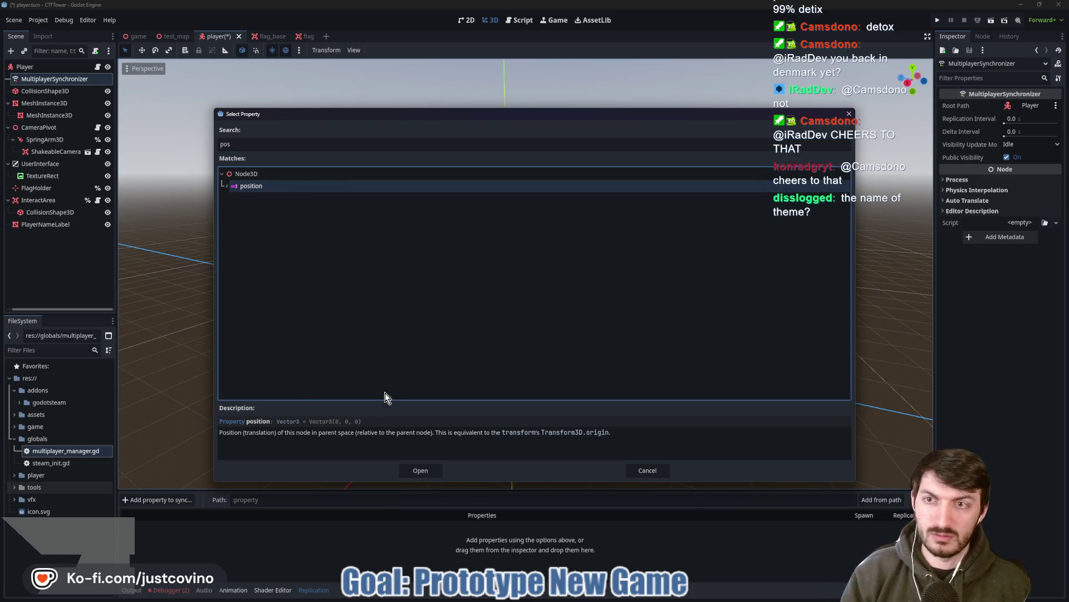
click(416, 468)
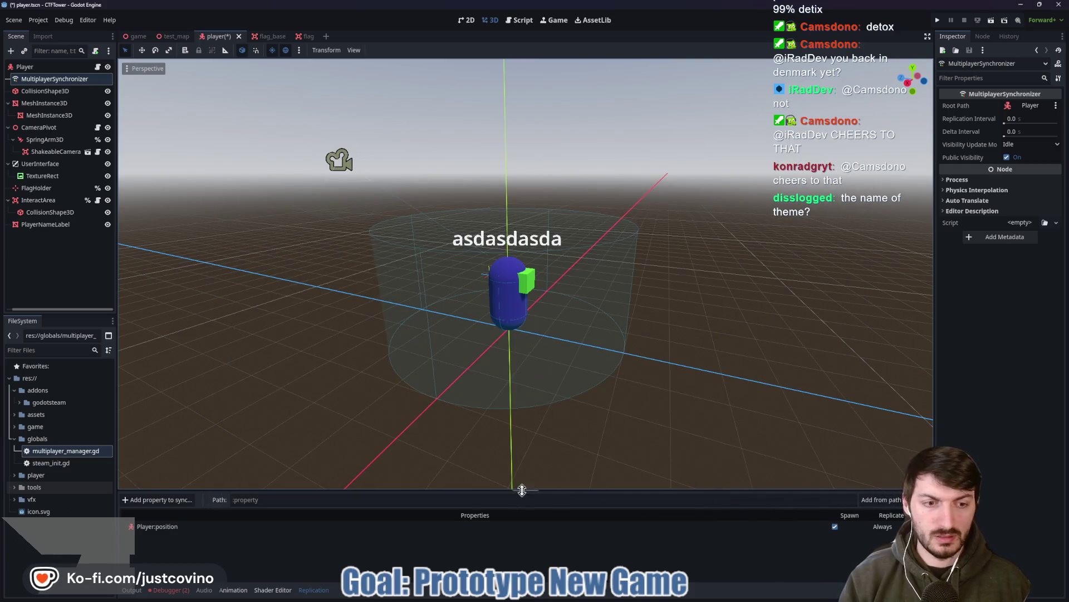
drag(509, 490, 222, 341)
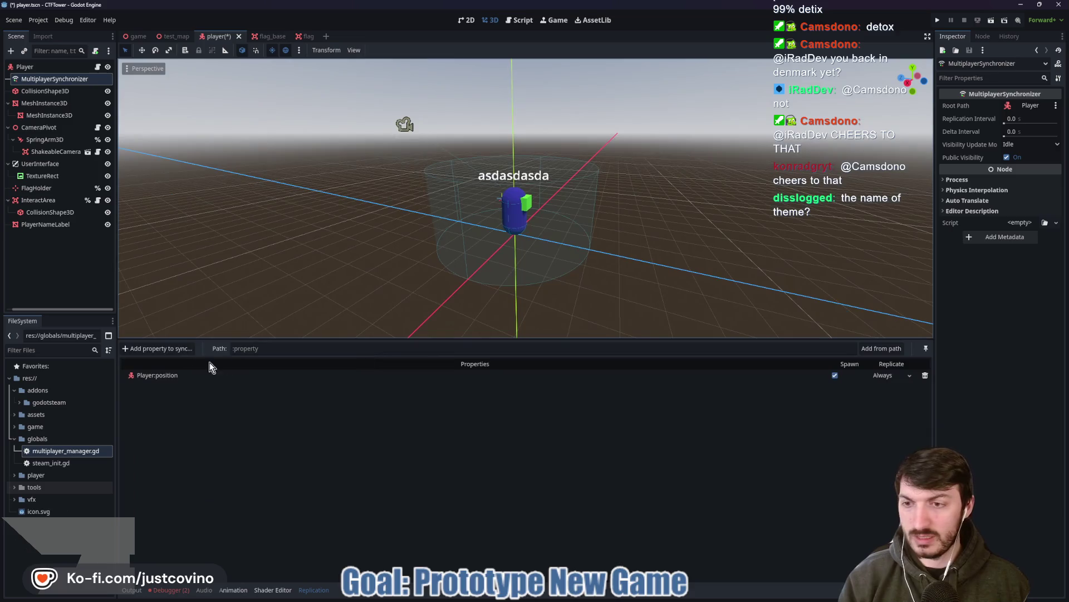
click(176, 350)
click(521, 341)
click(505, 438)
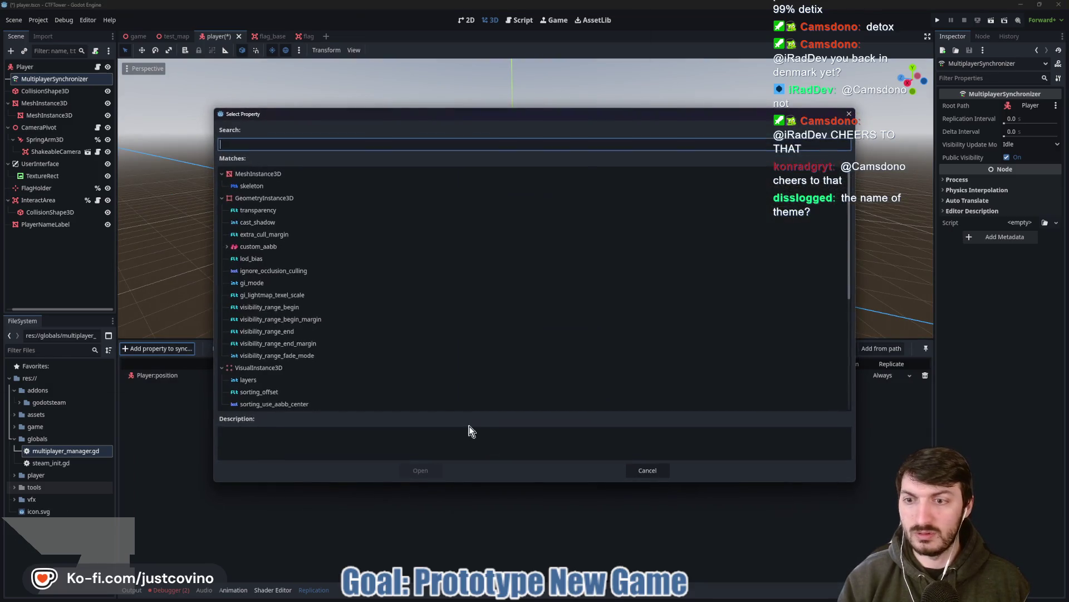
text(tex)
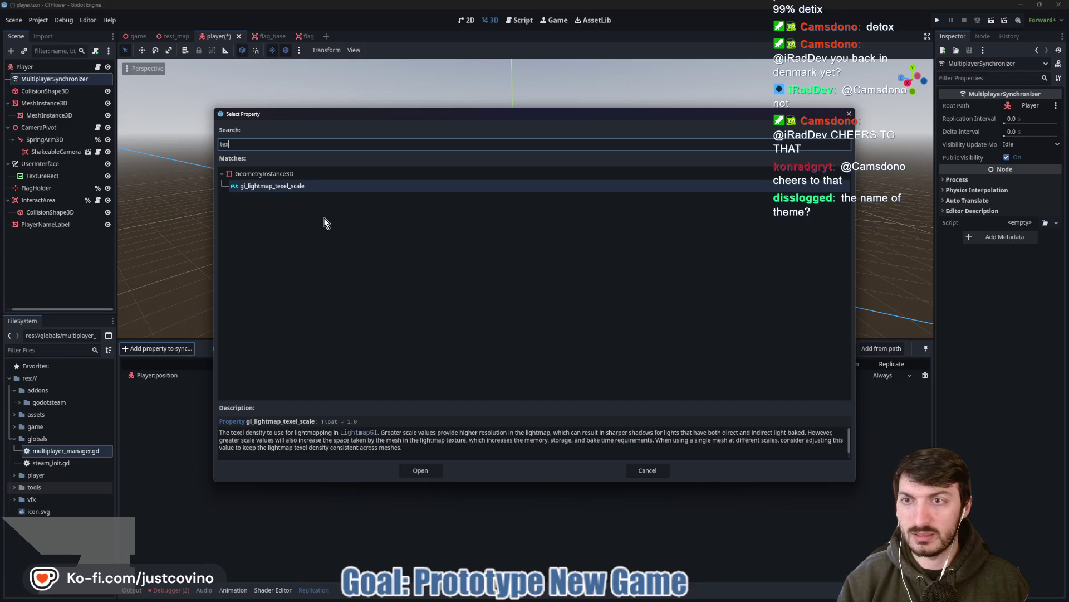
key(BackSpace)
key(BackSpace)
key(BackSpace)
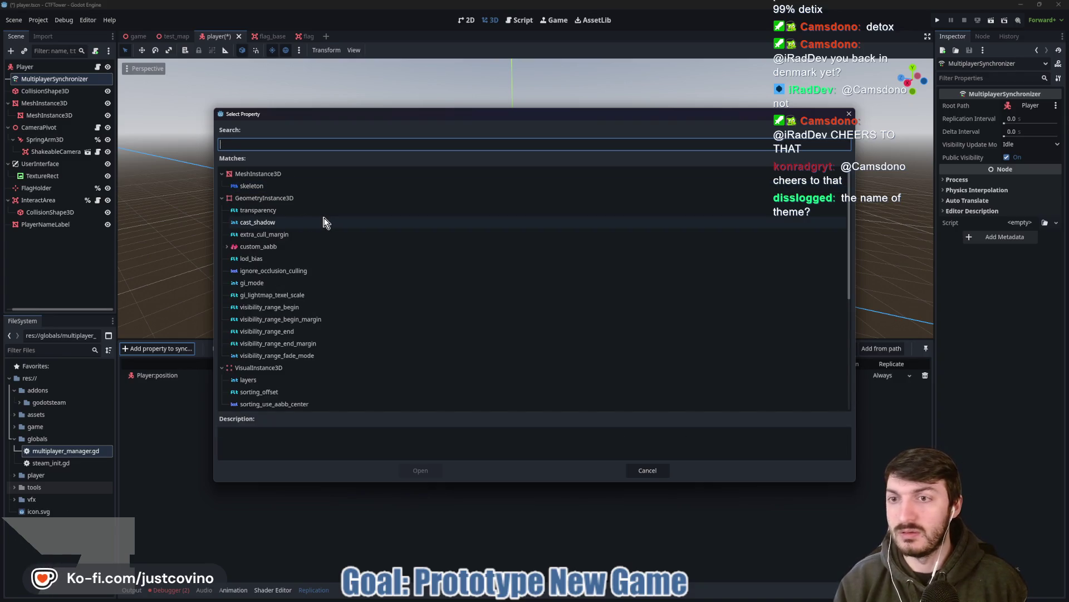
text(m)
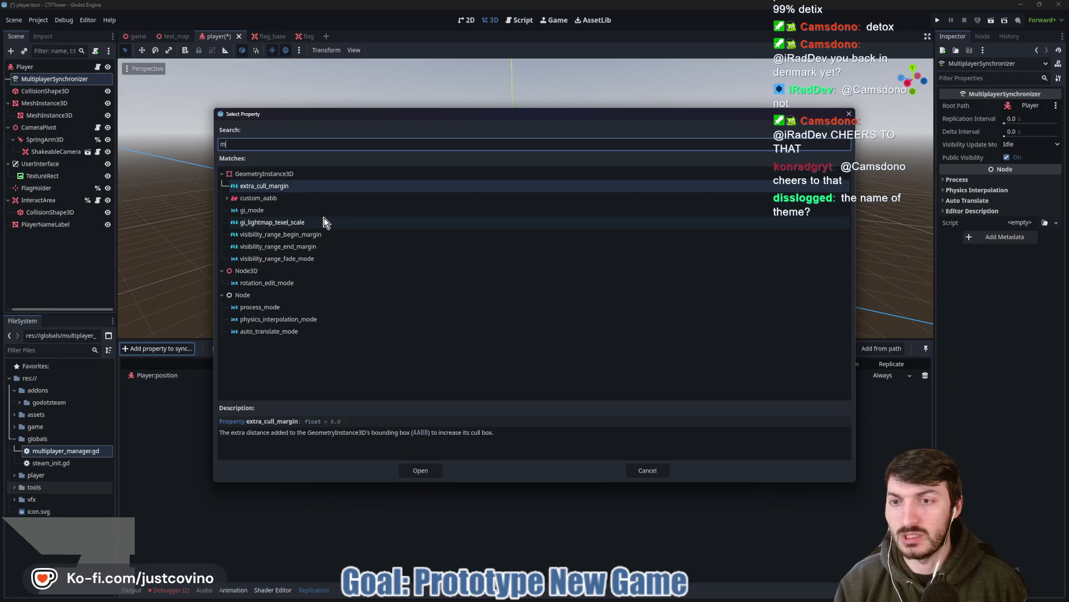
key(BackSpace)
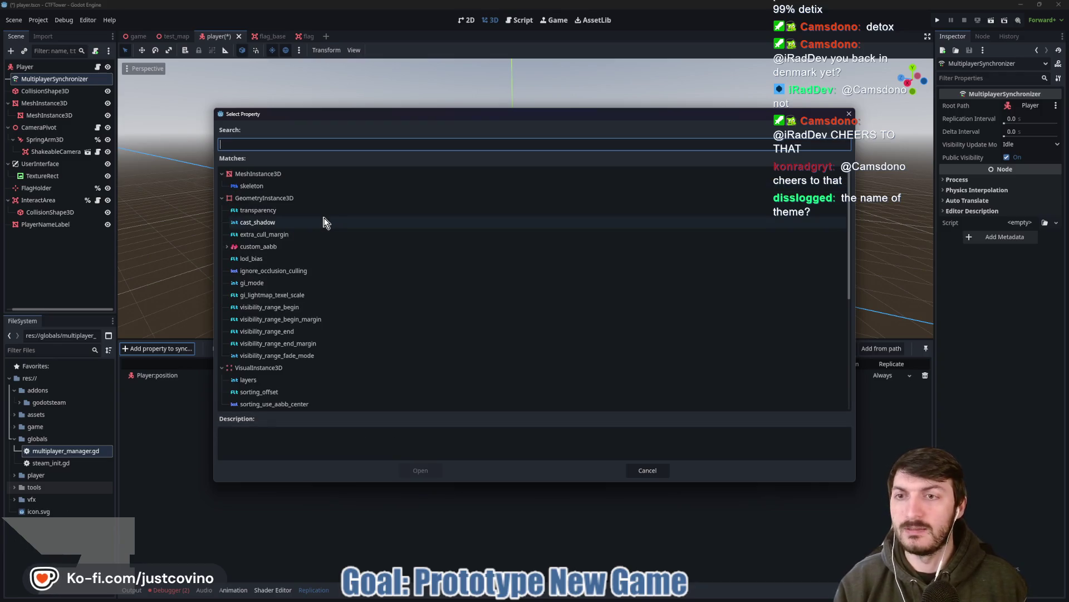
double_click(276, 179)
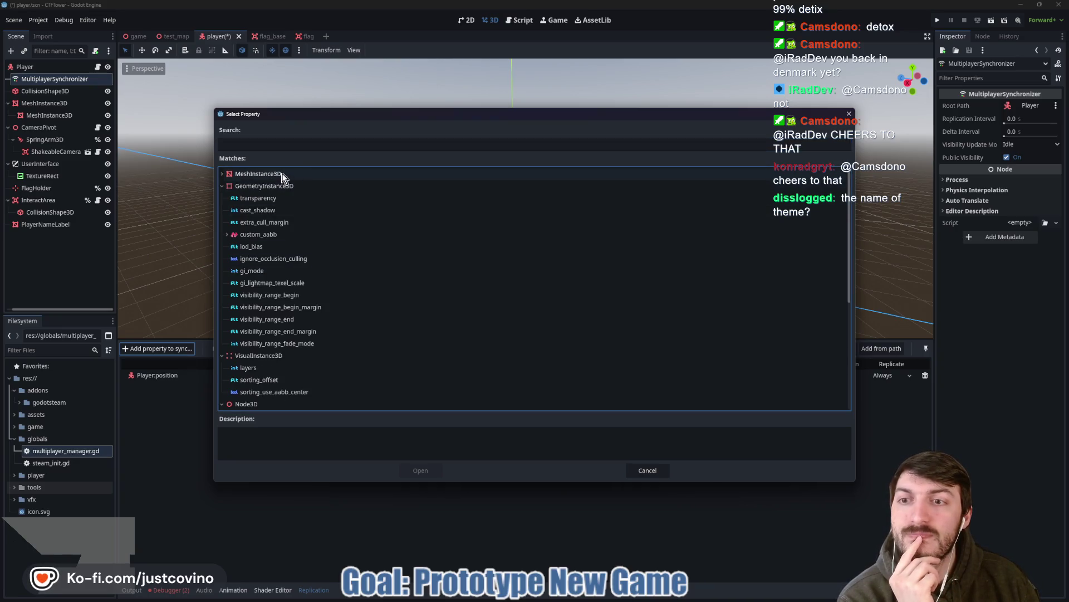
double_click(284, 174)
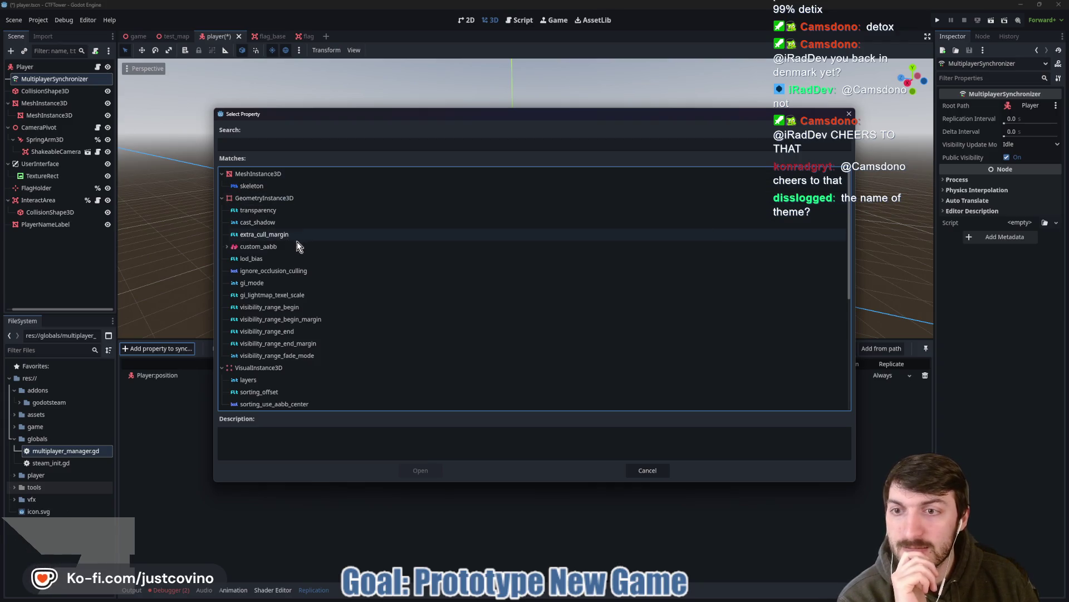
scroll(322, 254, down, 3)
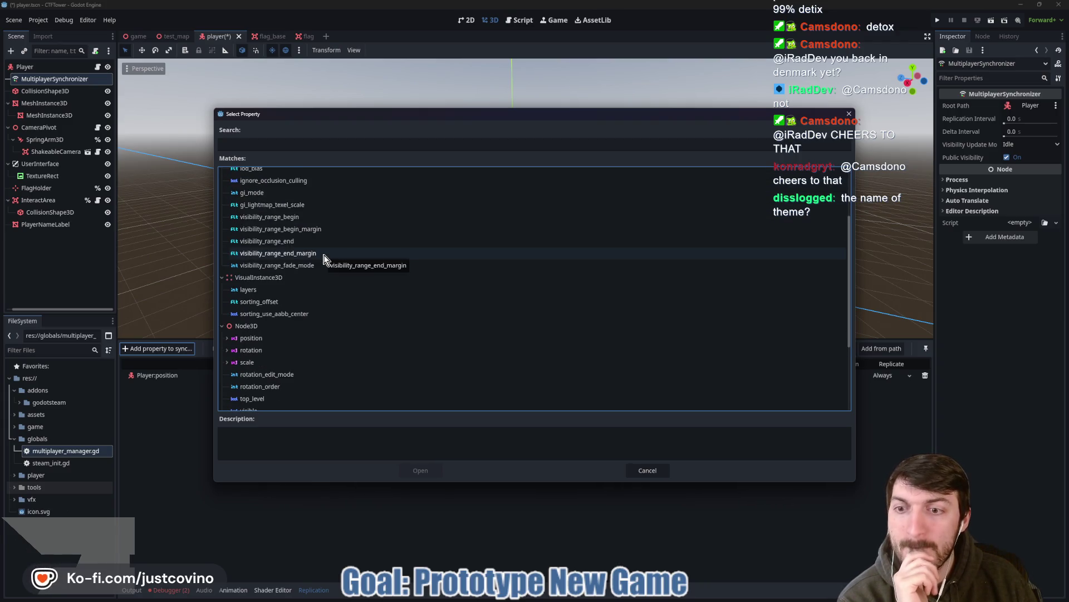
scroll(325, 259, down, 1)
scroll(326, 259, down, 1)
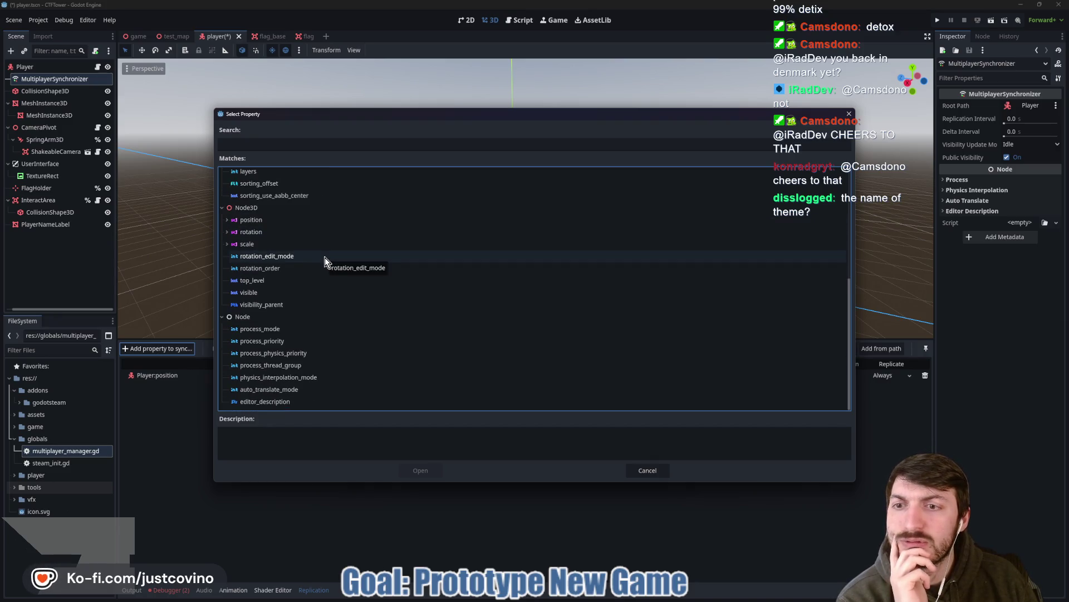
scroll(393, 300, up, 5)
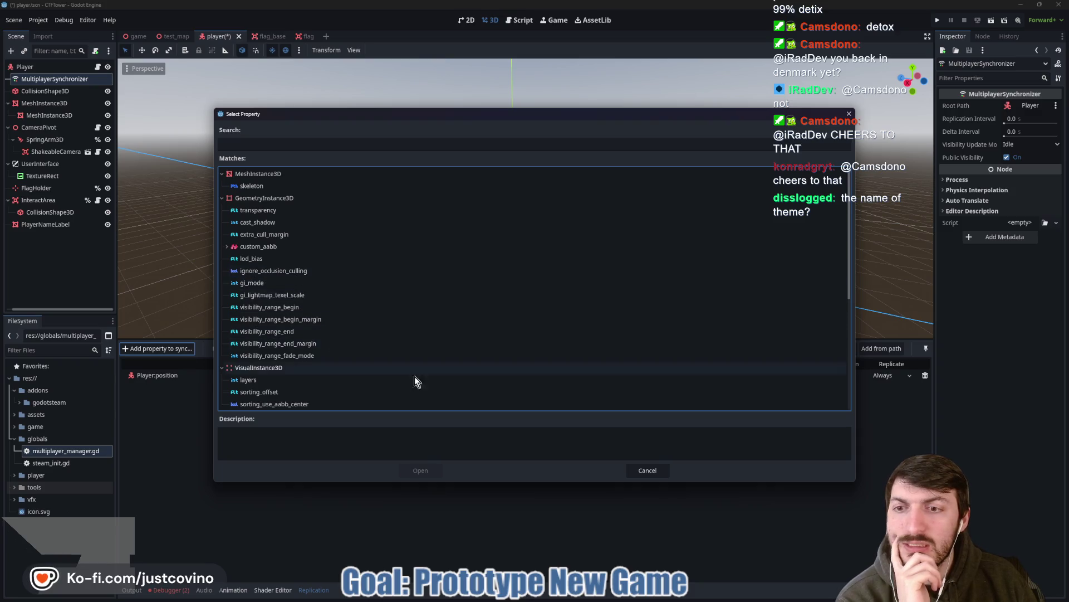
scroll(389, 348, down, 3)
scroll(389, 346, down, 1)
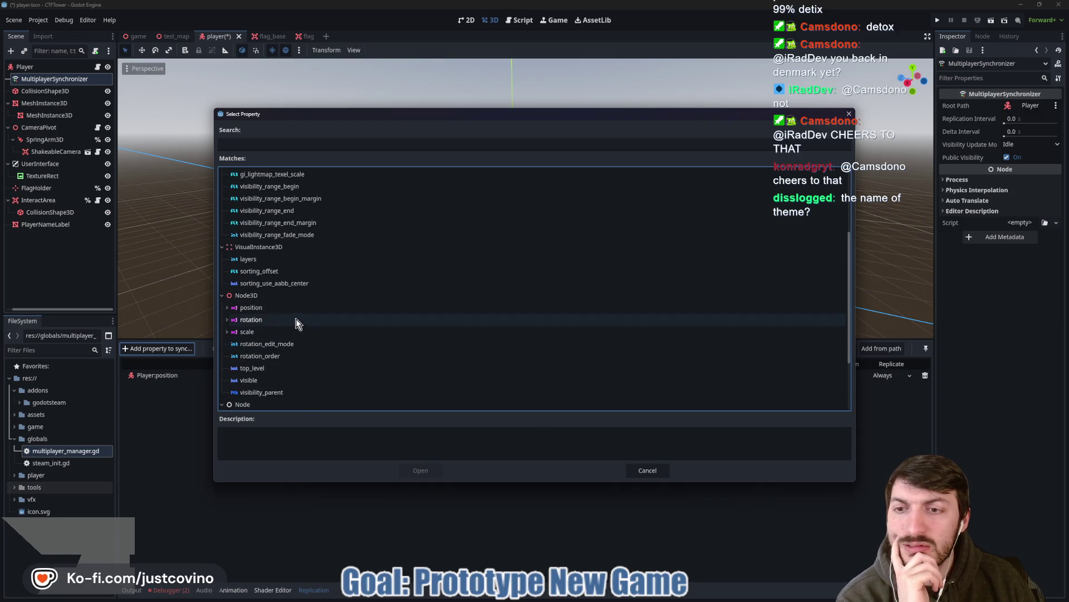
scroll(299, 324, down, 3)
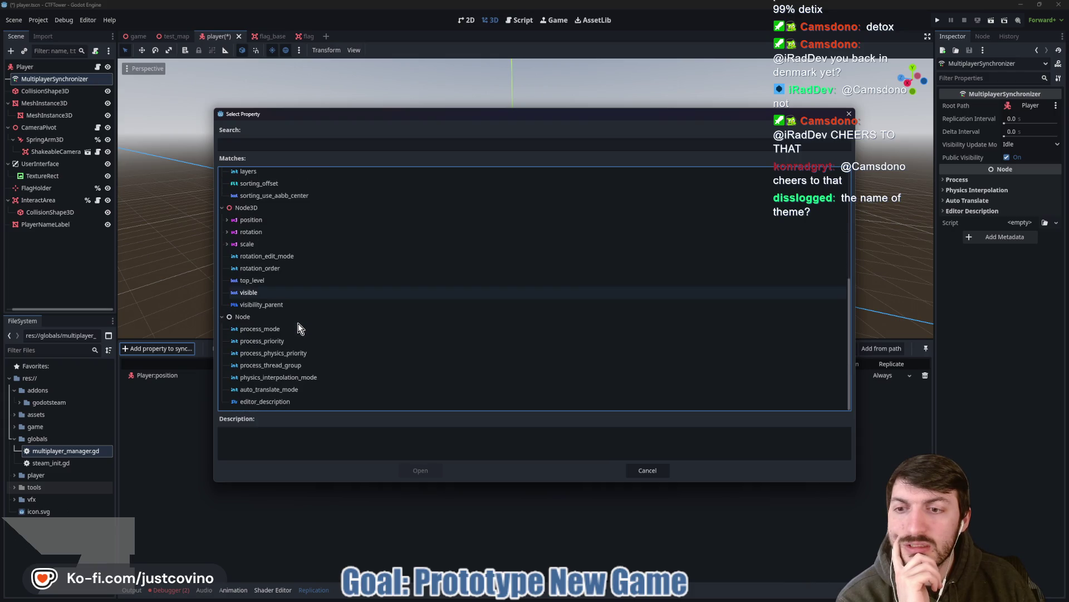
click(641, 471)
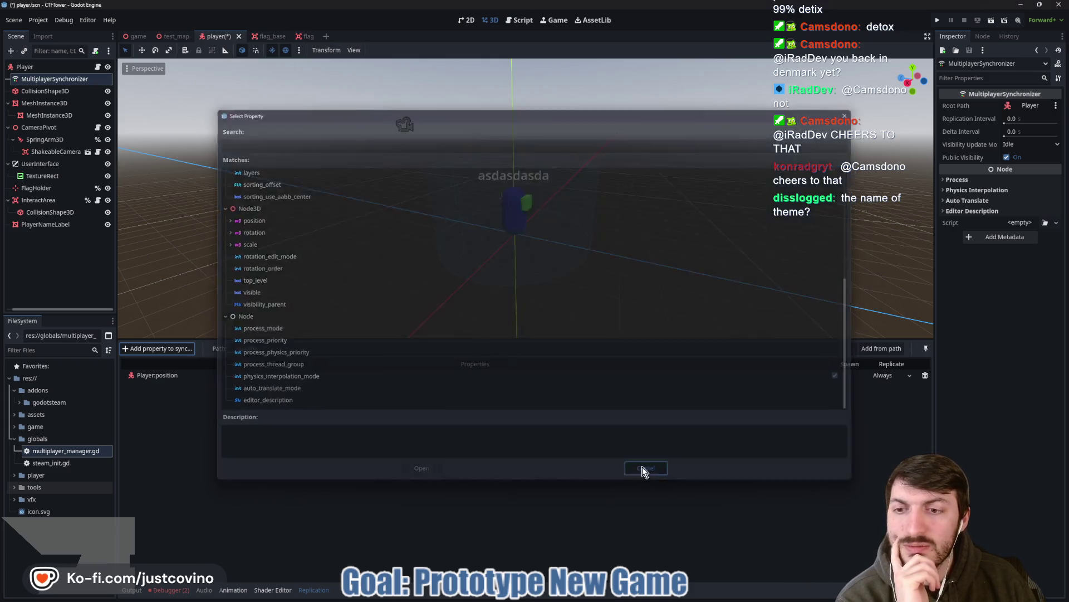
click(158, 346)
click(527, 339)
click(514, 435)
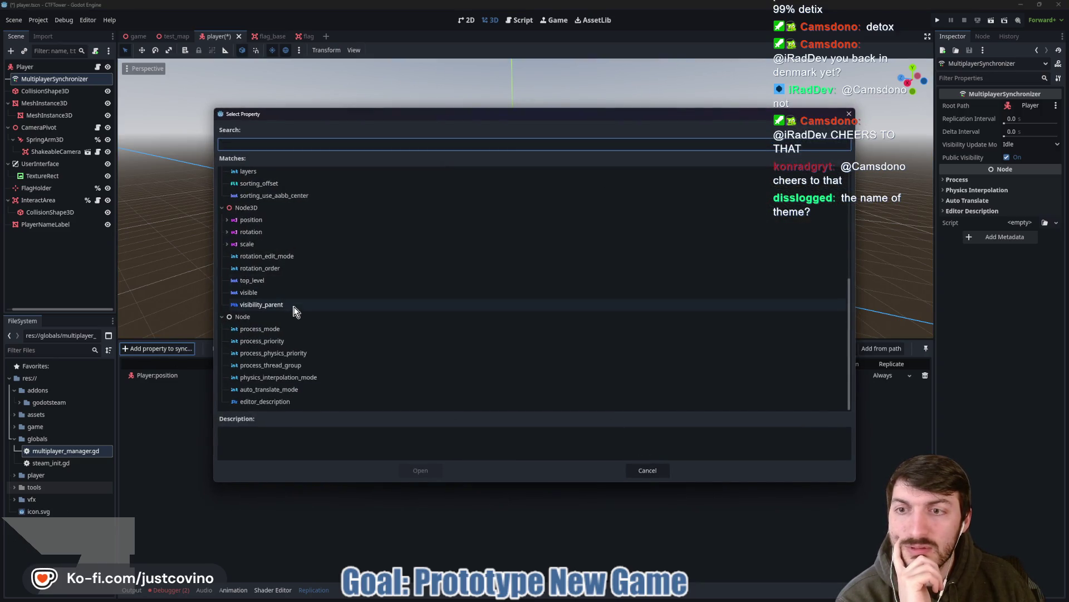
click(280, 246)
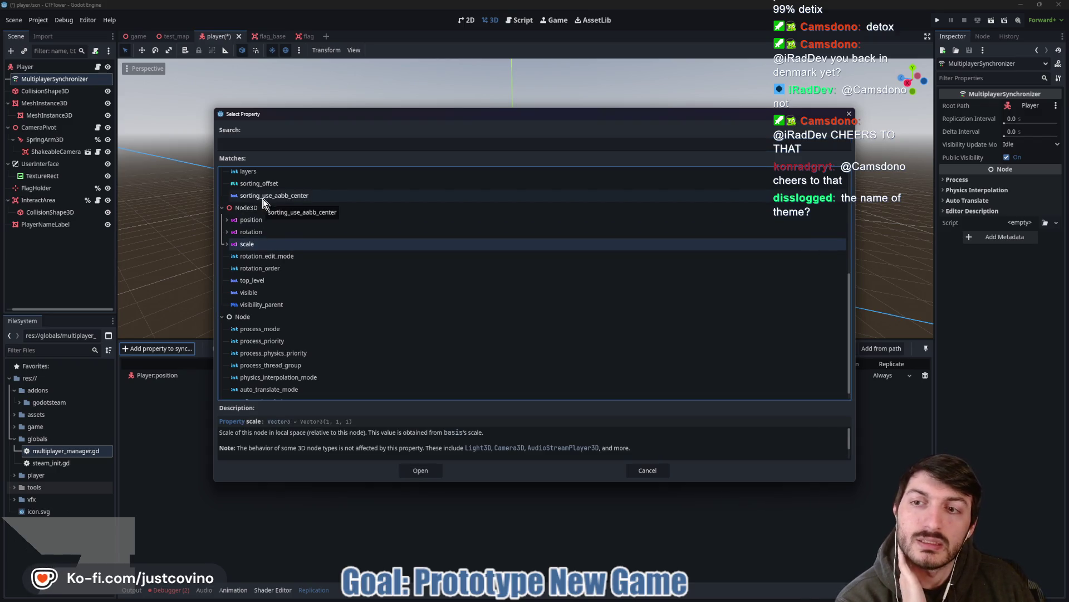
scroll(284, 236, up, 4)
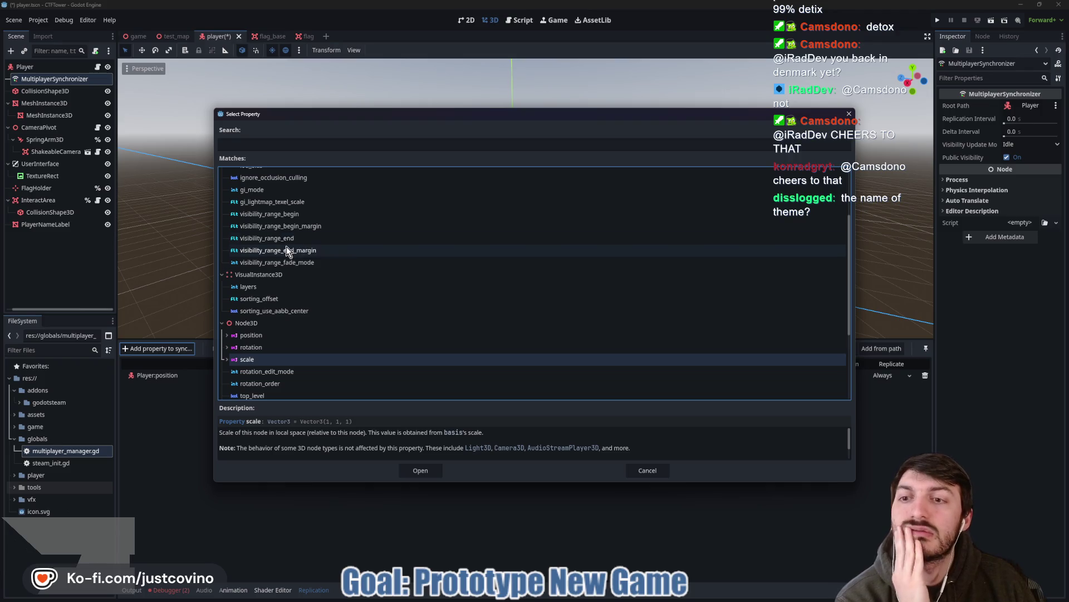
scroll(286, 246, up, 4)
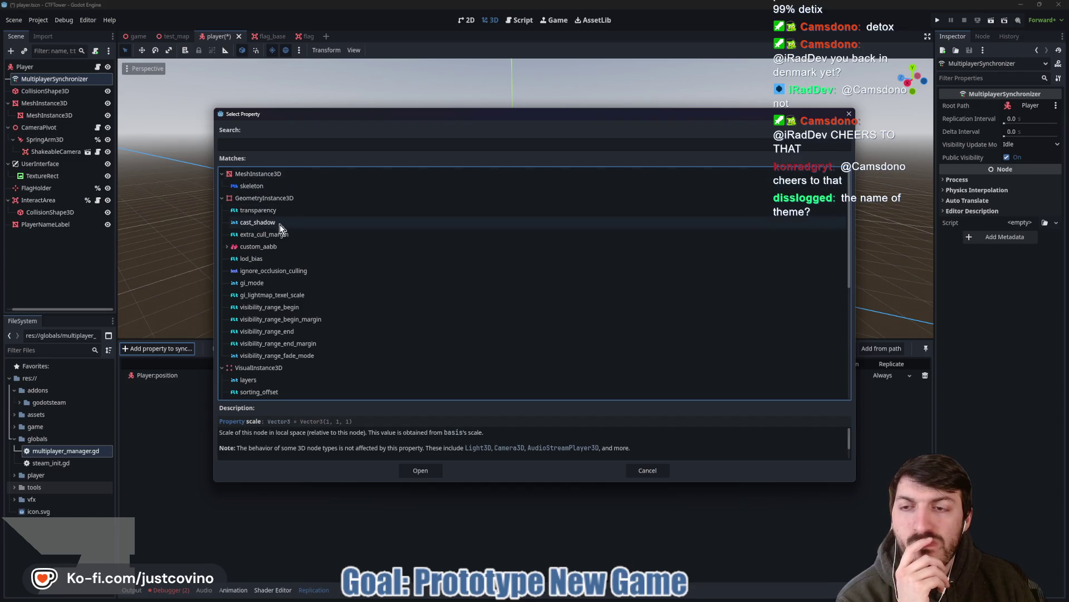
scroll(283, 229, down, 7)
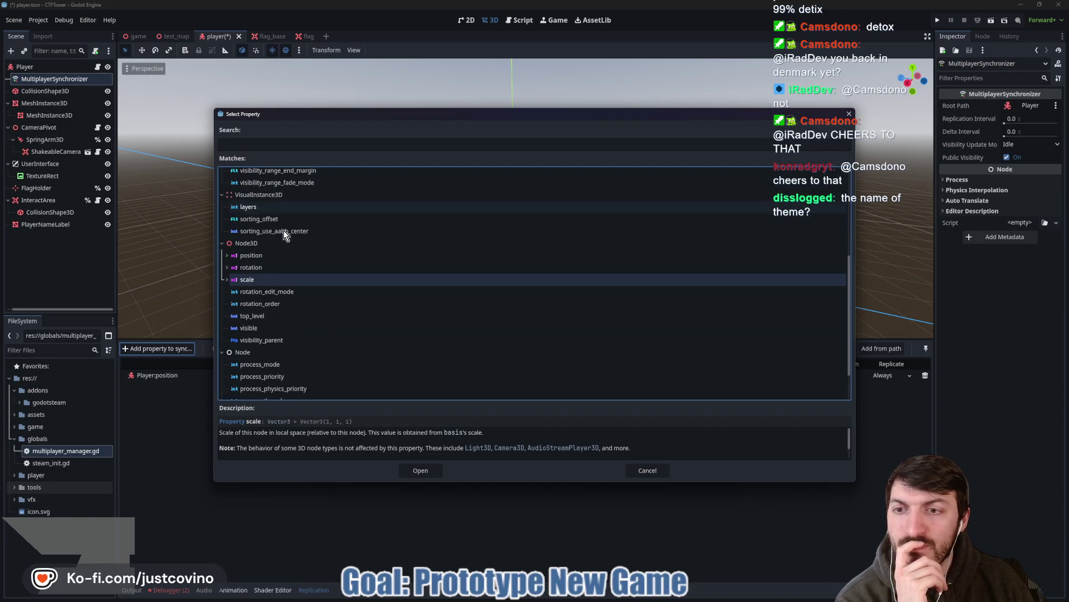
scroll(312, 301, down, 1)
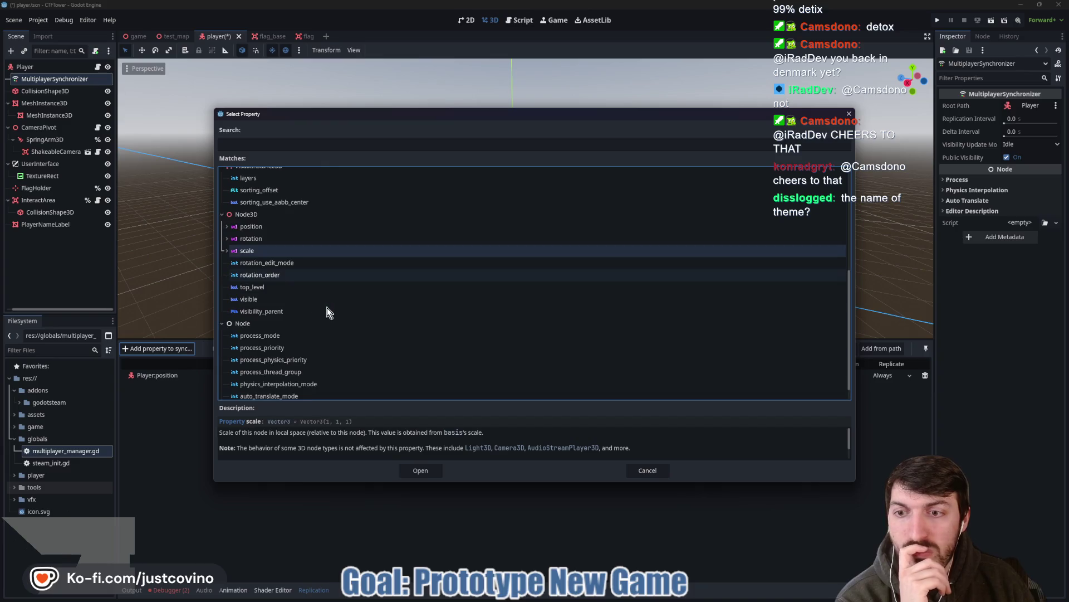
scroll(333, 310, down, 1)
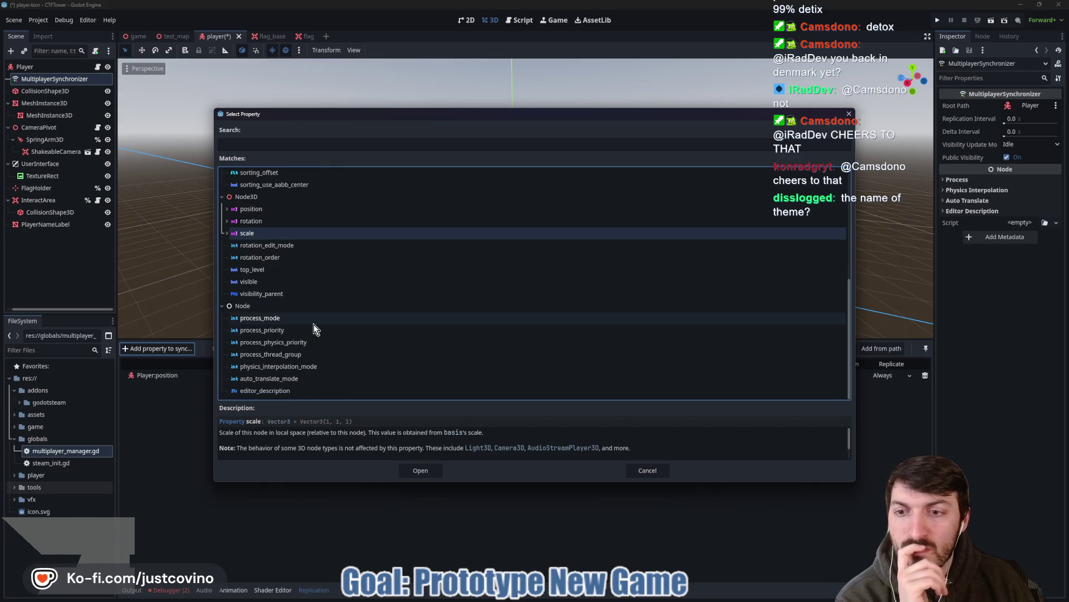
click(635, 468)
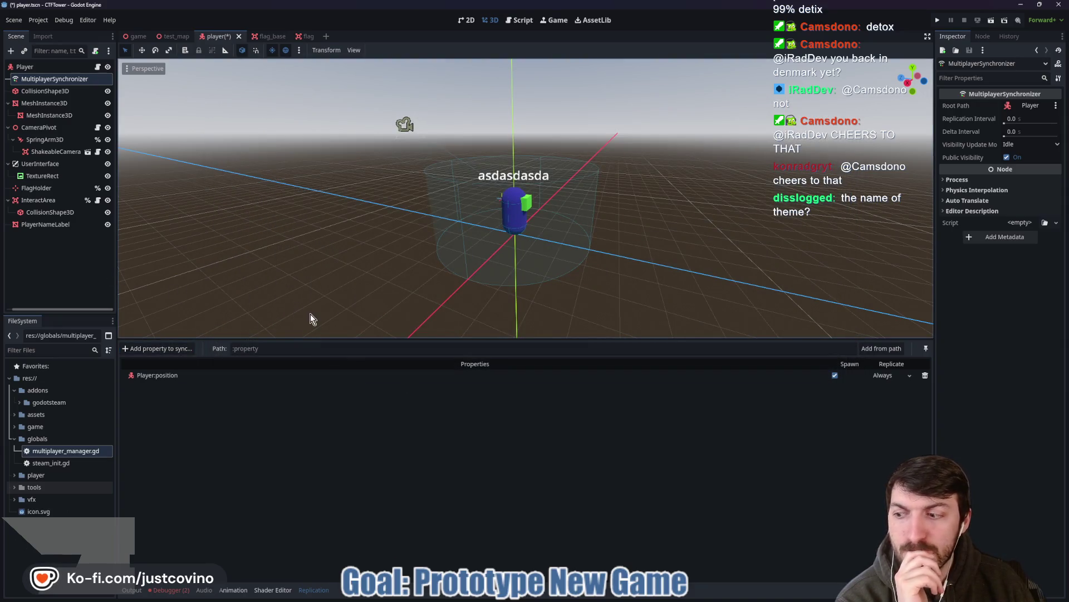
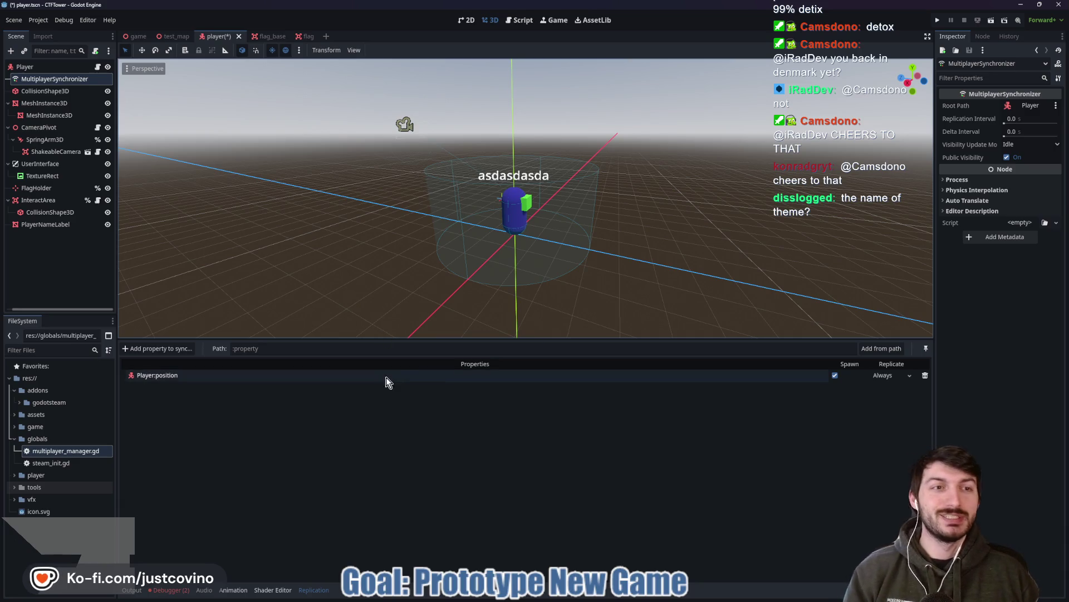
- Save player.tscn and lower the bottom panel splitter to give the 3D view more height
mouse_move(350, 275)
mouse_down()
mouse_move(342, 251)
mouse_move(403, 250)
mouse_up()
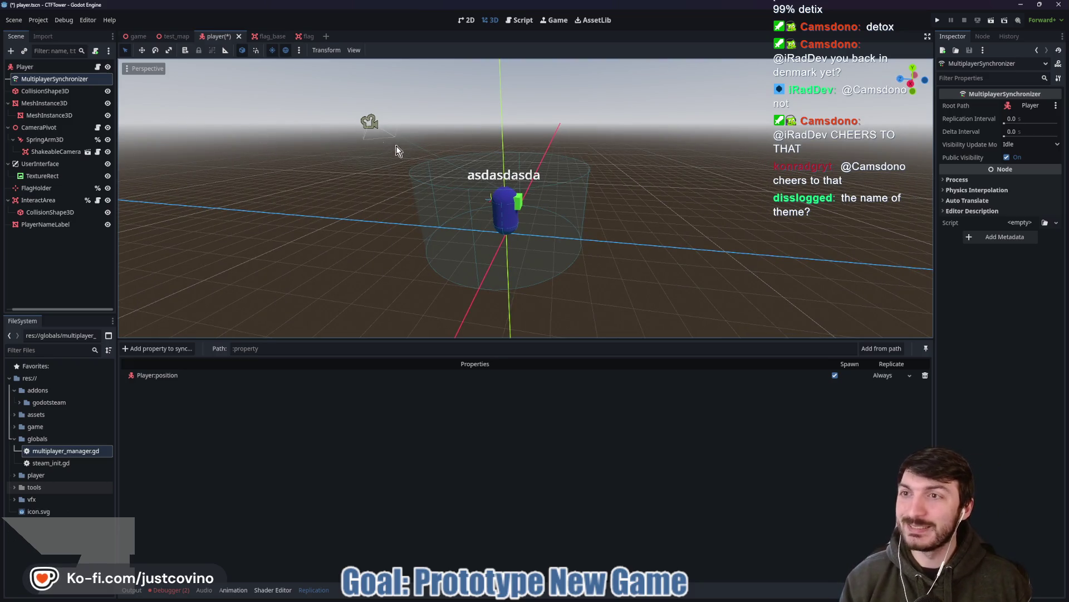
mouse_move(310, 167)
mouse_down()
mouse_move(329, 174)
mouse_move(303, 176)
mouse_up()
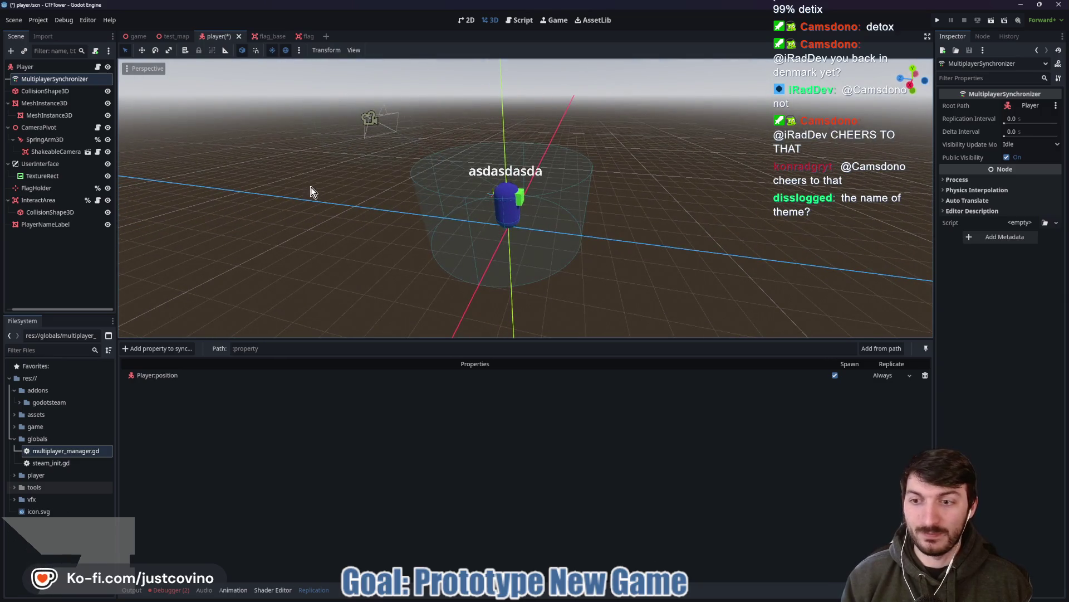
key(ctrl+s)
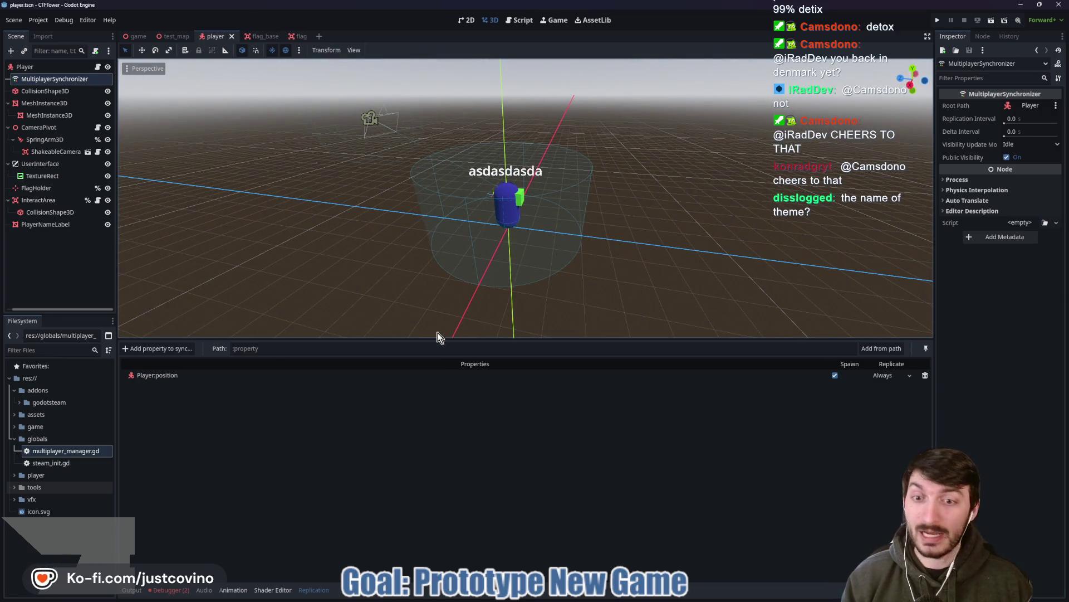
drag(432, 339, 460, 412)
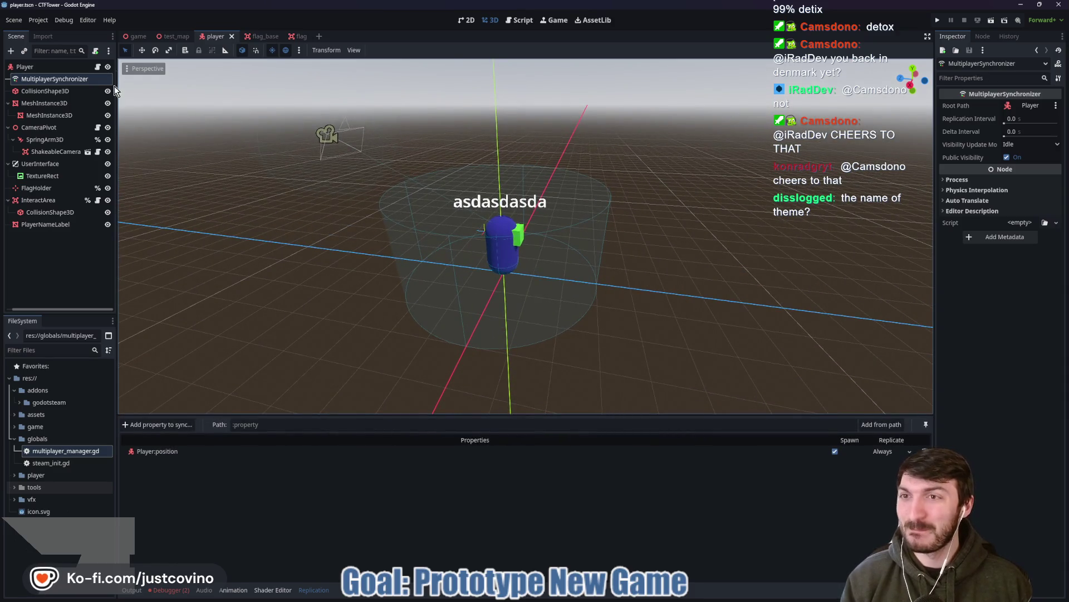
click(87, 19)
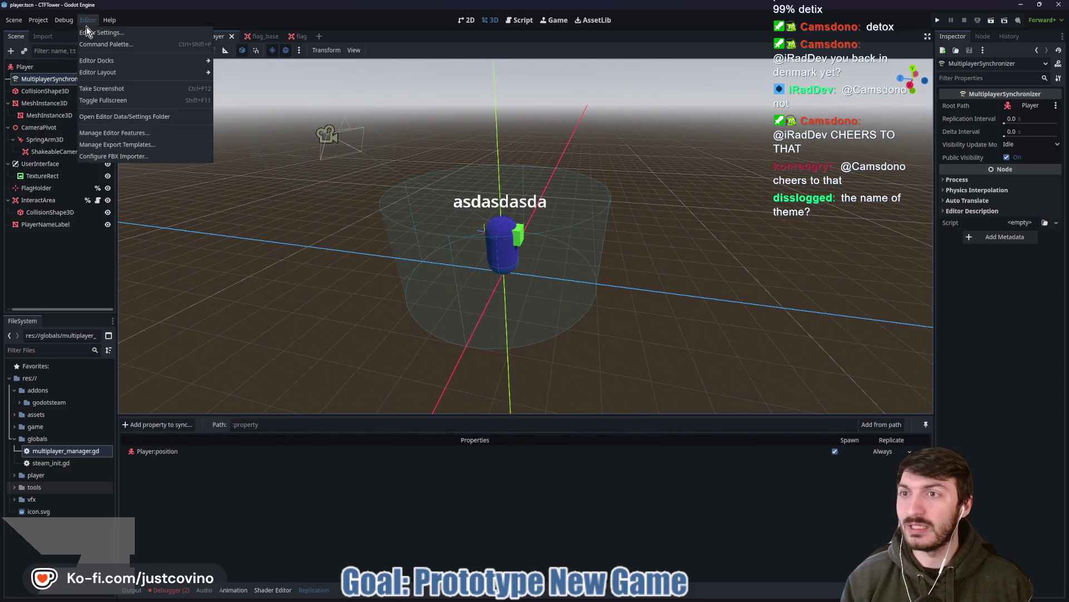
mouse_move(116, 71)
click(107, 33)
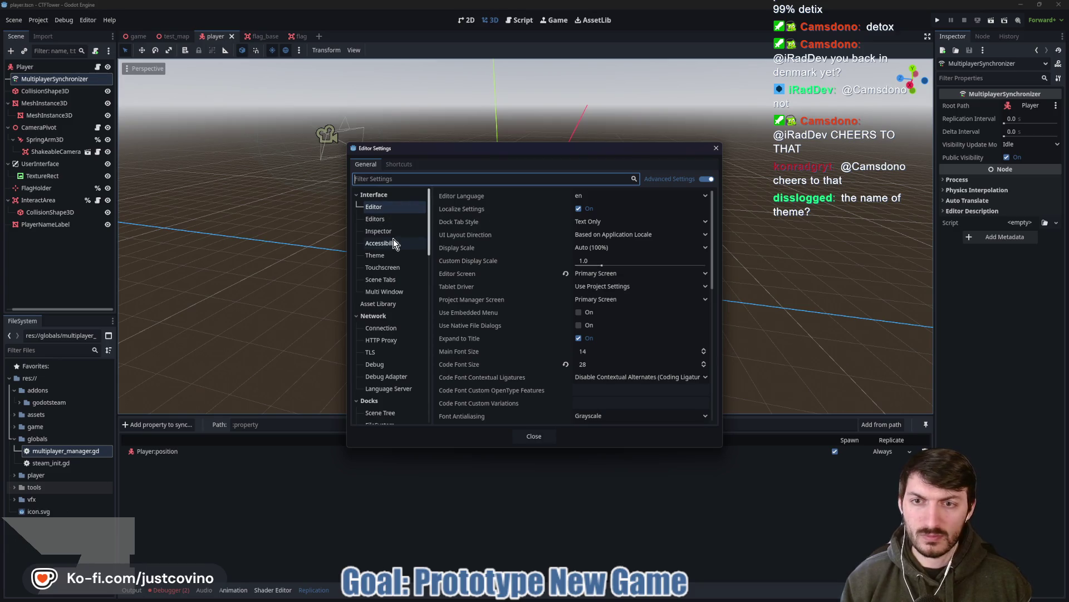
scroll(409, 321, down, 3)
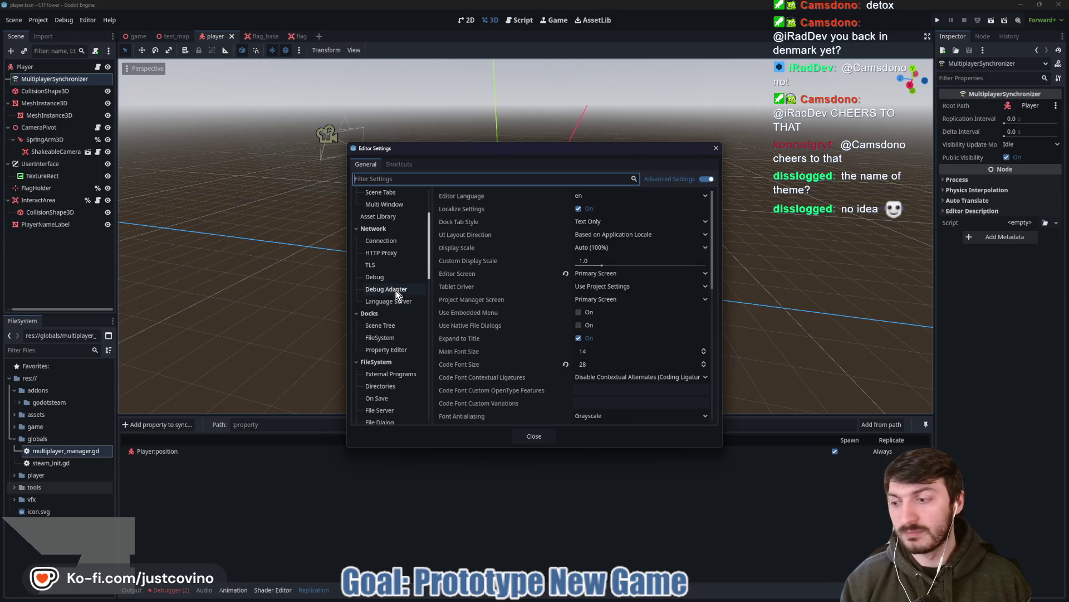
scroll(401, 304, down, 3)
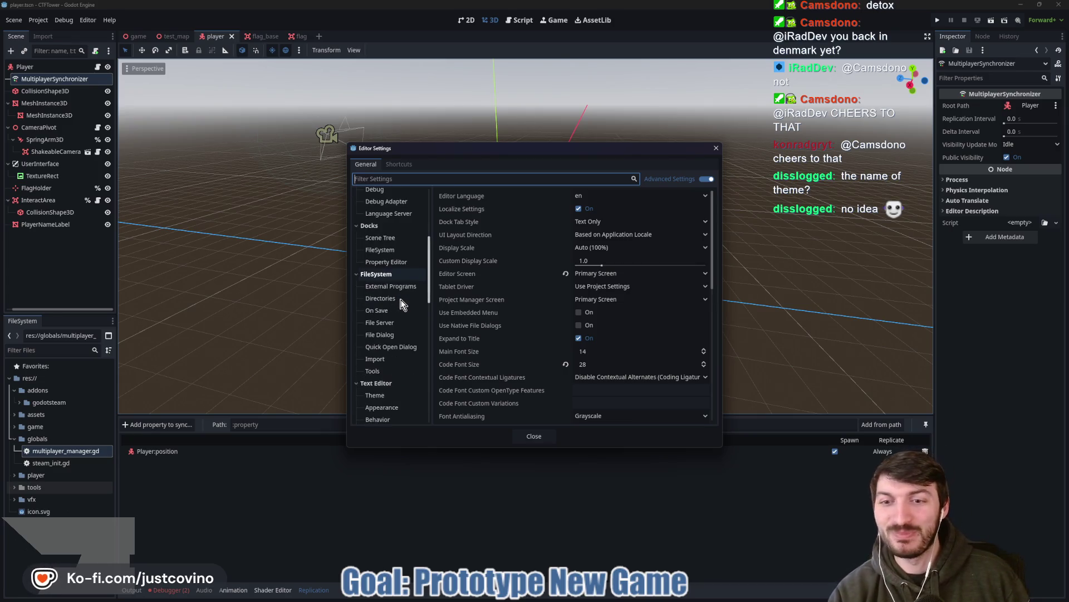
click(400, 396)
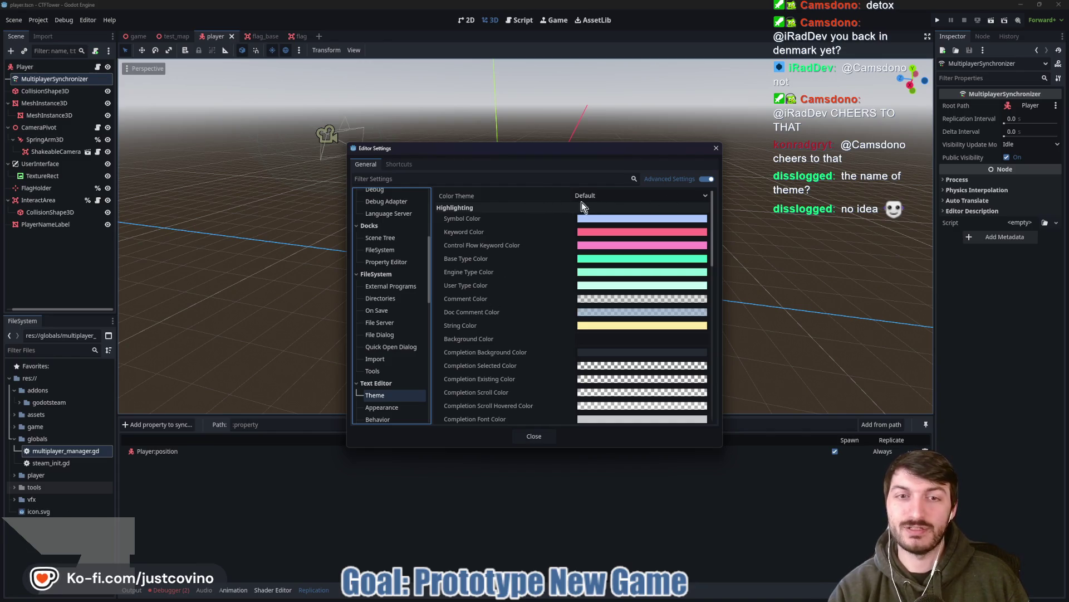
scroll(534, 252, down, 4)
scroll(532, 250, down, 4)
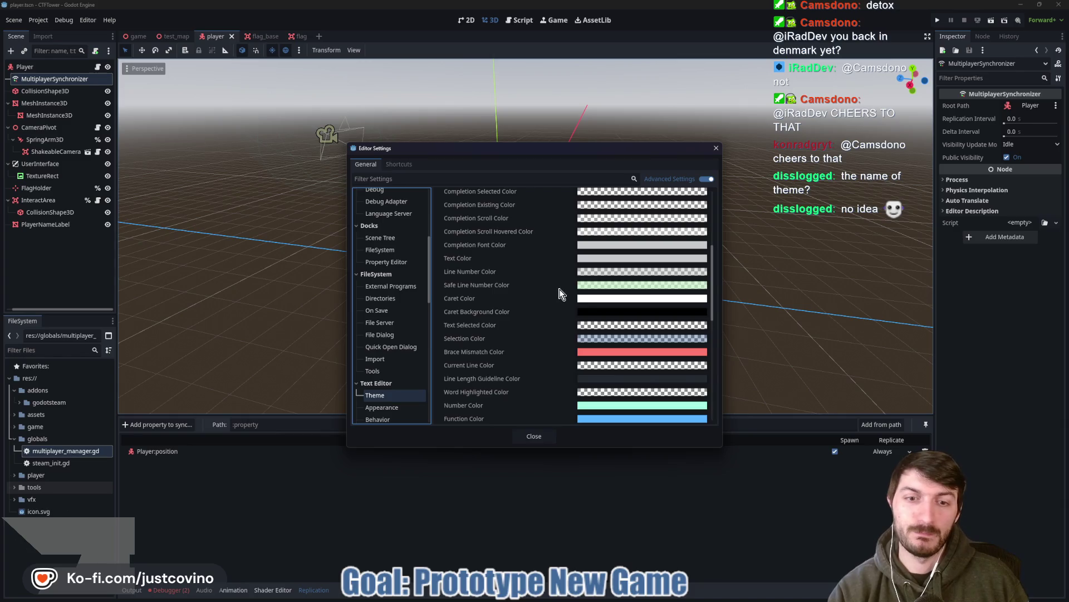
scroll(545, 285, down, 4)
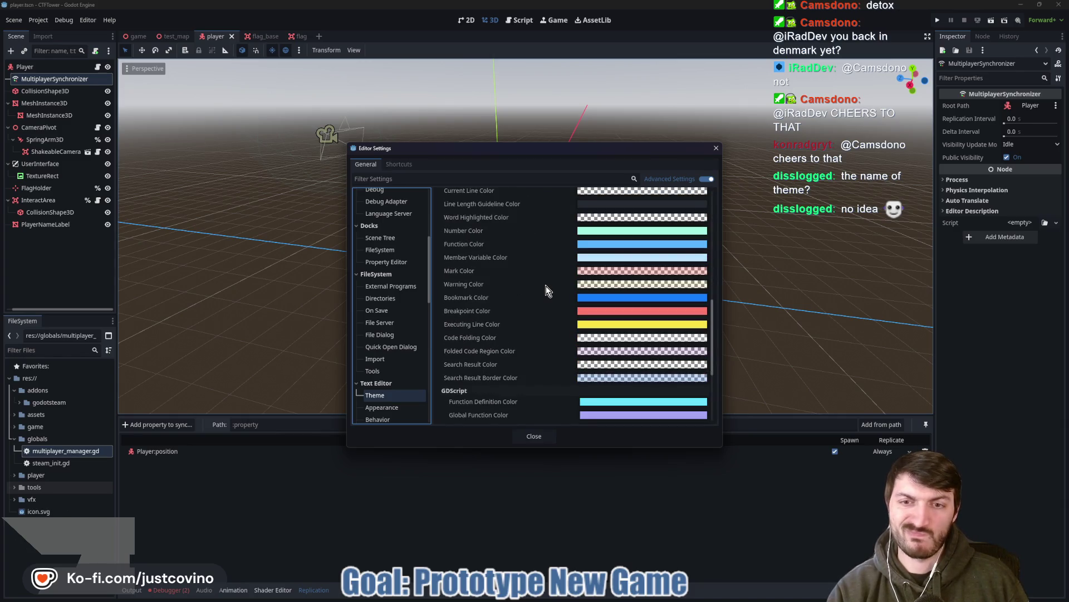
scroll(546, 285, down, 5)
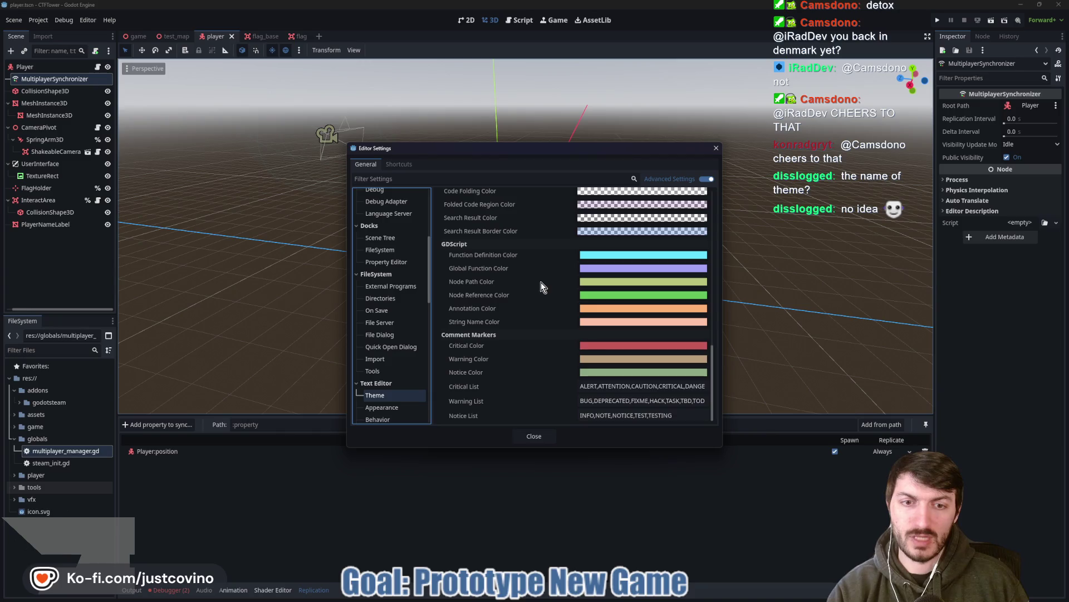
scroll(540, 281, up, 5)
click(382, 406)
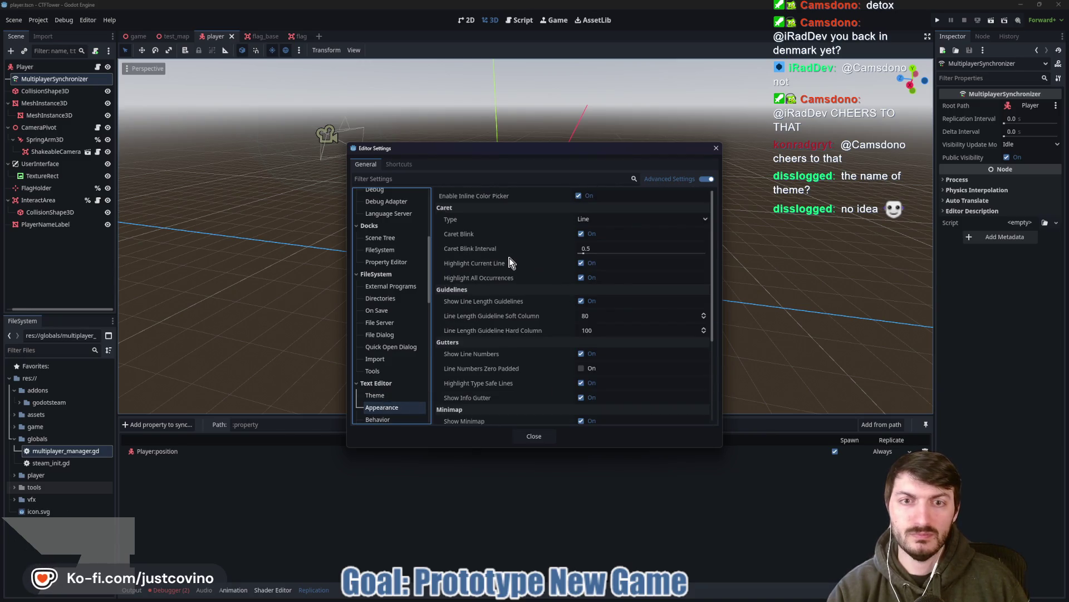
scroll(512, 261, down, 3)
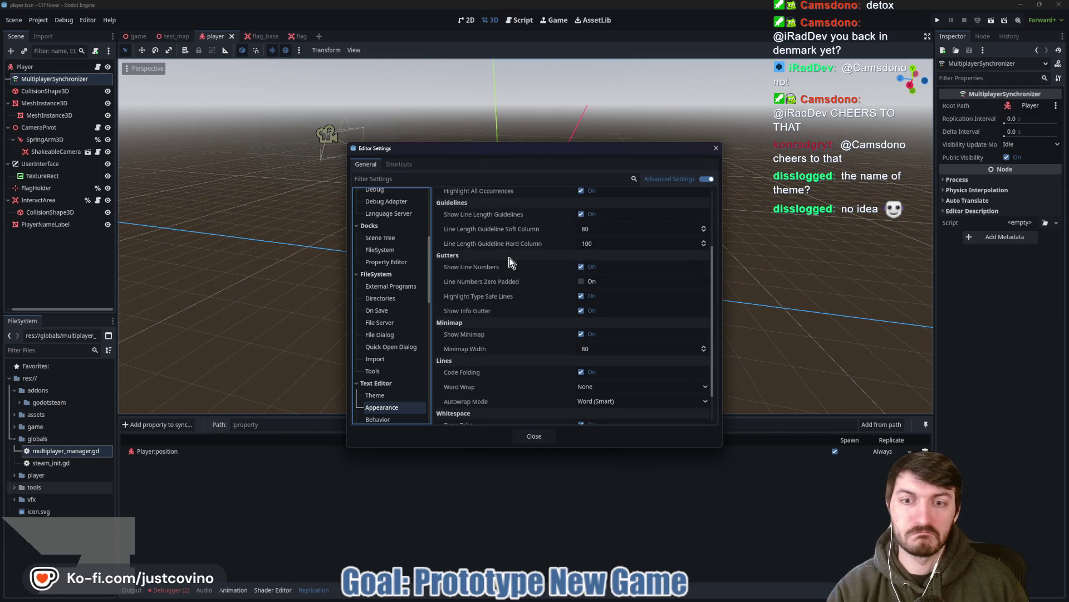
click(386, 419)
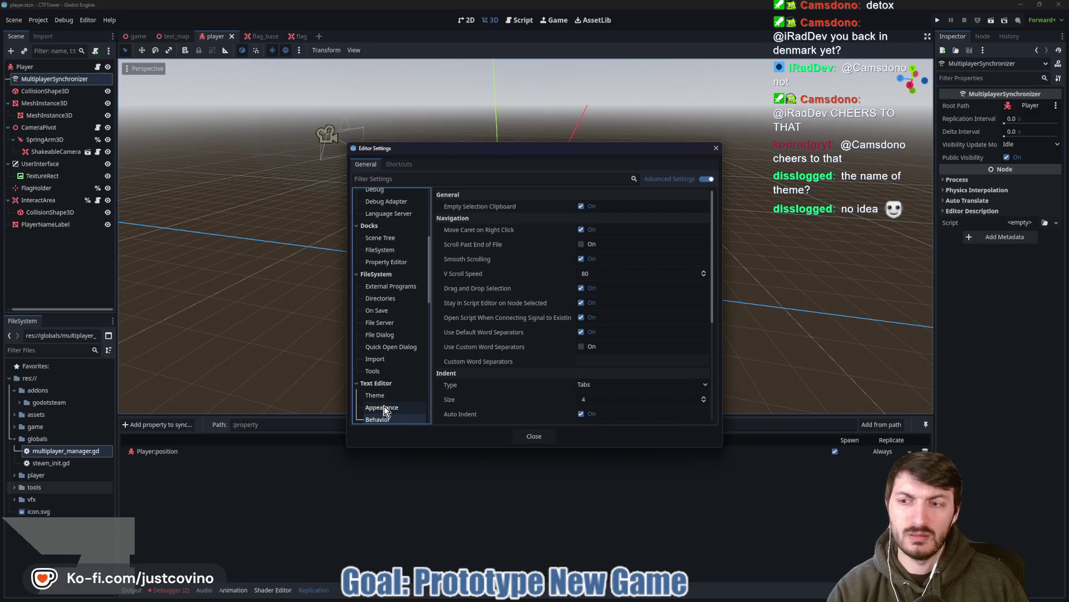
click(384, 394)
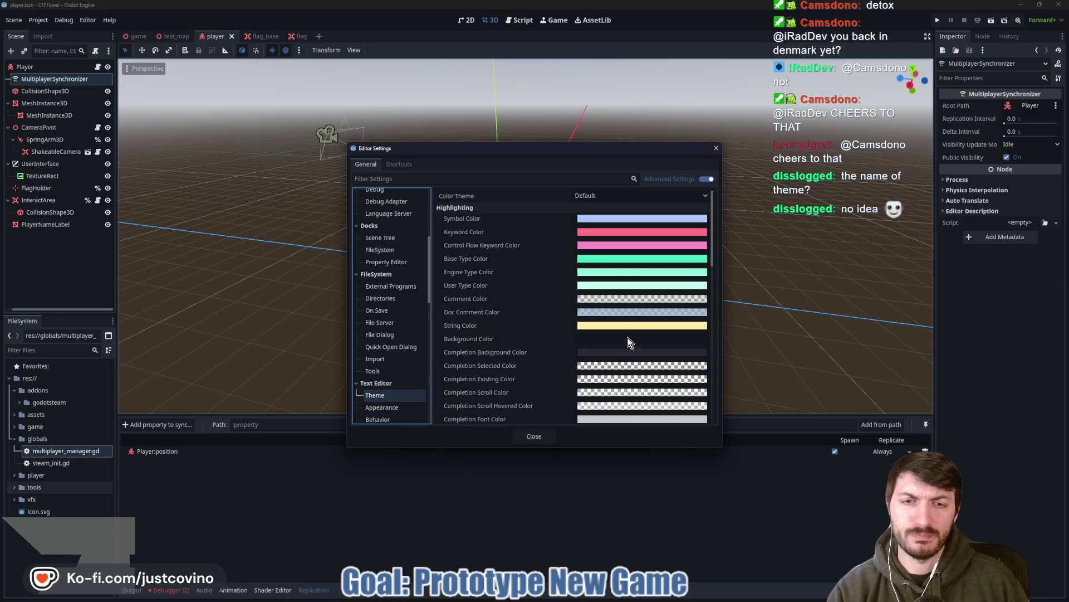
mouse_move(590, 342)
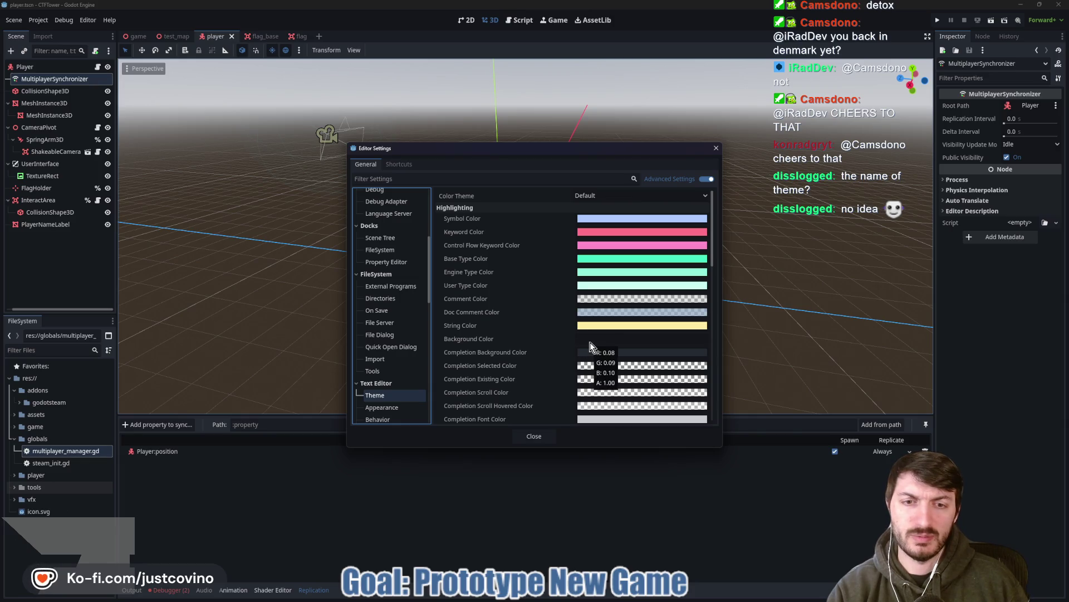
click(534, 437)
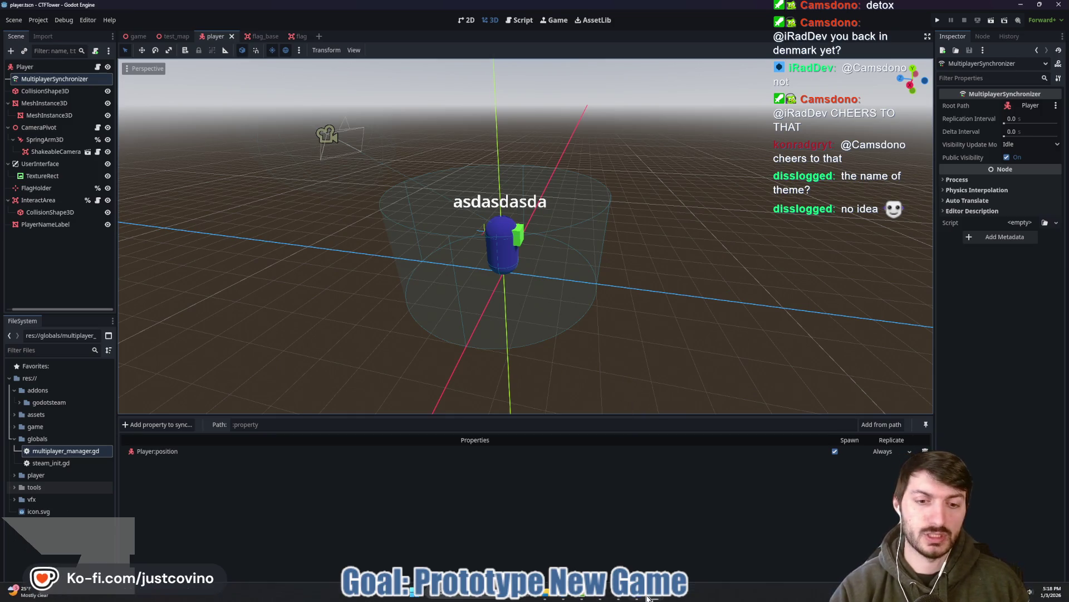
mouse_move(648, 598)
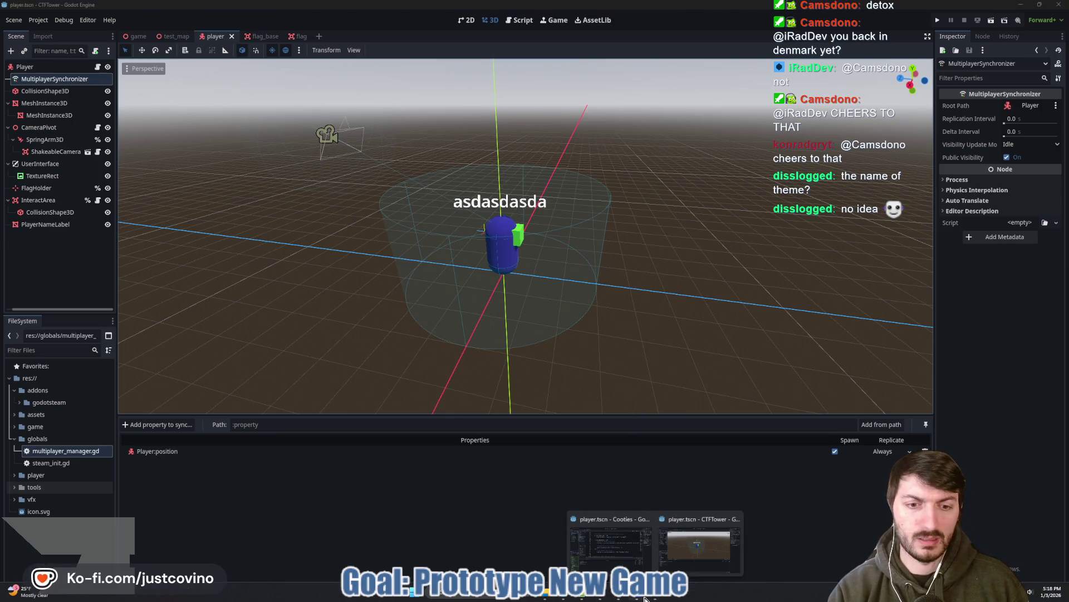
click(610, 540)
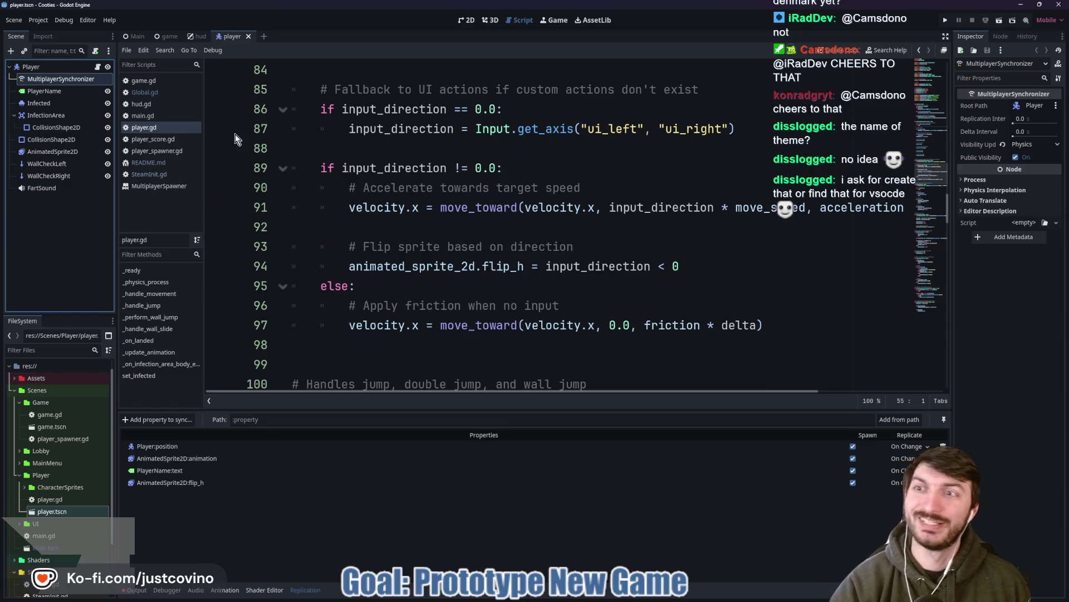
click(167, 37)
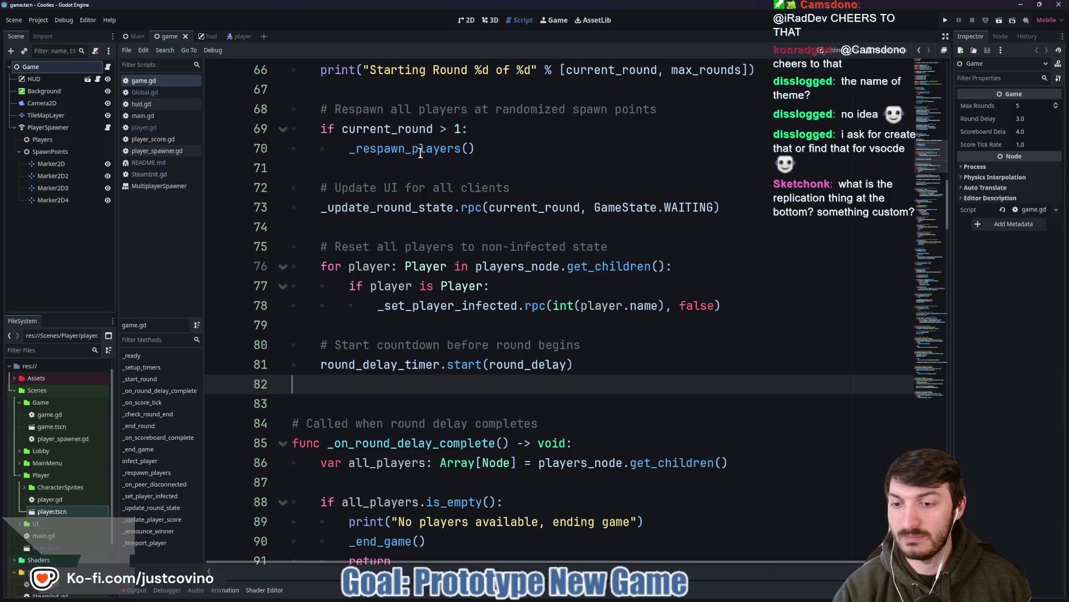
mouse_move(653, 596)
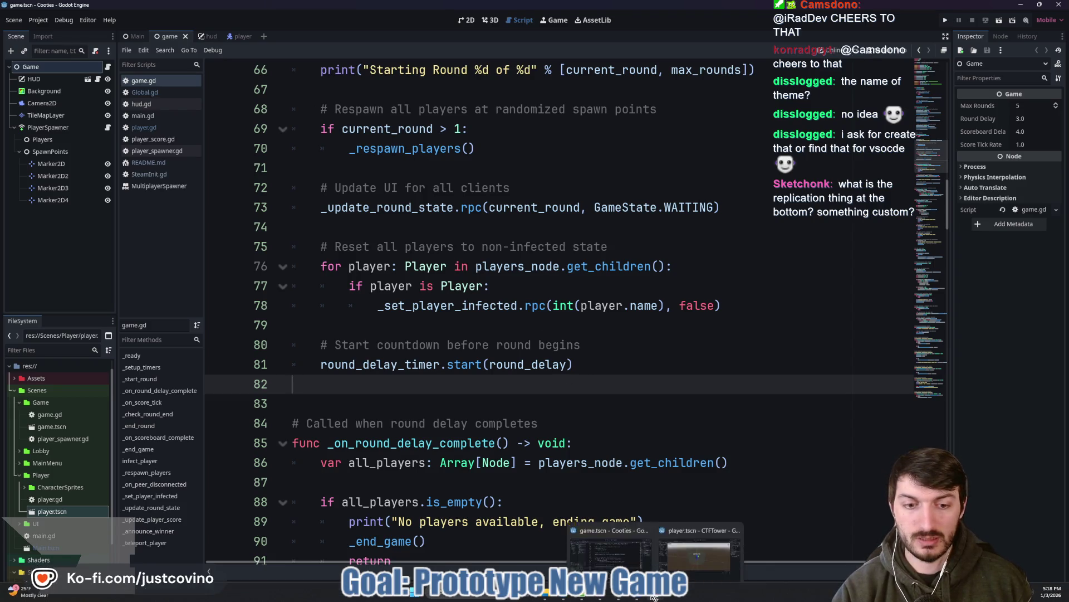
click(699, 555)
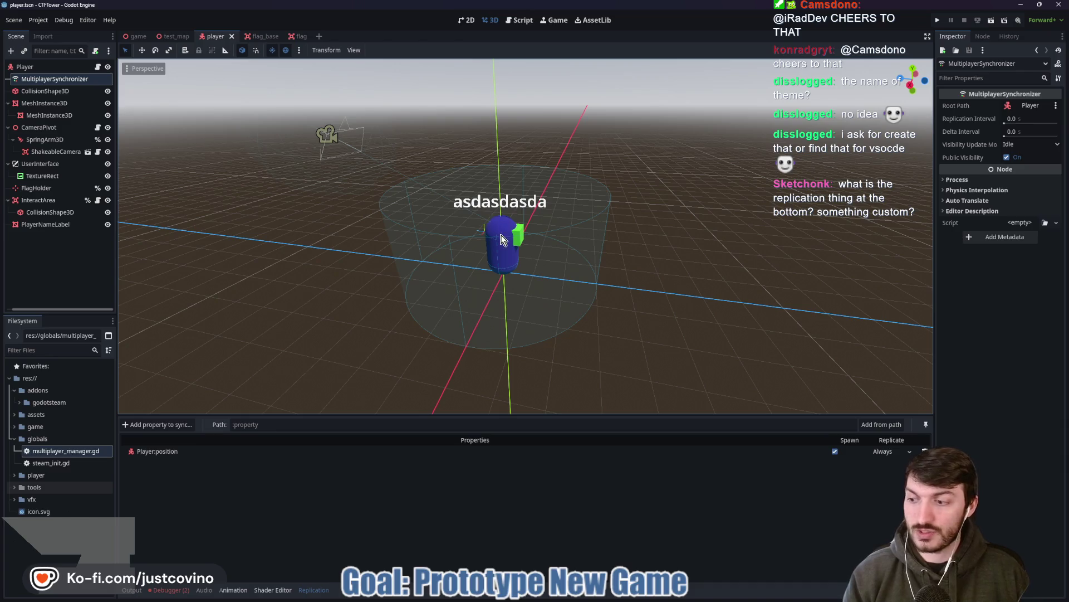
mouse_move(608, 278)
mouse_down()
mouse_move(631, 281)
mouse_move(389, 266)
mouse_move(635, 276)
mouse_up()
scroll(624, 281, down, 3)
scroll(656, 282, up, 2)
scroll(660, 279, up, 2)
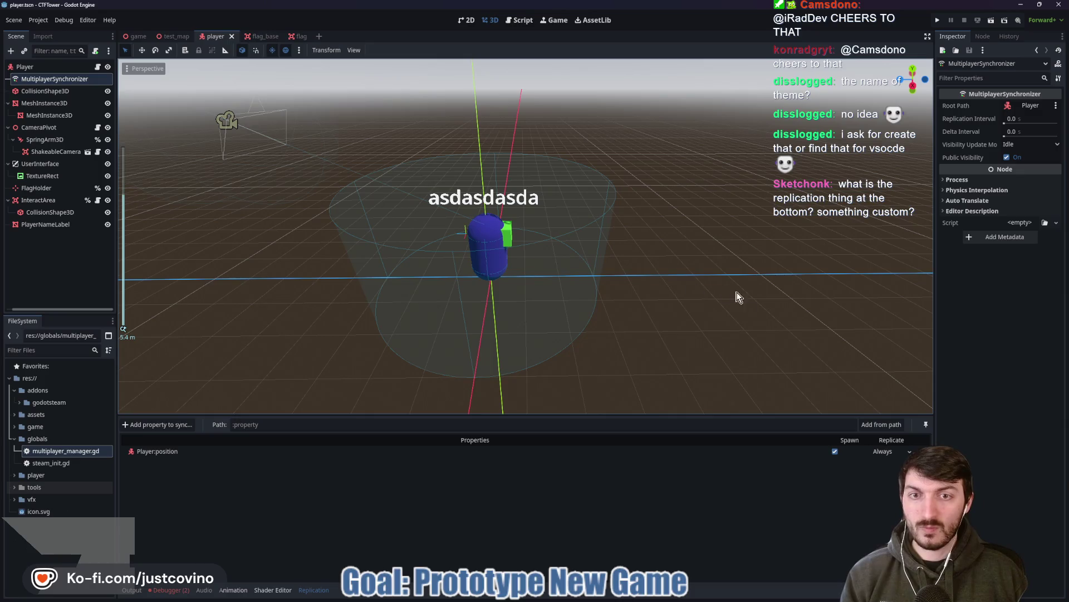
click(318, 590)
click(318, 590)
click(317, 590)
click(317, 590)
click(318, 591)
click(318, 590)
click(316, 590)
click(316, 590)
click(316, 590)
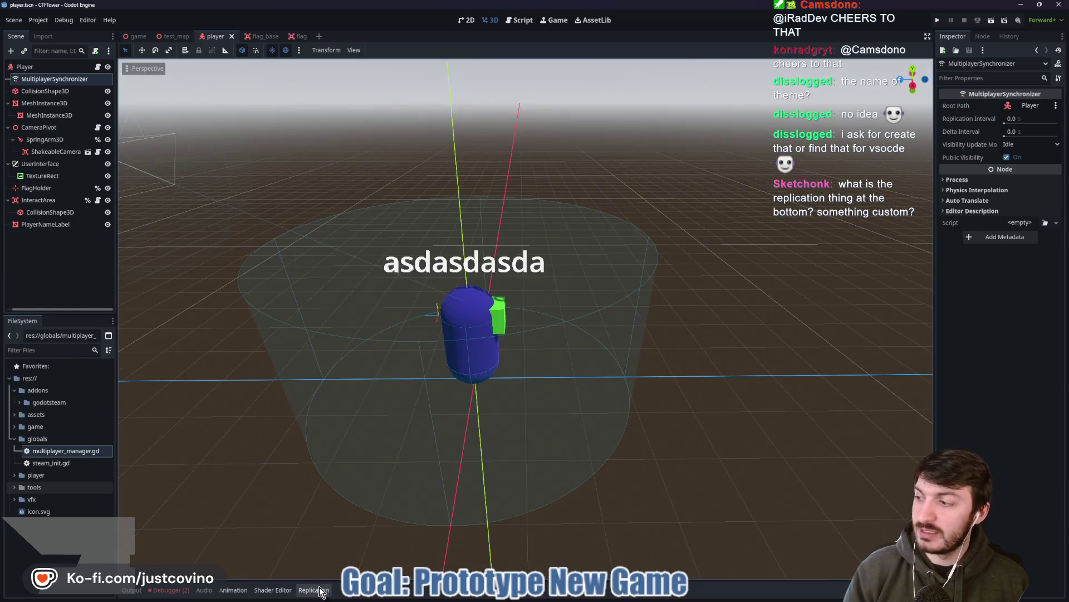
click(52, 91)
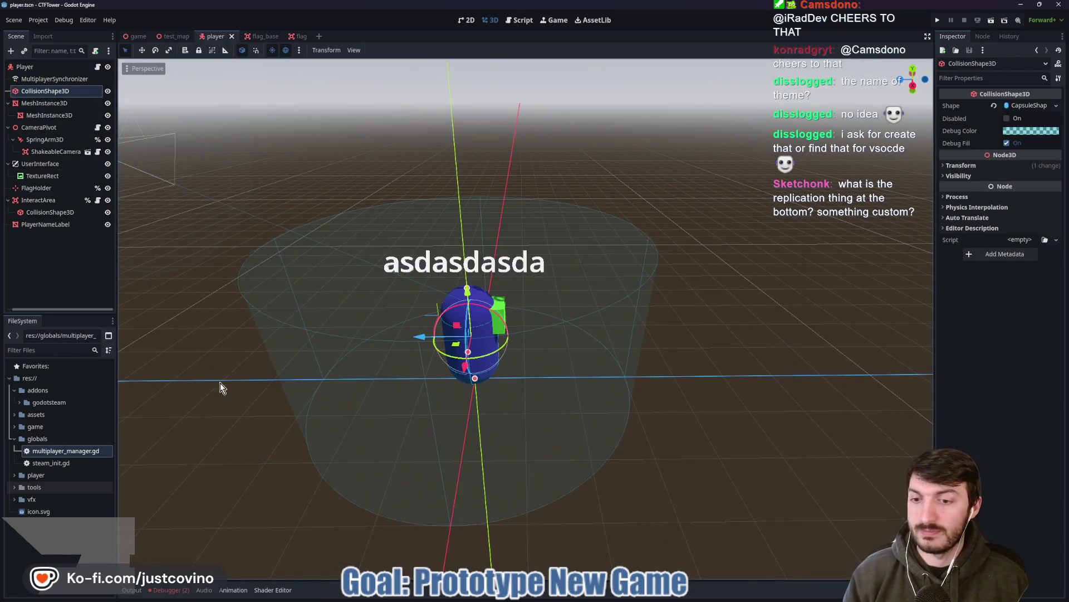
click(37, 81)
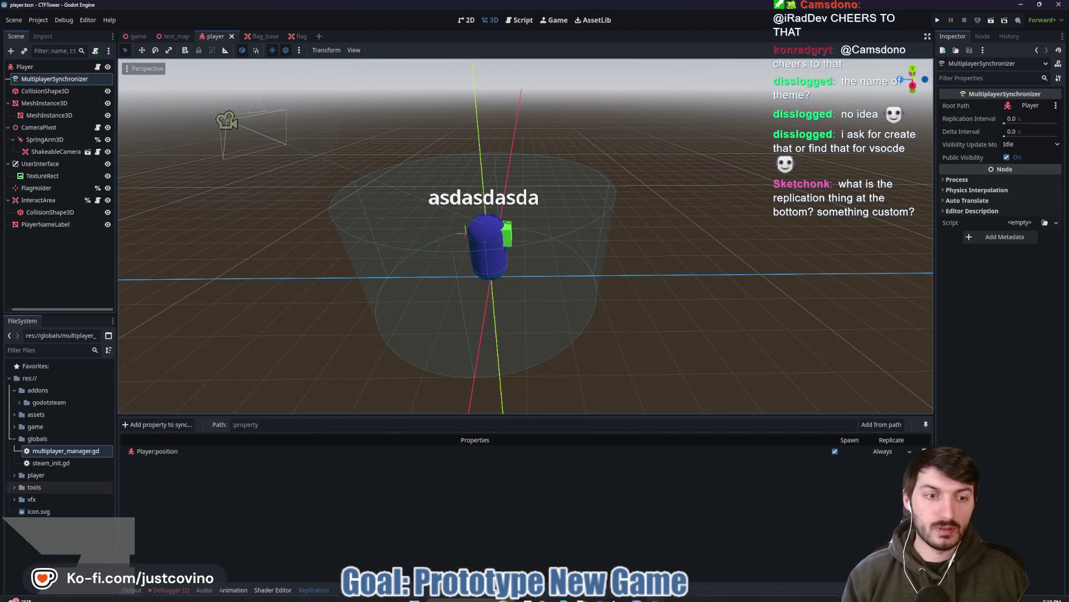
- In the Cooties project, review game.gd's WAITING state uses and the current_round line
mouse_move(654, 596)
click(609, 546)
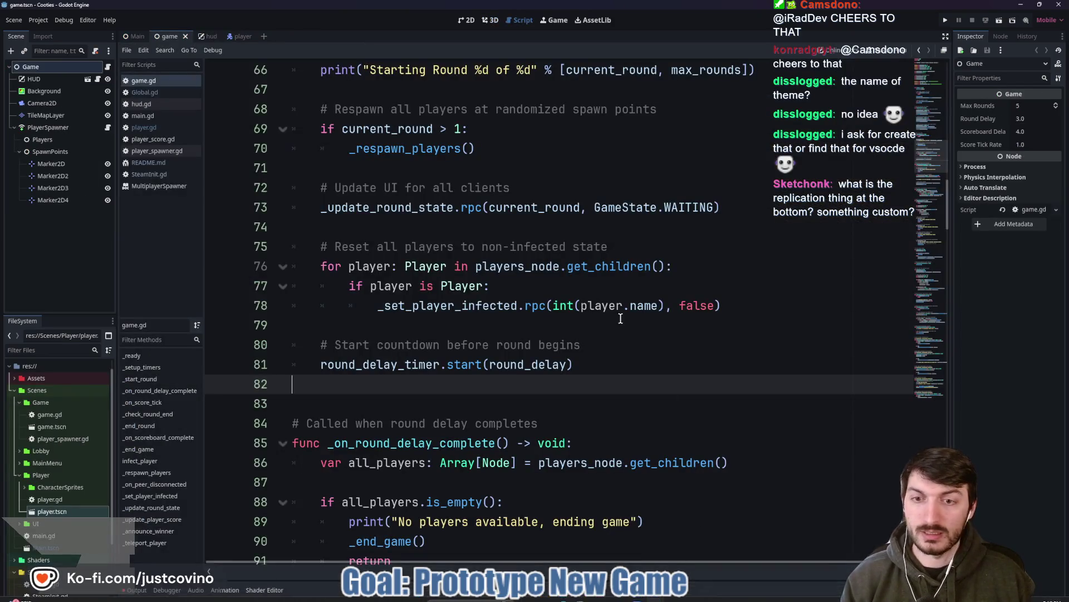
click(65, 426)
scroll(416, 280, up, 20)
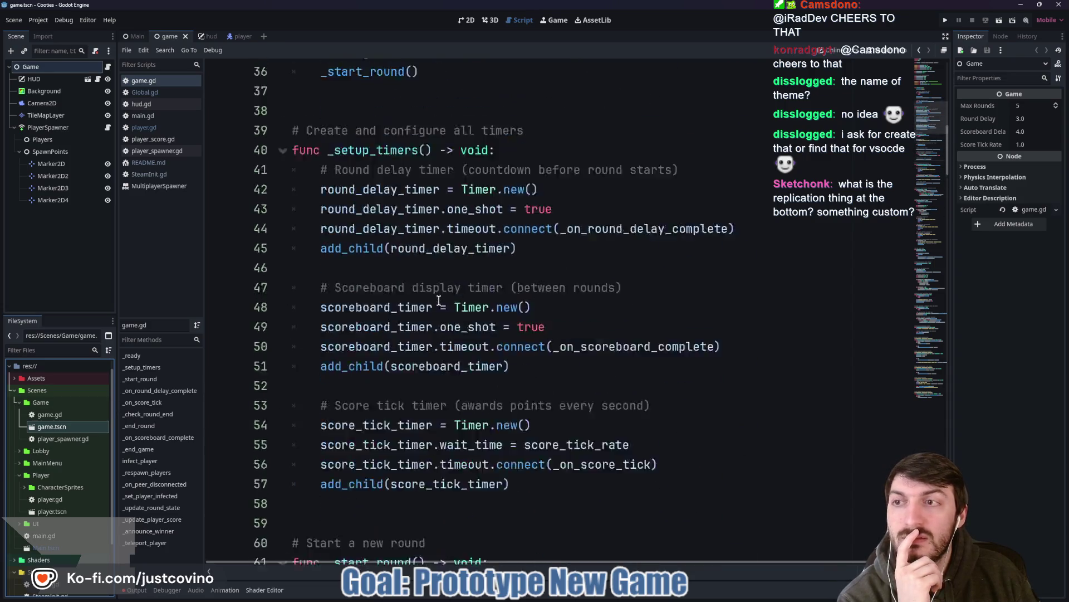
scroll(433, 304, up, 2)
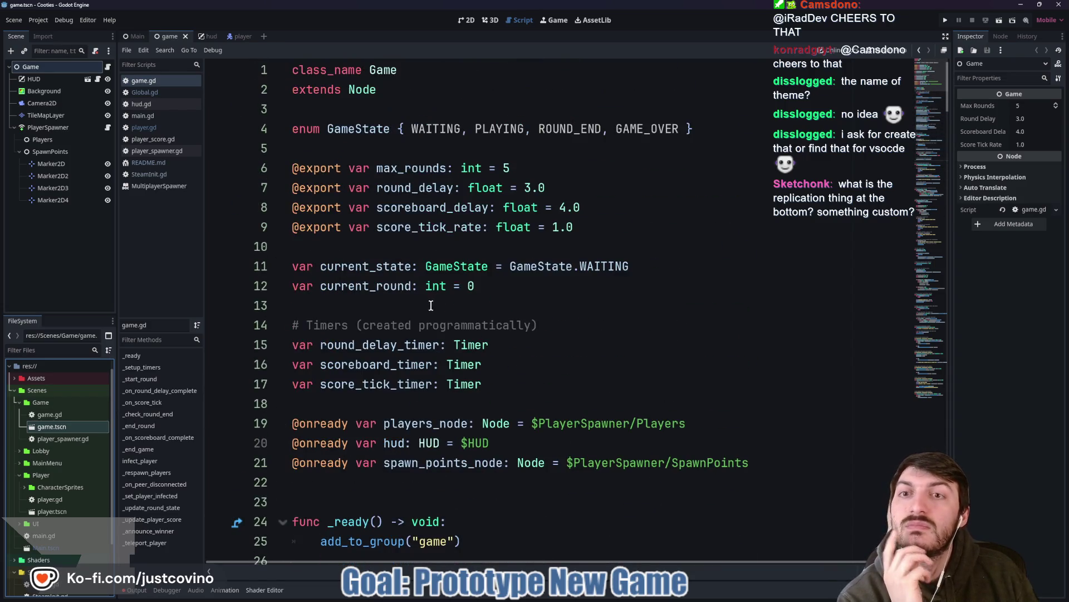
double_click(441, 131)
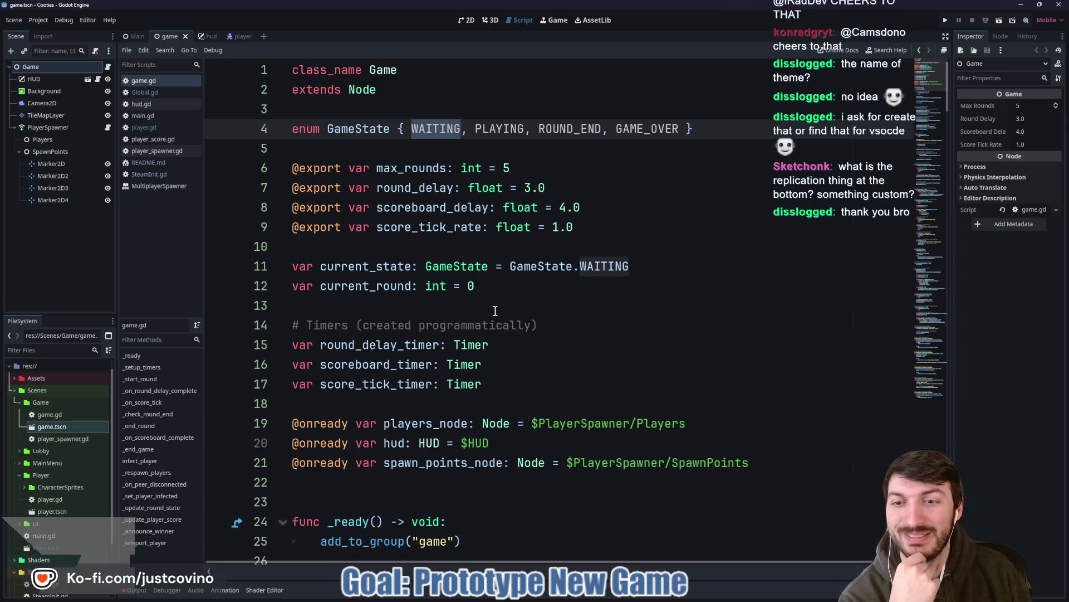
scroll(485, 296, down, 2)
scroll(487, 295, up, 2)
click(495, 287)
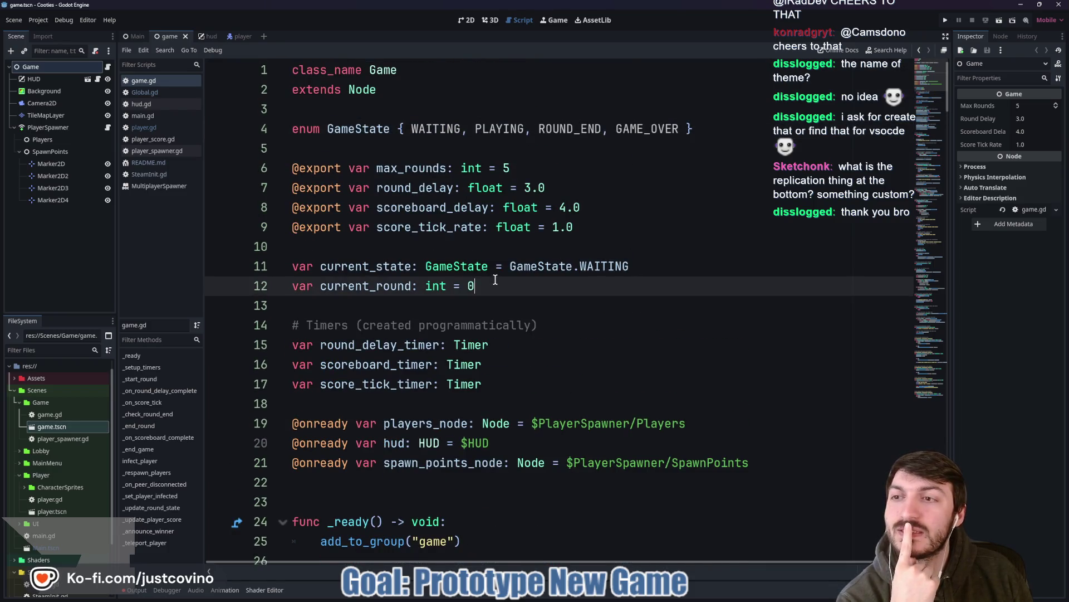
- Open PlayerSpawner's reference player_spawner.gd, then return to the CTFTower editor window
click(48, 134)
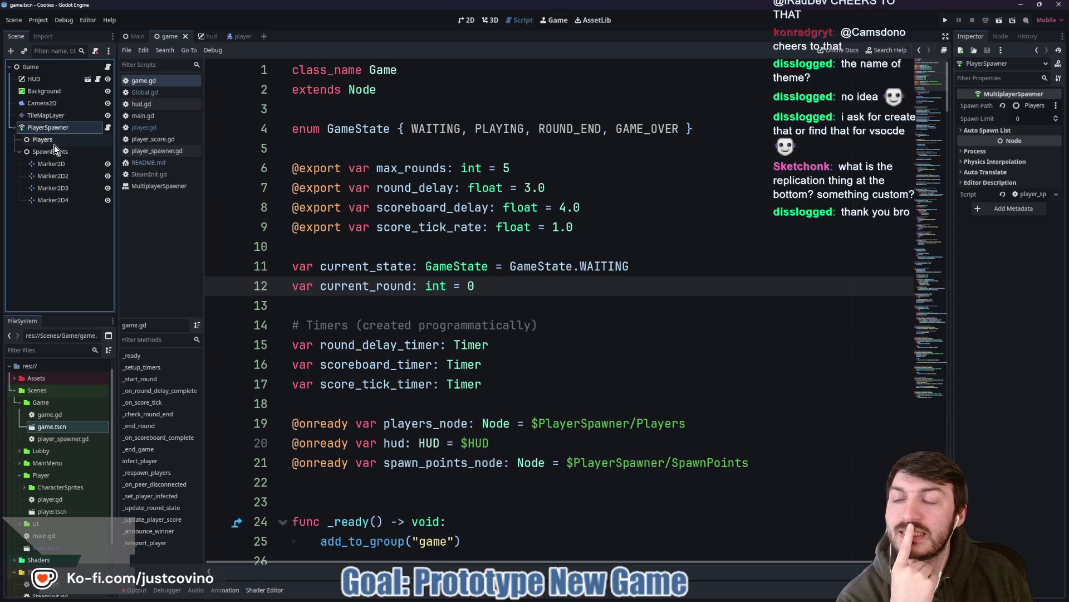
click(108, 127)
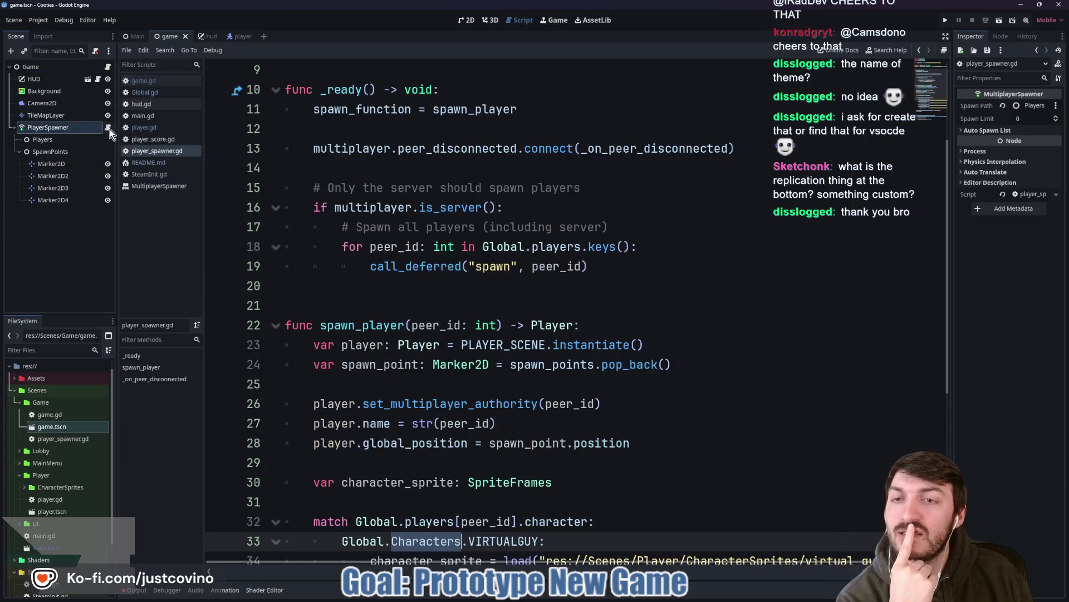
scroll(698, 268, up, 3)
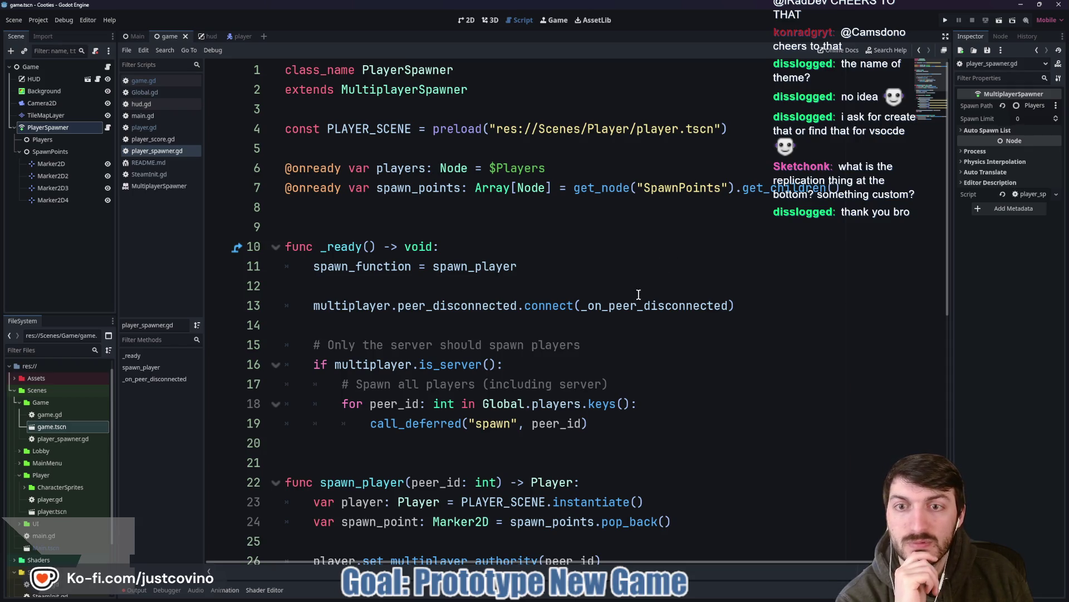
mouse_move(625, 598)
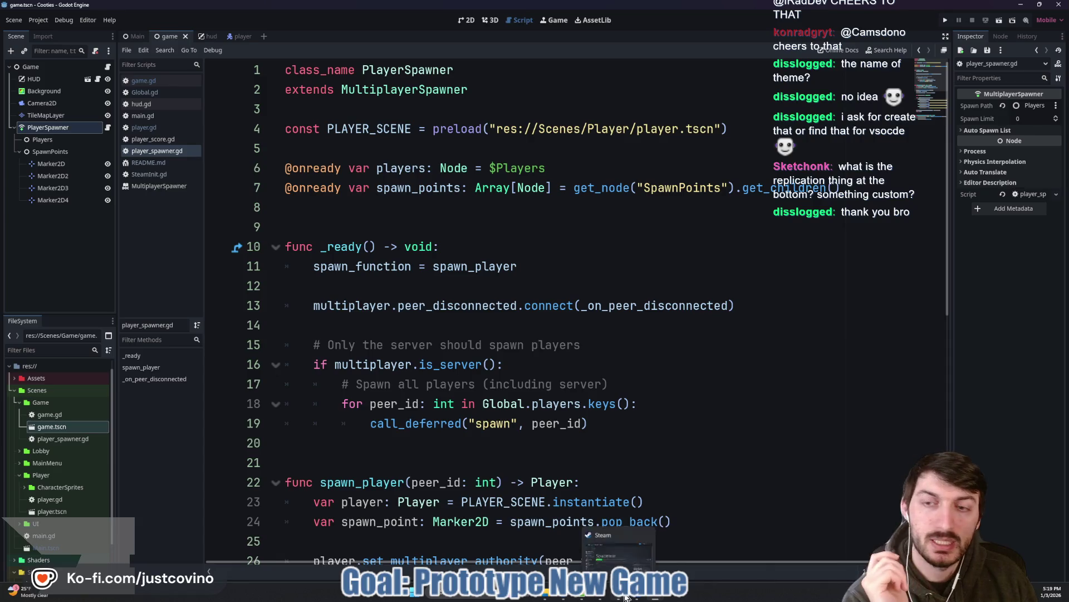
click(685, 515)
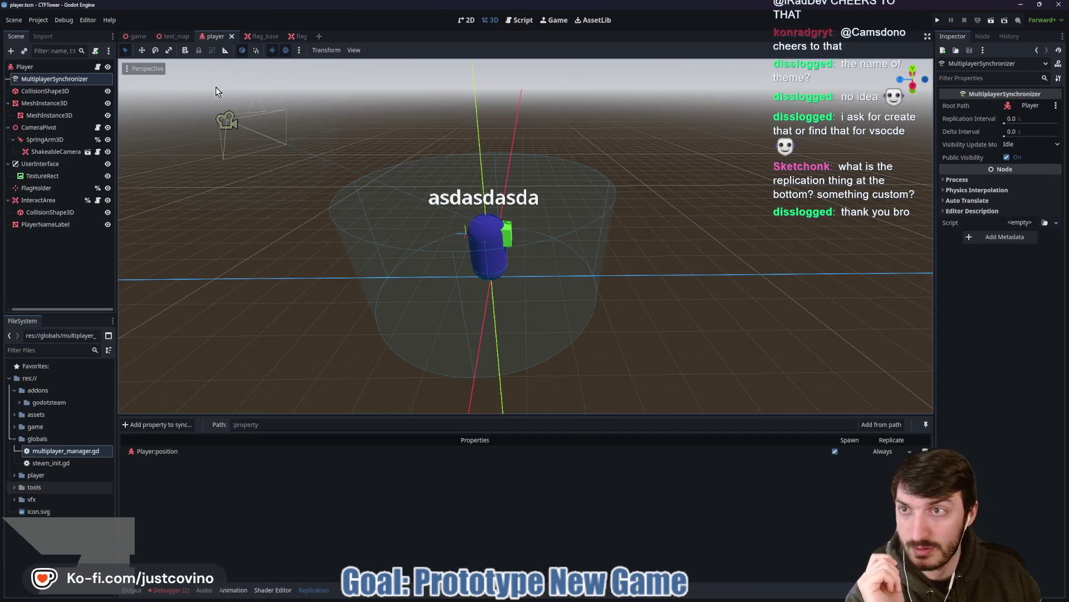
- Change the Game root node's type to plain Node and save the game scene
click(134, 36)
right_click(43, 67)
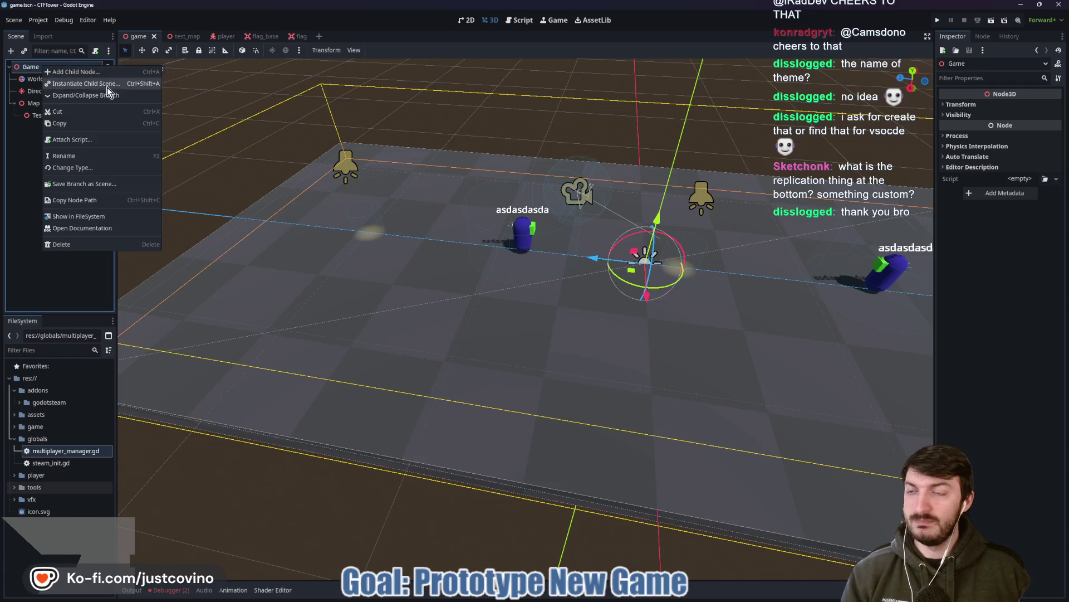
click(443, 211)
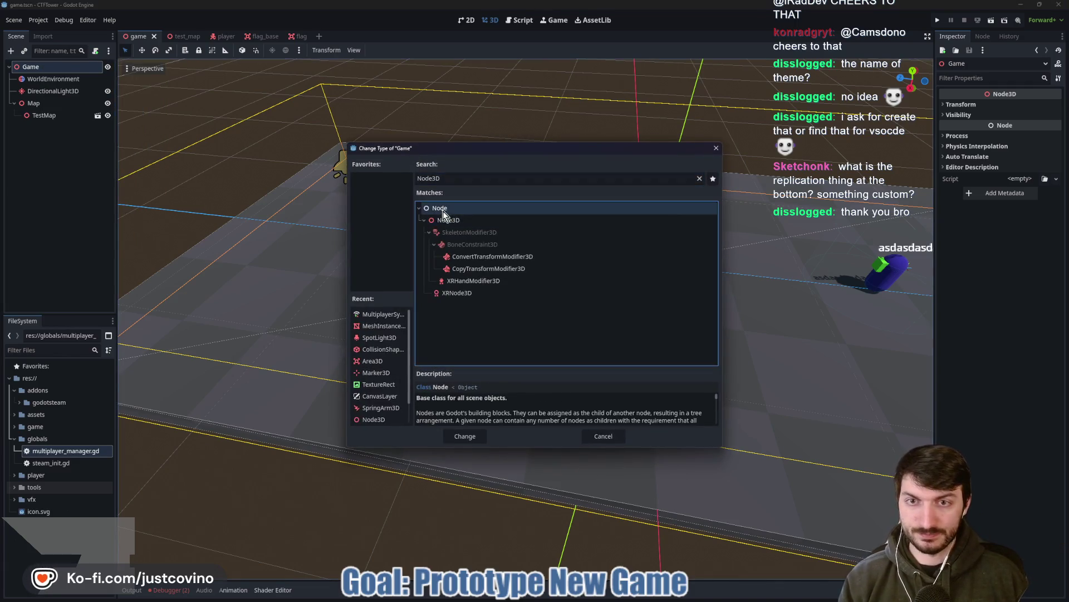
click(466, 436)
key(ctrl+s)
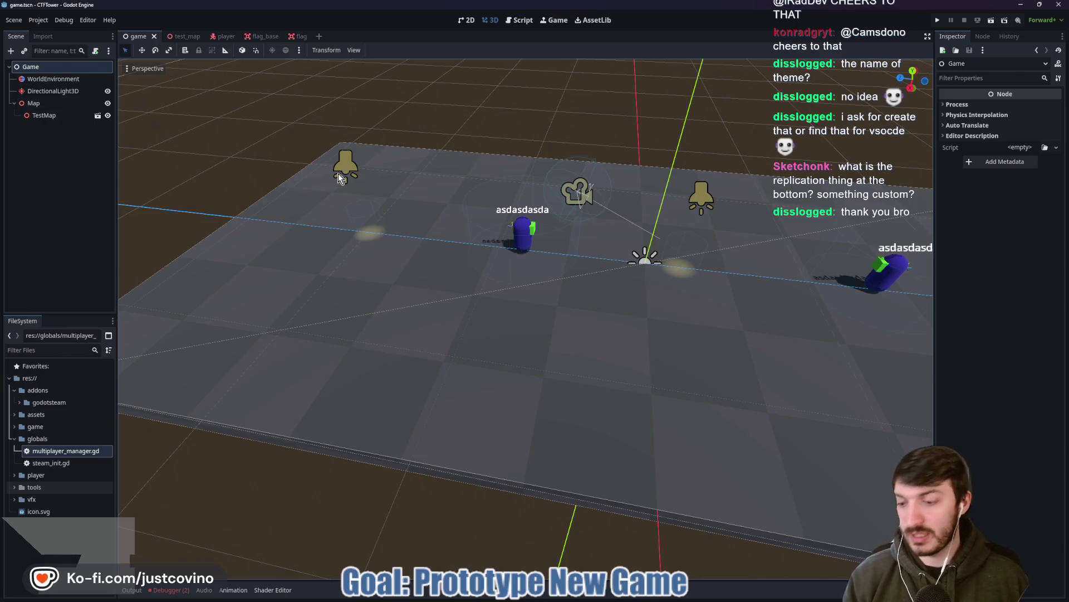
- Add a plain Node child named Players under Game and save
key(ctrl+a)
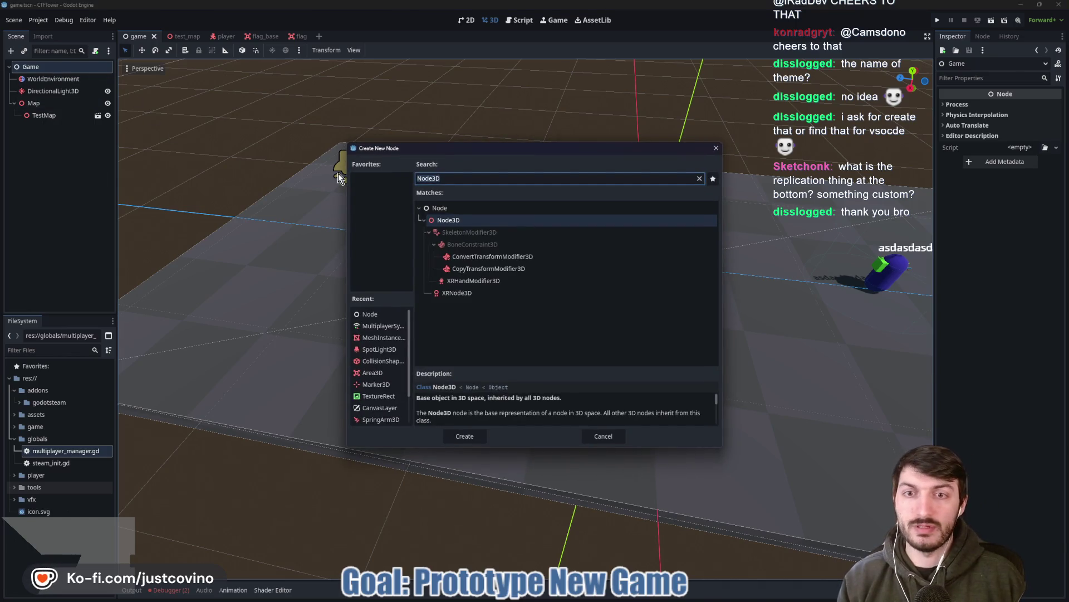
click(439, 208)
click(465, 436)
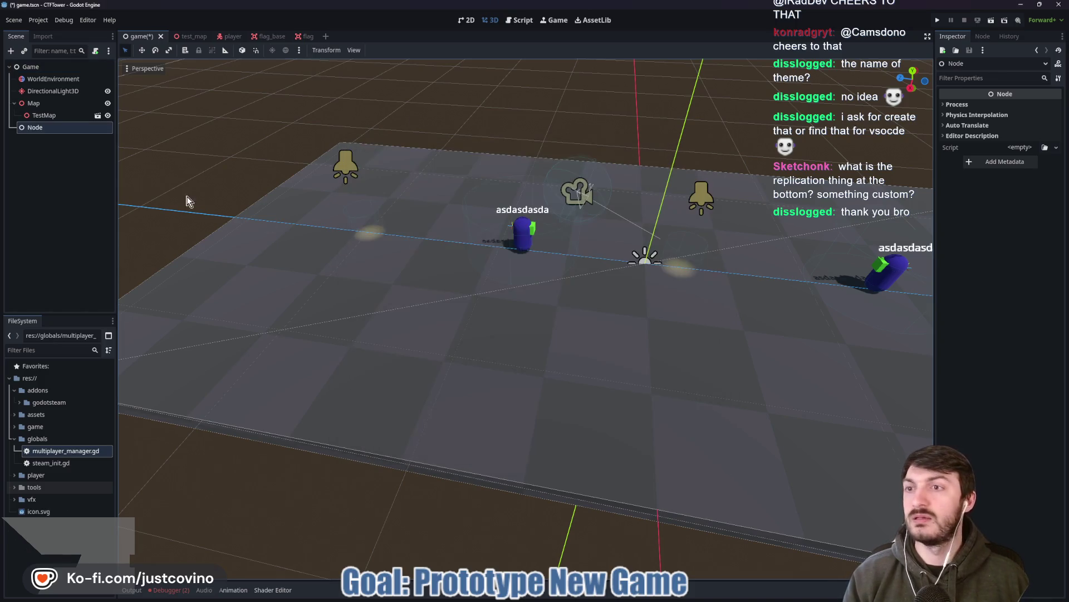
click(44, 127)
click(44, 127)
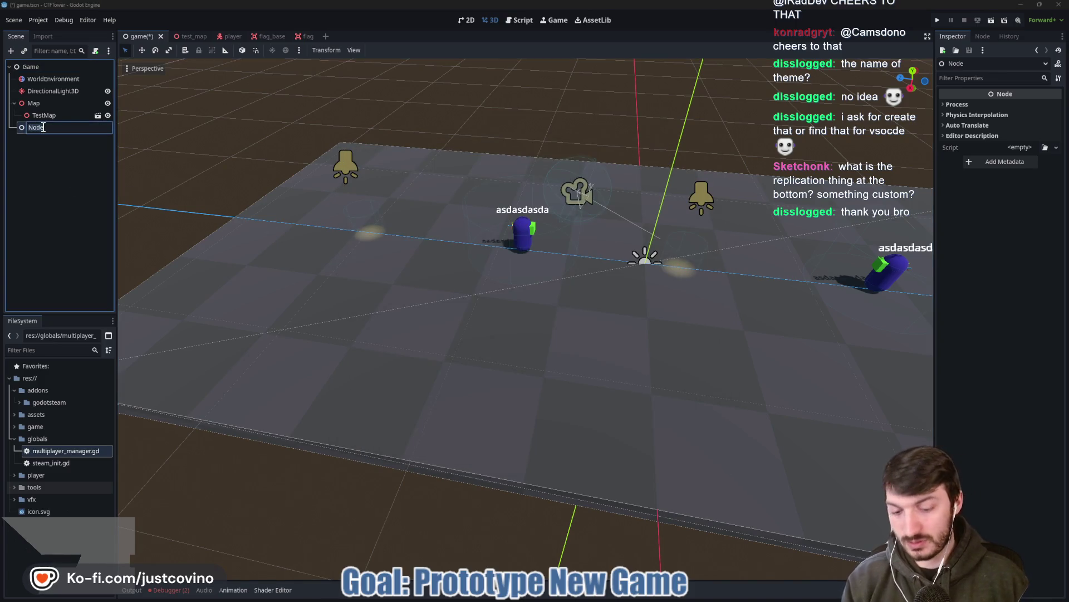
text(Players)
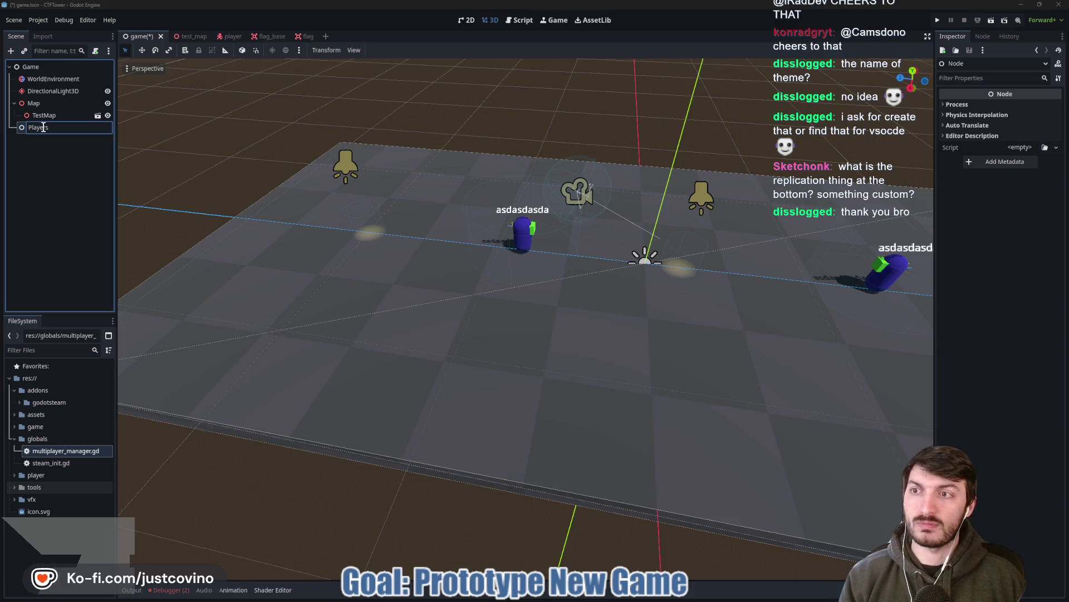
key(Return)
key(ctrl+s)
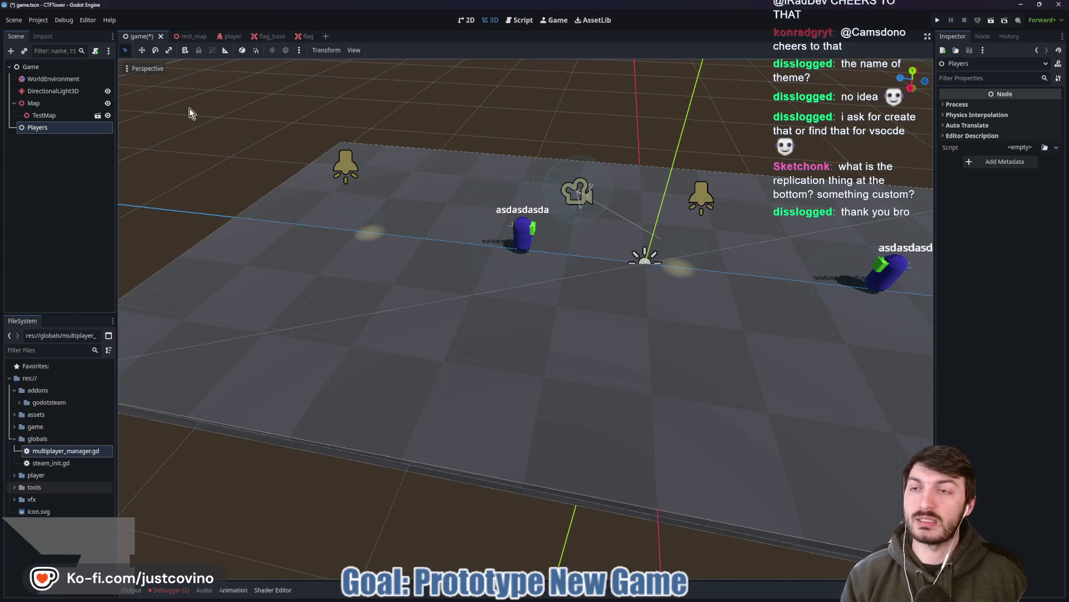
click(186, 37)
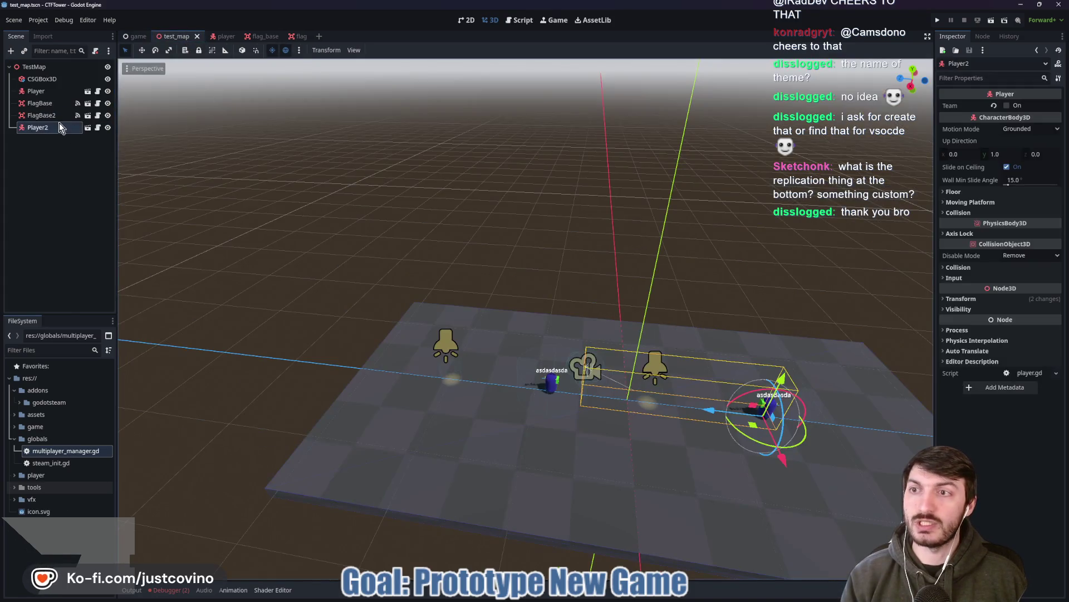
- Delete Player and Player2 from test_map, save, and reselect the game scene's Game root
ctrl+click(50, 93)
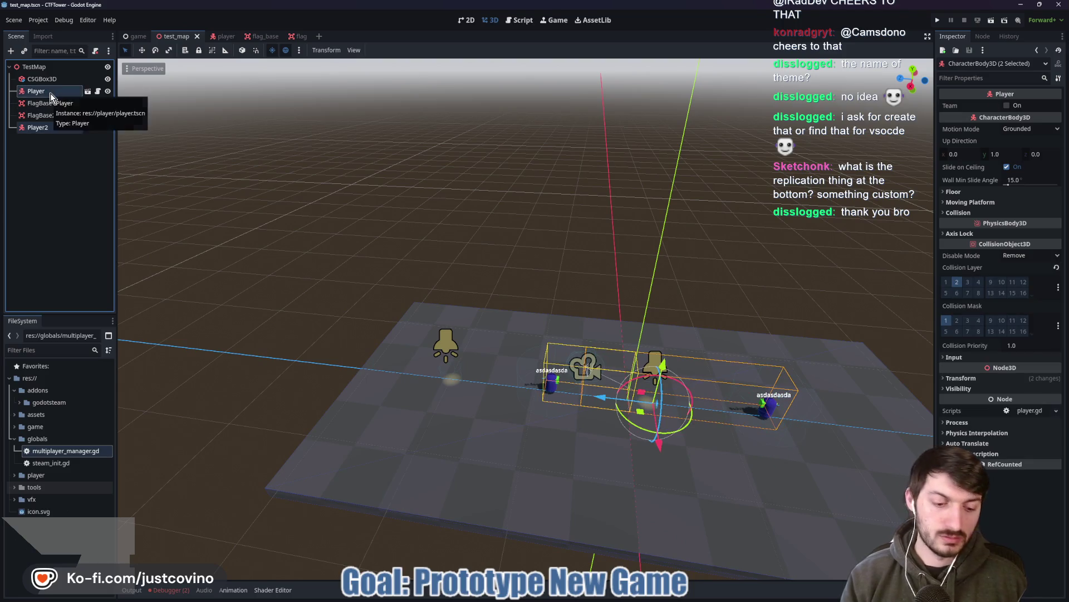
key(Delete)
click(509, 316)
key(ctrl+s)
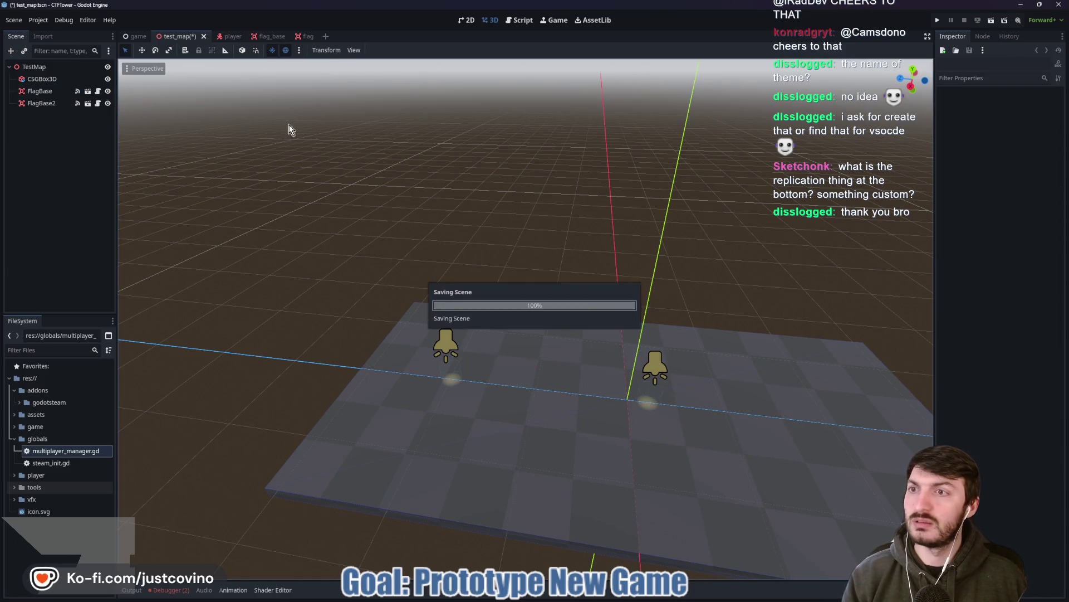
click(126, 32)
key(Up)
key(Up)
key(Up)
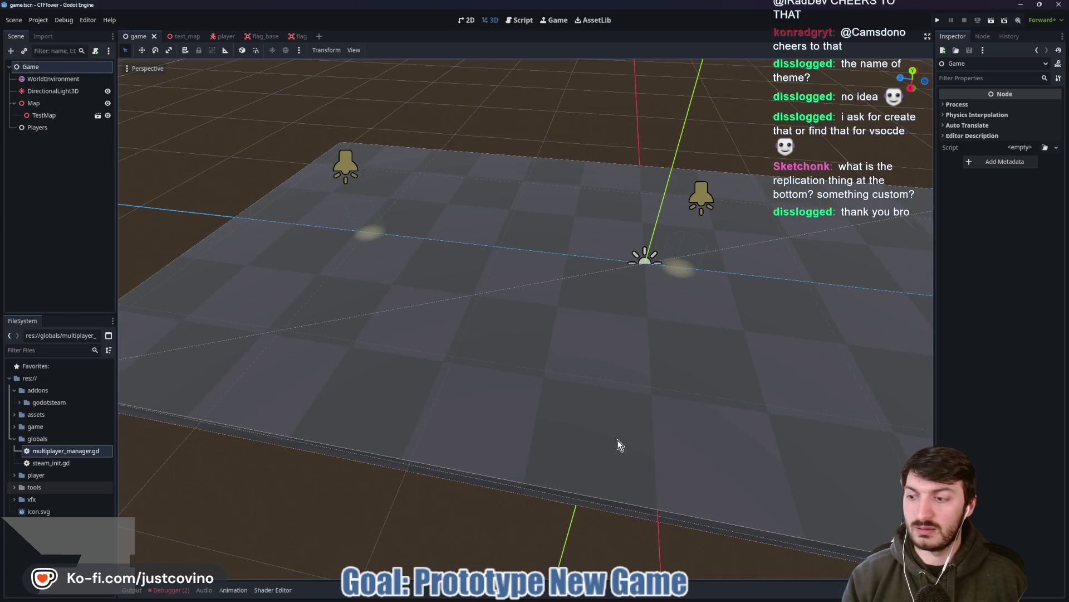
mouse_move(688, 598)
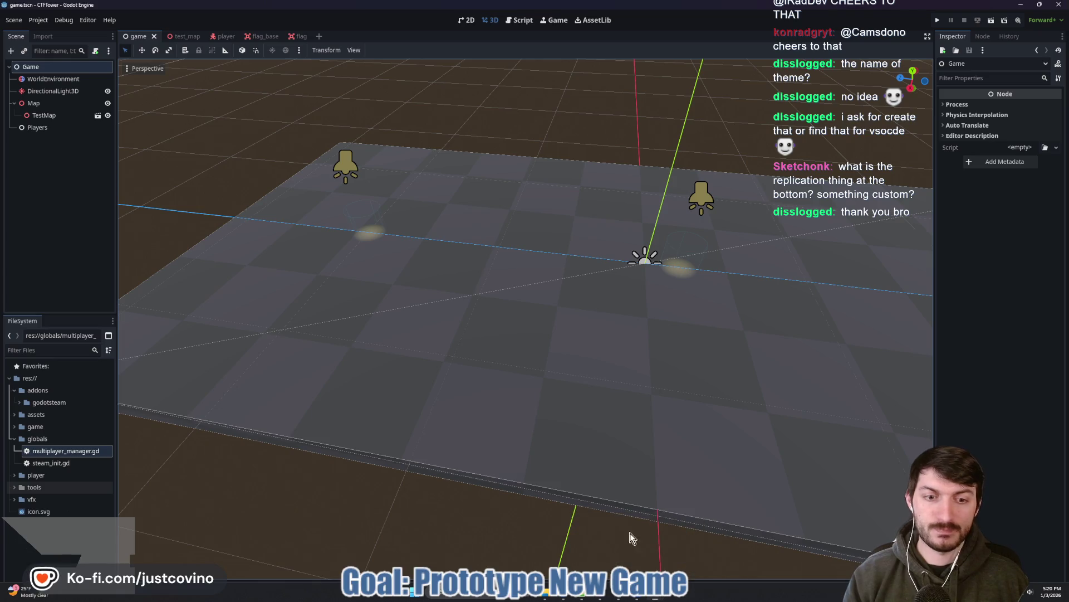
click(668, 544)
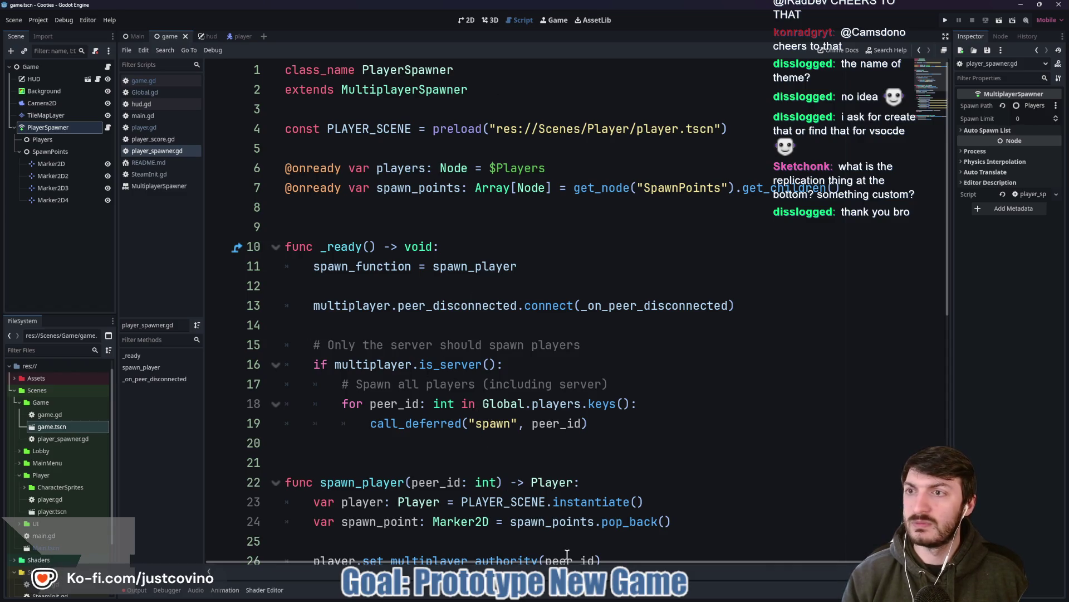
mouse_move(577, 599)
mouse_move(657, 598)
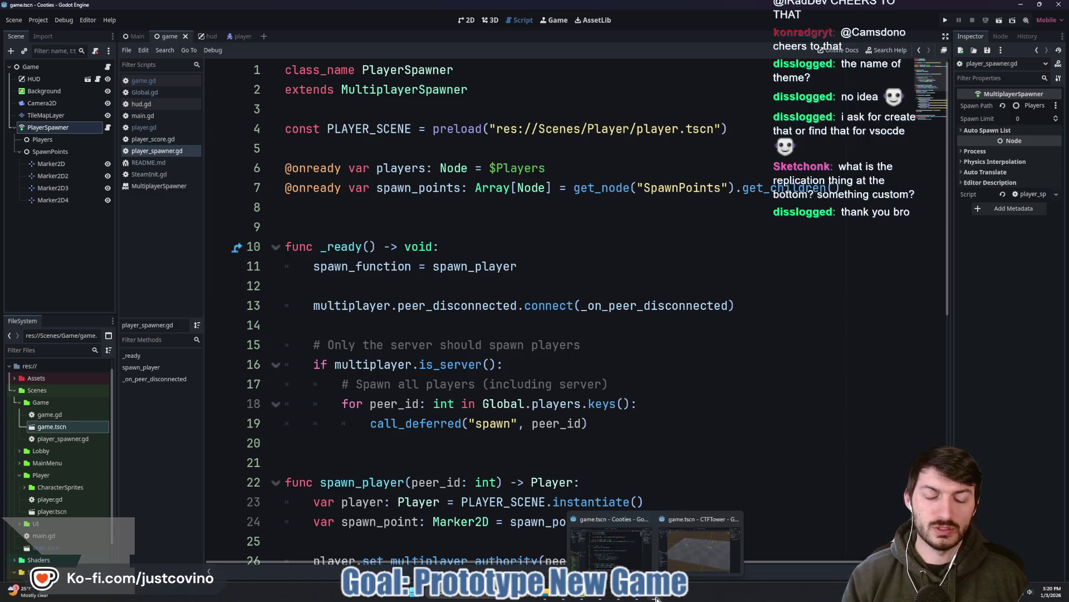
click(699, 545)
click(45, 62)
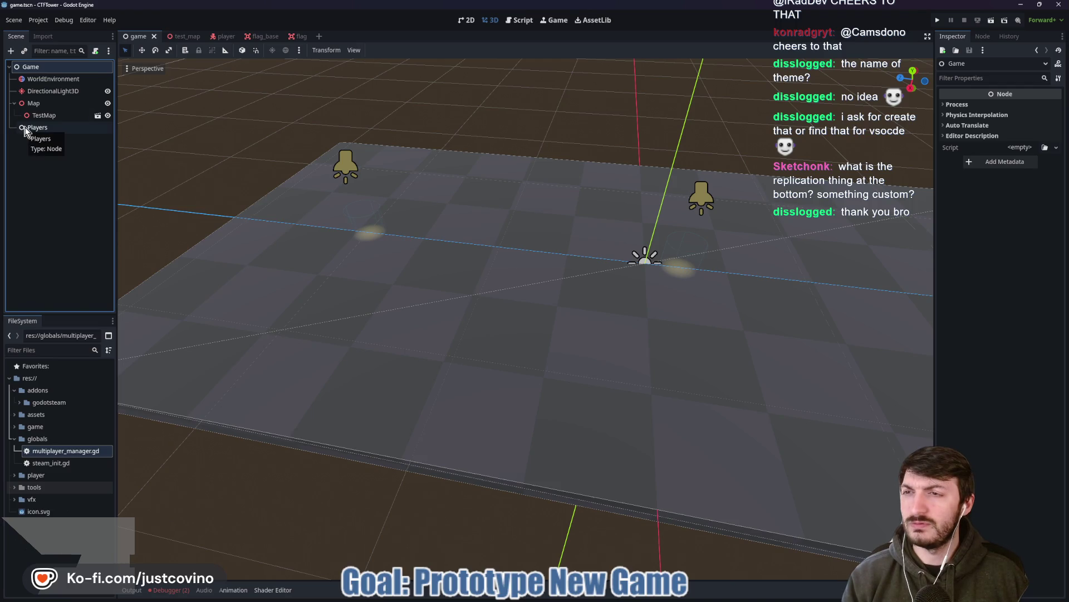
click(13, 103)
- Add a MultiplayerSpawner under Game and rename it PlayerSpawner
double_click(58, 67)
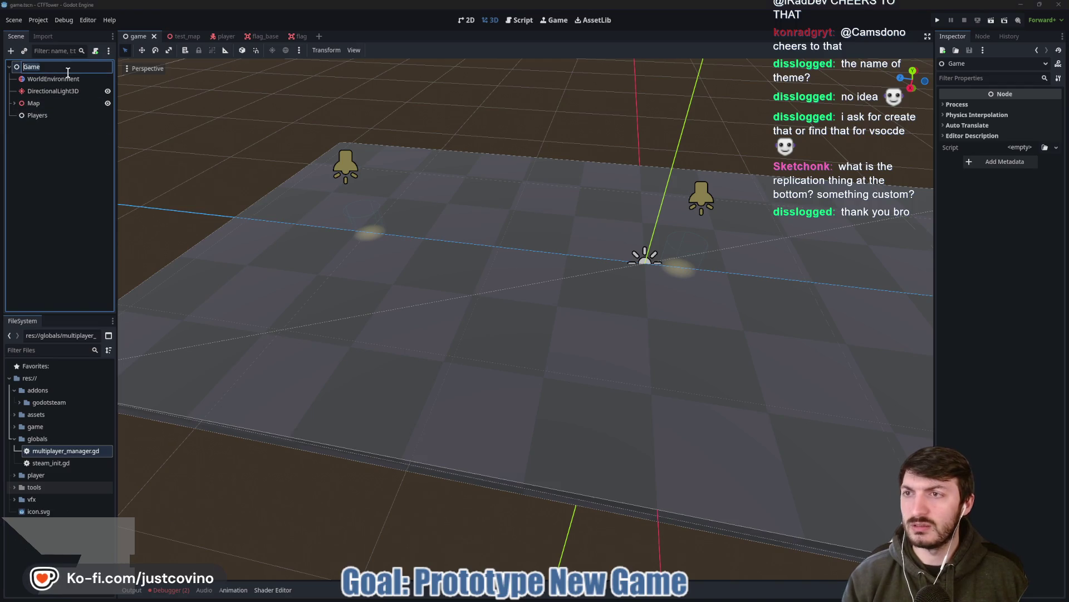
key(Escape)
key(ctrl+a)
text(multiplap)
key(Return)
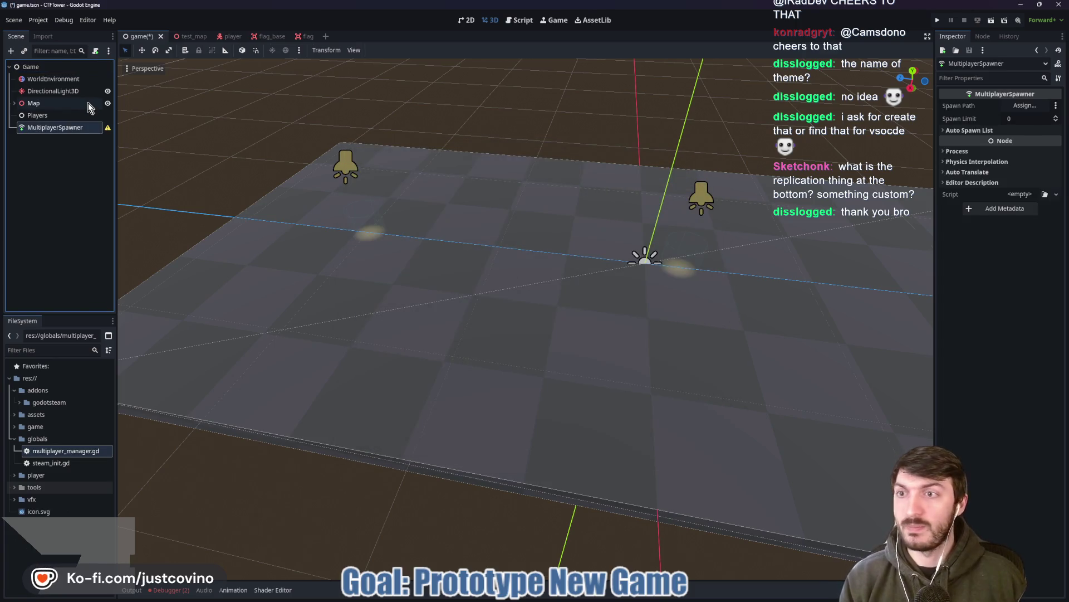
double_click(46, 127)
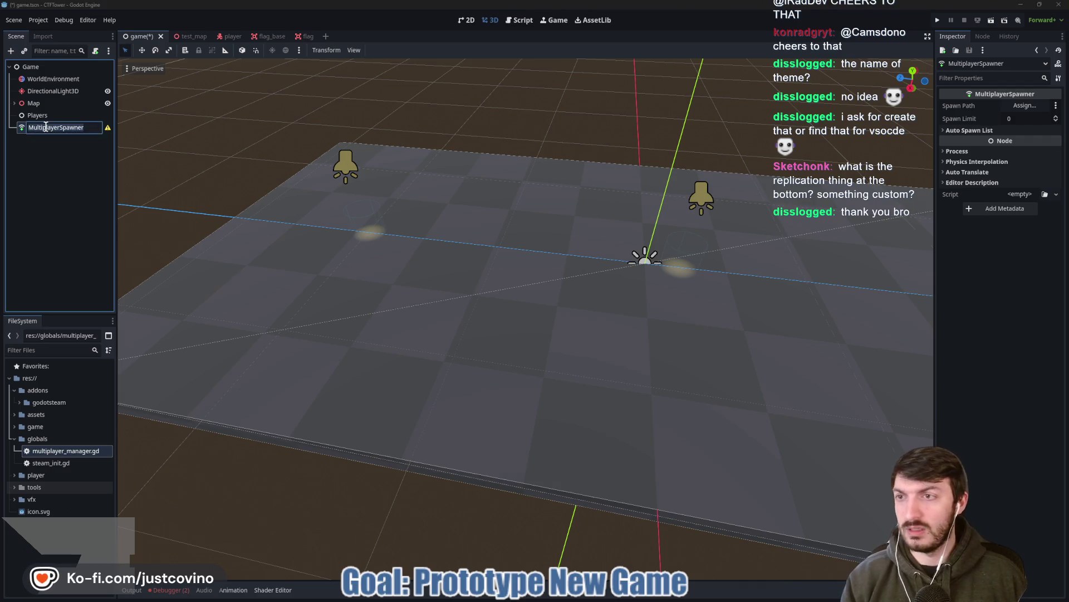
text(PlayerSp)
key(Return)
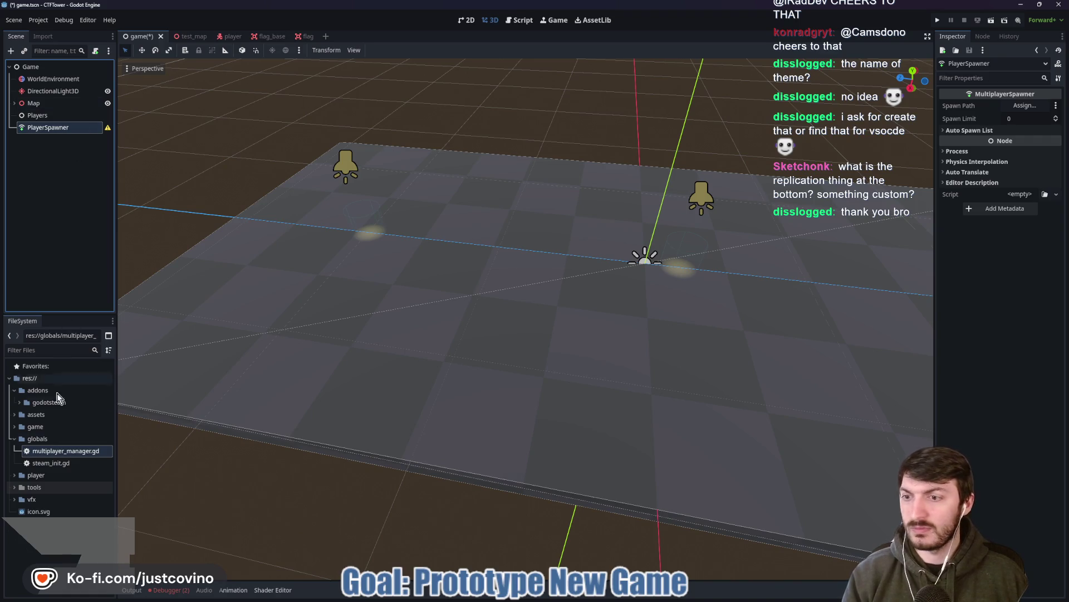
- Attach a new script res://game/player_spawner.gd to PlayerSpawner
click(14, 438)
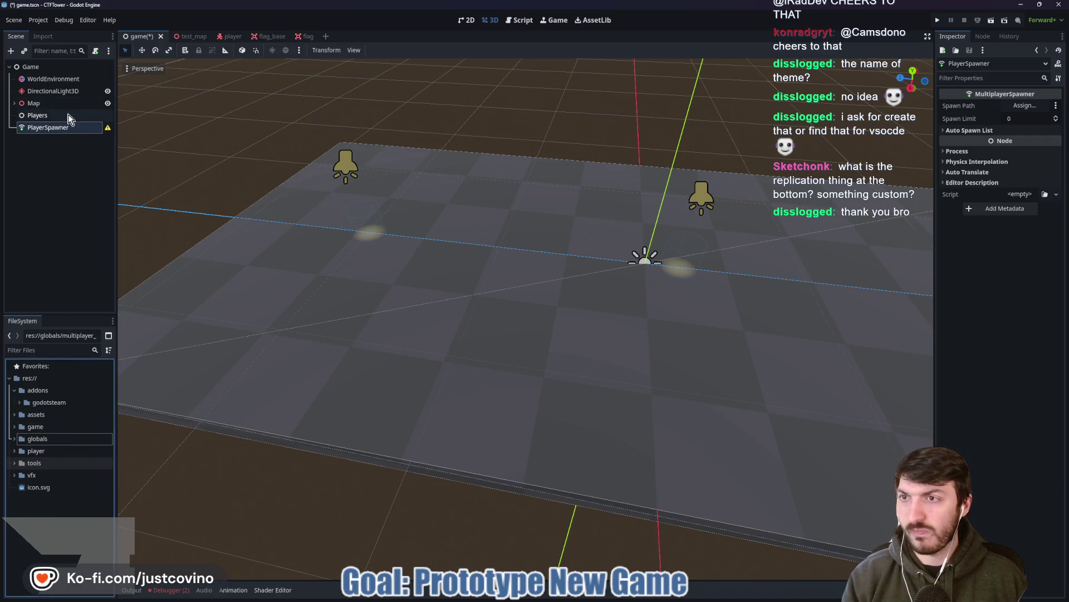
click(96, 51)
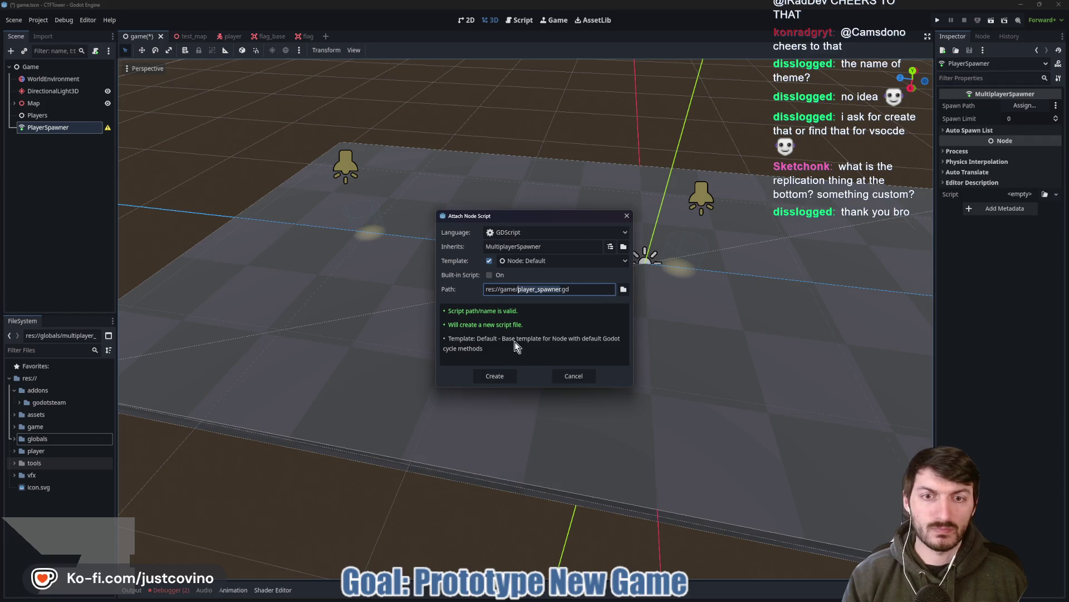
click(495, 376)
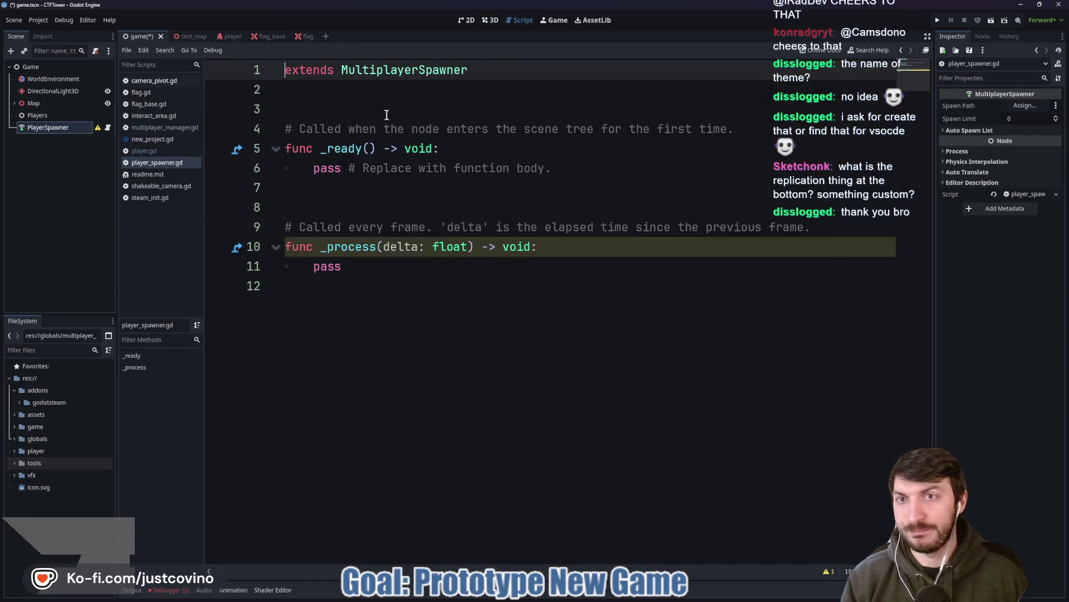
- Declare class_name PlayerSpawner, save, and delete the template comments and functions
text(class_name )
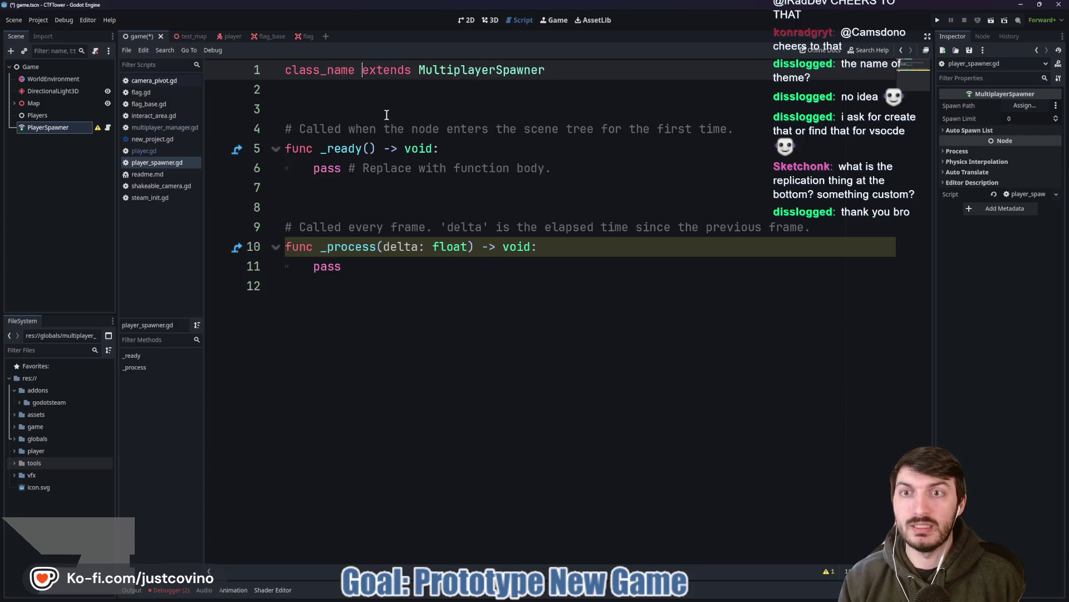
text(PlayerSpa)
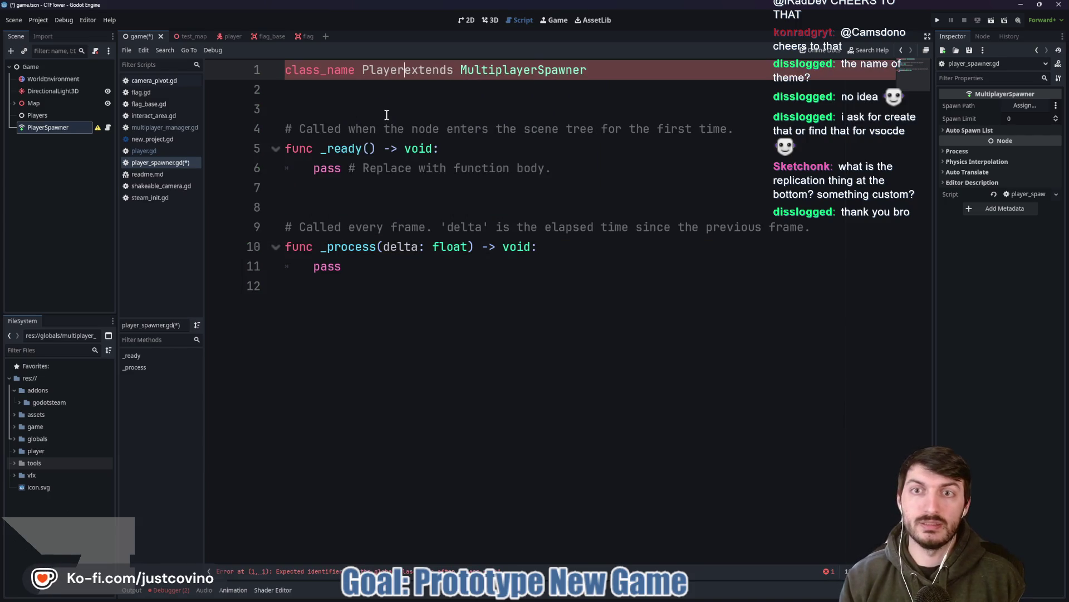
text(wner)
key(ctrl+s)
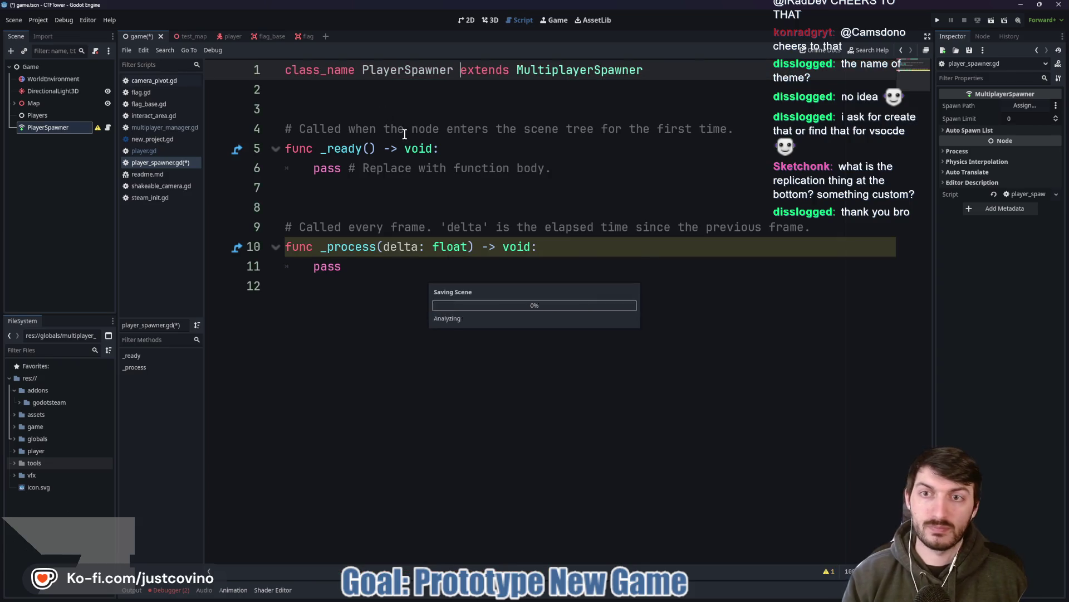
drag(407, 312, 283, 119)
key(BackSpace)
key(BackSpace)
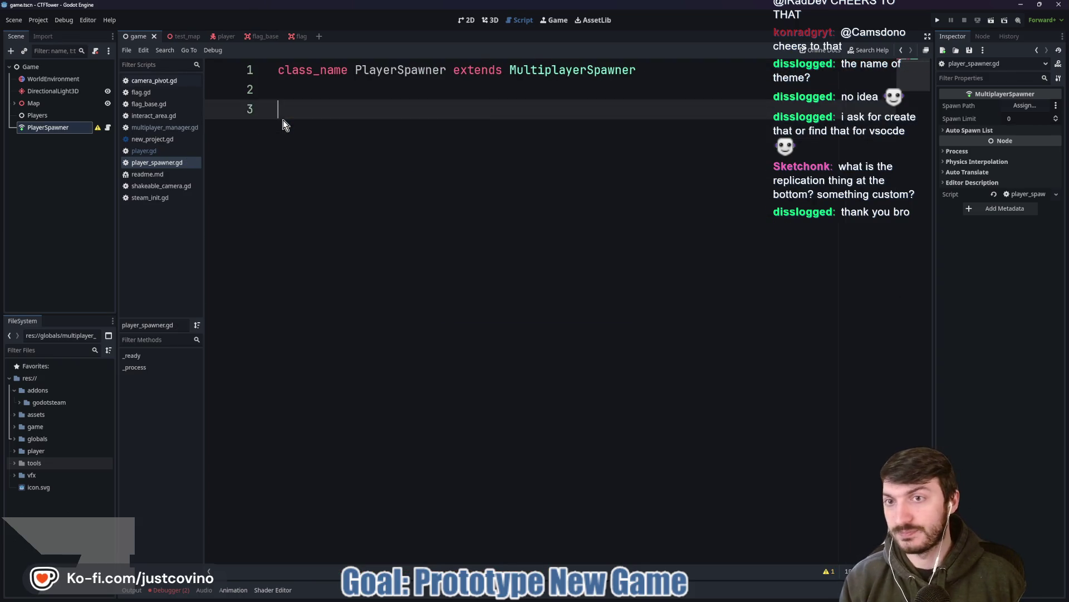
- Add const PLAYER := preload("res://player/player.tscn") and save the script
key(Return)
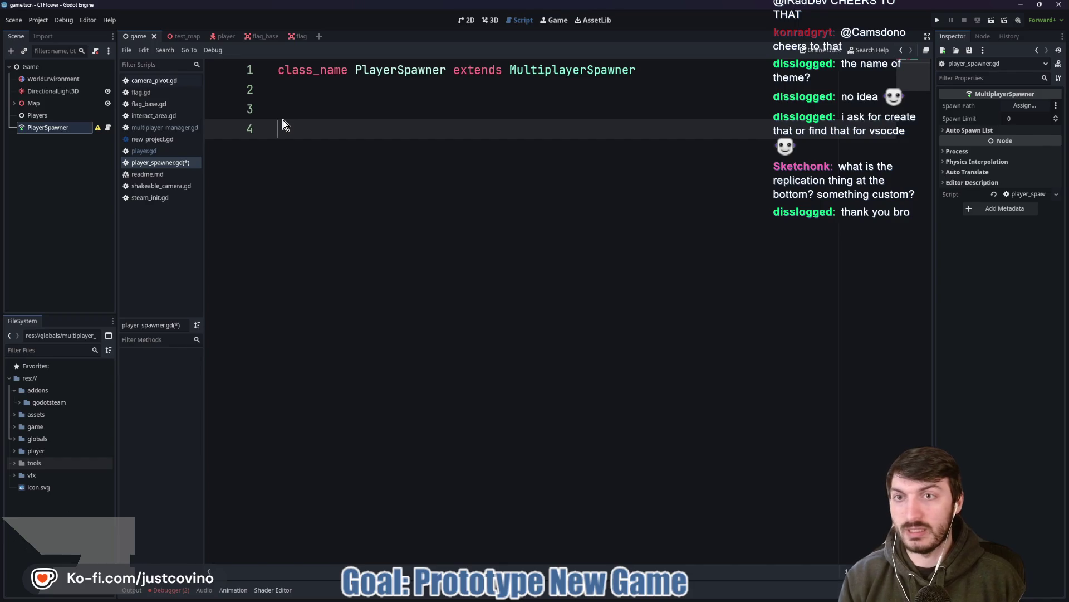
text(const PLAYER)
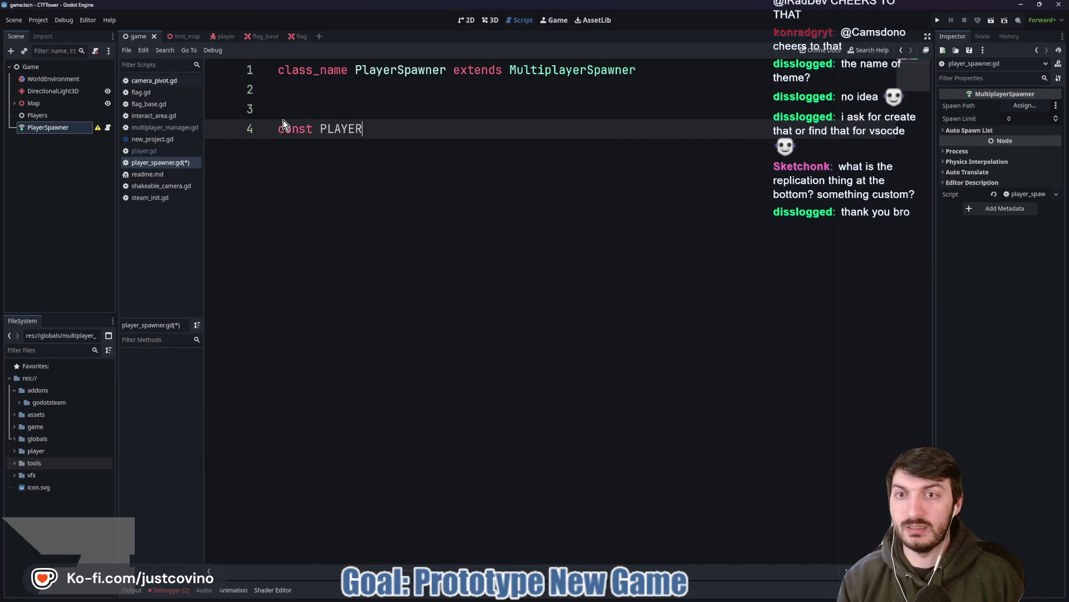
text(:)
text( :=)
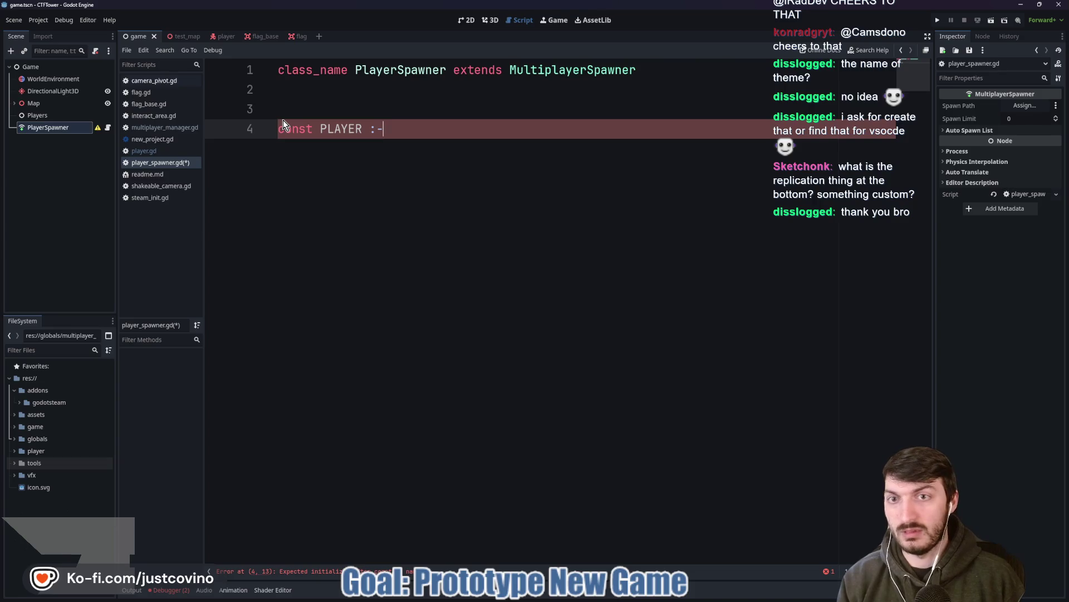
text( preload)
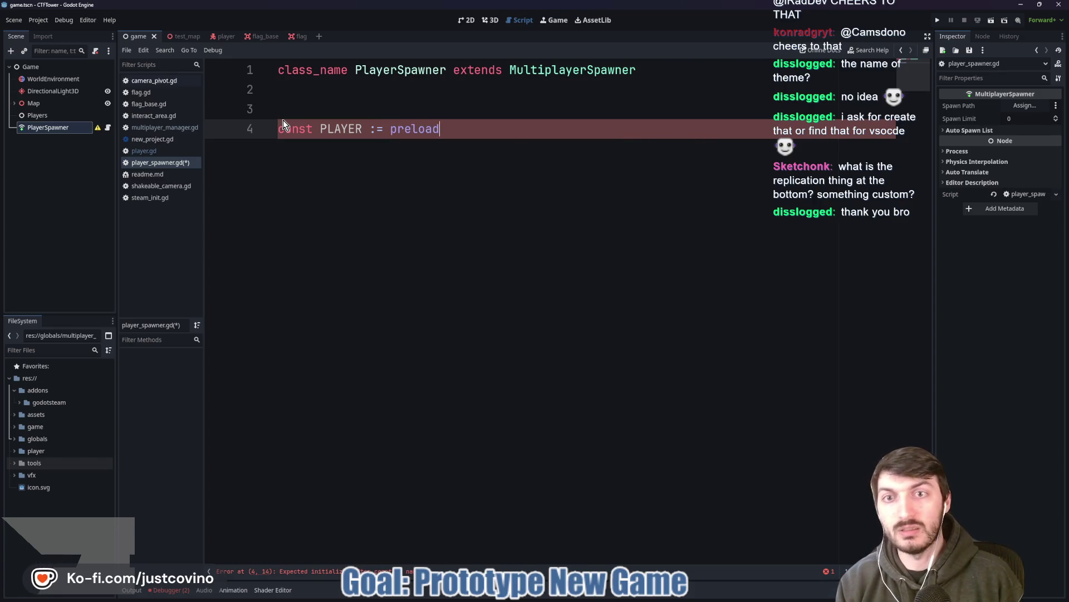
text((")
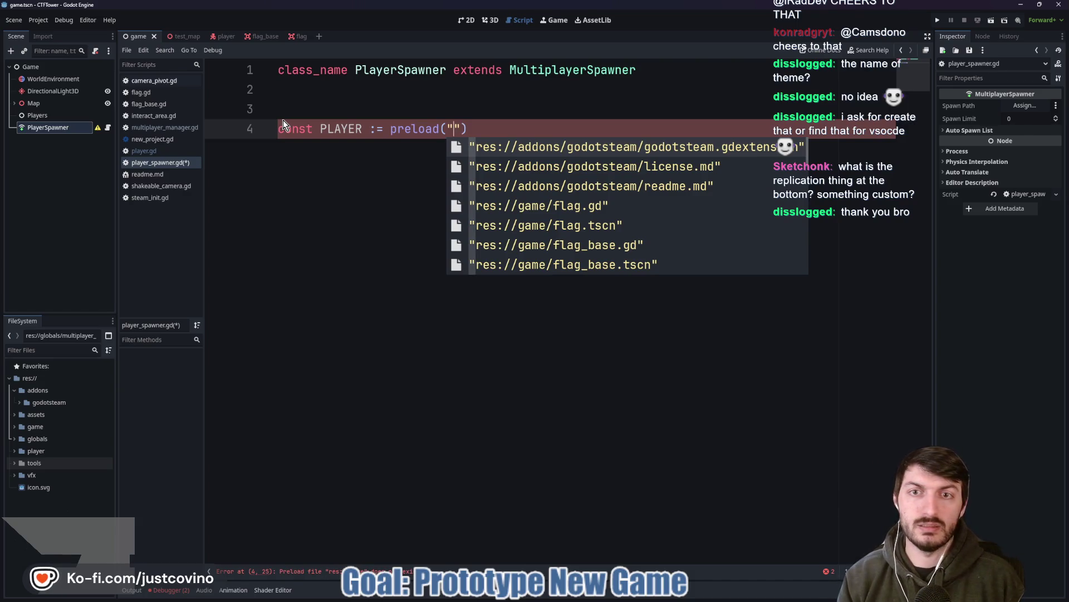
text(res://)
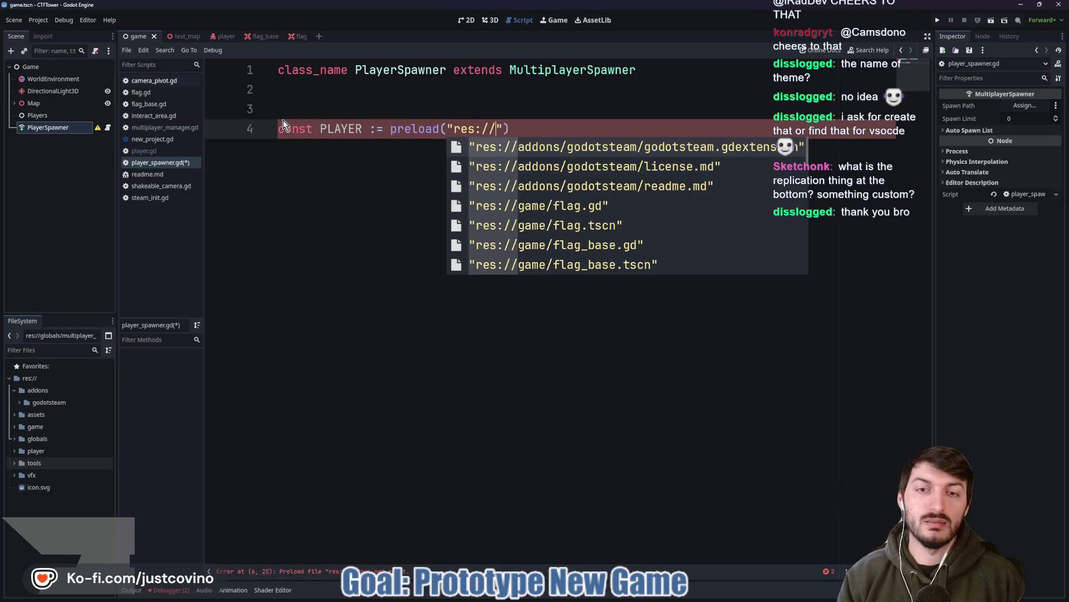
text(player)
key(Down)
key(Down)
key(Down)
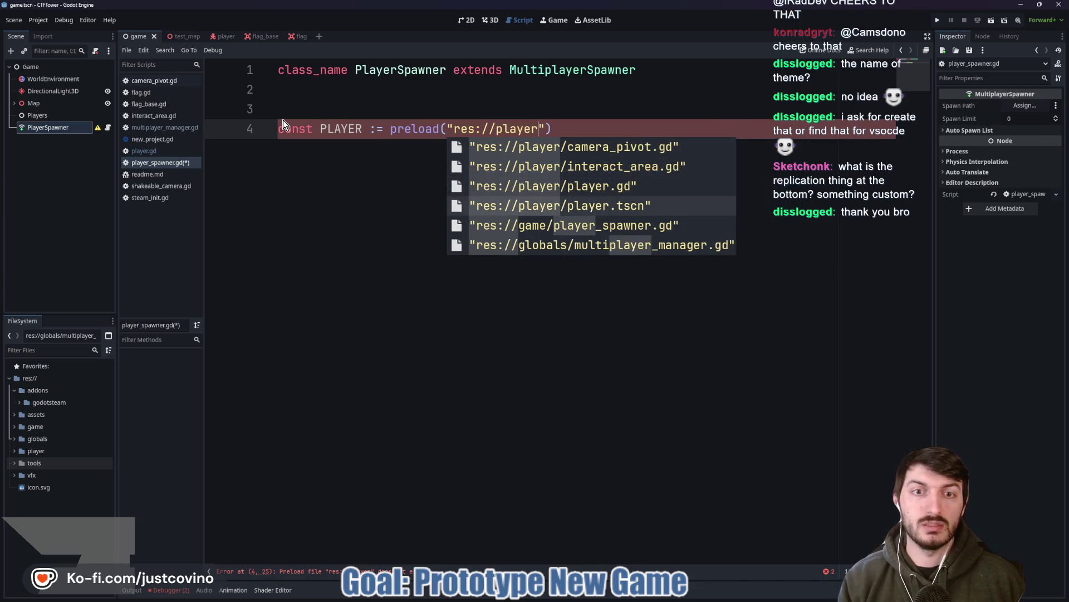
key(Return)
key(ctrl+s)
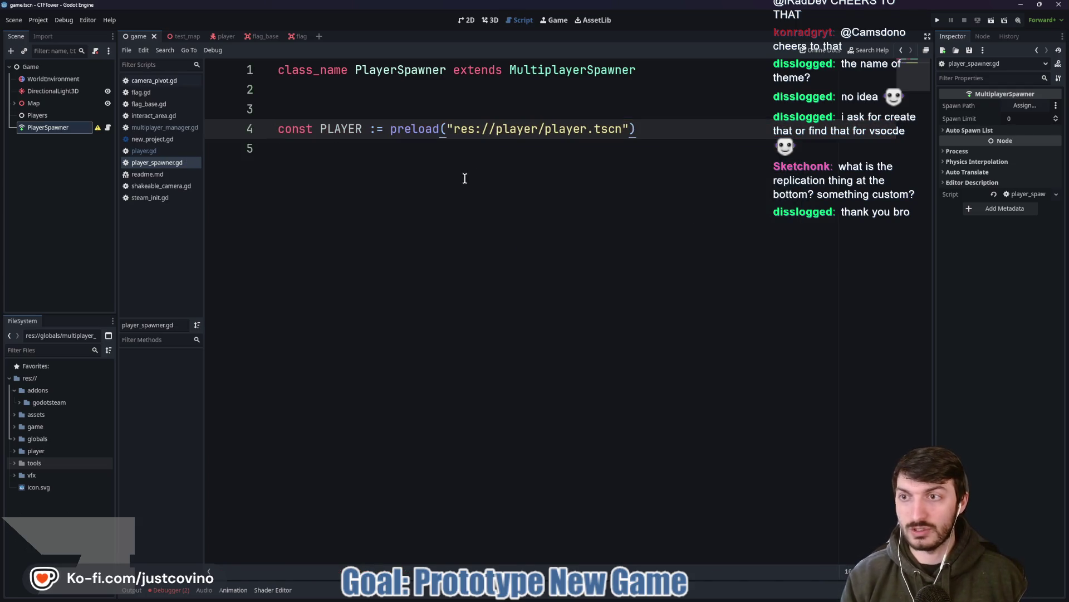
- Assign the Players node as PlayerSpawner's Spawn Path and expand Auto Spawn List
mouse_move(99, 132)
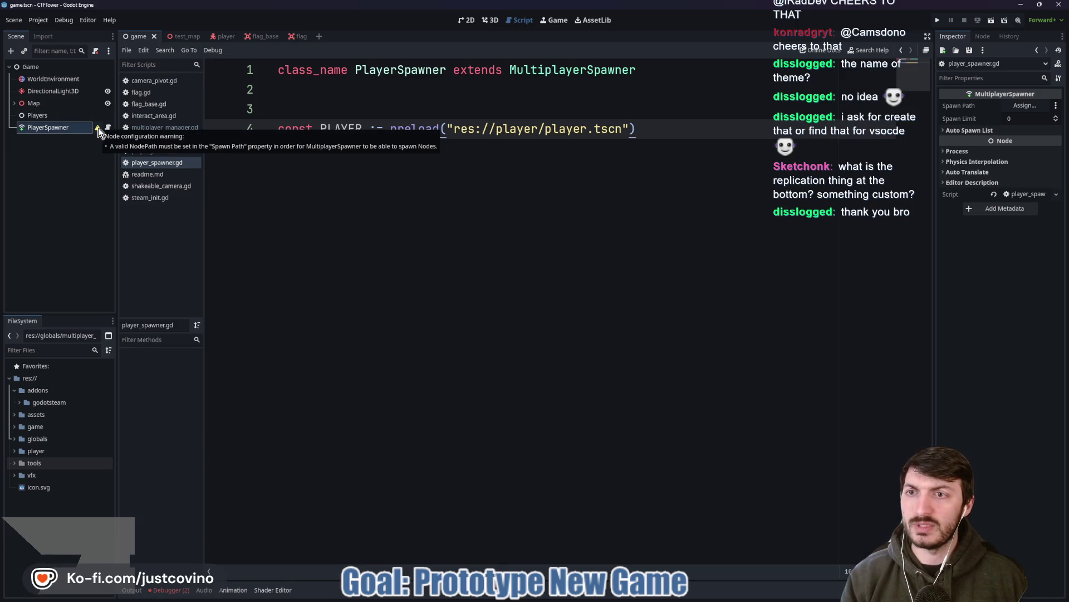
click(52, 132)
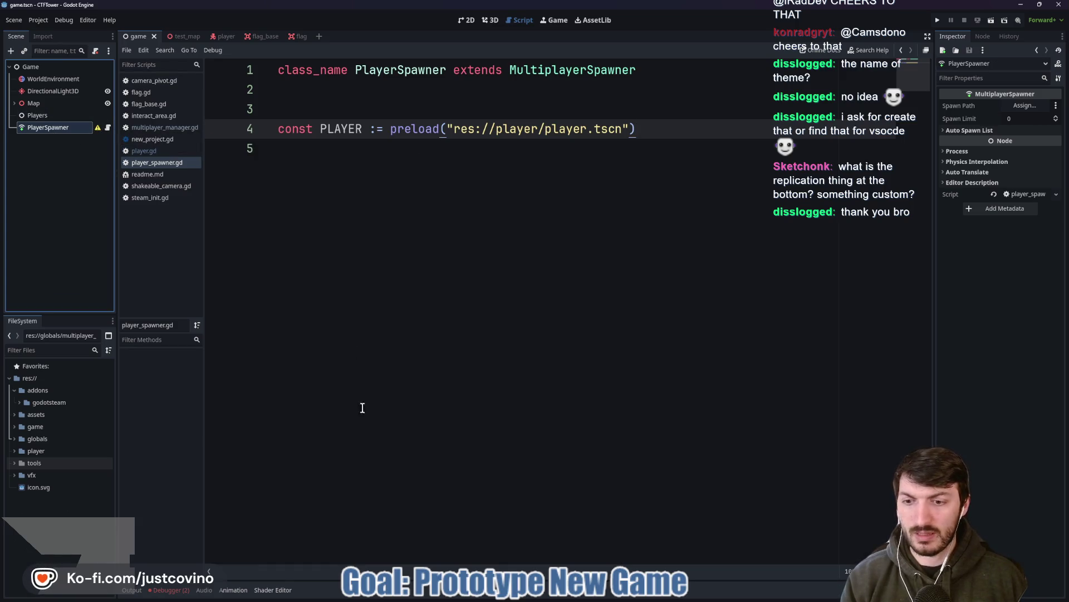
click(1027, 106)
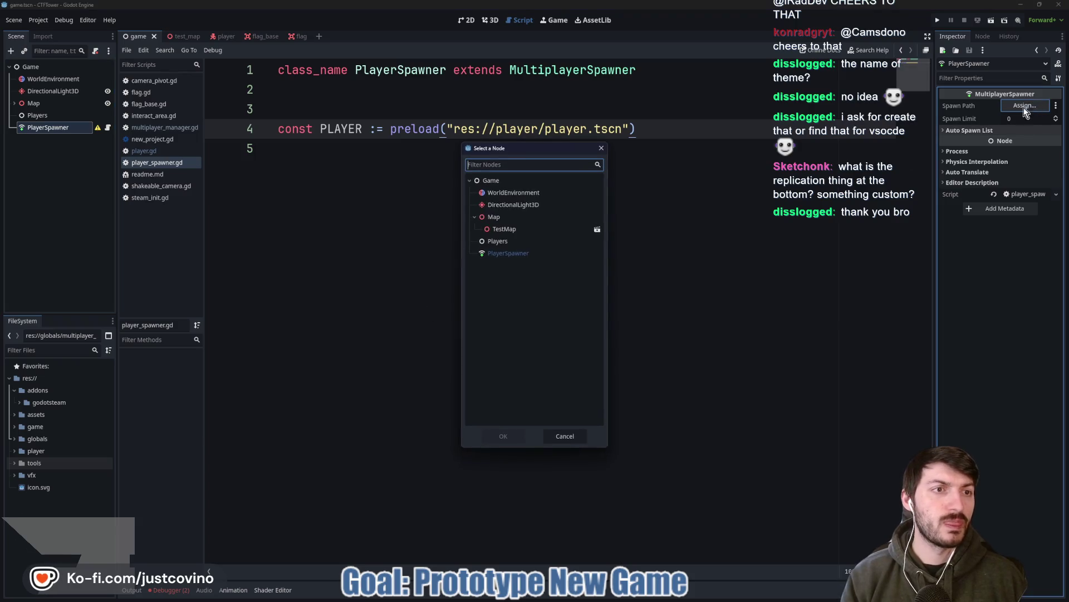
click(498, 241)
click(506, 434)
click(532, 208)
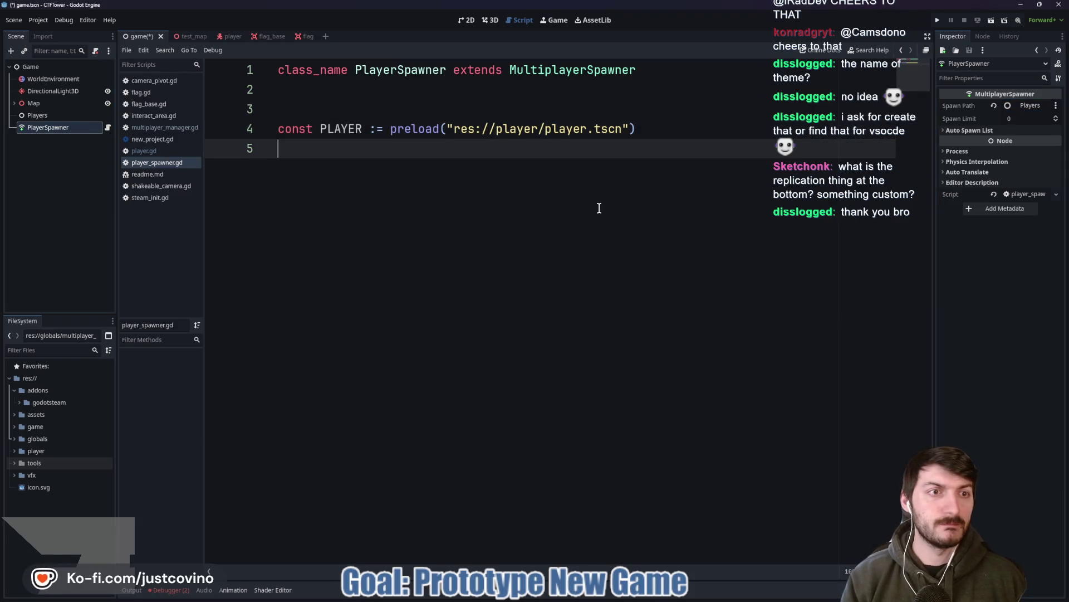
click(959, 130)
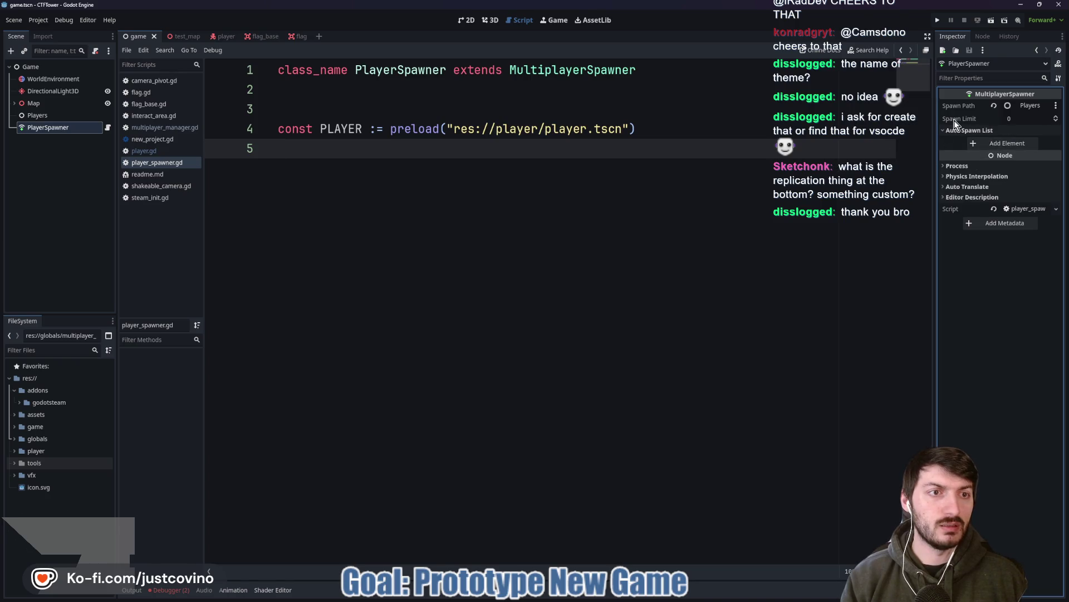
mouse_move(662, 598)
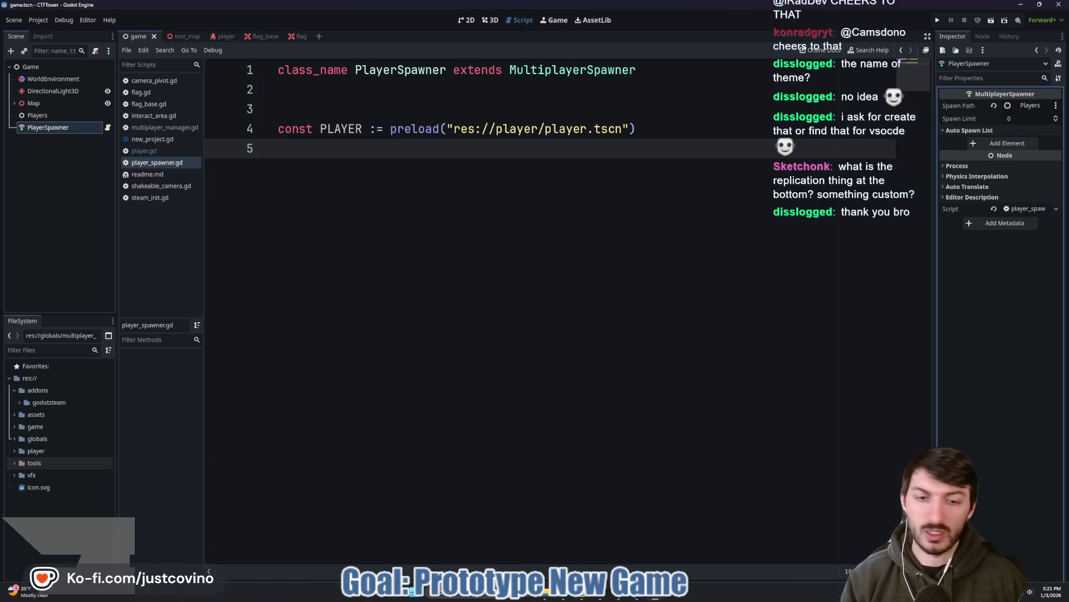
click(610, 540)
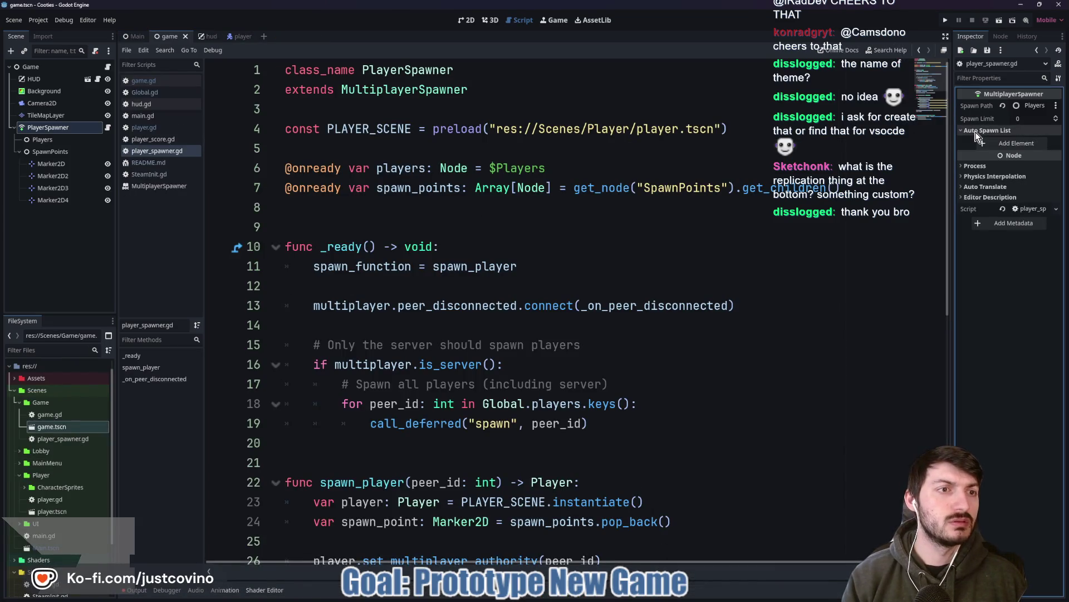
click(493, 196)
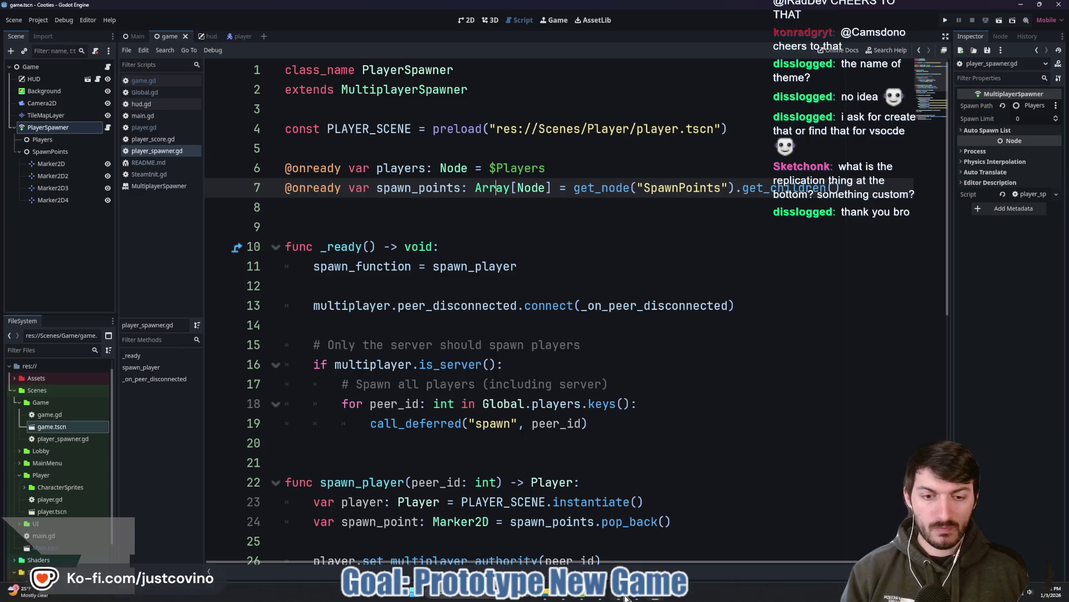
mouse_move(654, 598)
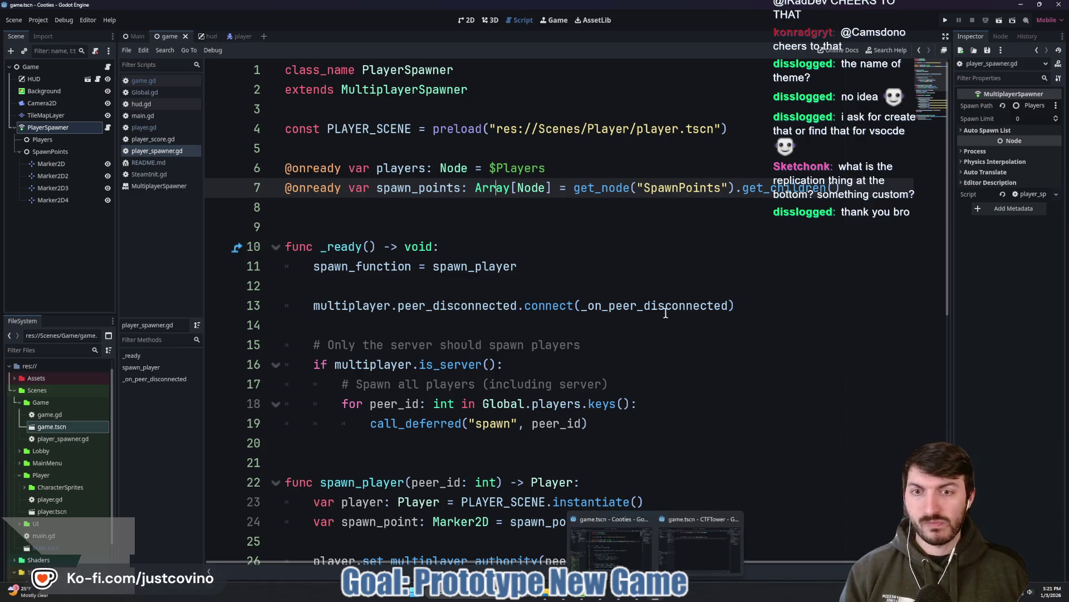
click(657, 598)
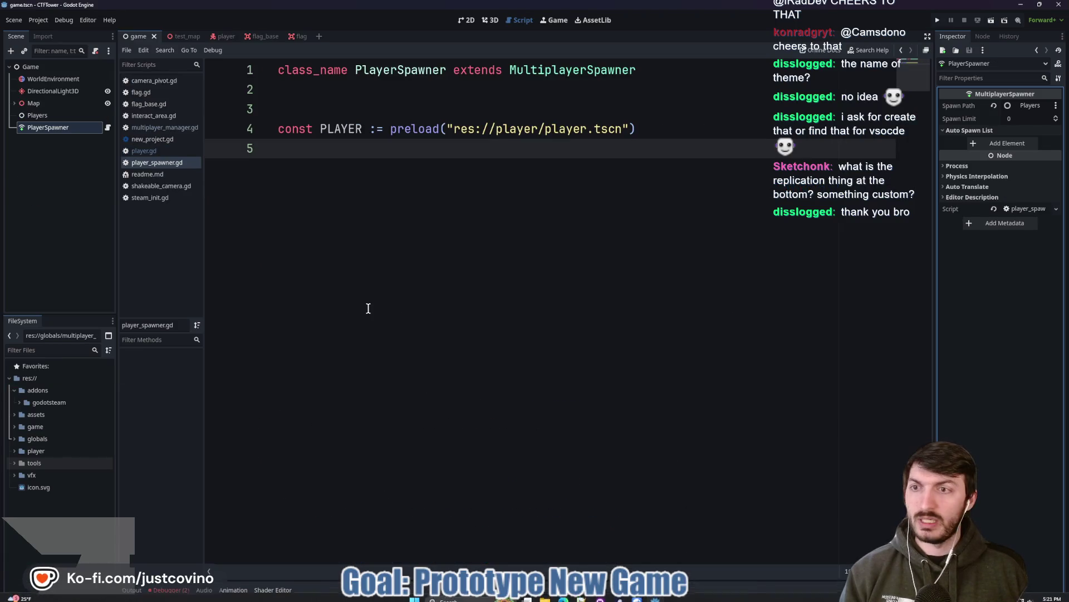
drag(35, 128, 20, 110)
click(352, 150)
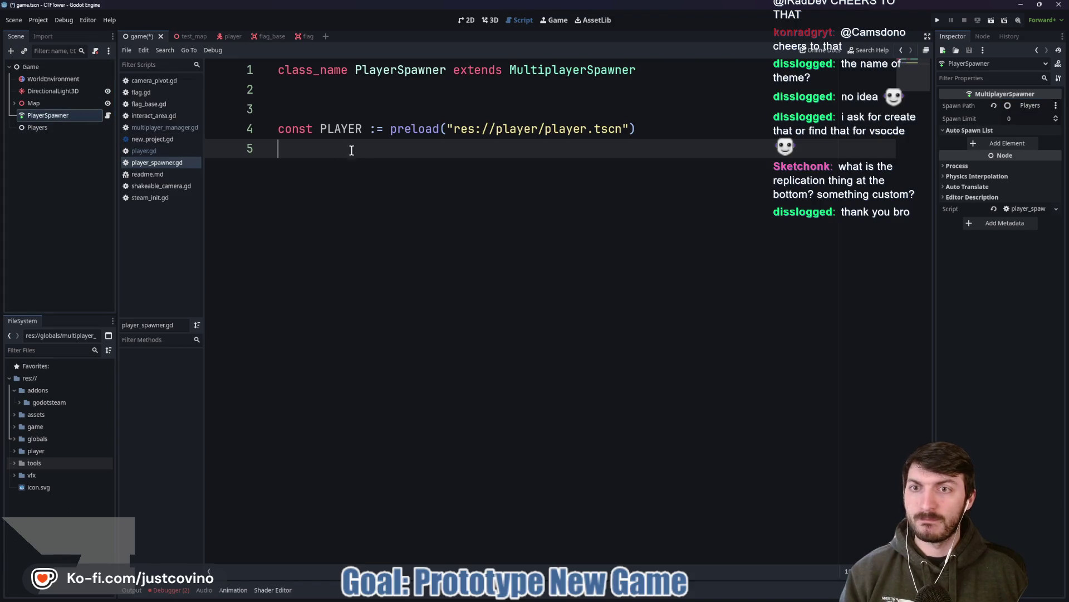
key(Return)
key(Return)
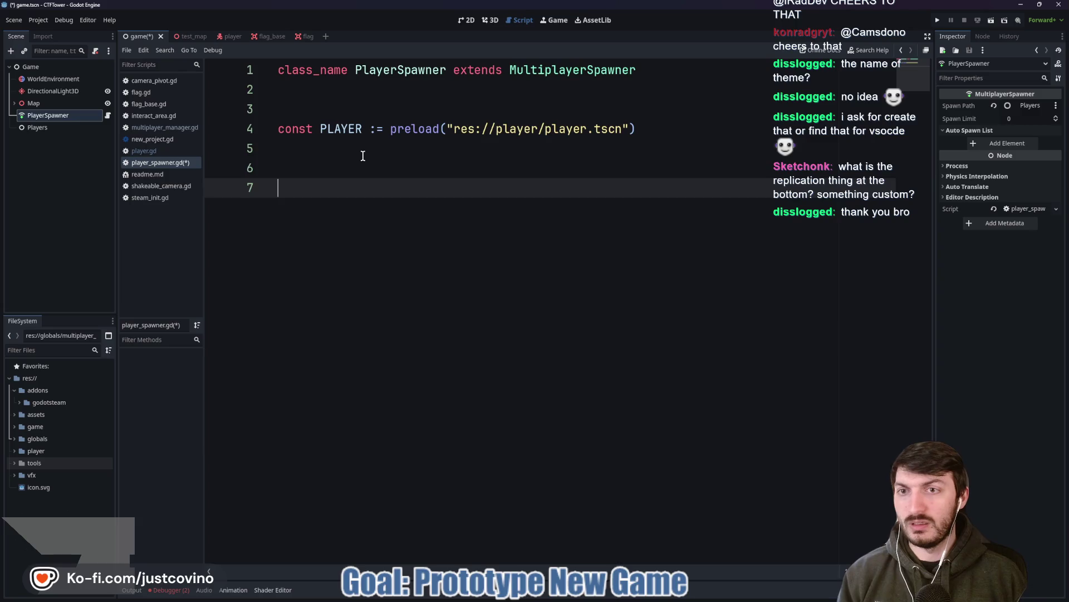
click(311, 100)
key(Return)
key(Return)
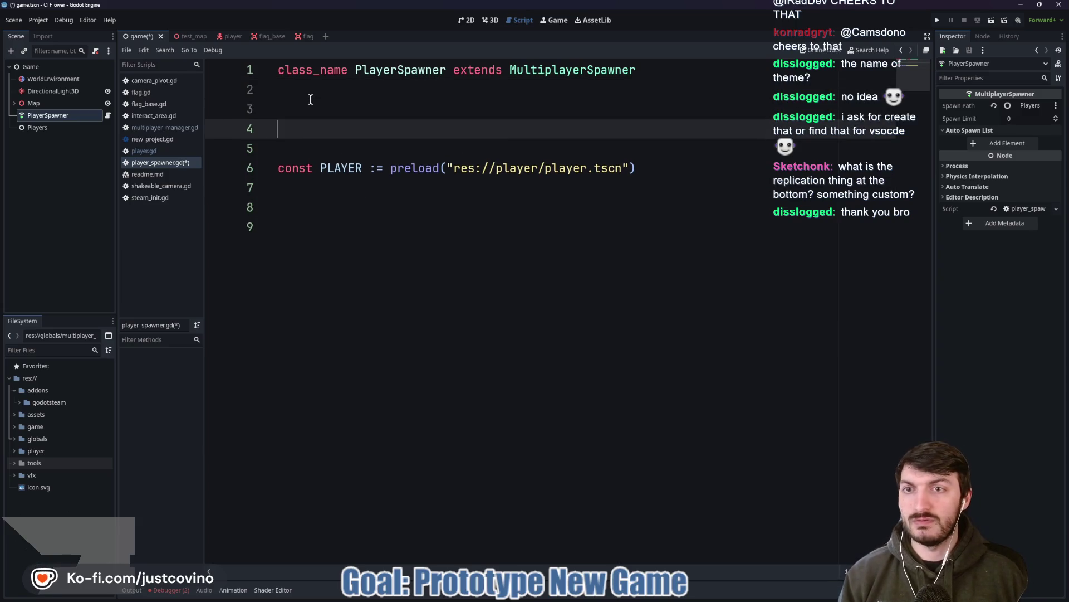
text(@onready var )
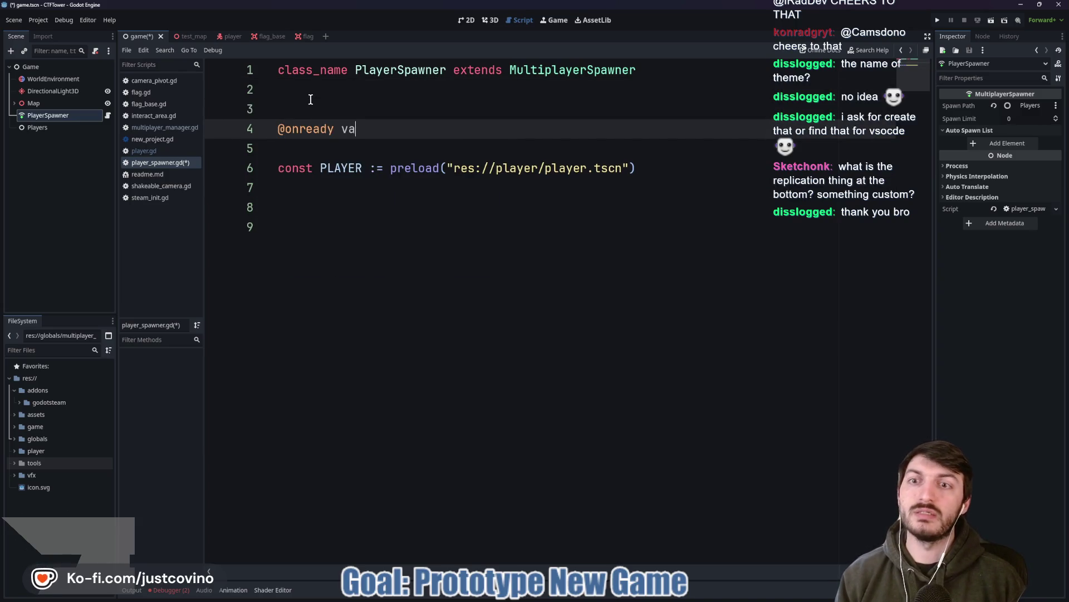
text(players_node: )
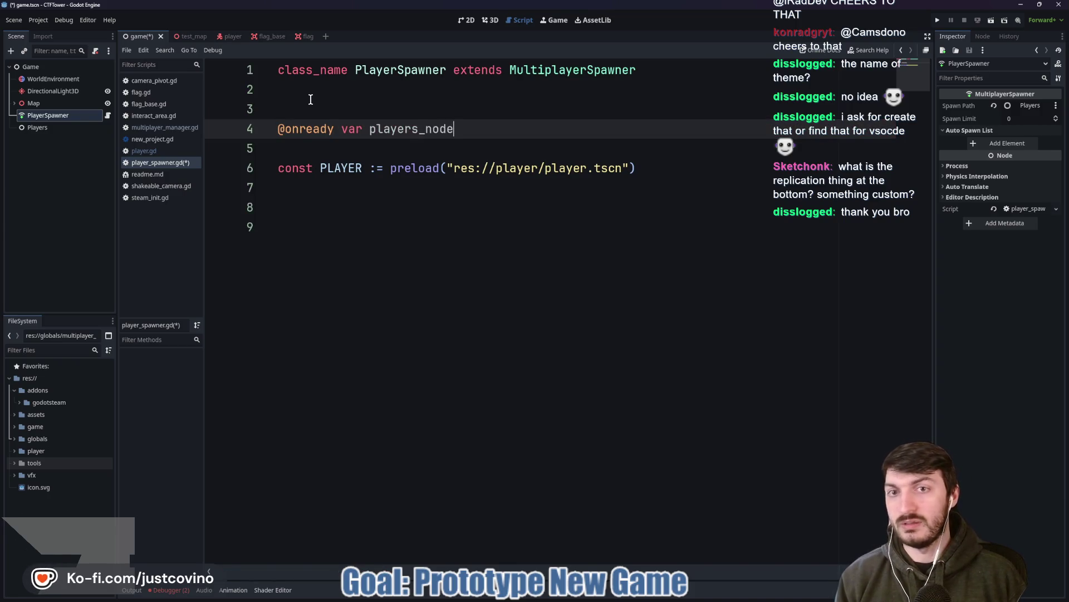
text(Node )
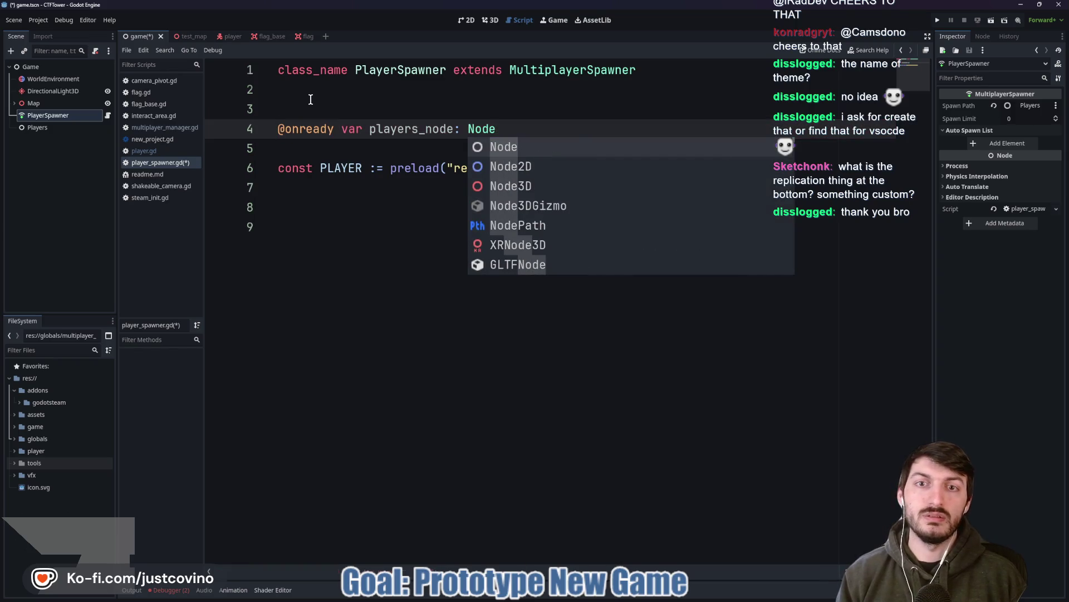
text(=)
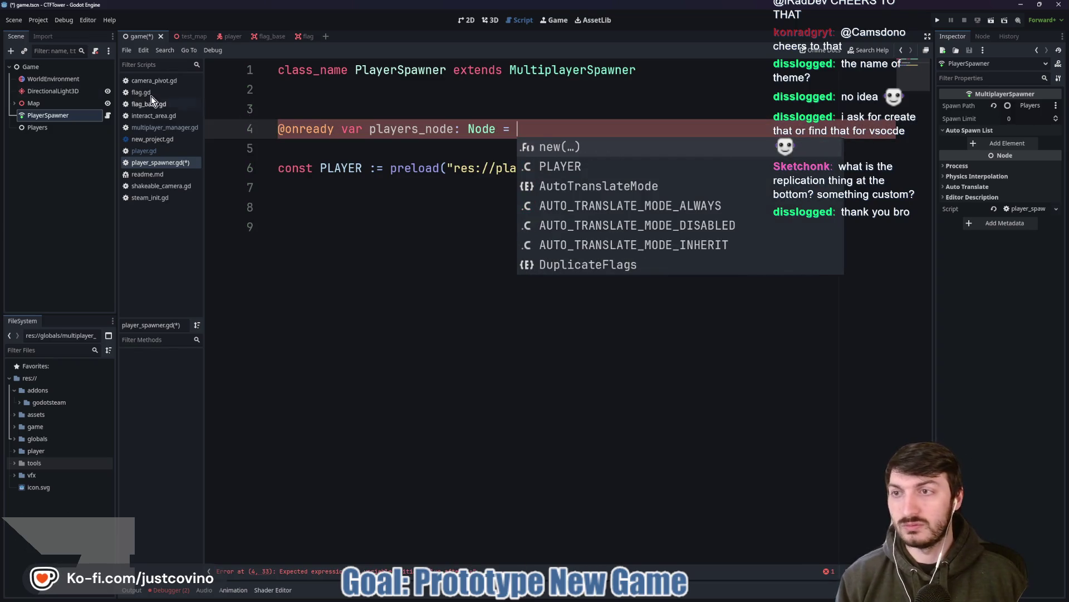
- Give Players a unique scene name, assign %Players to players_node, and save
right_click(56, 128)
click(102, 337)
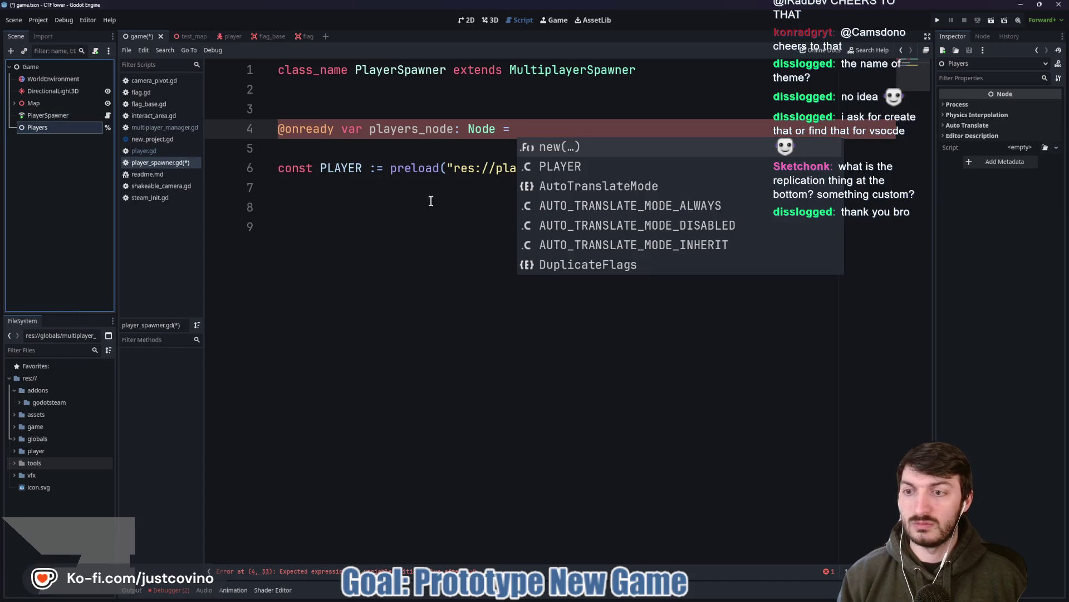
click(538, 123)
text(players)
click(532, 127)
key(BackSpace)
text(Players)
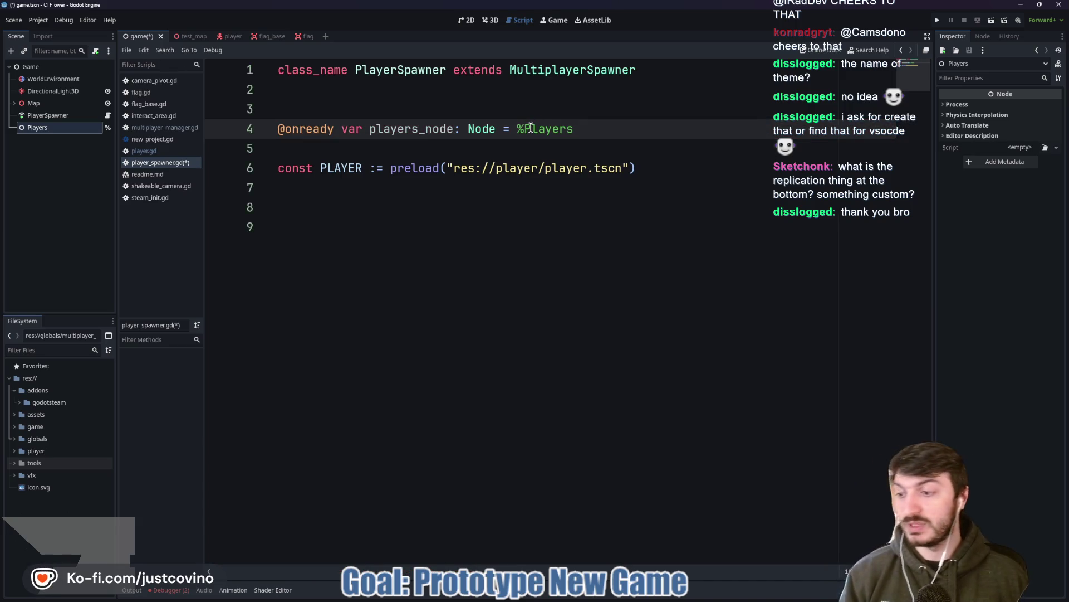
click(622, 168)
key(ctrl+s)
mouse_move(601, 159)
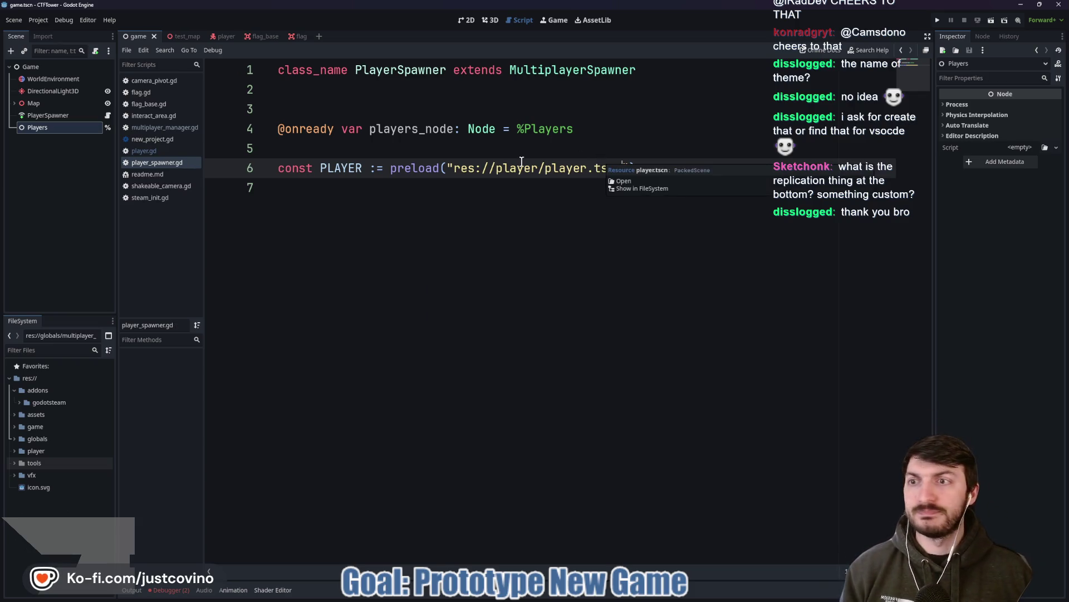
- Add a func _ready() header on a new line below the constant
click(420, 202)
key(Return)
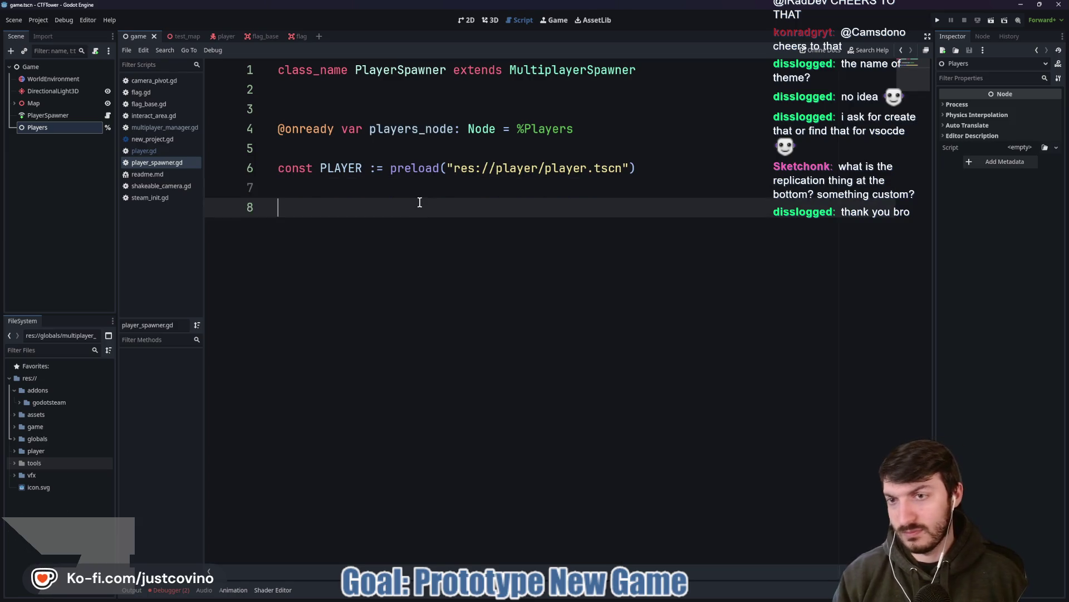
text(unc _r)
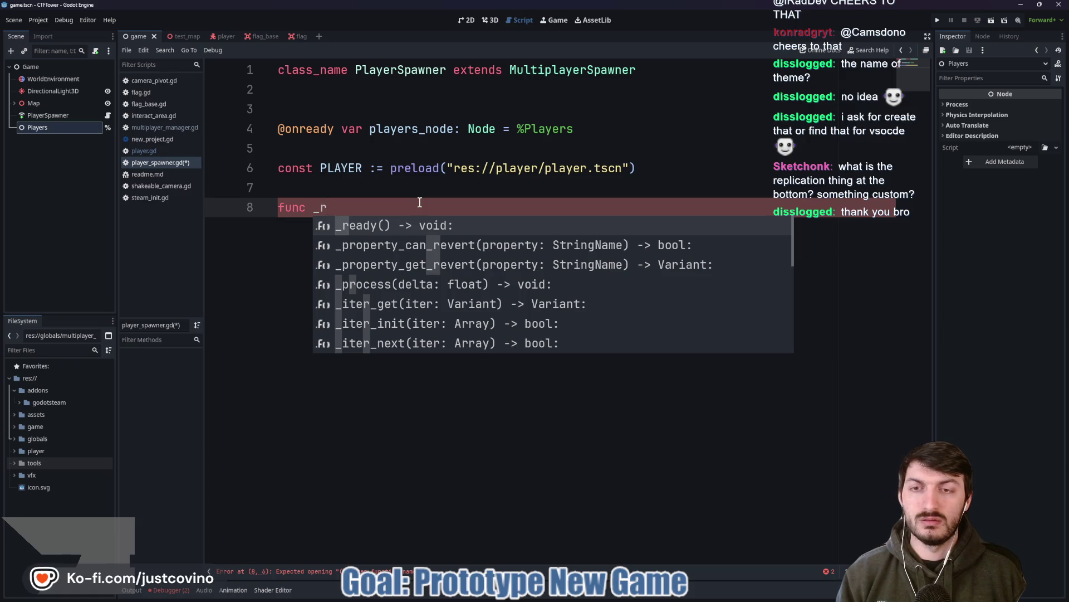
key(Return)
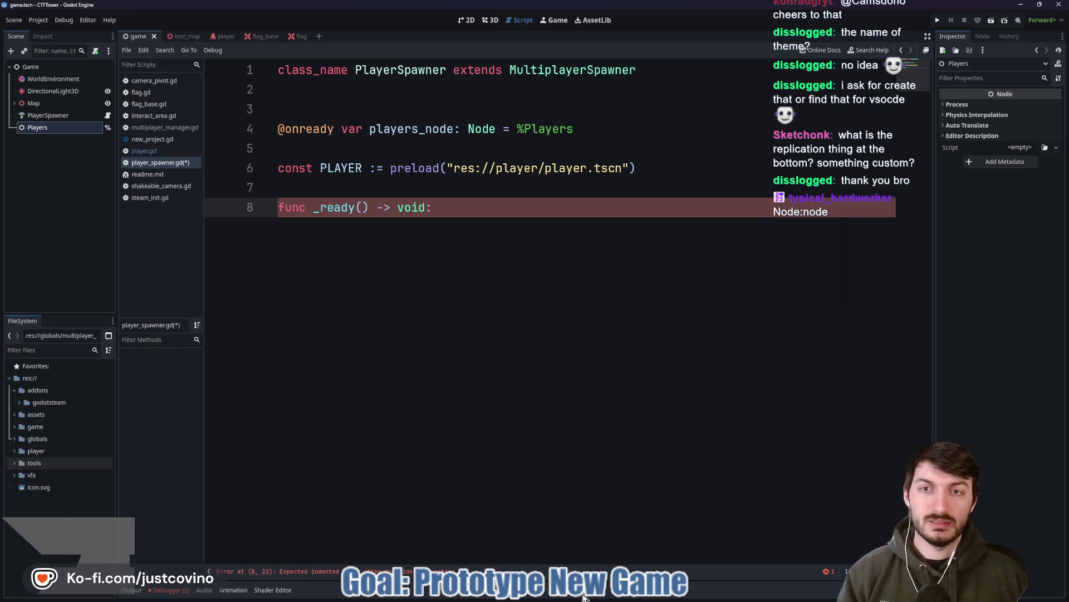
mouse_move(656, 597)
click(610, 543)
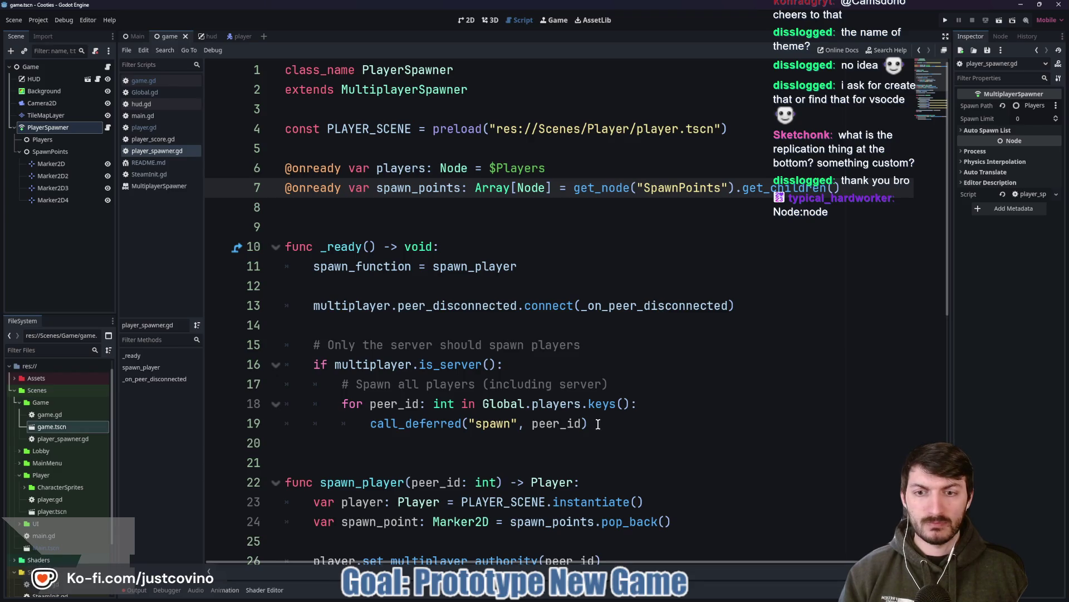
double_click(507, 421)
scroll(479, 412, down, 2)
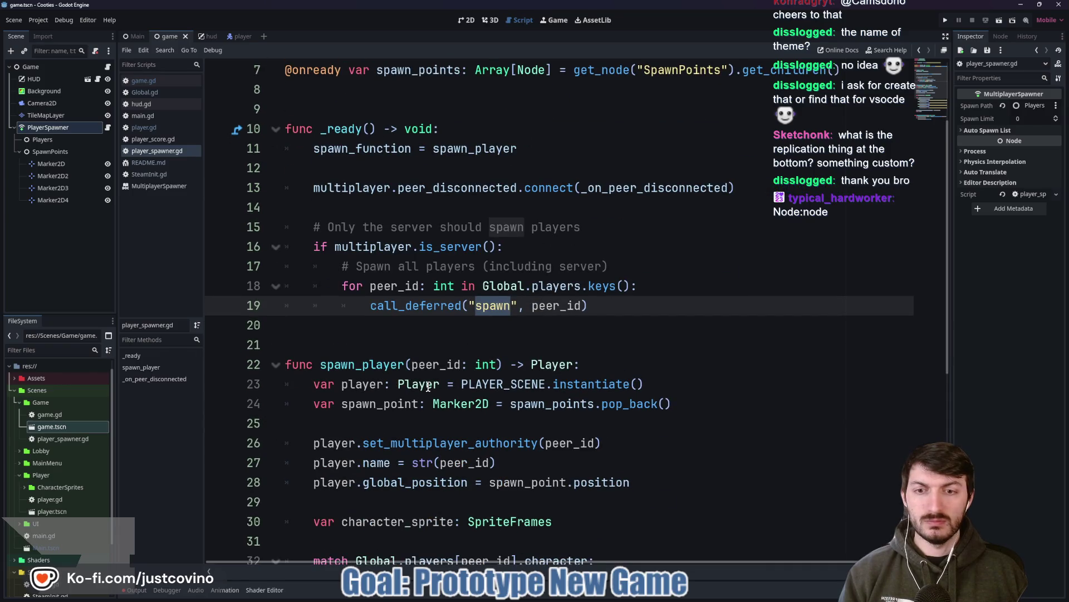
scroll(428, 386, down, 2)
scroll(633, 372, up, 3)
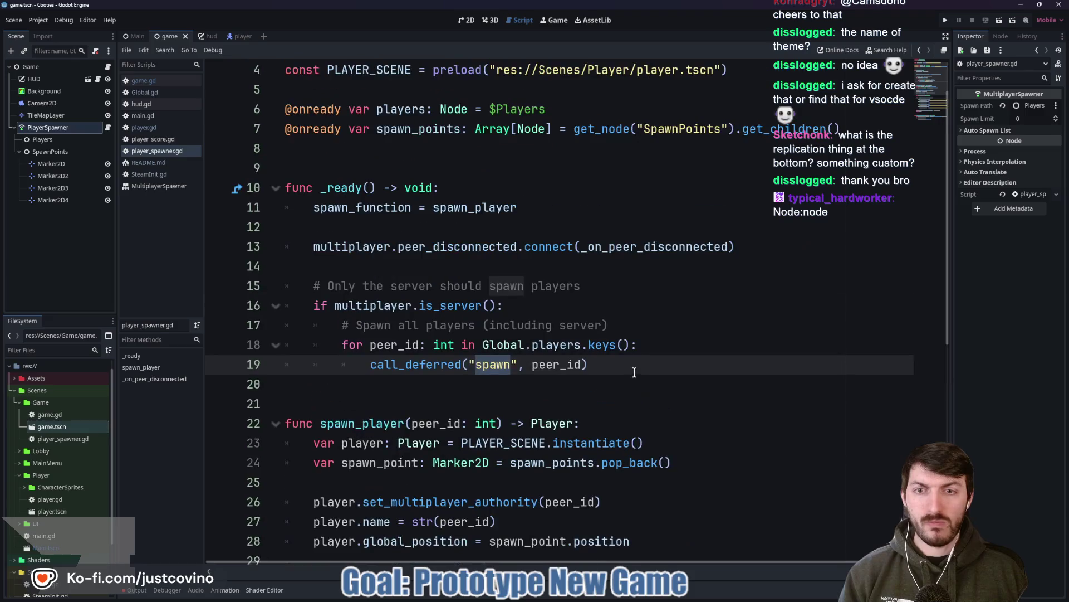
scroll(633, 376, up, 1)
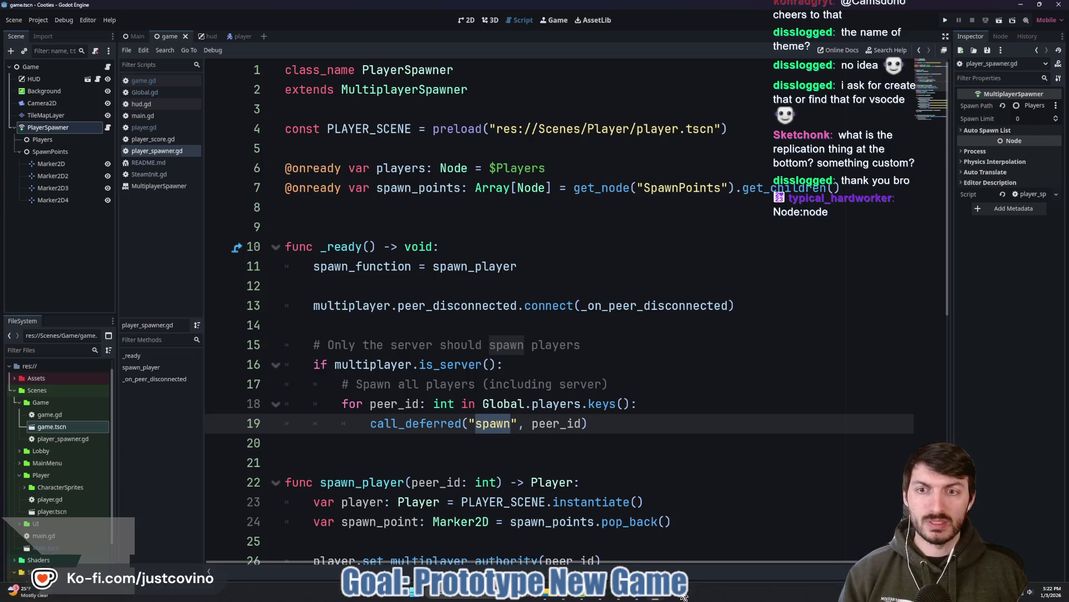
click(656, 596)
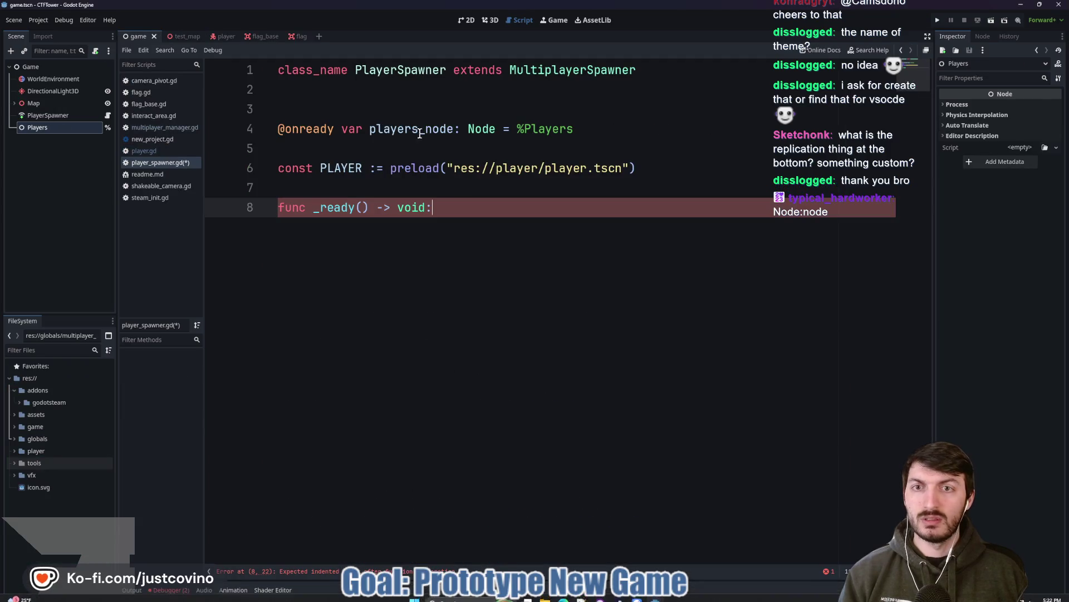
- Rename the constant to PLAYER_SCENE, delete the unfinished _ready line, and save
click(360, 167)
text(SCEN)
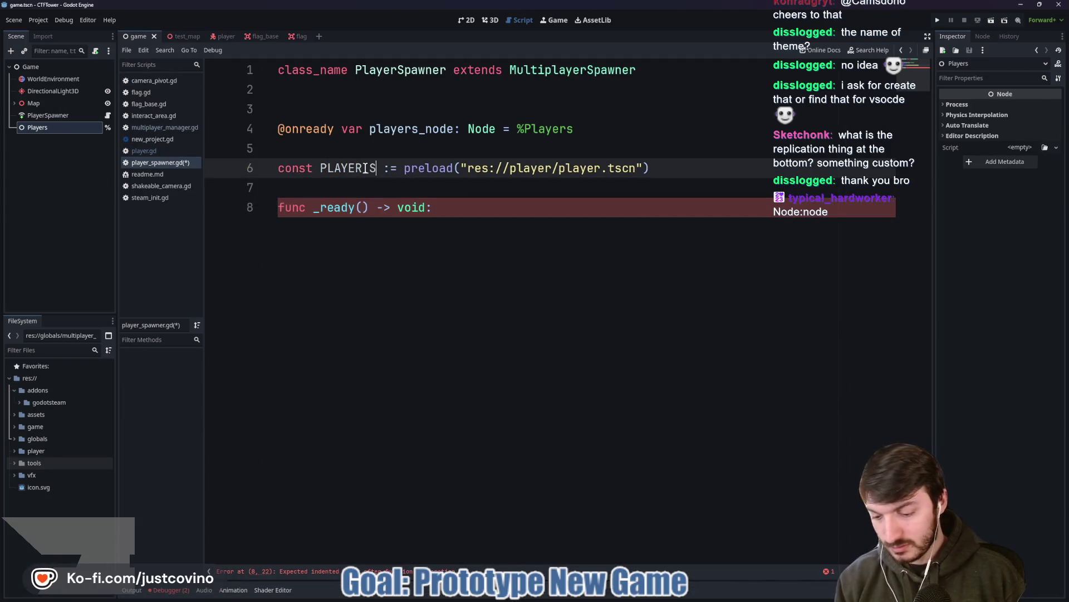
text(E)
click(363, 168)
text(_)
drag(467, 209, 228, 207)
key(BackSpace)
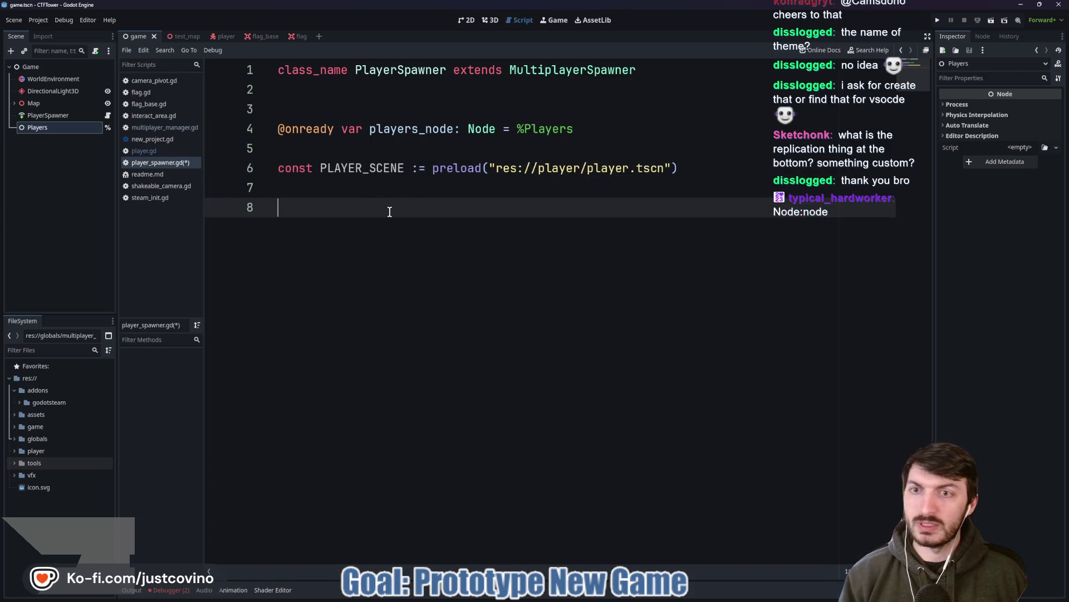
key(BackSpace)
key(ctrl+s)
- Add a plain Node named SpawnPoints under Game and view the map in 3D
click(33, 67)
key(ctrl+a)
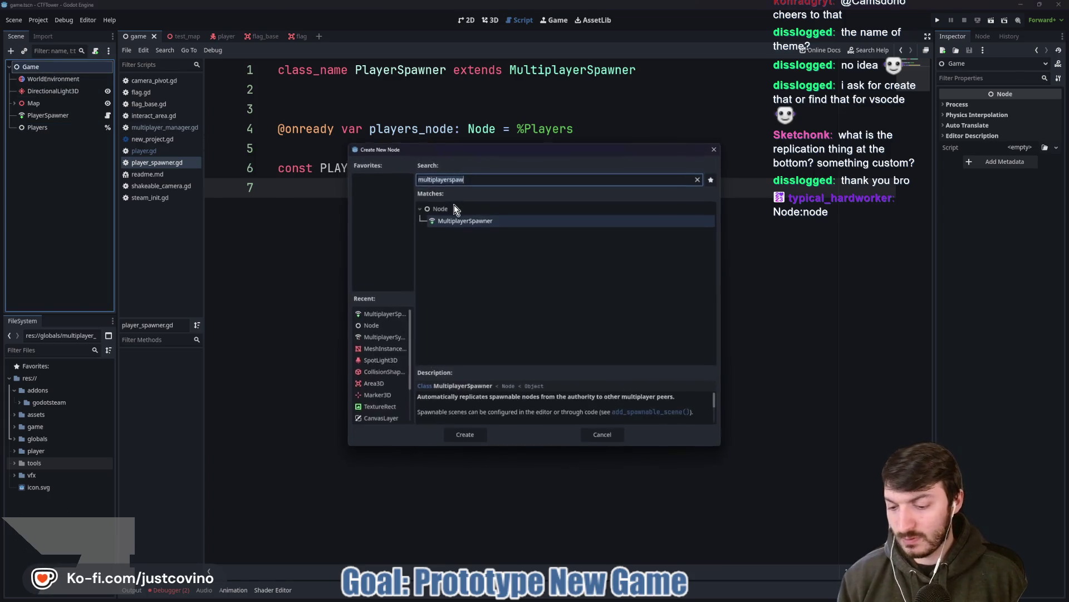
click(465, 436)
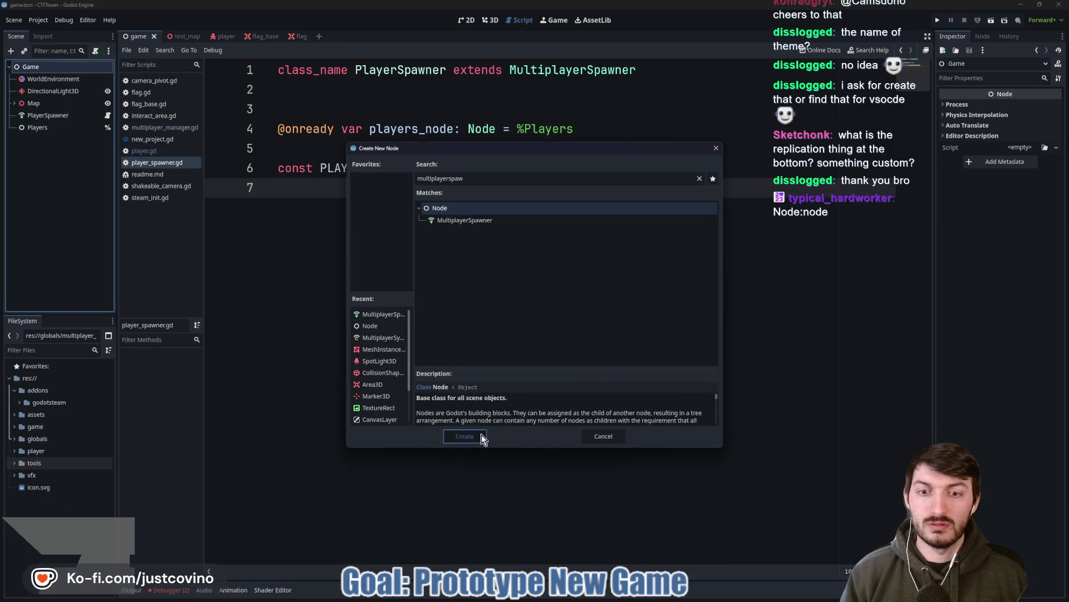
double_click(50, 139)
text(SpawnPoints)
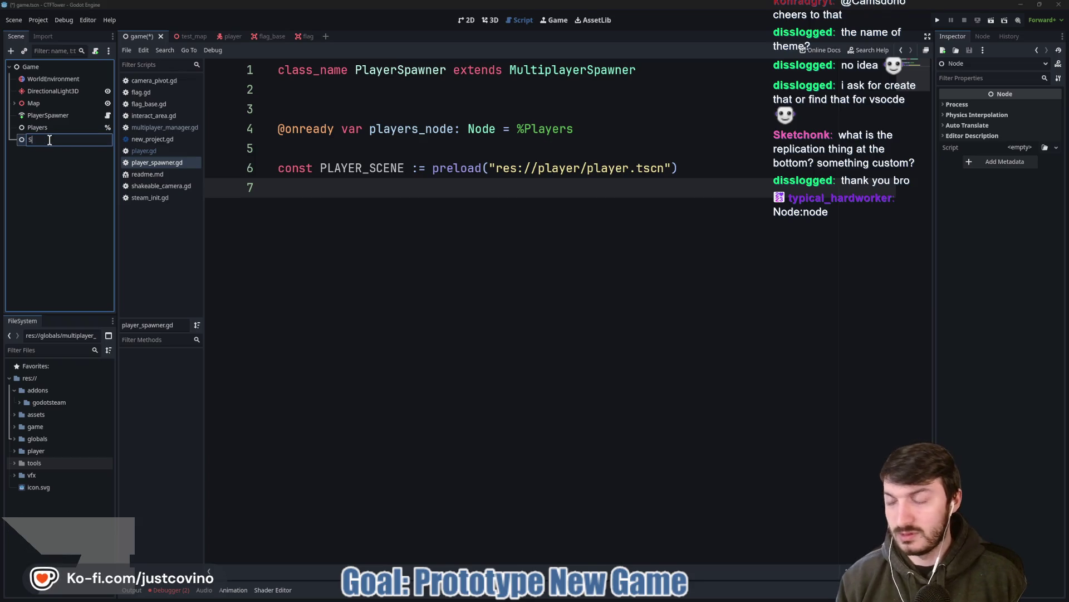
key(Return)
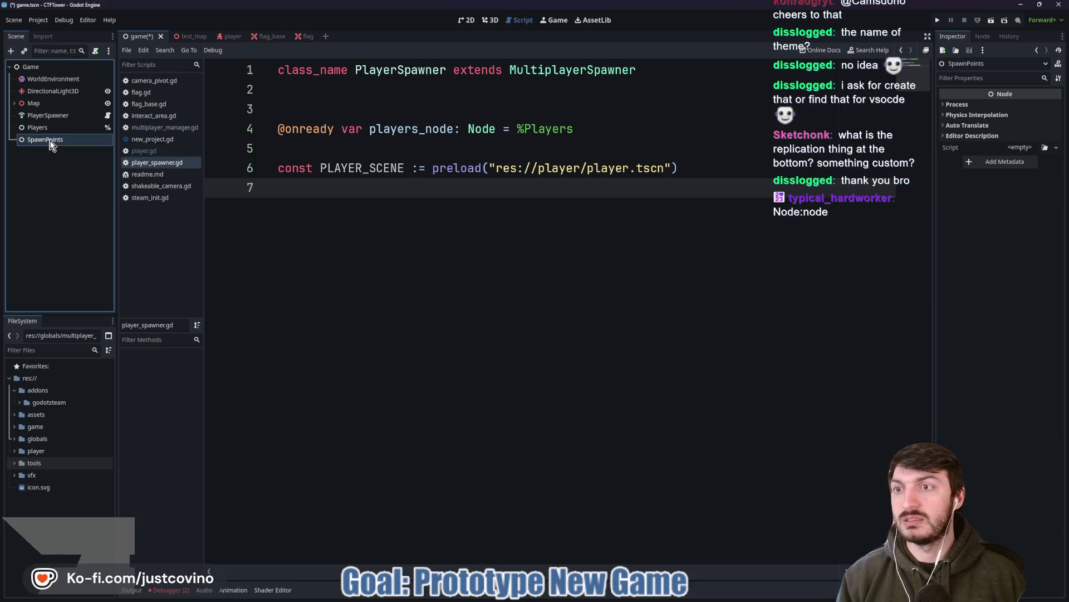
click(490, 20)
mouse_move(438, 217)
mouse_down()
mouse_move(513, 225)
mouse_move(478, 222)
mouse_up()
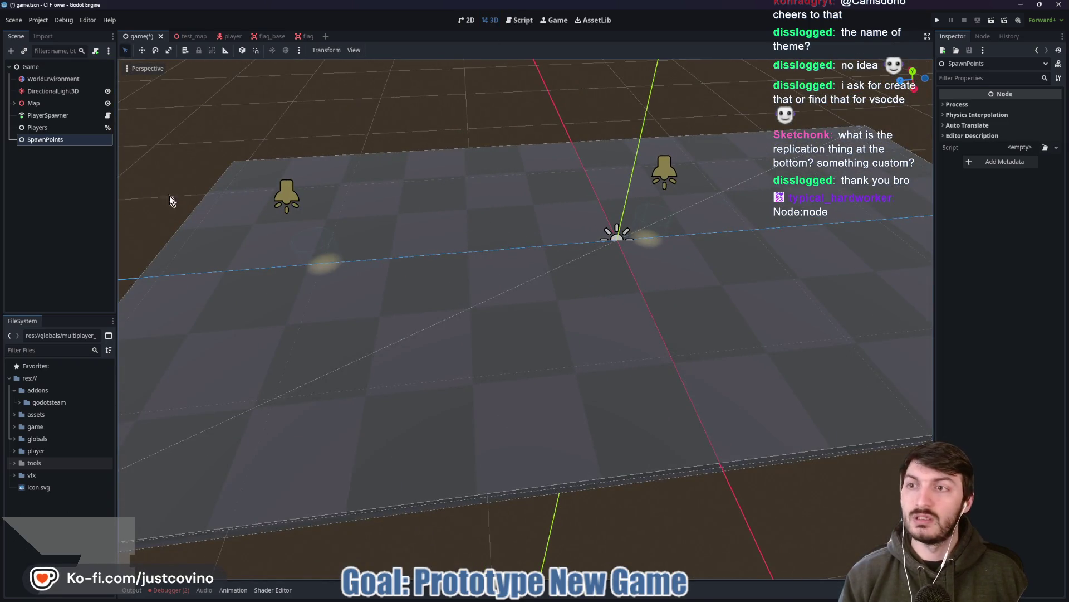
- Expand Map to show TestMap, sketch annotations over the scene tree, then select SpawnPoints
click(15, 103)
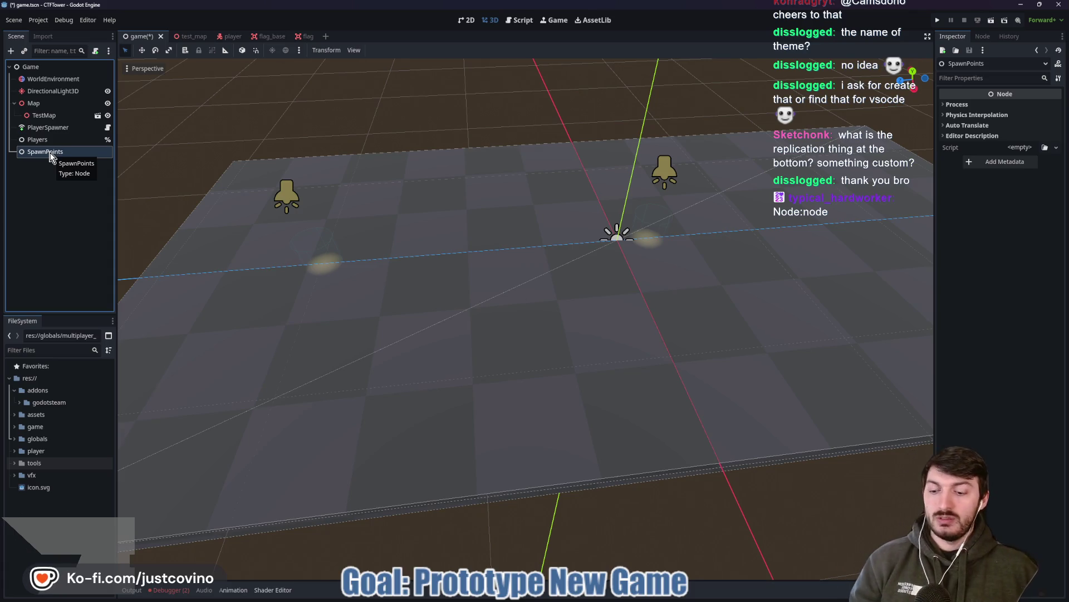
drag(83, 106, 214, 105)
drag(111, 116, 214, 115)
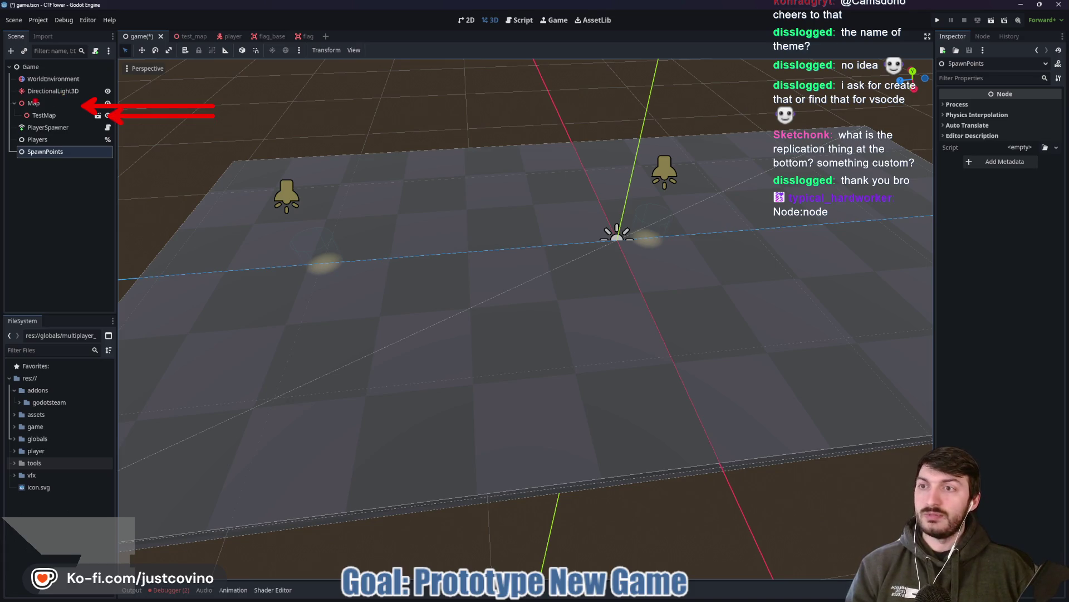
drag(27, 105, 54, 105)
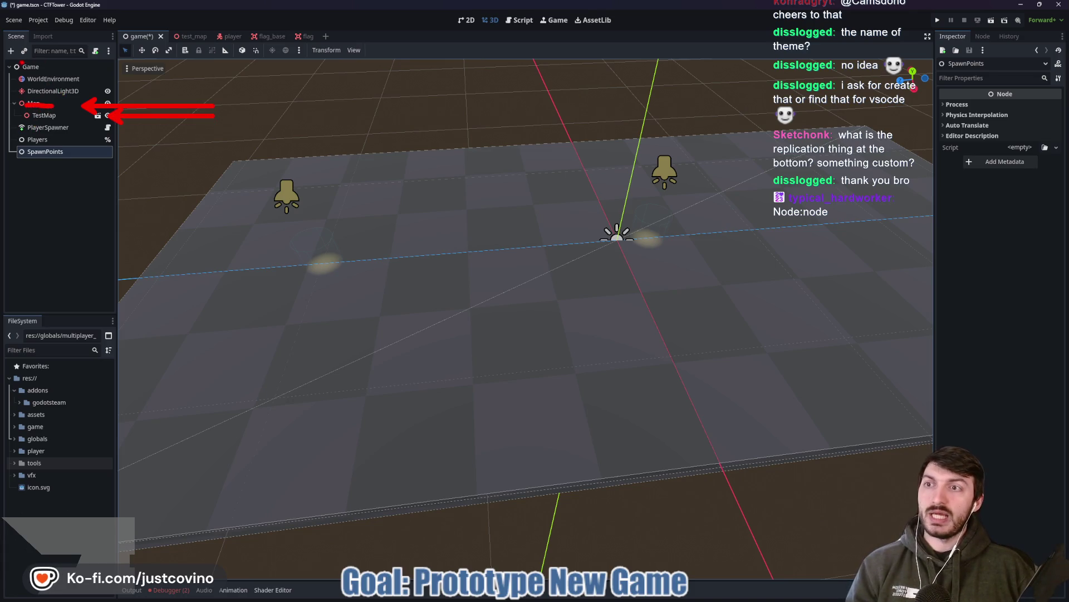
drag(16, 66, 73, 65)
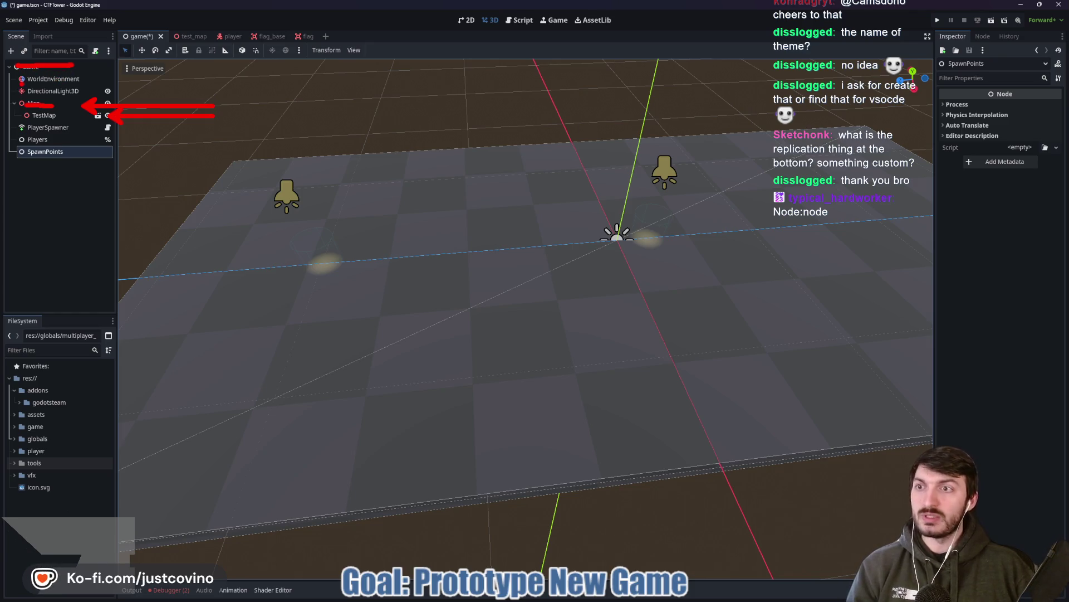
drag(23, 81, 51, 91)
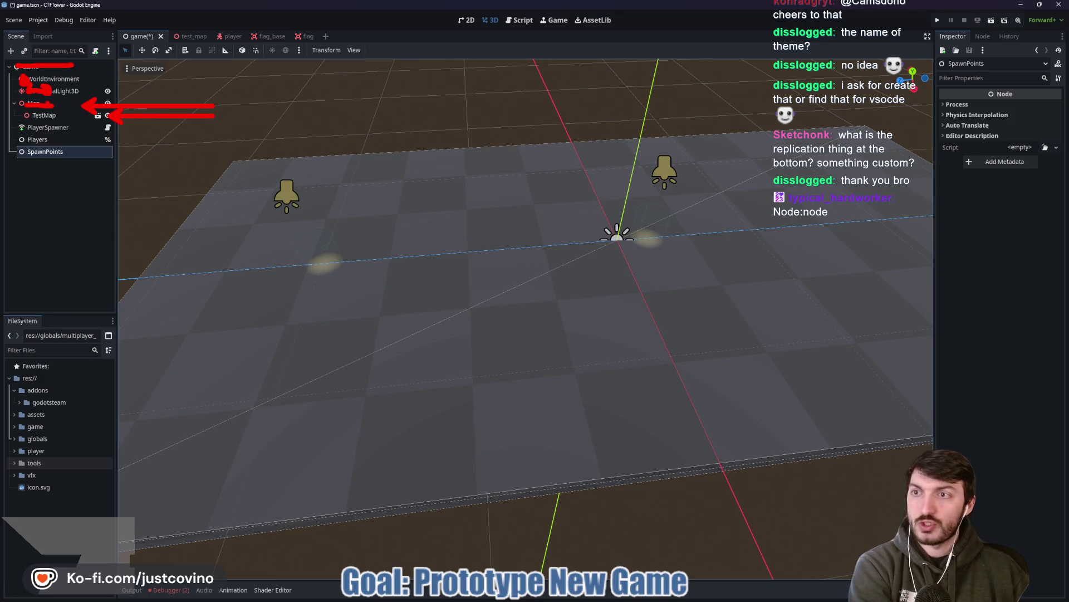
key(Escape)
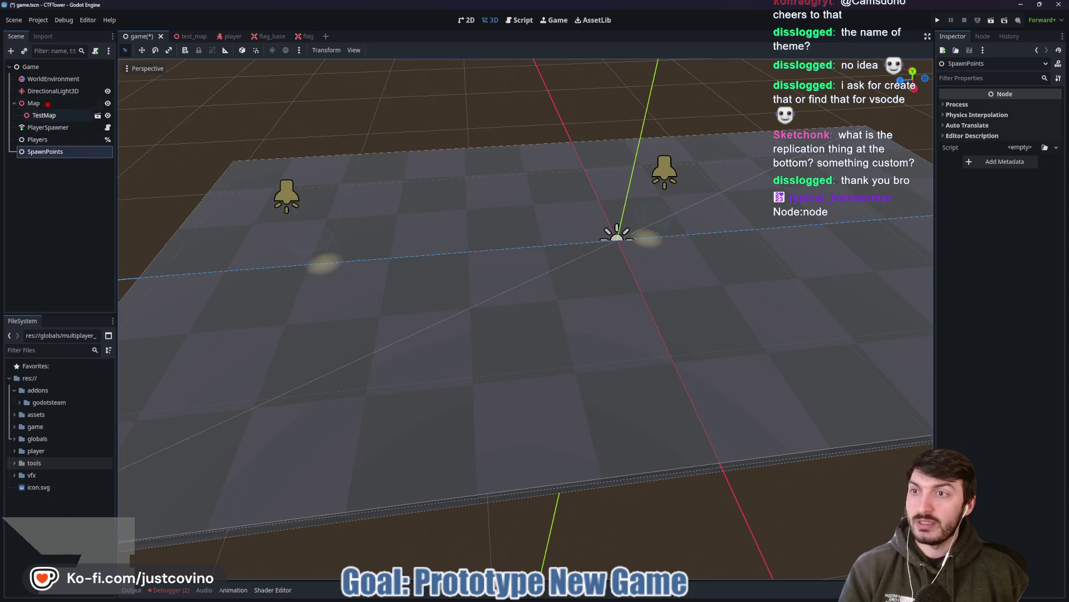
drag(29, 118, 58, 120)
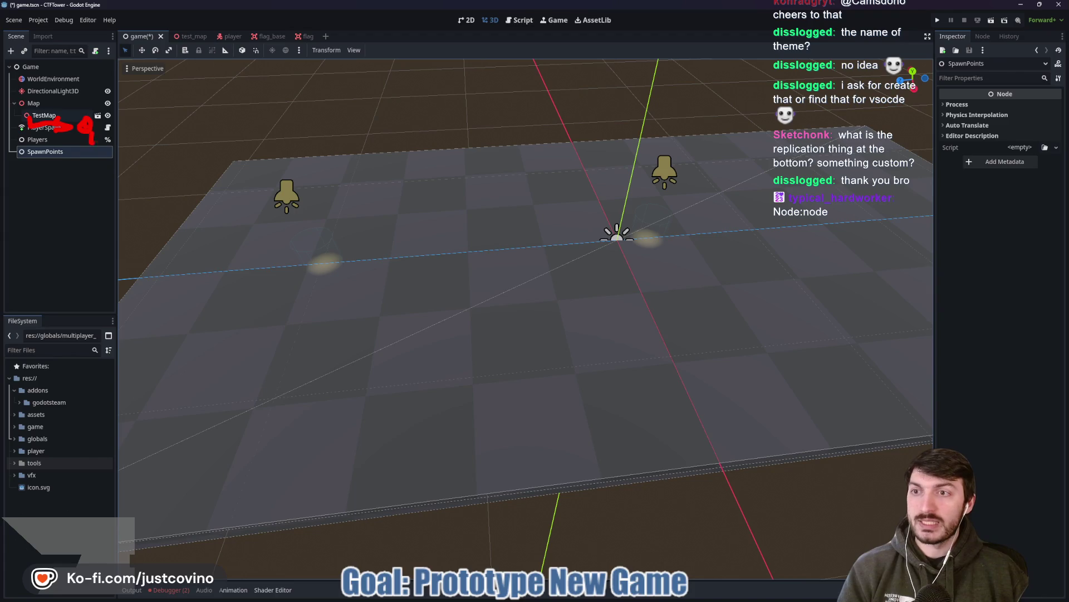
drag(112, 140, 120, 146)
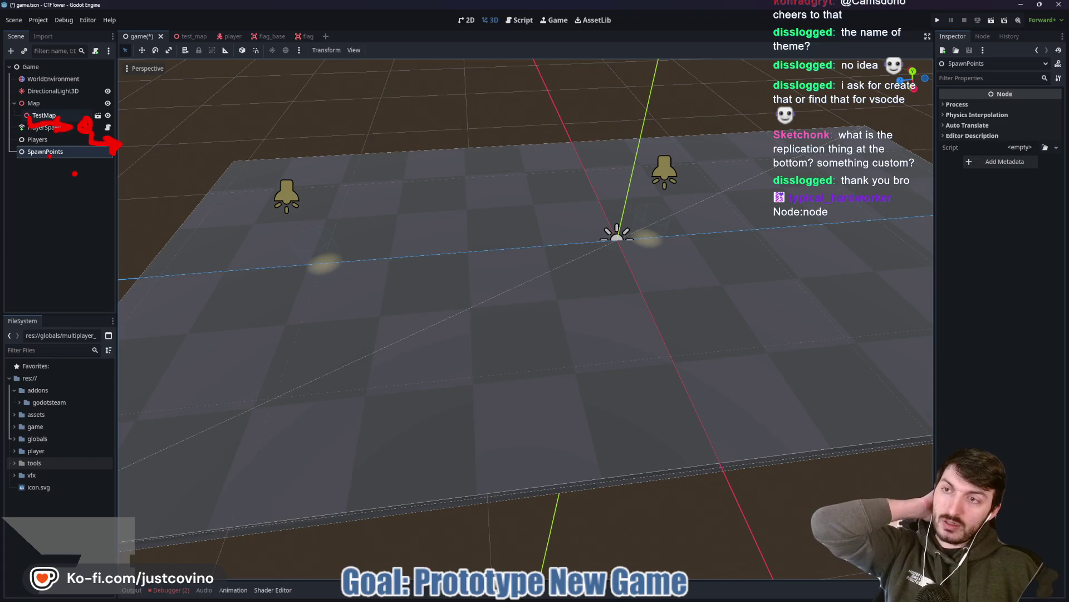
drag(22, 158, 3, 164)
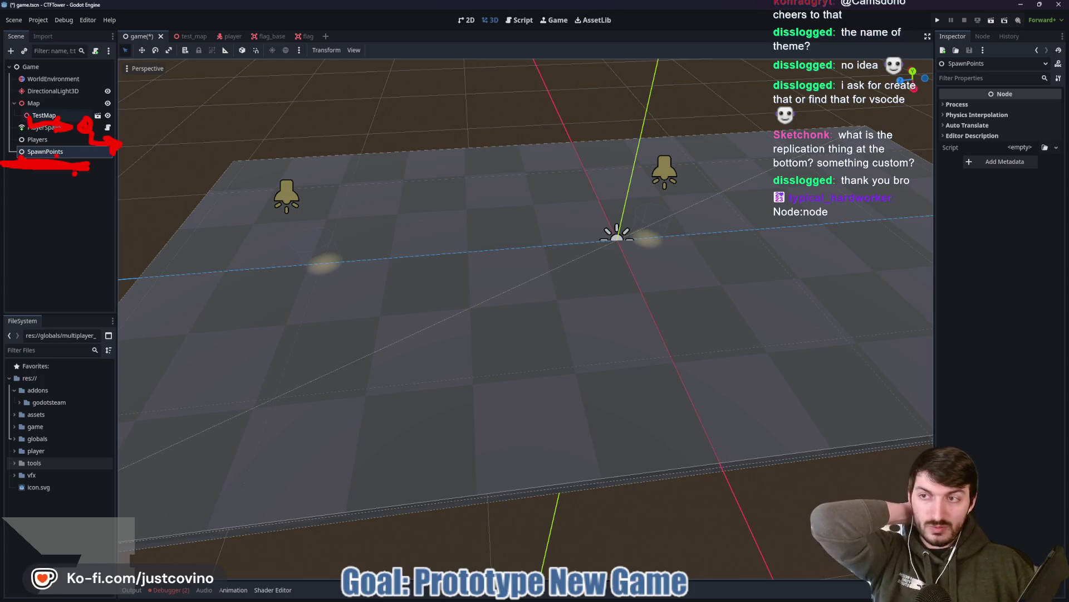
click(60, 153)
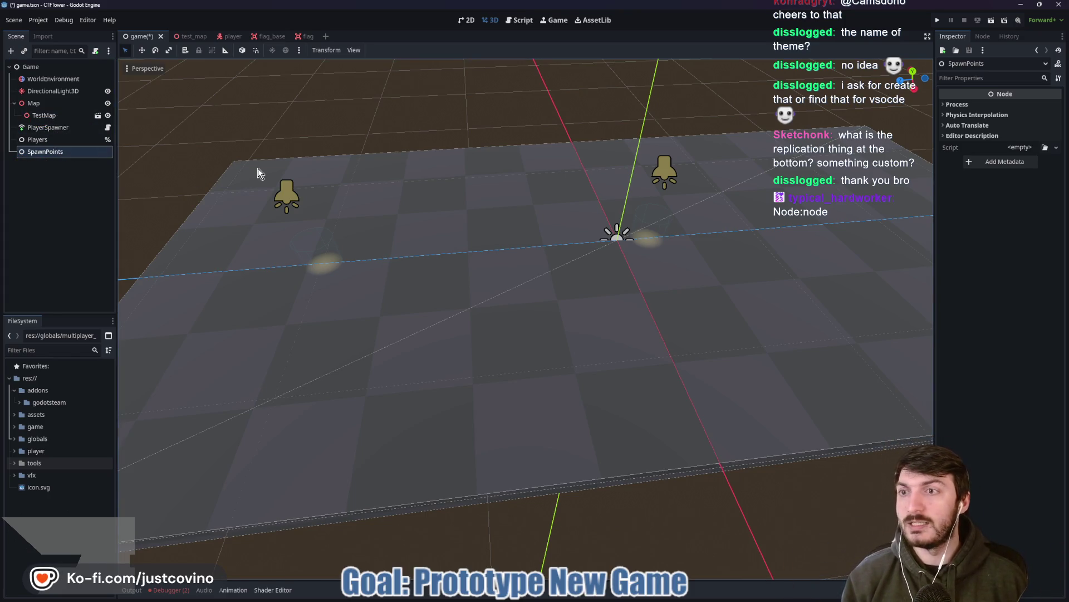
- Add a Marker3D under SpawnPoints and drag it left along the Z axis
key(ctrl+a)
text(marker)
key(Return)
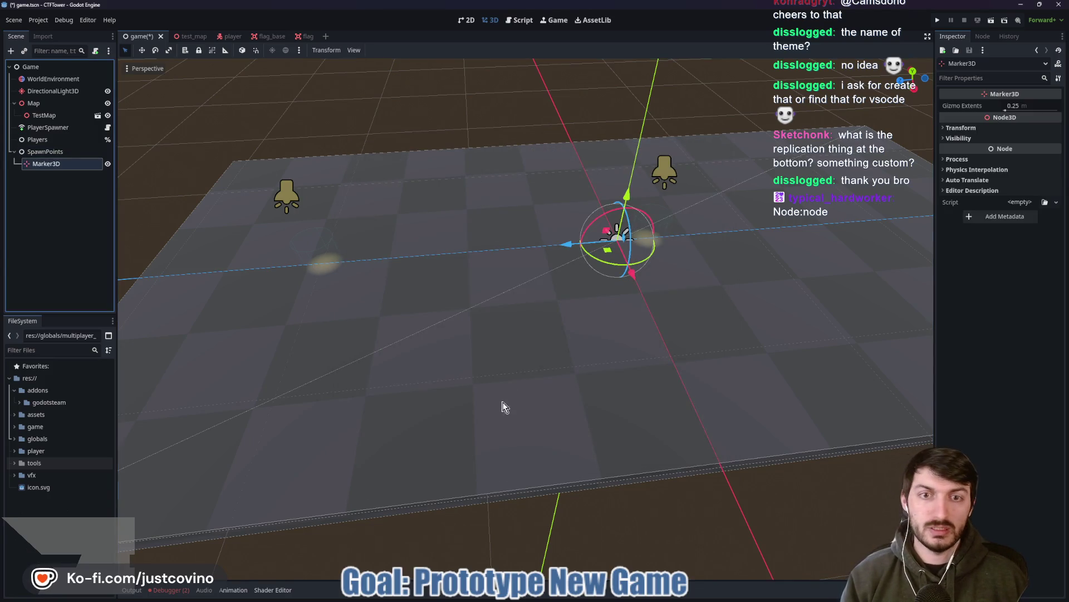
mouse_move(652, 598)
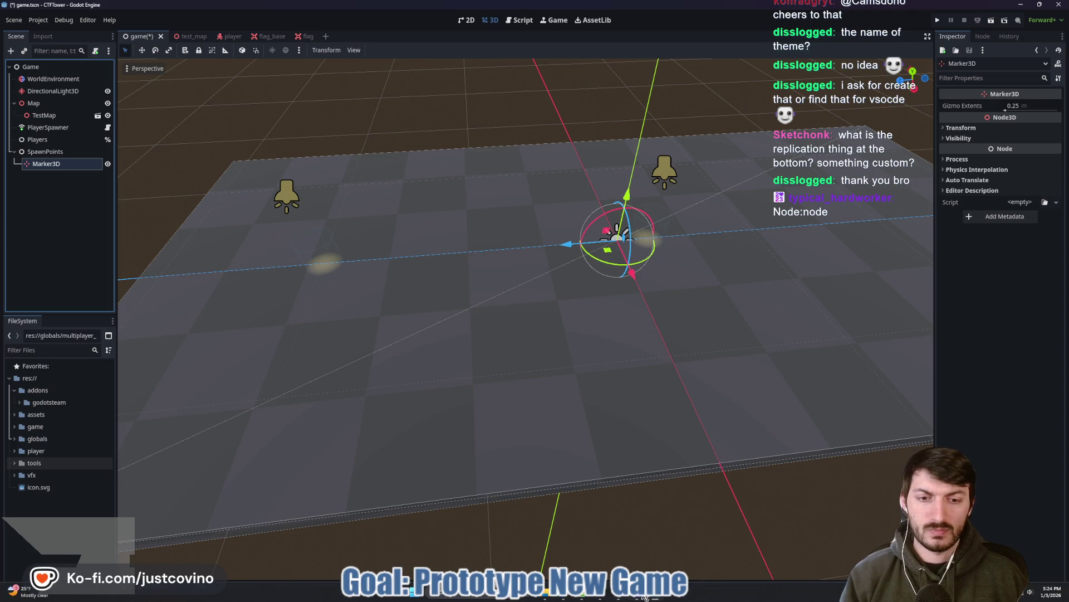
click(685, 551)
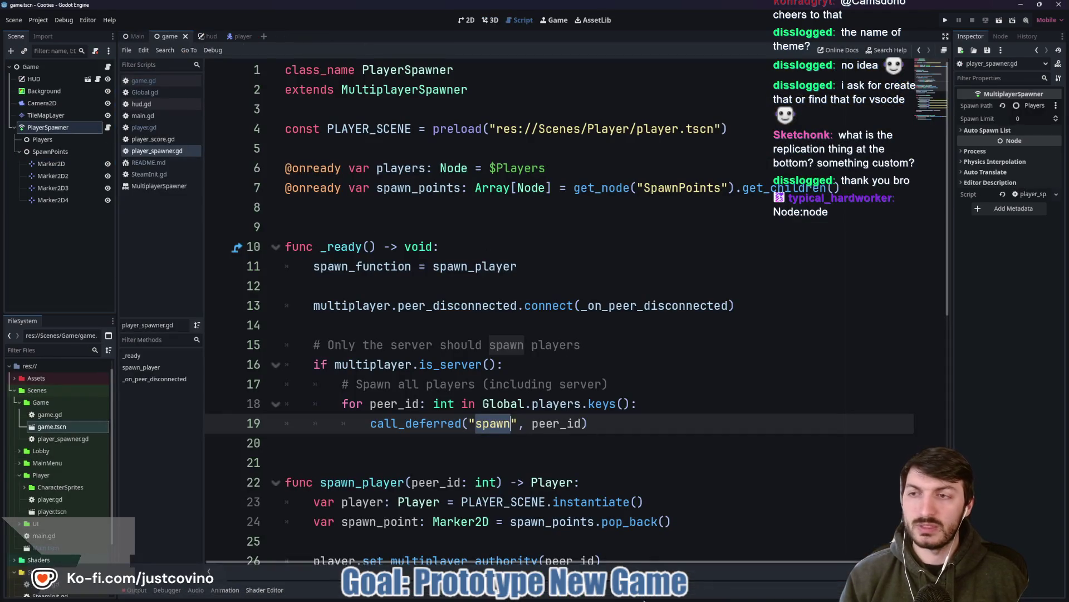
click(713, 551)
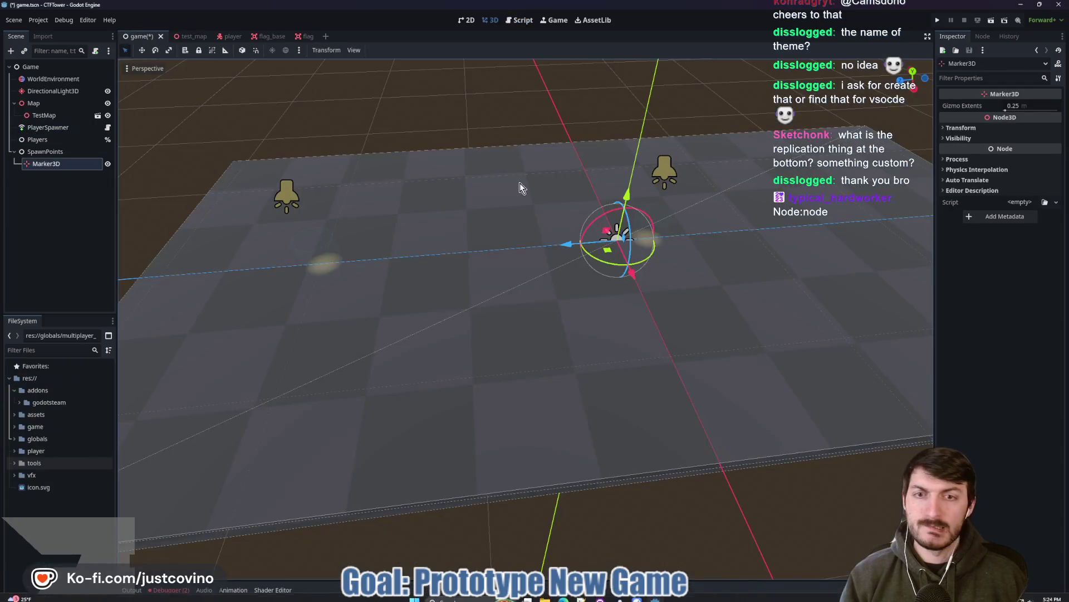
mouse_move(559, 245)
mouse_down()
mouse_move(329, 251)
mouse_move(325, 262)
mouse_move(347, 277)
mouse_up()
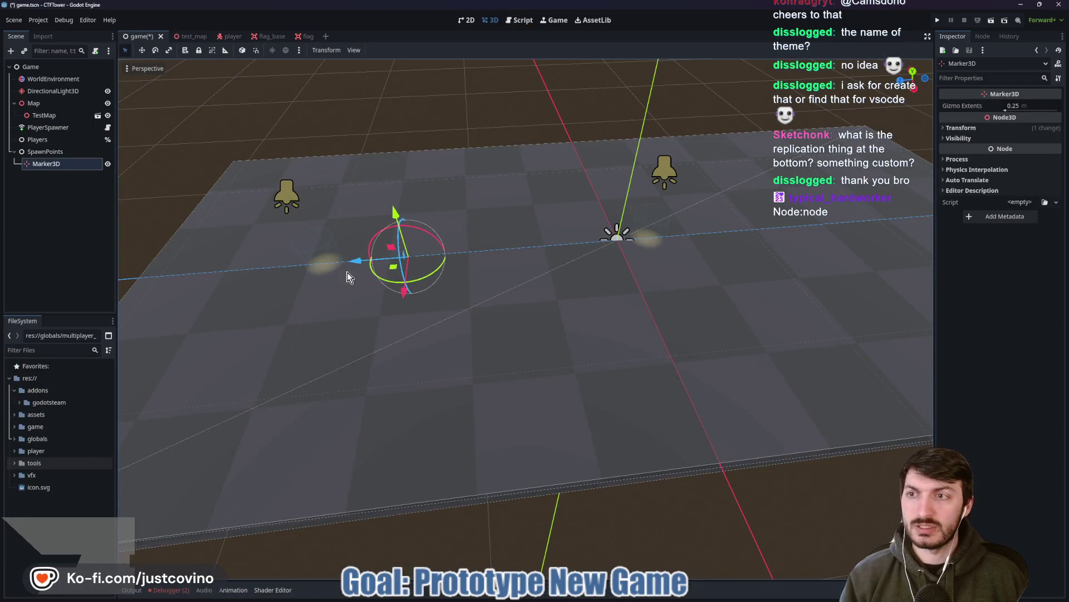
- Rename the first marker to TeamFalseSpawnpoint
double_click(65, 163)
text(TeamFalse)
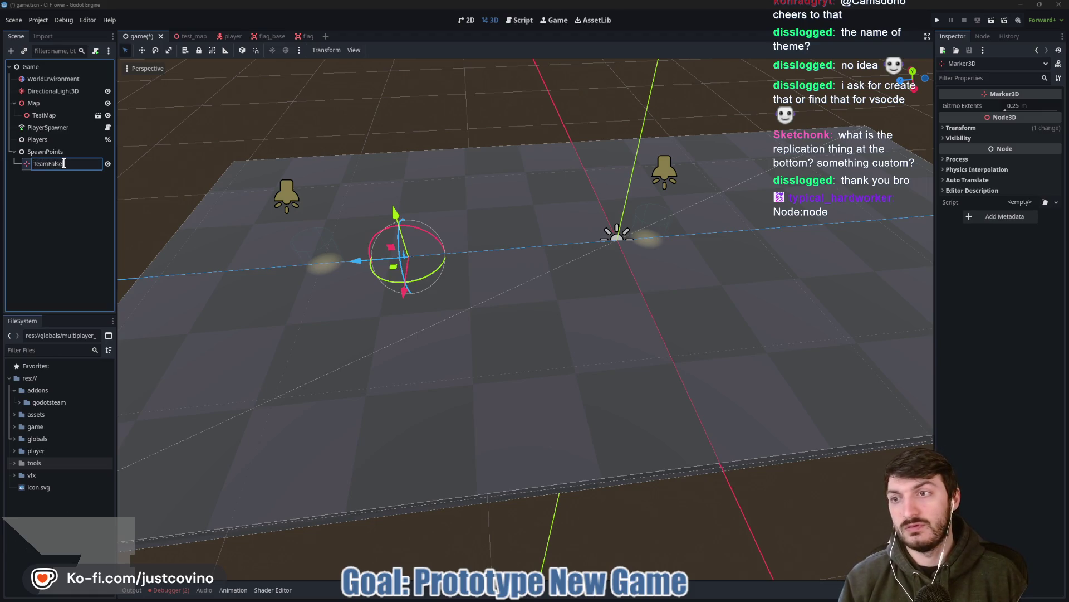
key(Return)
double_click(83, 162)
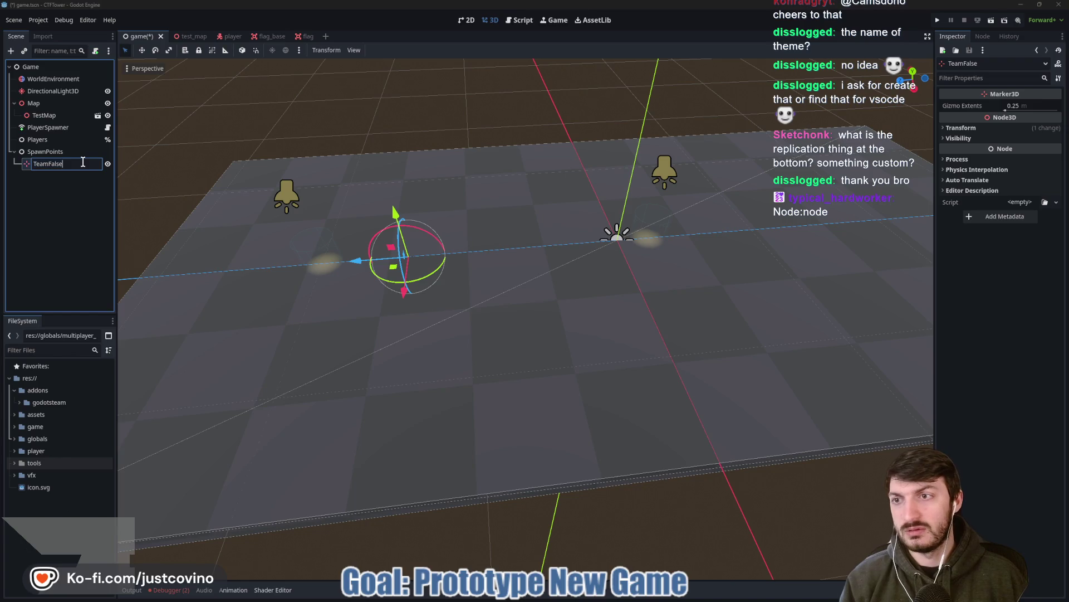
text(SpawnPoint)
key(Return)
- Add a second Marker3D under SpawnPoints named TeamTrueSpawnpoint and move it right
click(65, 152)
key(ctrl+a)
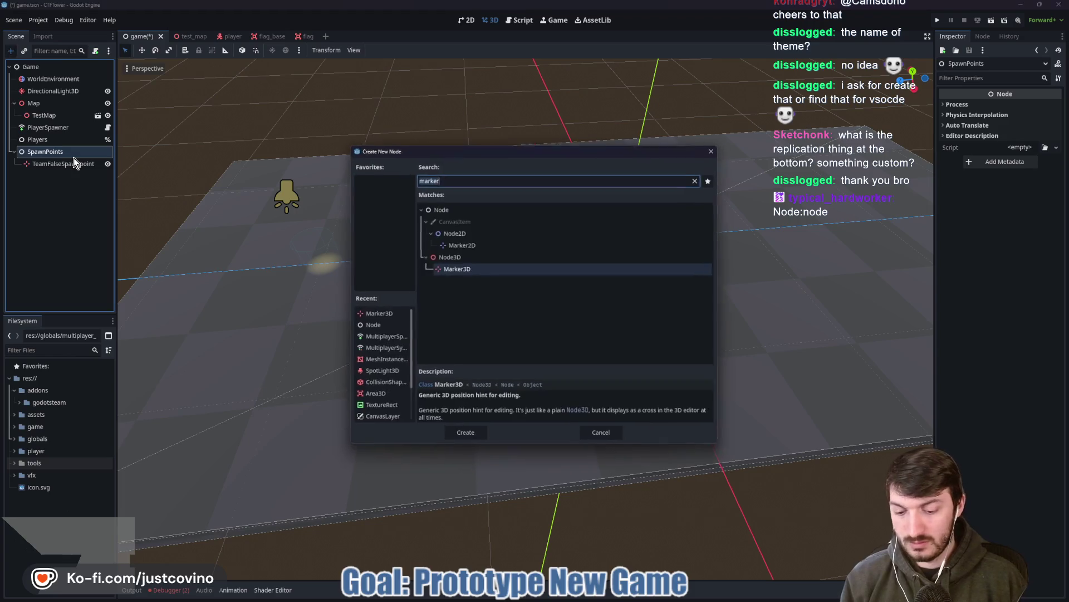
key(Return)
double_click(68, 176)
text(TeamTrueSpawnpoint)
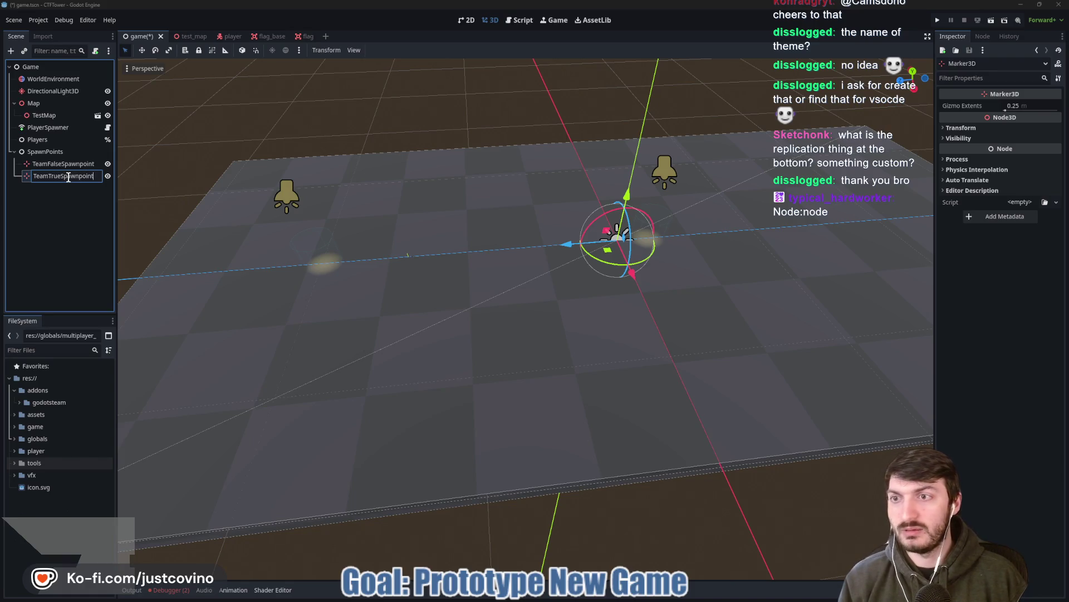
key(Return)
drag(568, 243, 643, 244)
- Save the game scene and open PlayerSpawner's script
key(ctrl+s)
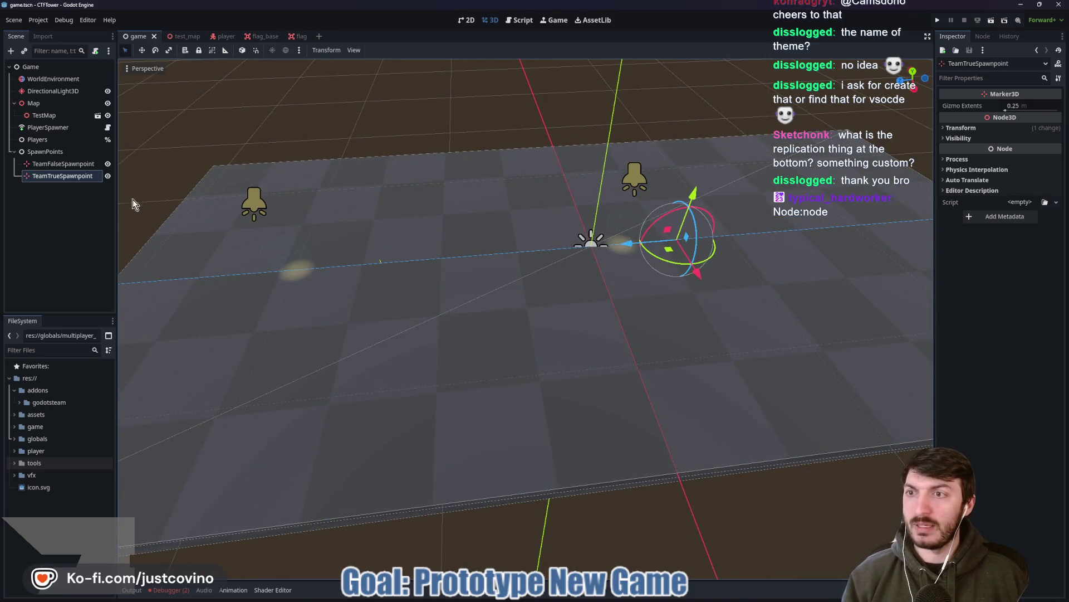
click(53, 137)
click(14, 151)
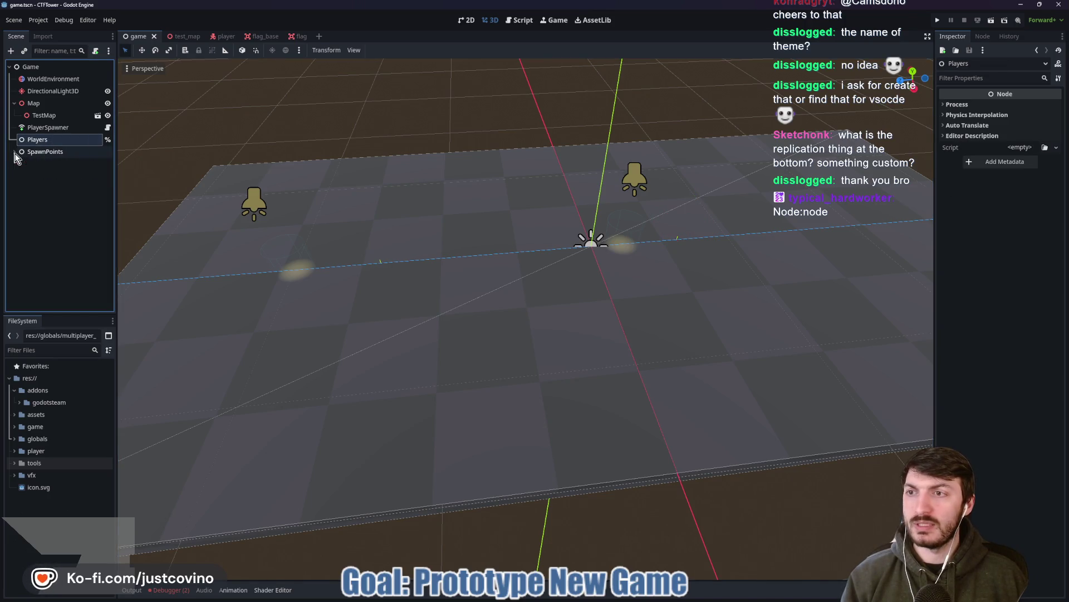
click(42, 128)
click(107, 127)
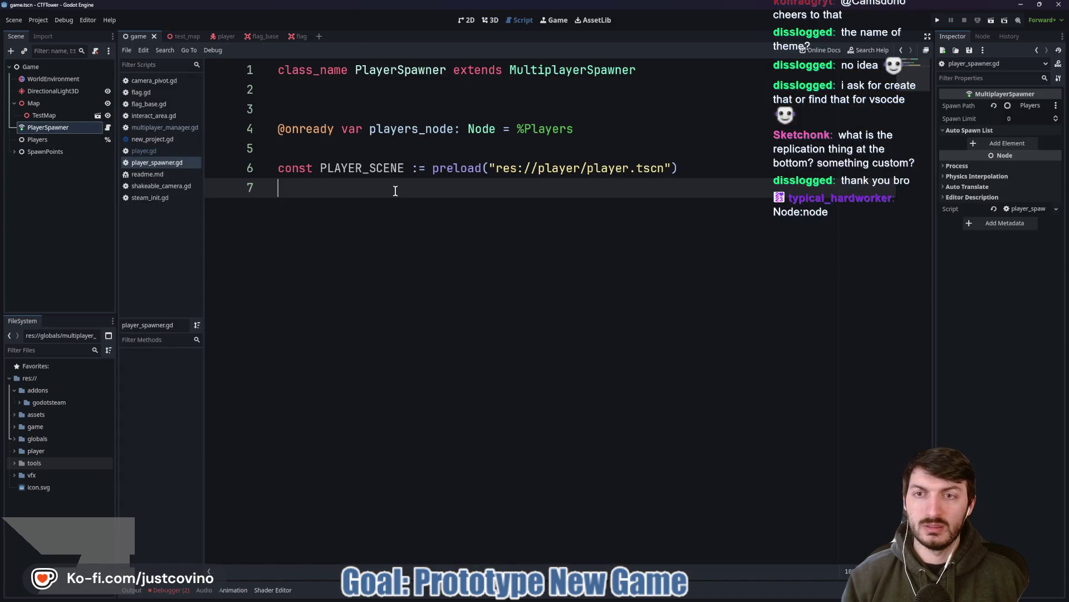
- Insert a blank line 5 in player_spawner.gd and make SpawnPoints accessible as a unique name
mouse_move(656, 598)
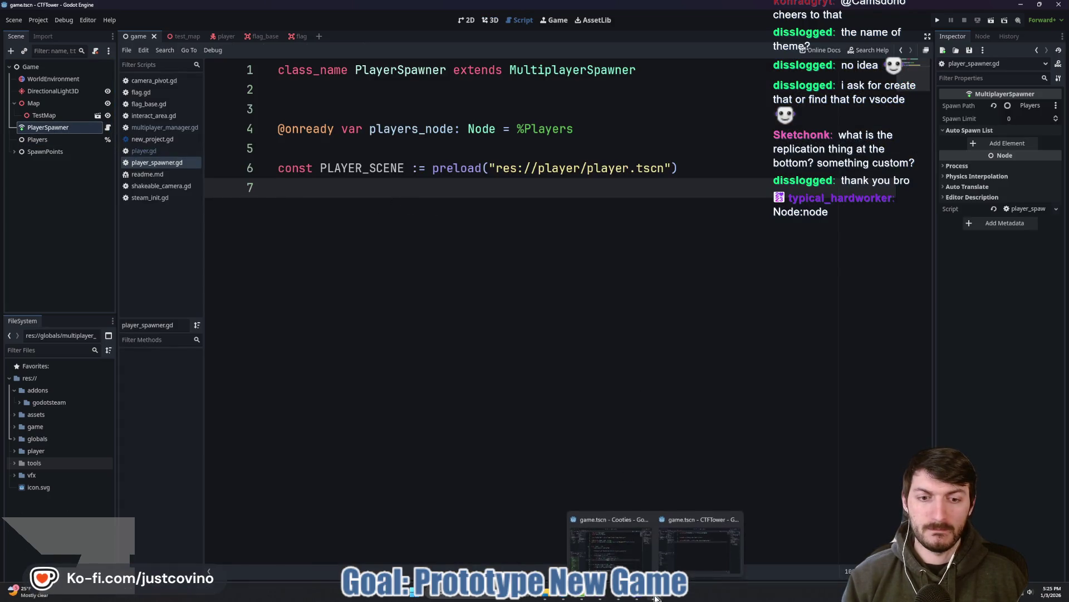
click(607, 129)
key(Return)
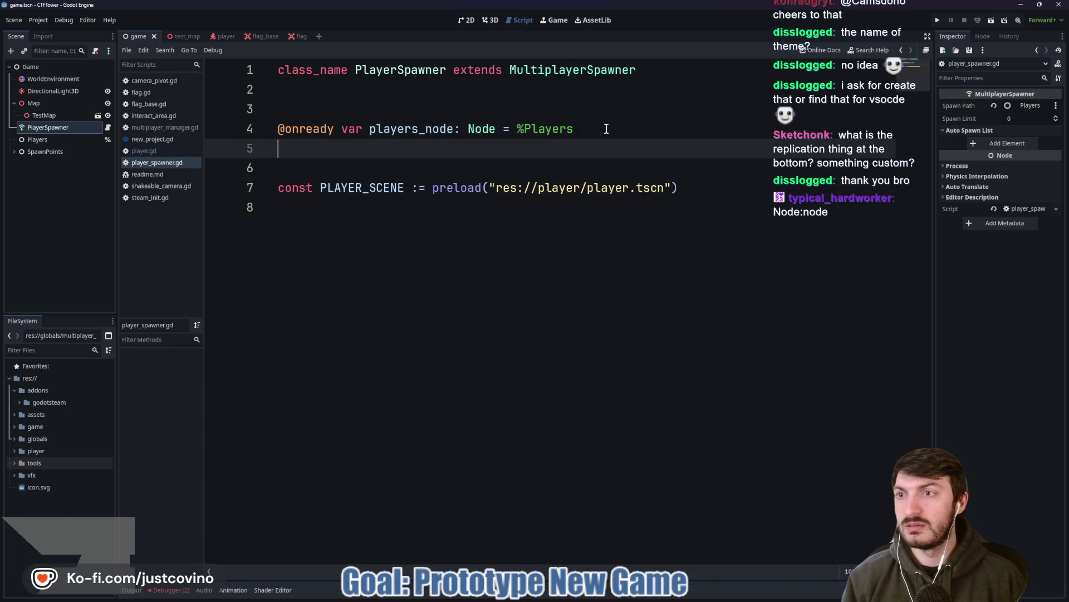
click(71, 155)
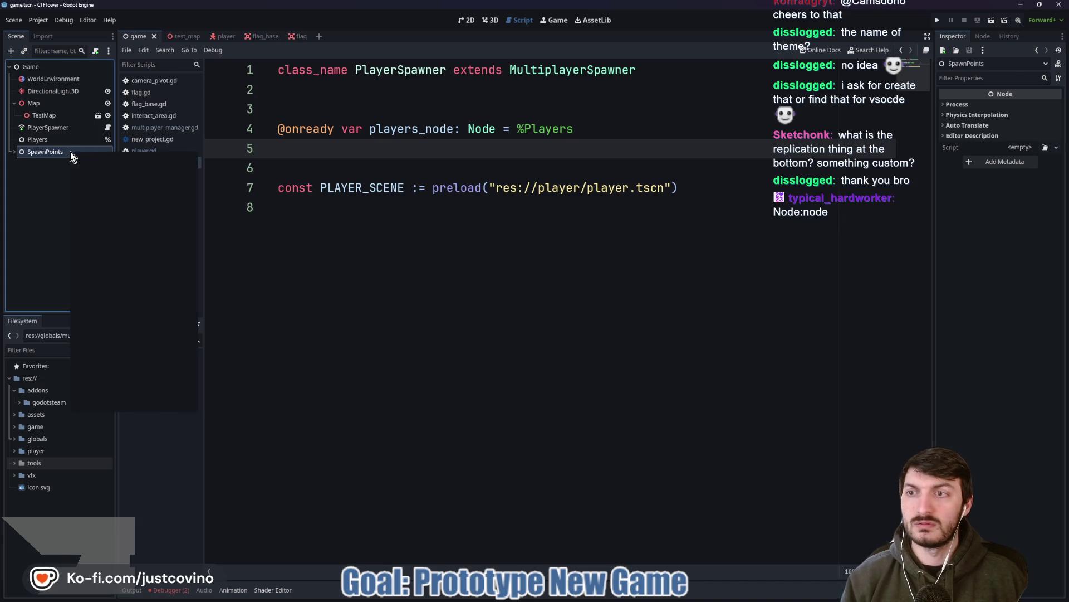
right_click(70, 151)
click(109, 377)
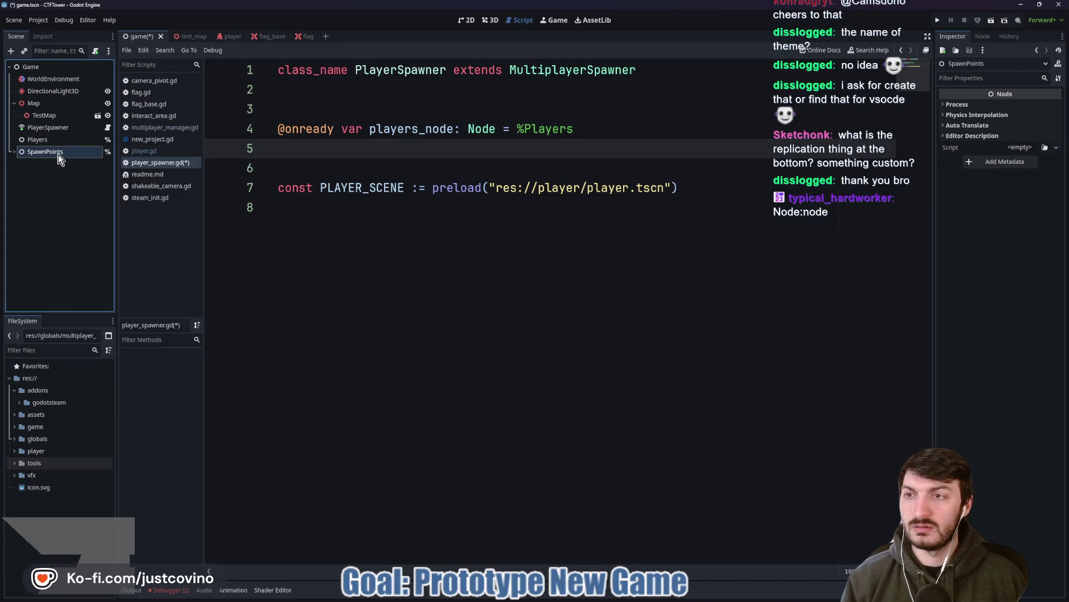
- Drag SpawnPoints onto line 5 as an onready spawn_points reference and save
click(227, 153)
click(29, 159)
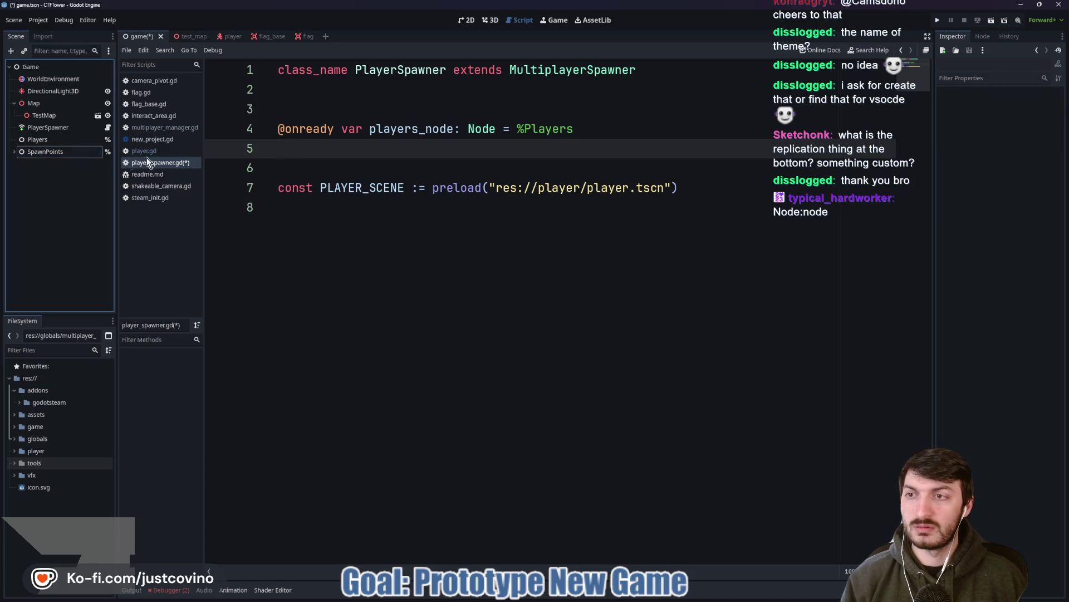
drag(82, 154, 354, 151)
key(ctrl+s)
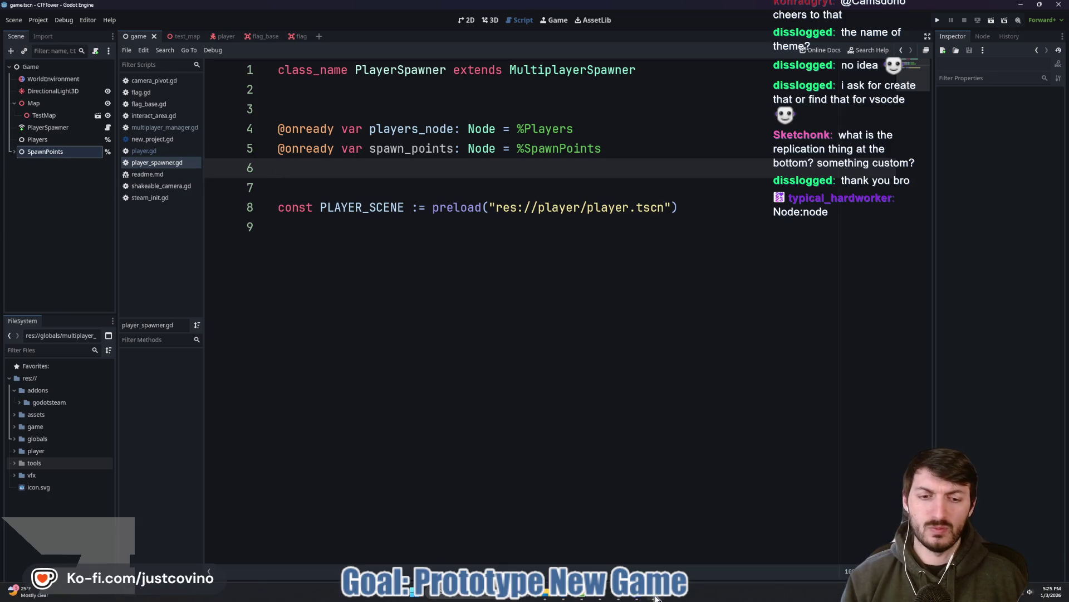
mouse_move(657, 594)
click(623, 539)
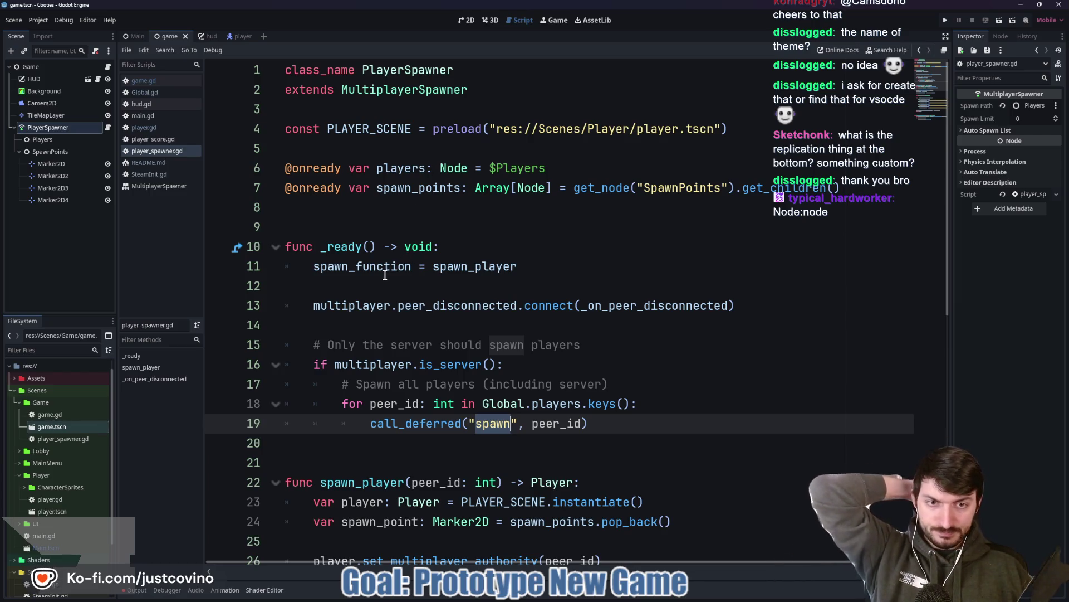
- Review the Cooties player_spawner.gd, checking spawn_function on line 11
scroll(492, 250, down, 1)
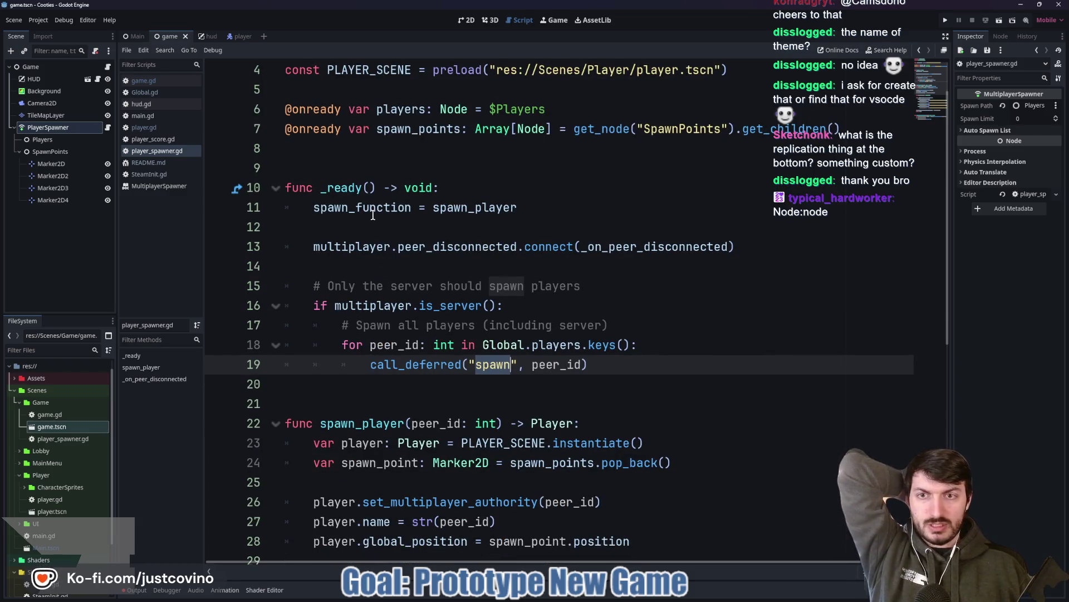
double_click(390, 208)
scroll(535, 262, down, 7)
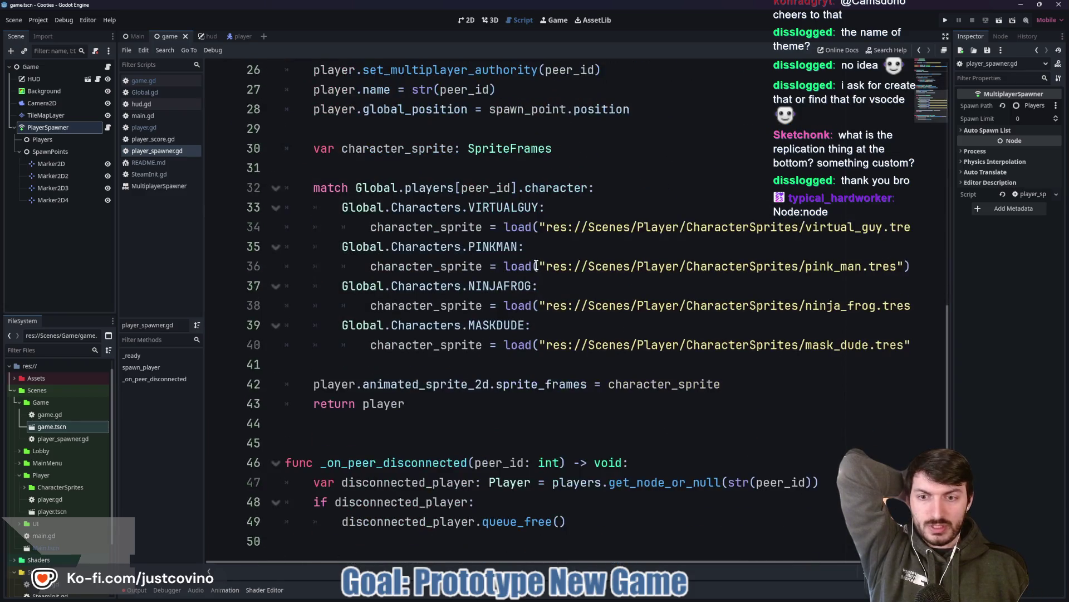
scroll(536, 264, up, 6)
scroll(536, 265, up, 1)
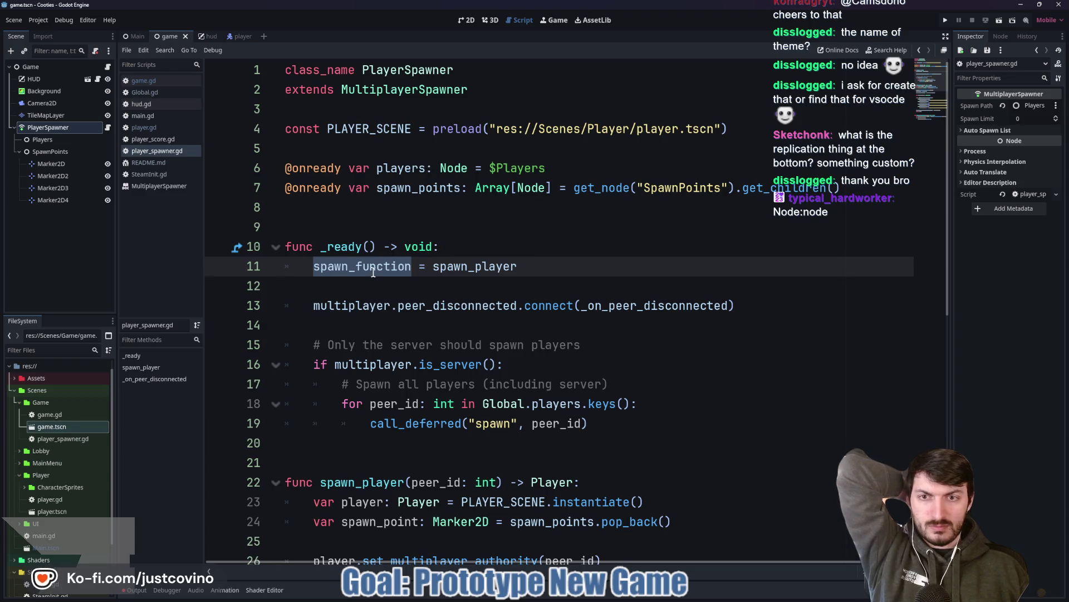
mouse_move(366, 268)
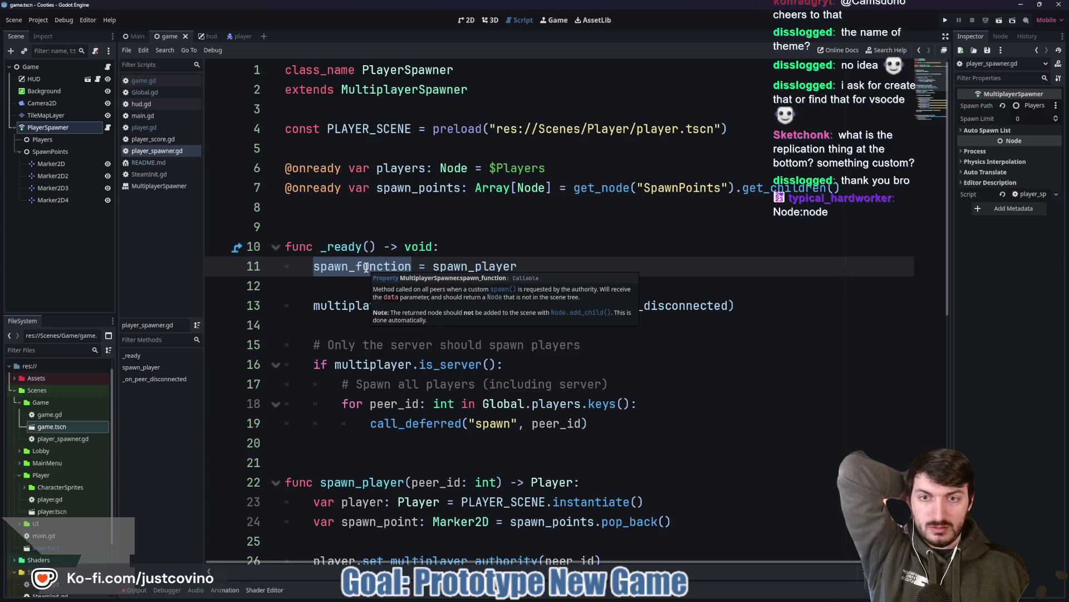
click(486, 267)
- Select the Cooties spawner code from func _ready to the end for copying
double_click(486, 267)
scroll(385, 225, down, 1)
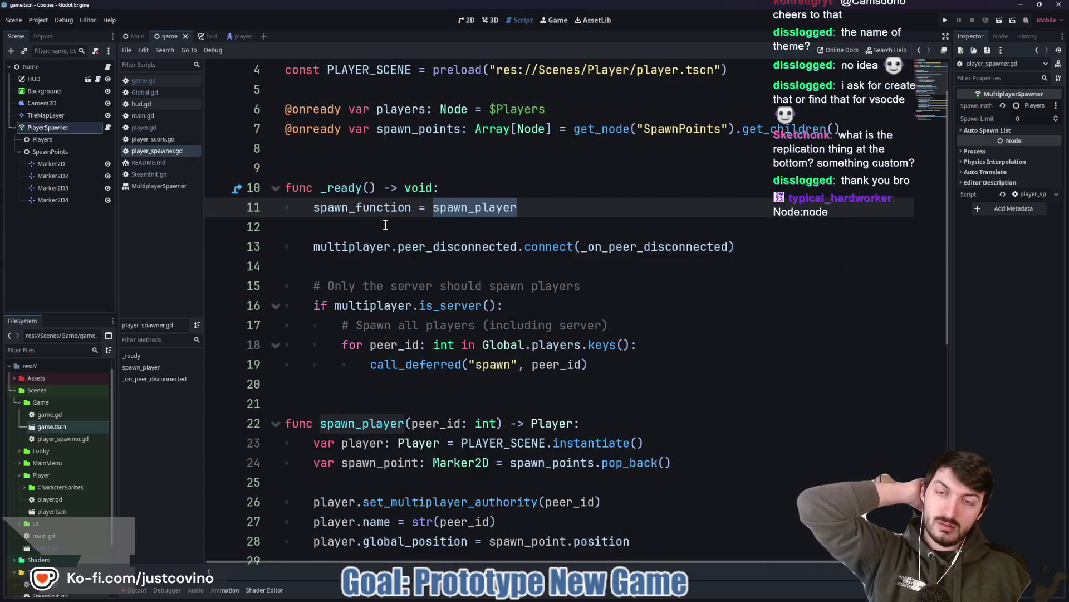
scroll(421, 265, down, 3)
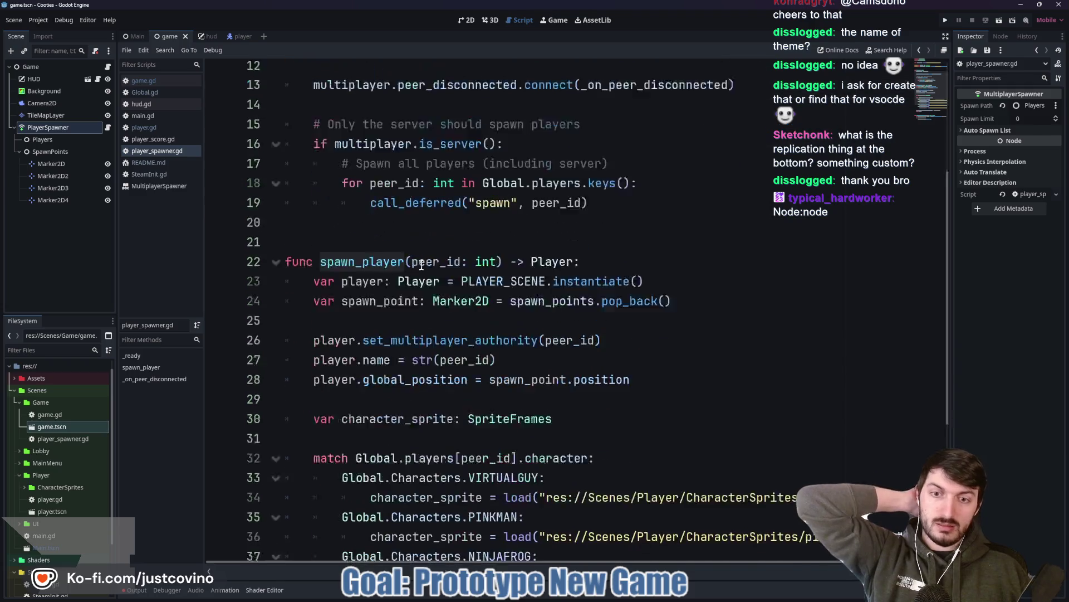
scroll(422, 266, down, 1)
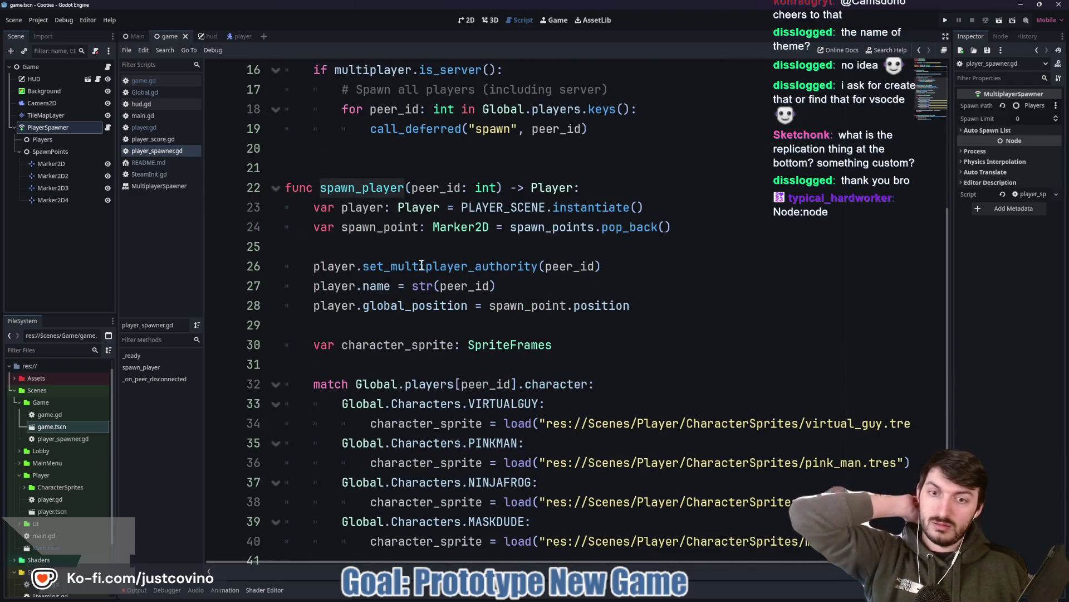
scroll(421, 266, down, 2)
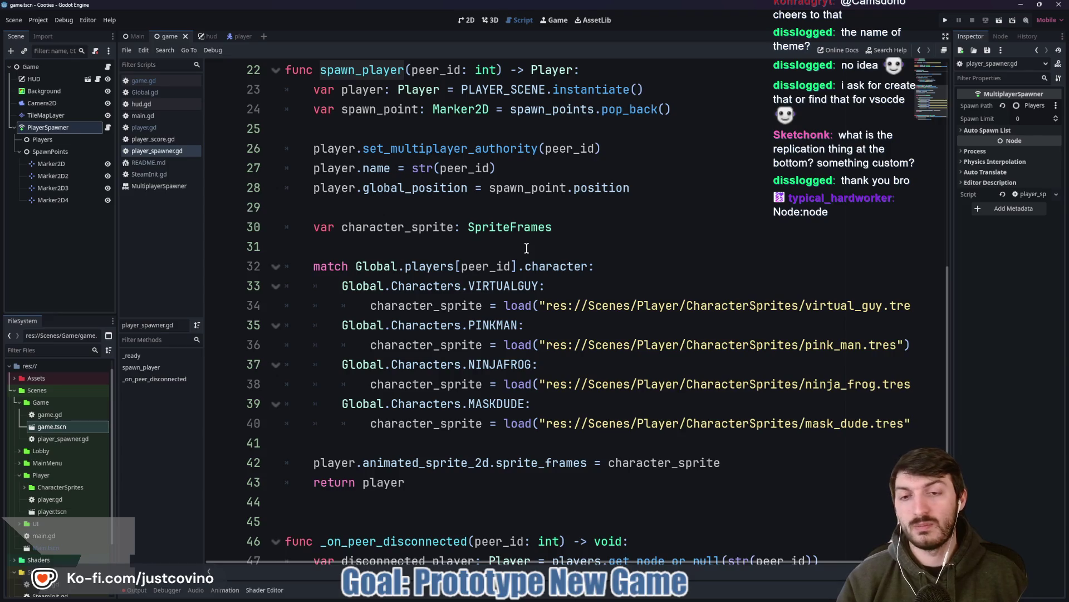
scroll(593, 262, up, 1)
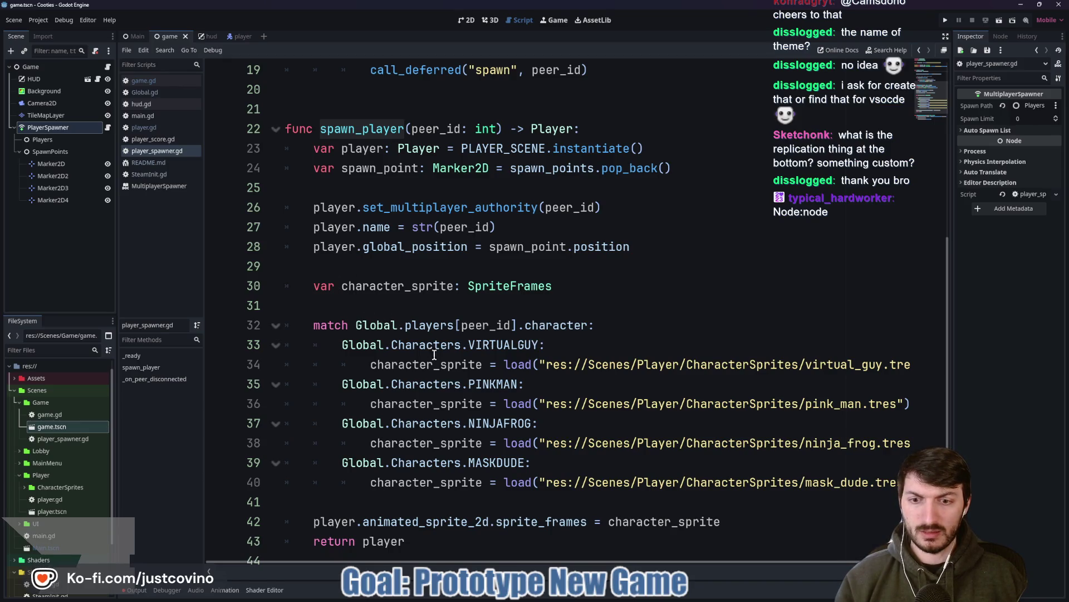
scroll(465, 377, down, 1)
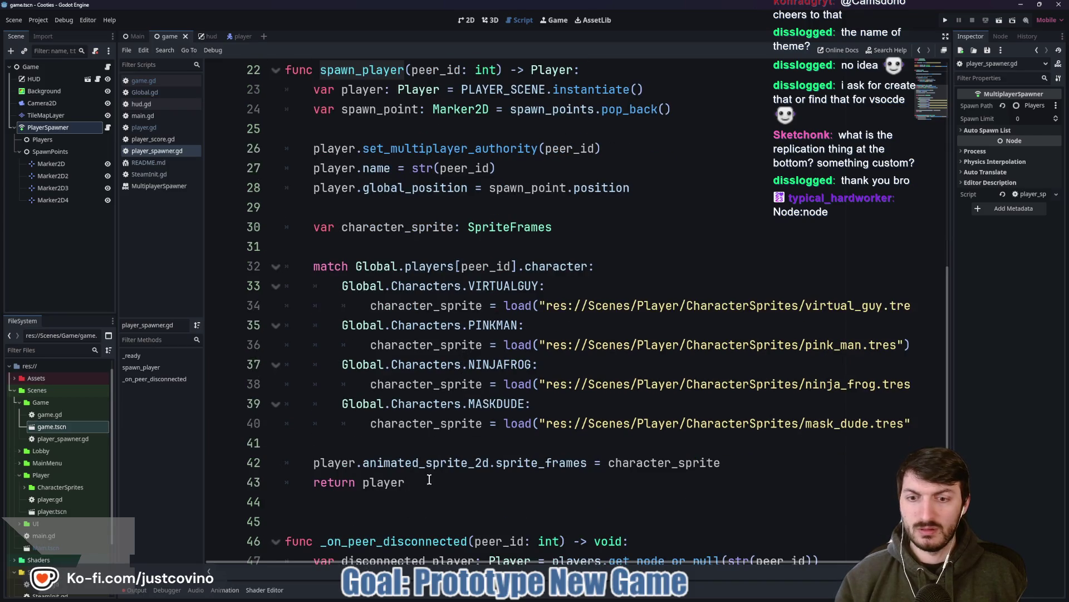
scroll(429, 480, down, 1)
mouse_move(322, 542)
mouse_down()
mouse_move(313, 246)
mouse_move(306, 232)
mouse_move(311, 276)
mouse_move(283, 228)
mouse_up()
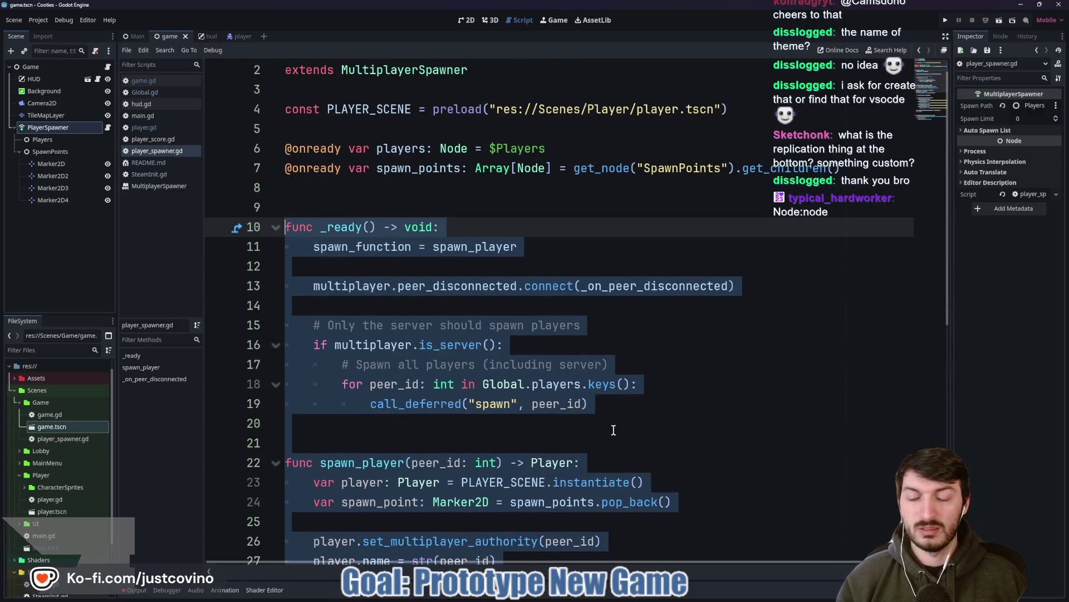
mouse_move(676, 600)
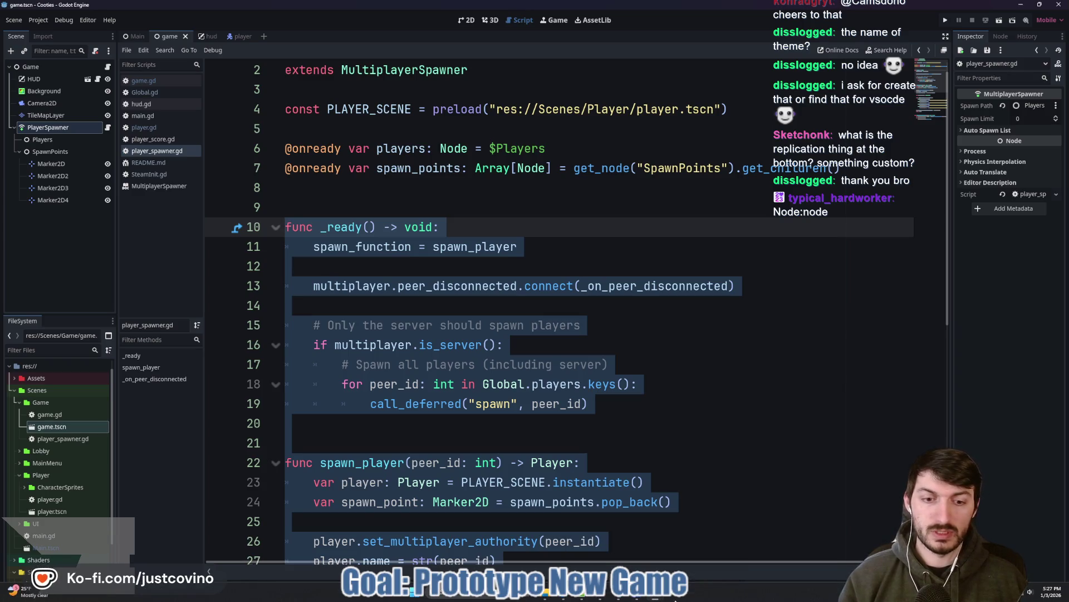
click(655, 597)
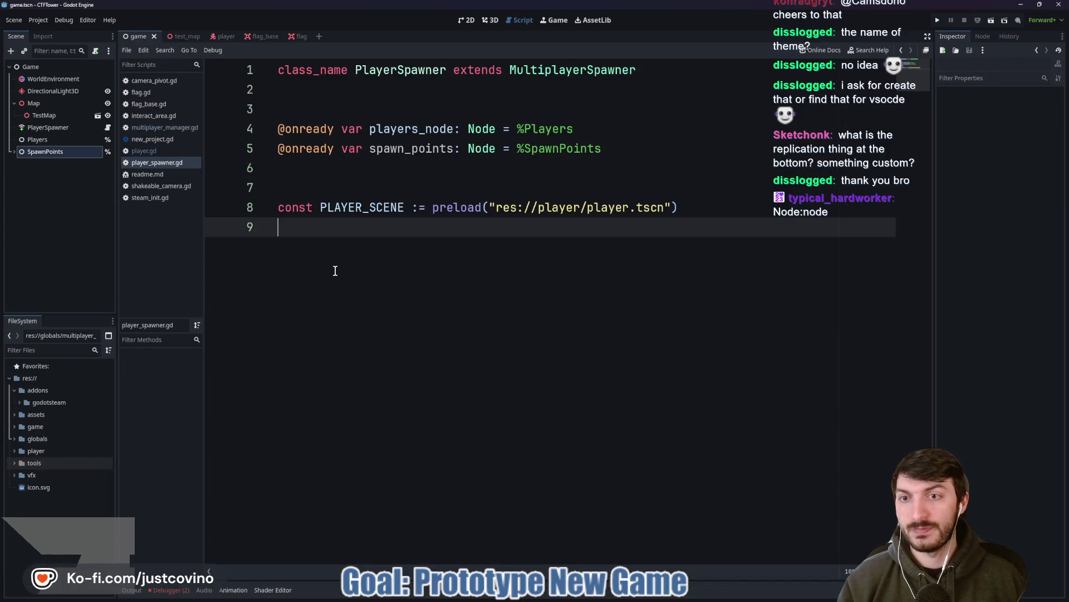
- Paste the copied _ready and spawn_player code at the end of CTFTower's player_spawner.gd
key(Return)
key(ctrl+v)
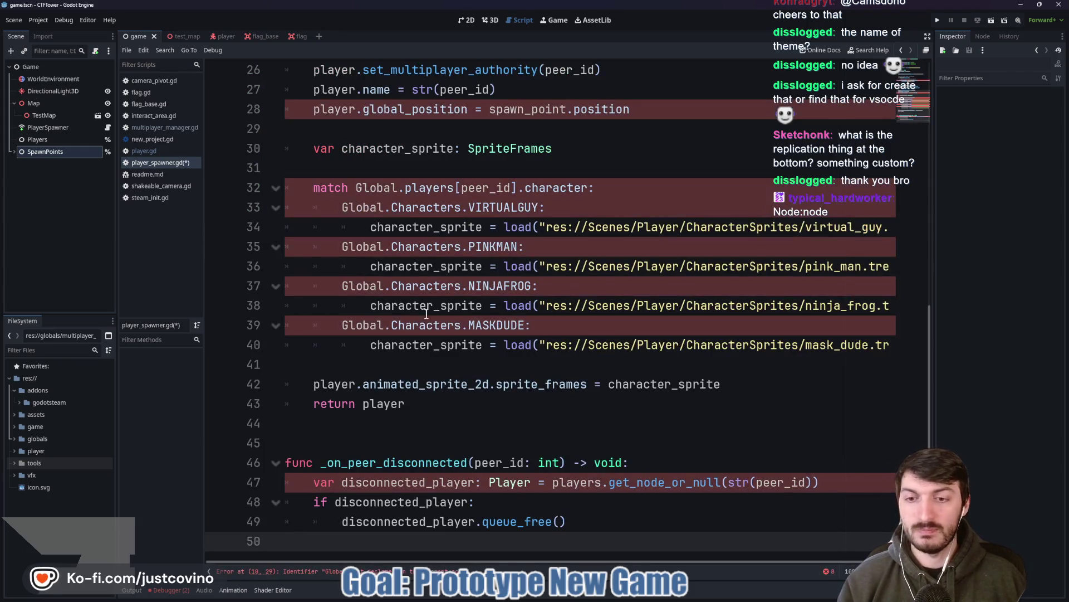
scroll(480, 435, up, 4)
scroll(468, 426, down, 3)
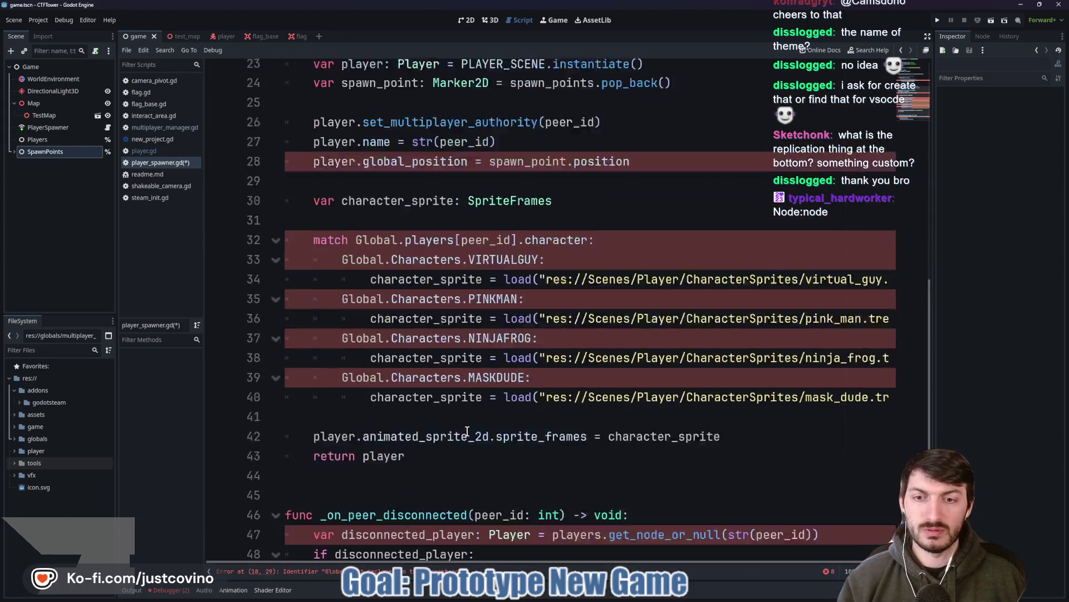
scroll(452, 415, up, 1)
- Delete the character sprite block (lines 30–42) and correct spawn_point to spawn_points on line 28
mouse_move(749, 497)
mouse_down()
mouse_move(432, 501)
mouse_move(289, 348)
mouse_move(289, 271)
mouse_up()
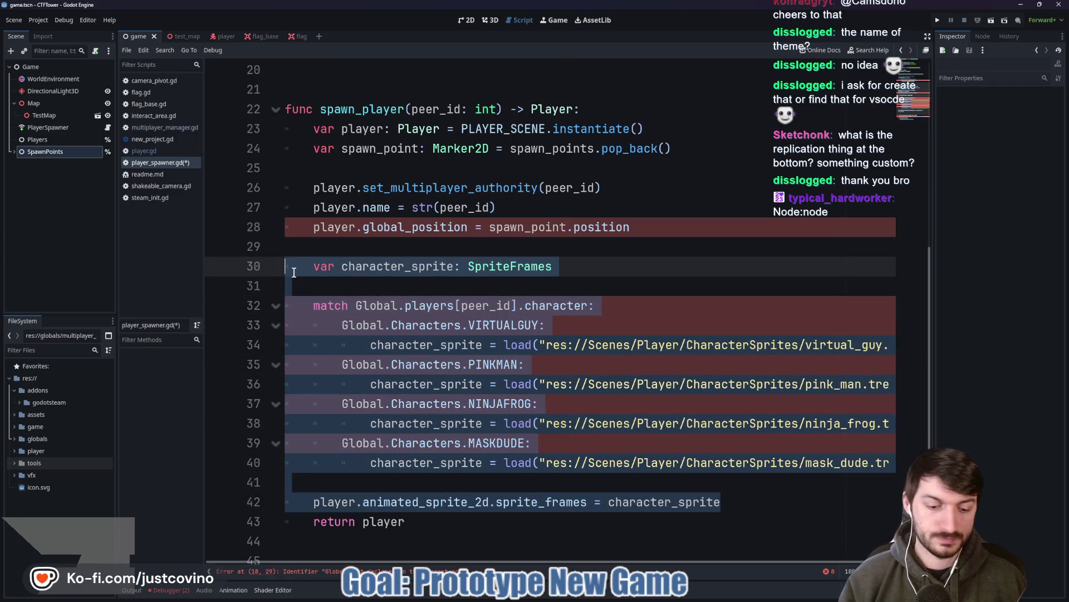
key(BackSpace)
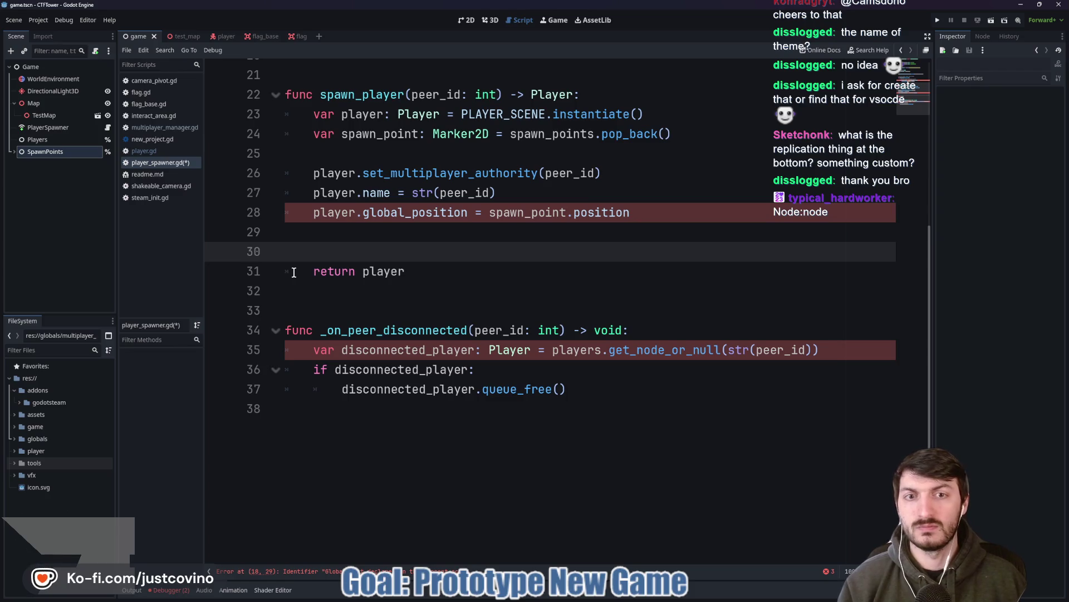
click(564, 215)
text(s)
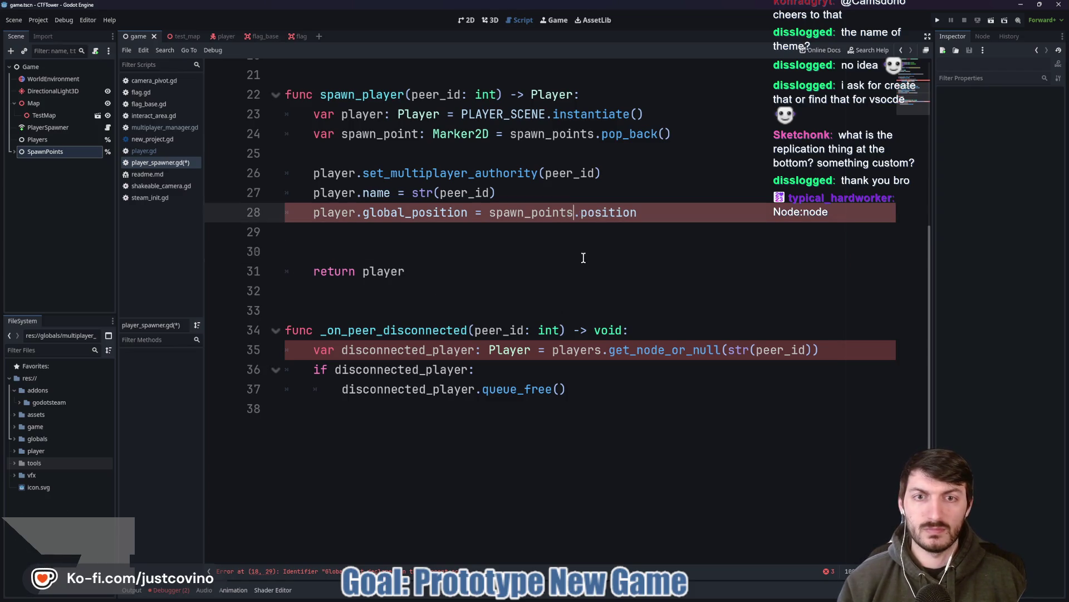
scroll(656, 281, up, 4)
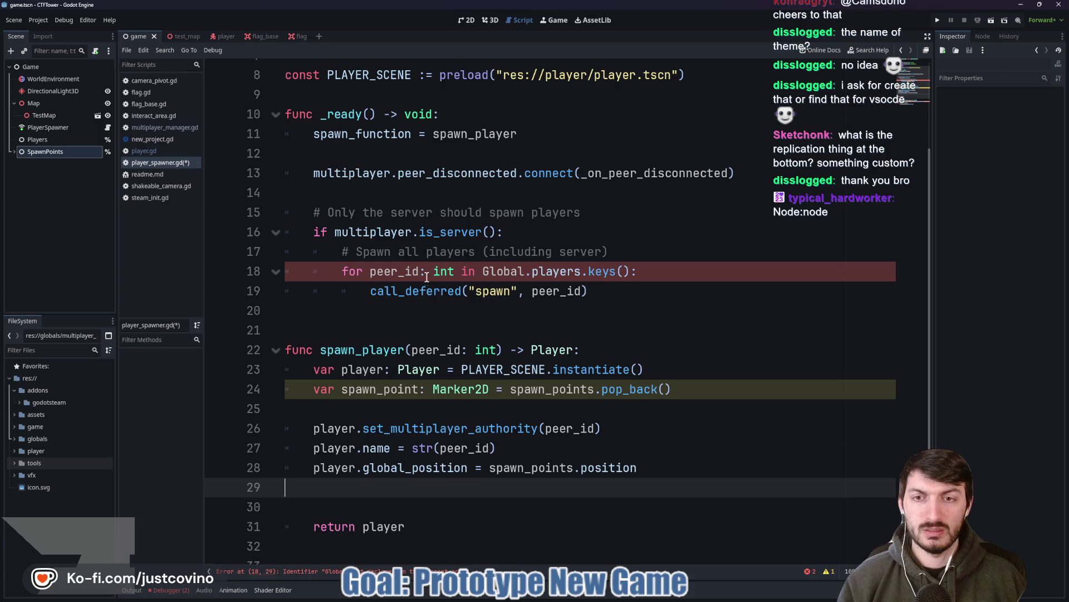
- Replace Global with MultiplayerManager in the players loop on line 18
double_click(490, 272)
text(MultiplayerMan)
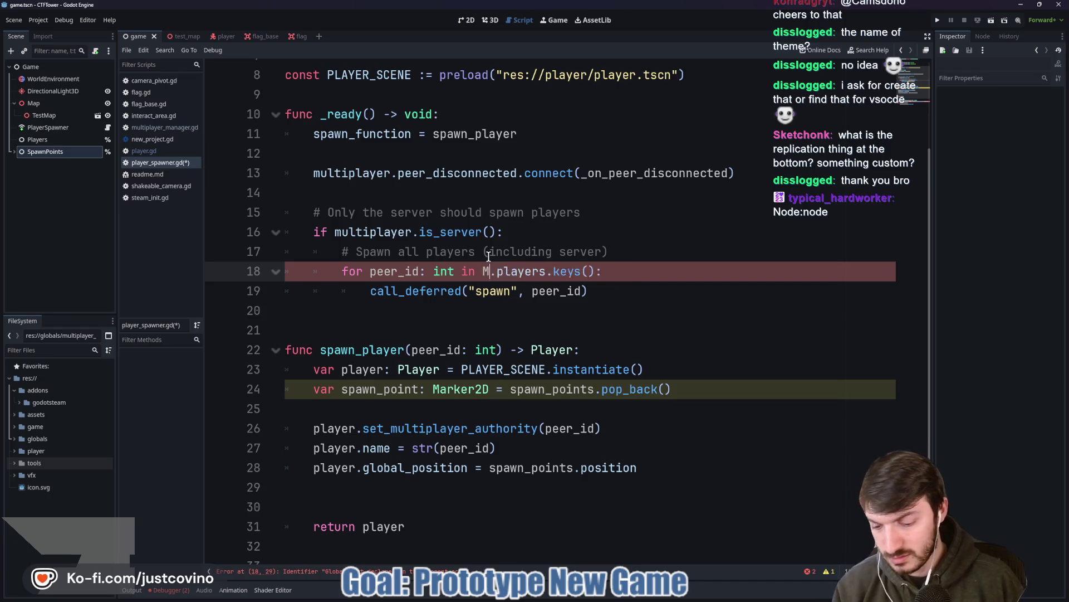
key(Return)
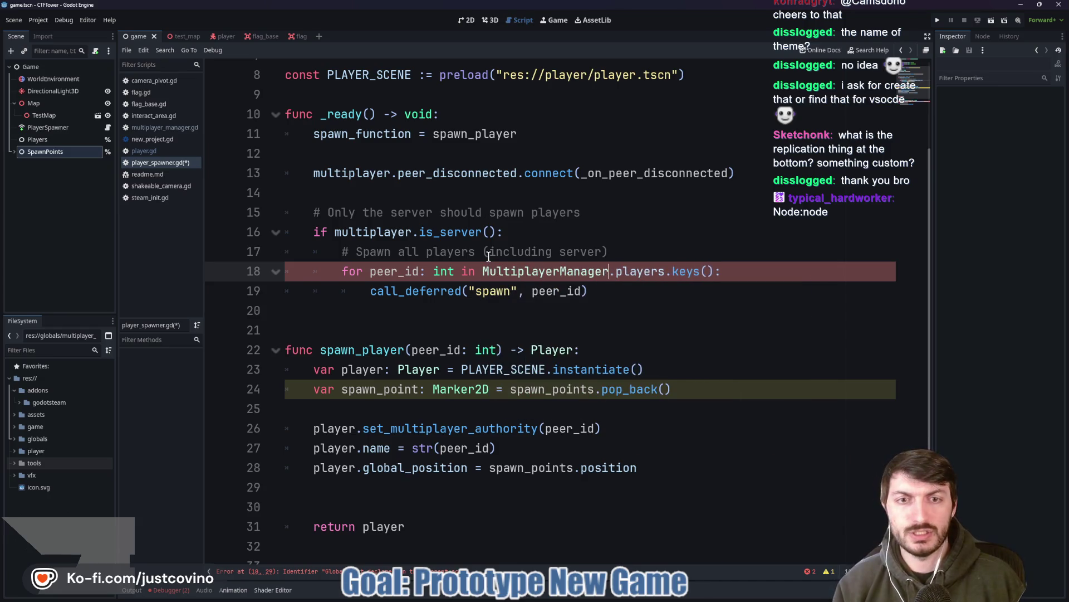
click(478, 290)
- Change line 24's Marker2D = spawn_points.pop_back() to Marker3D =
mouse_move(685, 389)
mouse_down()
mouse_move(345, 389)
mouse_move(486, 391)
mouse_up()
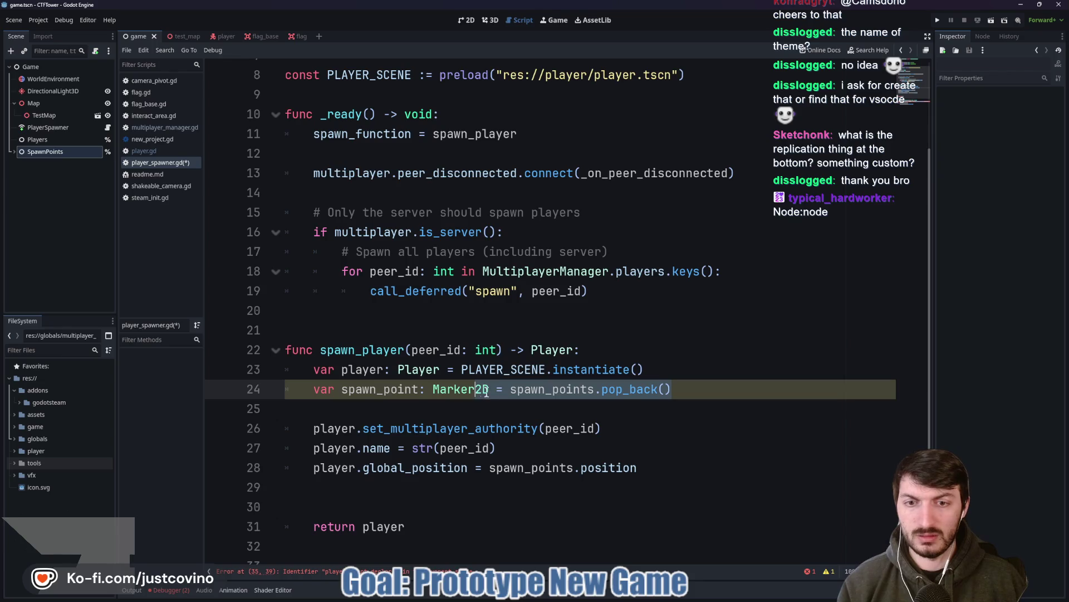
text(3D)
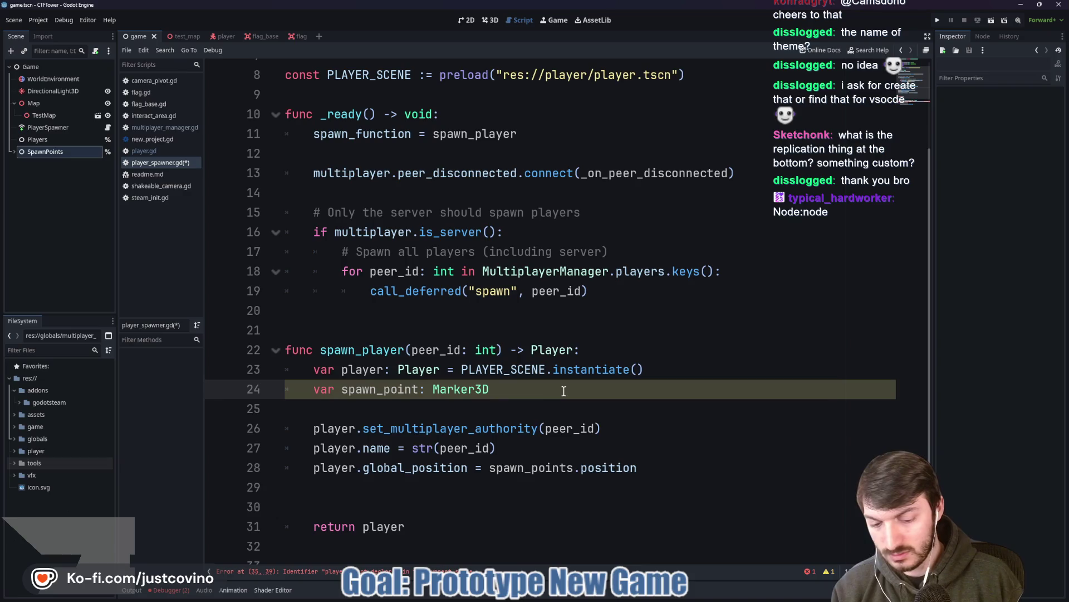
text( =)
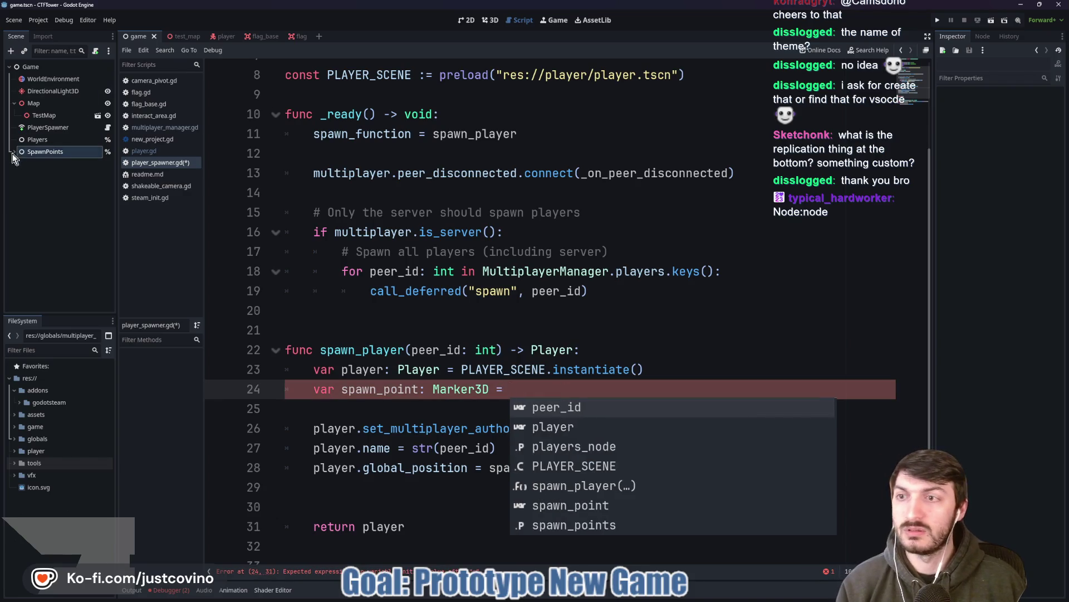
click(15, 153)
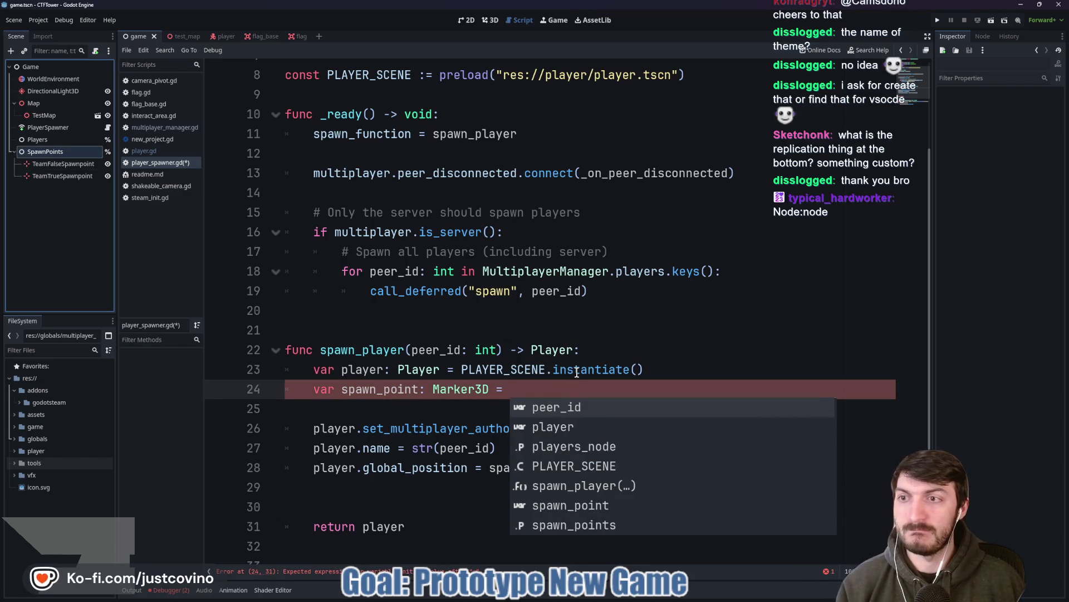
- Assign spawn_point via get_node("Team%sSpawnpoint" %s MultiplayerManager.players[peerid on line 24
click(524, 389)
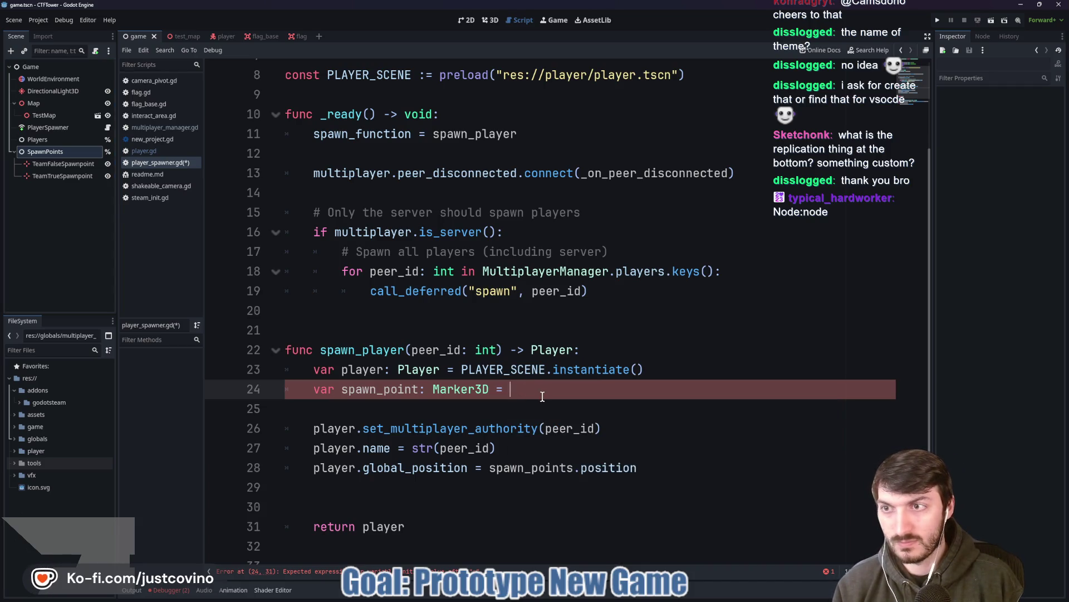
text(get_n)
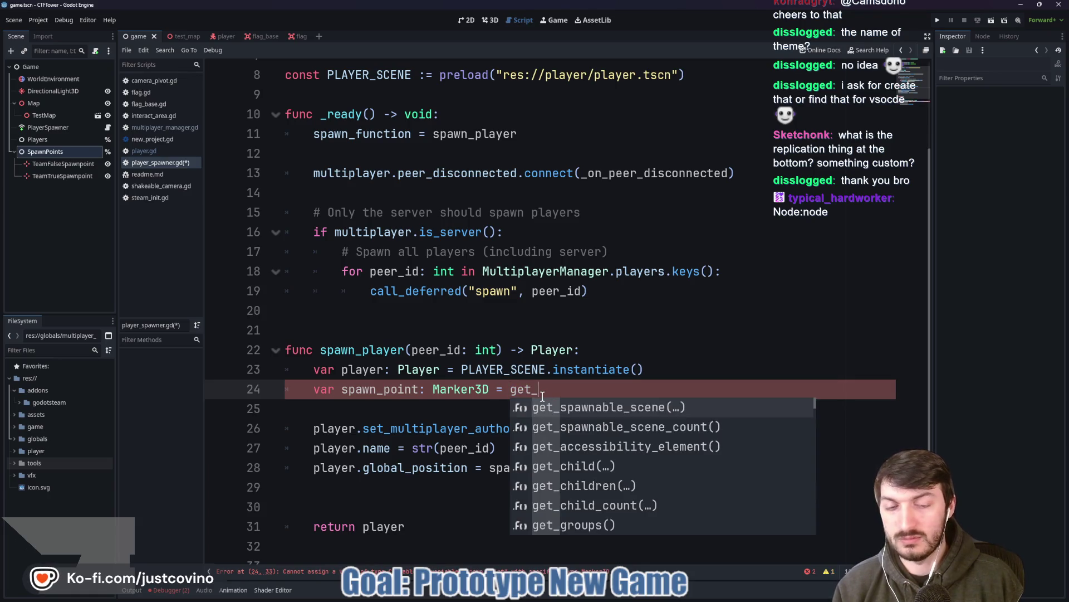
text(ode)
key(Return)
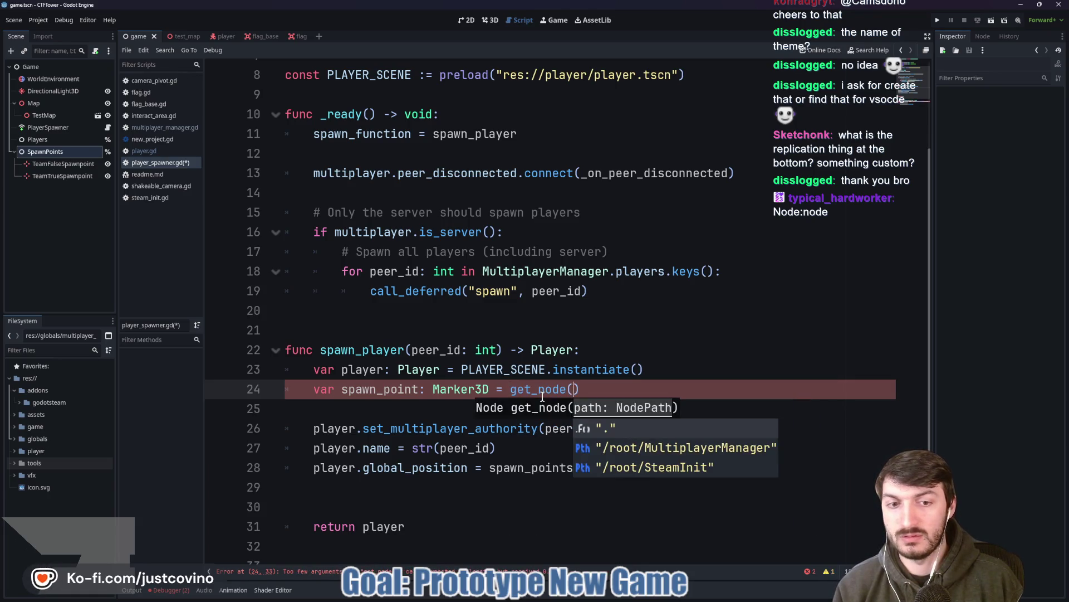
text(")
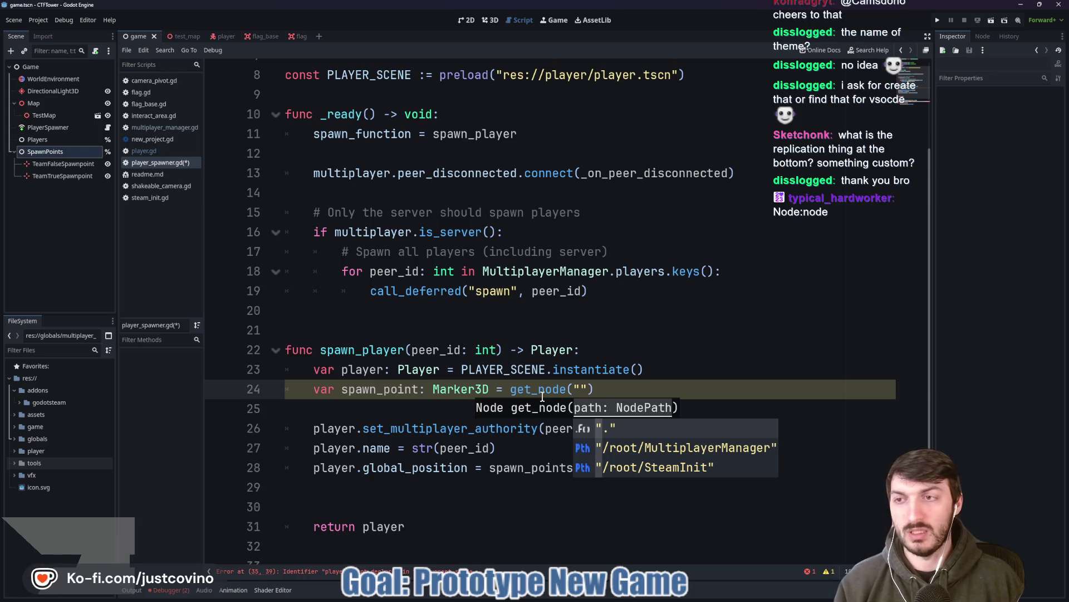
text(/)
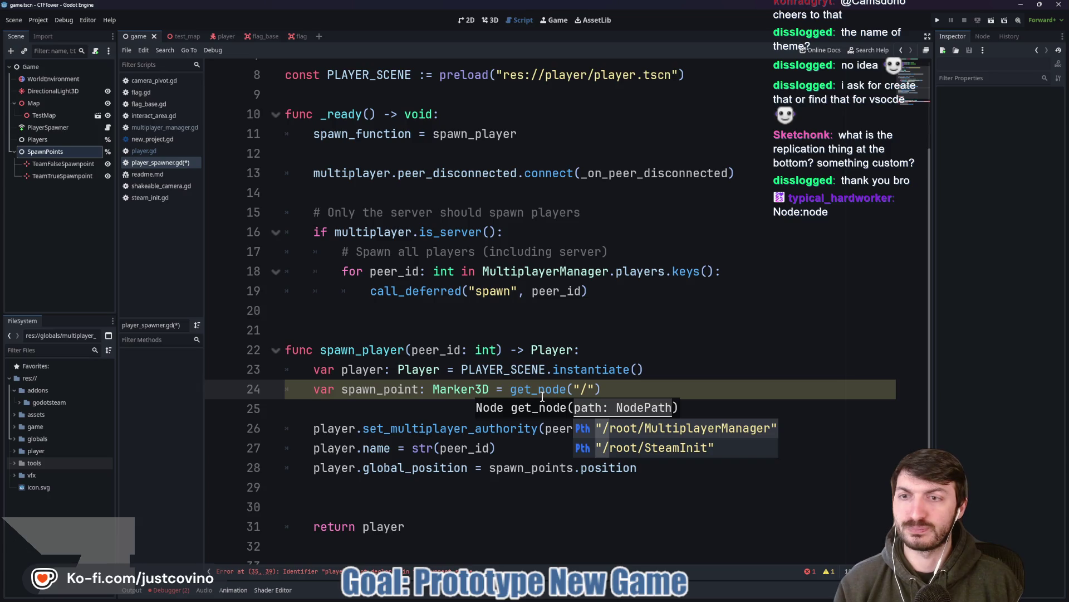
key(BackSpace)
text(Team%s)
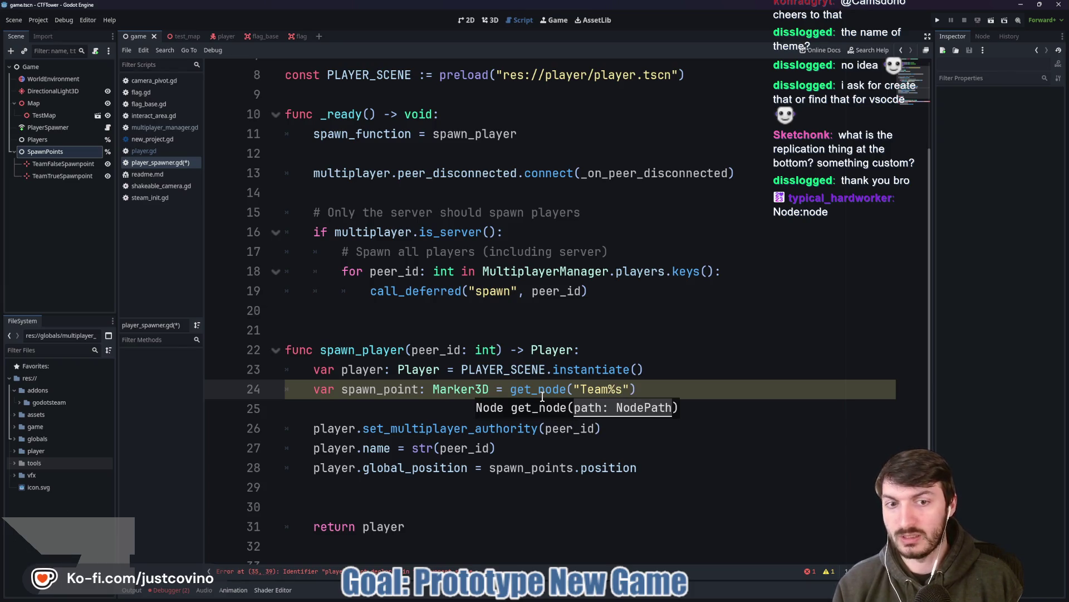
text(Spawnp)
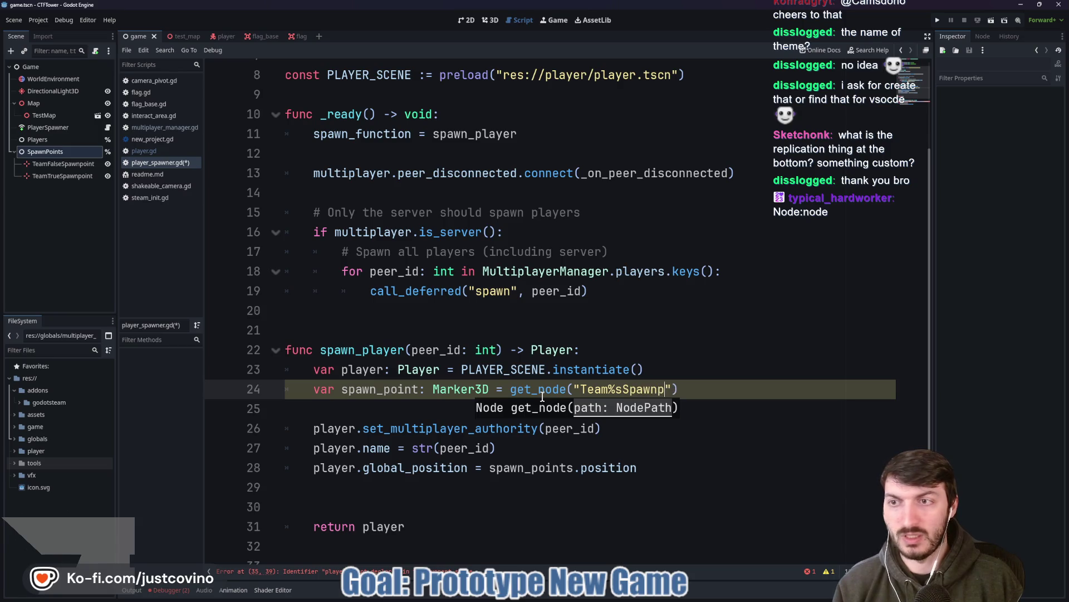
text(oint")
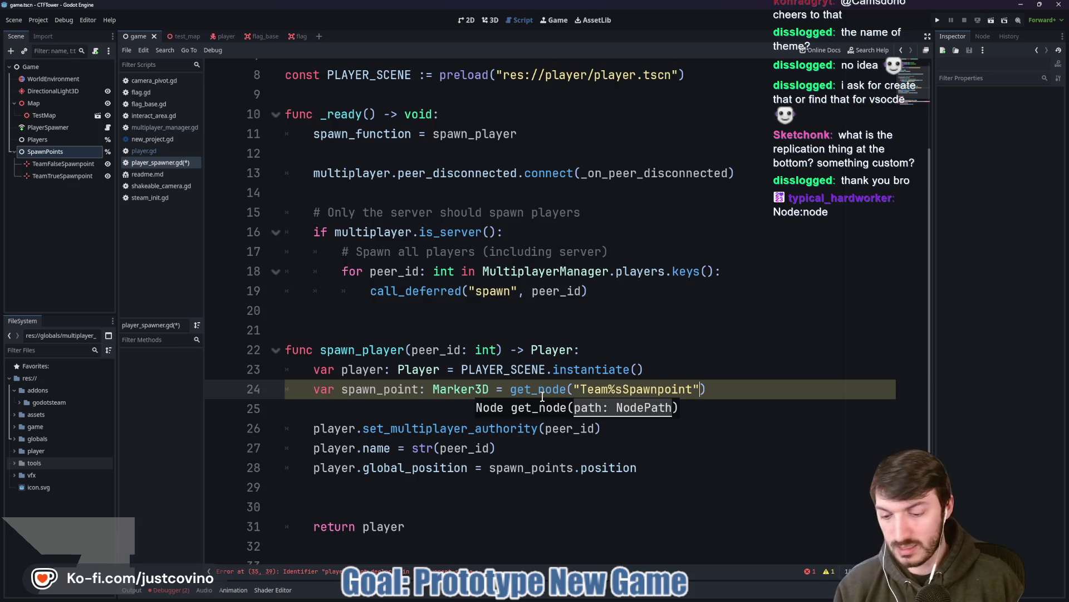
text( %s)
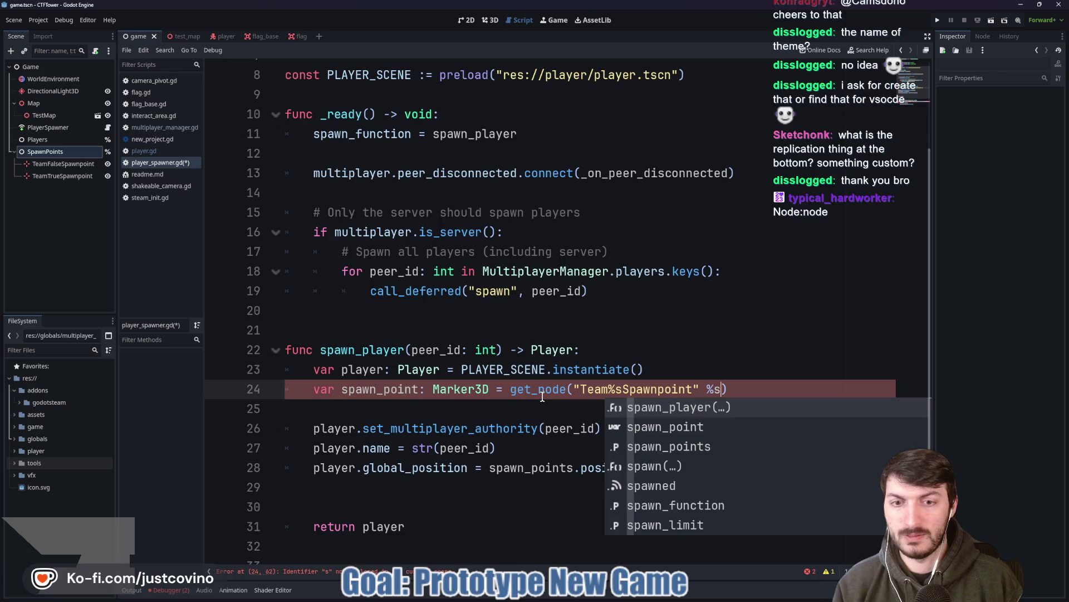
text( MultiplayerMan)
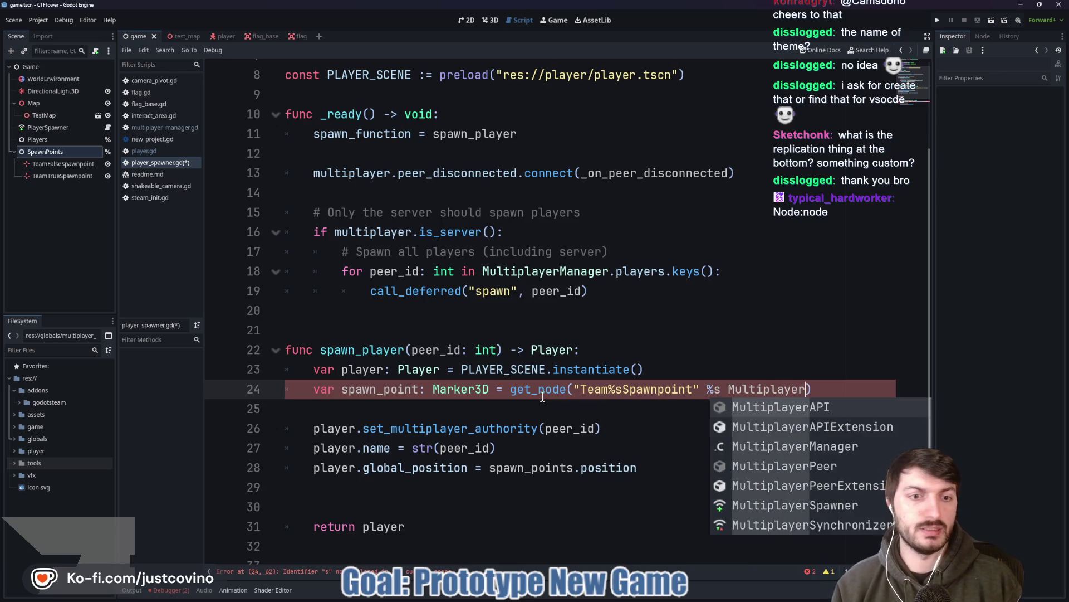
text(ager.players)
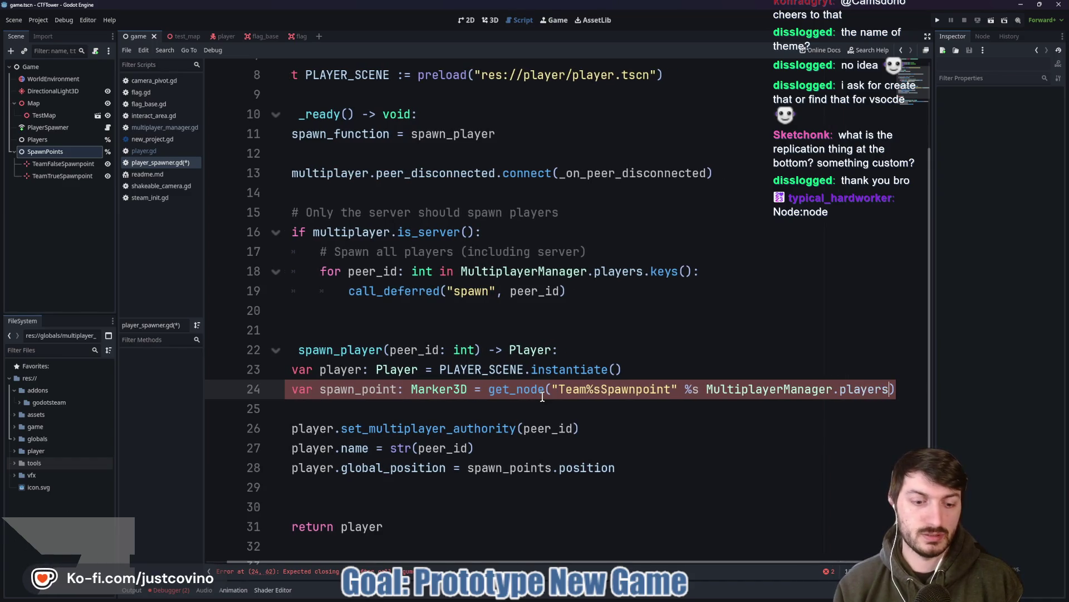
text([peerid)
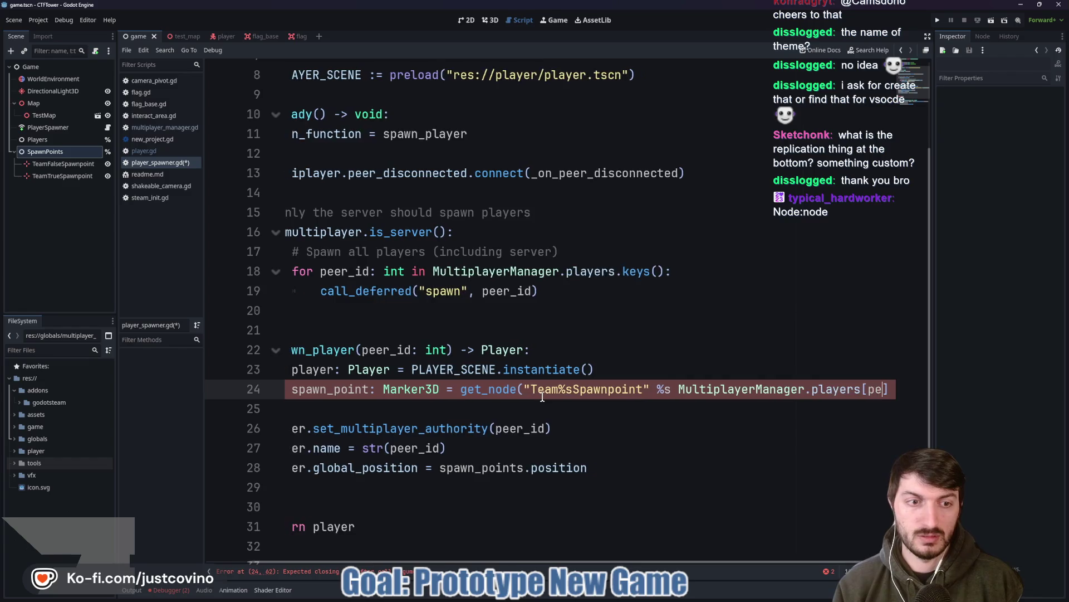
- Correct peerid to peer_id and add the ["team"] index to the lookup
key(Left)
key(Left)
text(_)
key(Right)
key(Right)
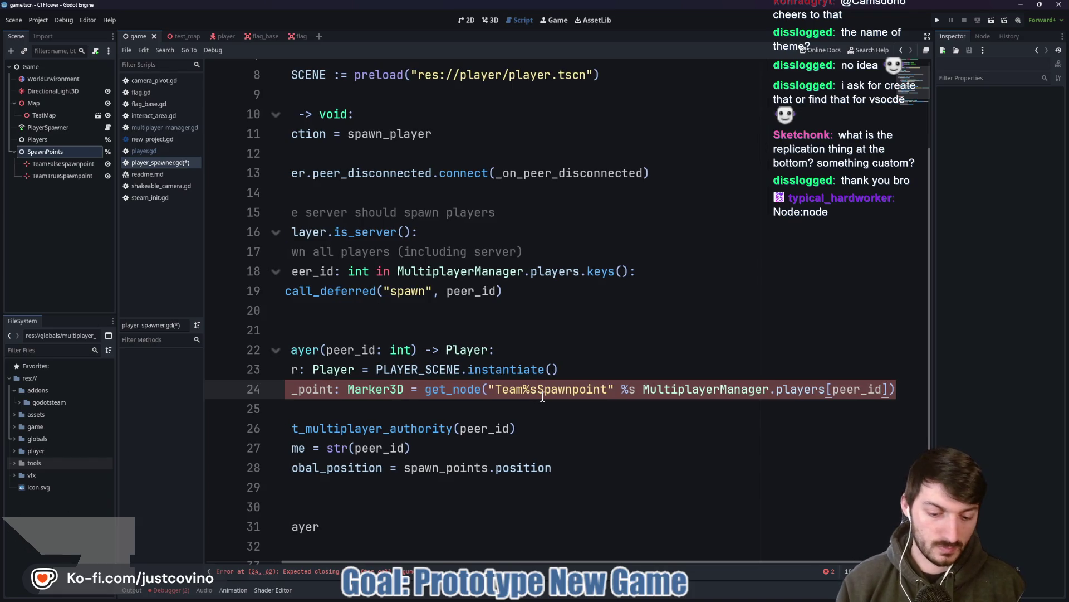
key(Right)
text(["team")
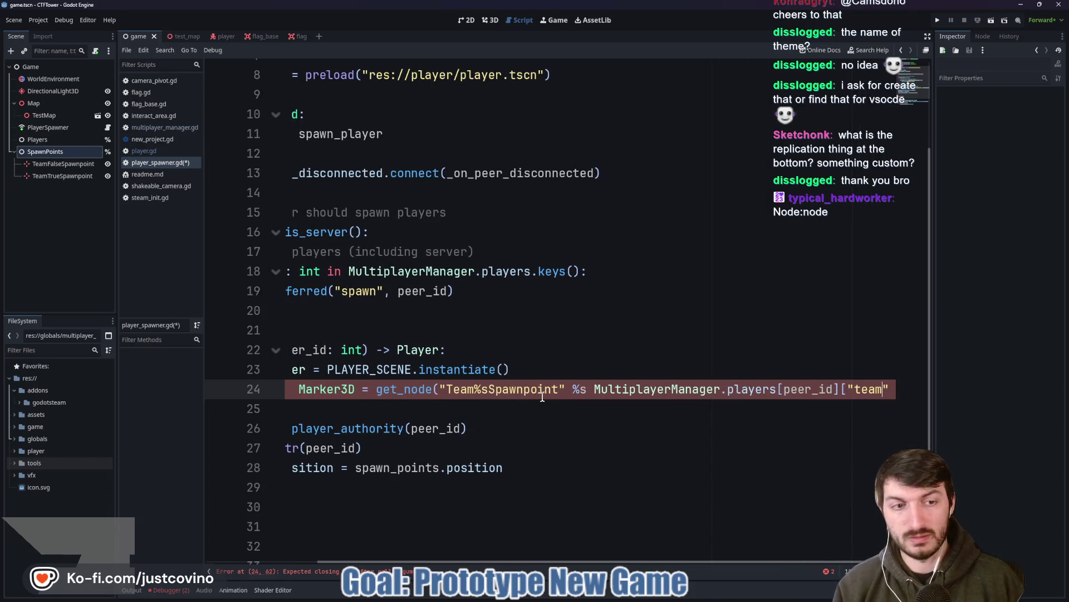
click(699, 409)
scroll(780, 401, right, 5)
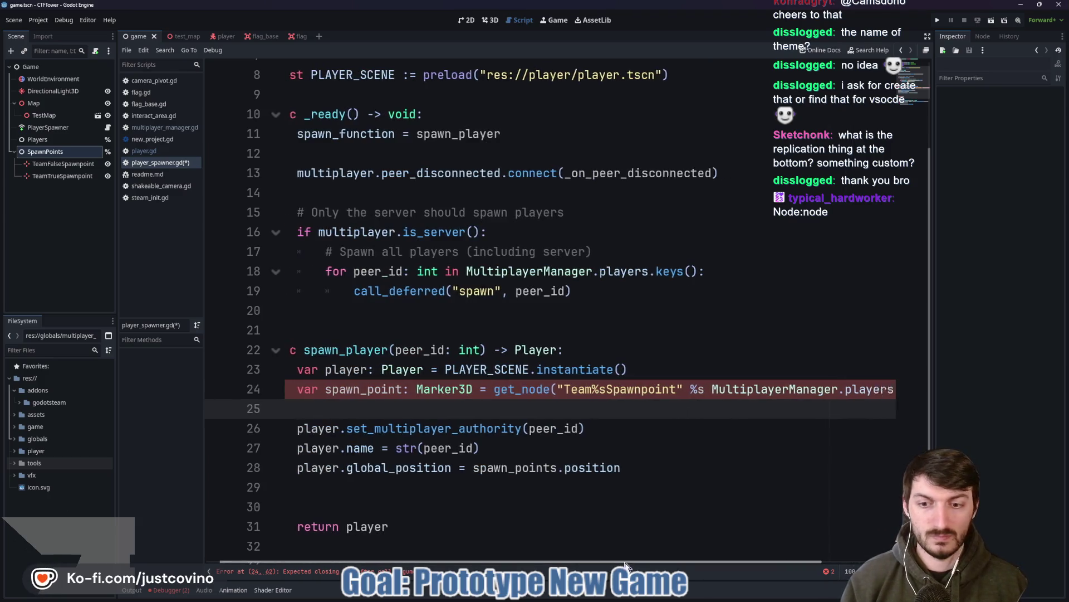
mouse_move(628, 562)
mouse_down()
mouse_move(507, 558)
mouse_move(677, 553)
mouse_up()
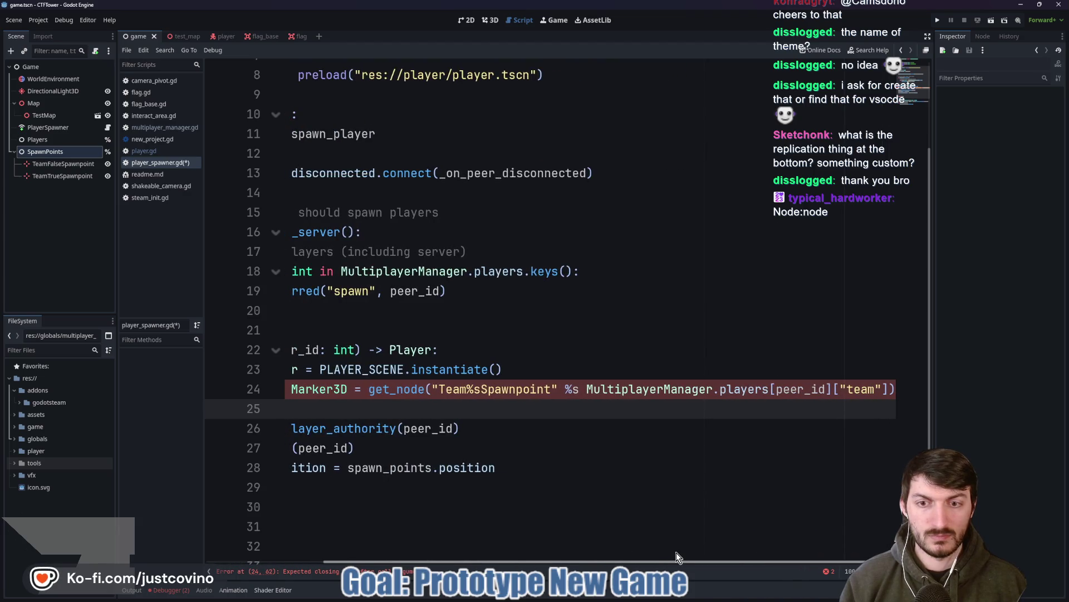
- Remove the stray s and space after %, append .global_position, and save
click(897, 390)
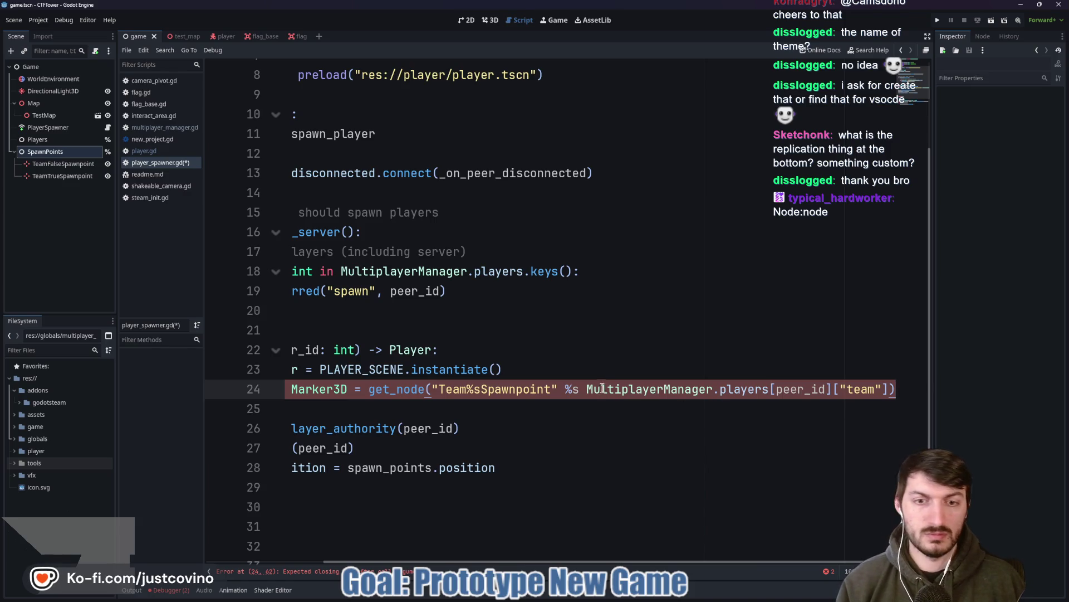
click(578, 390)
key(BackSpace)
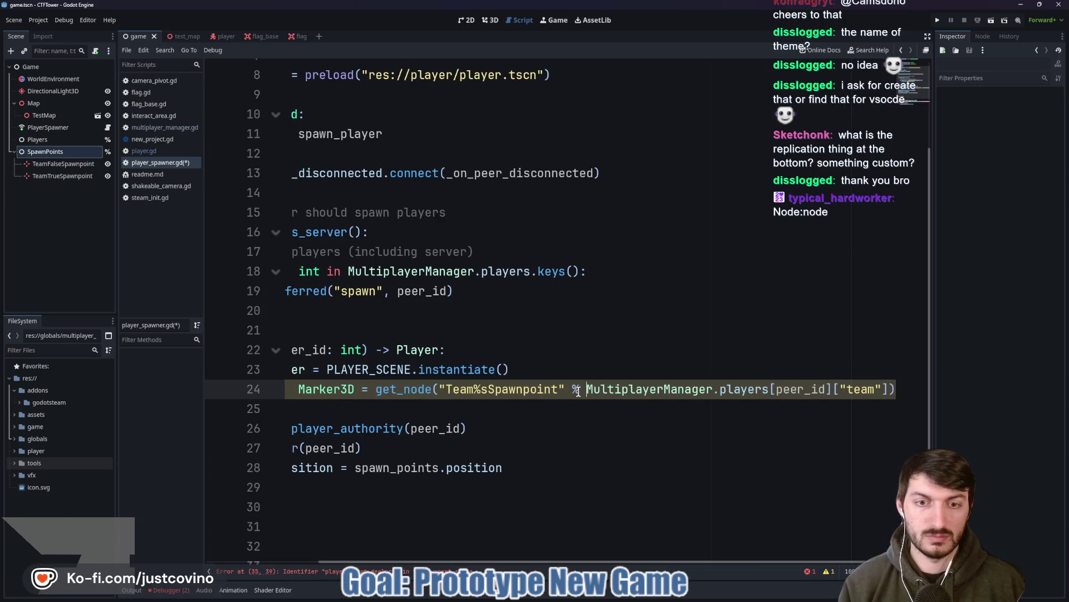
key(BackSpace)
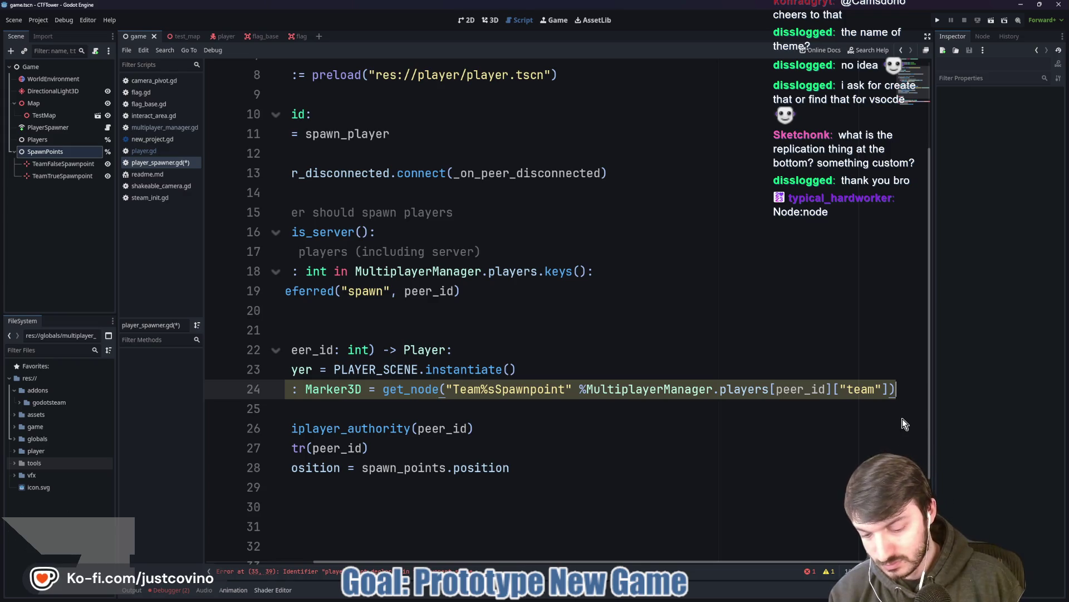
text(.)
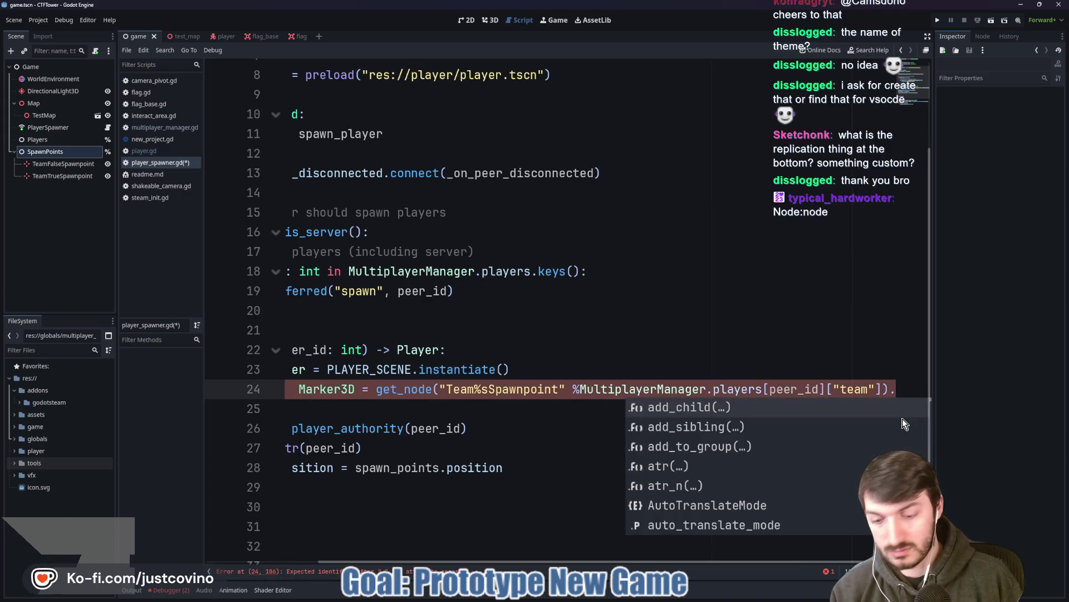
text(global_posi)
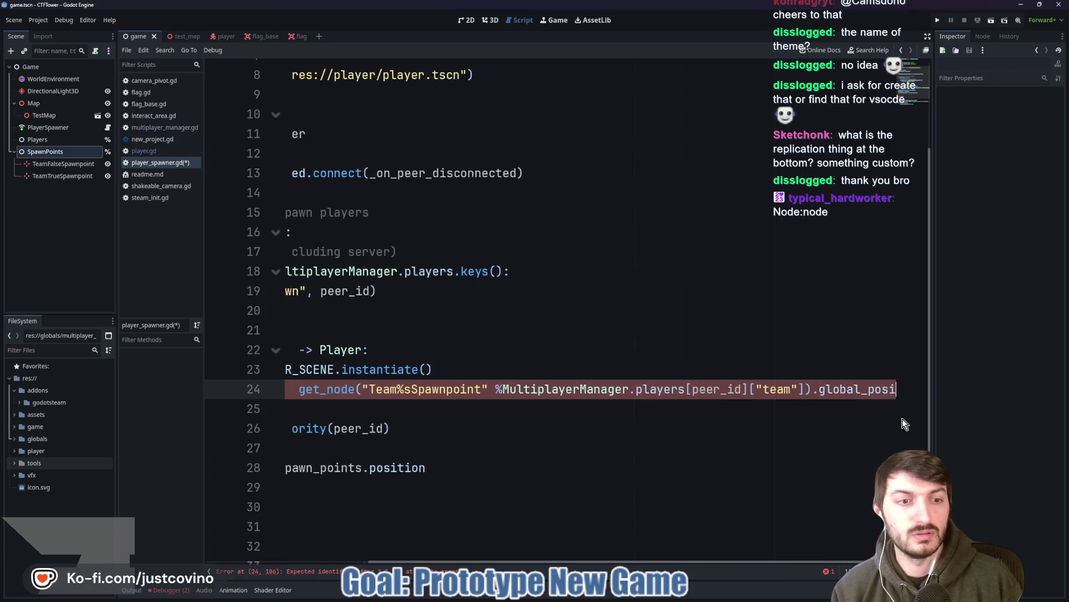
text(tion)
click(651, 415)
key(ctrl+s)
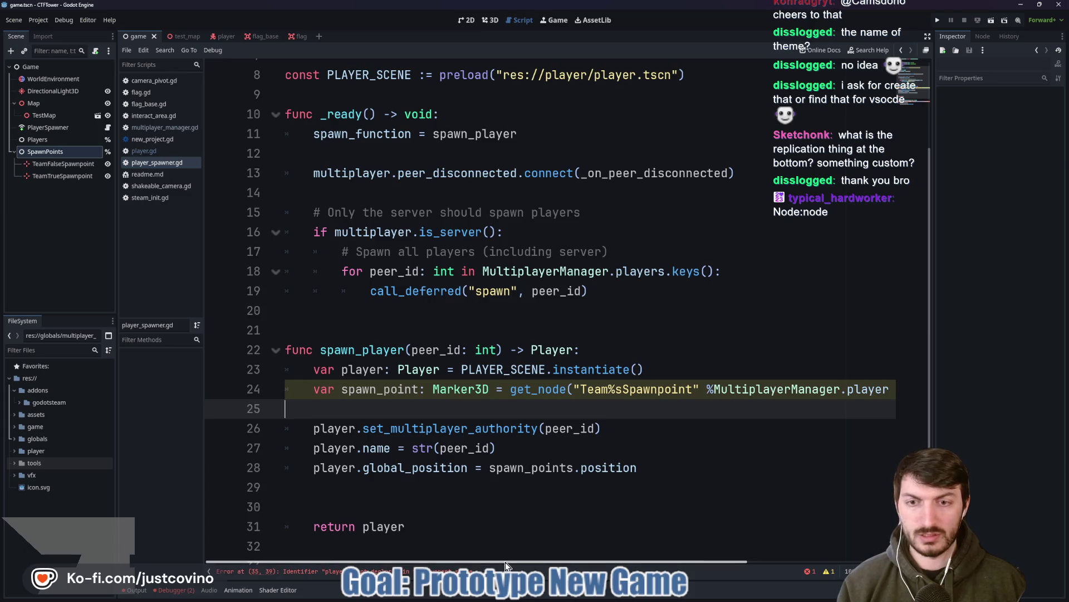
- Retype players after MultiplayerManager on line 24 using the autocomplete suggestion
drag(505, 562, 632, 564)
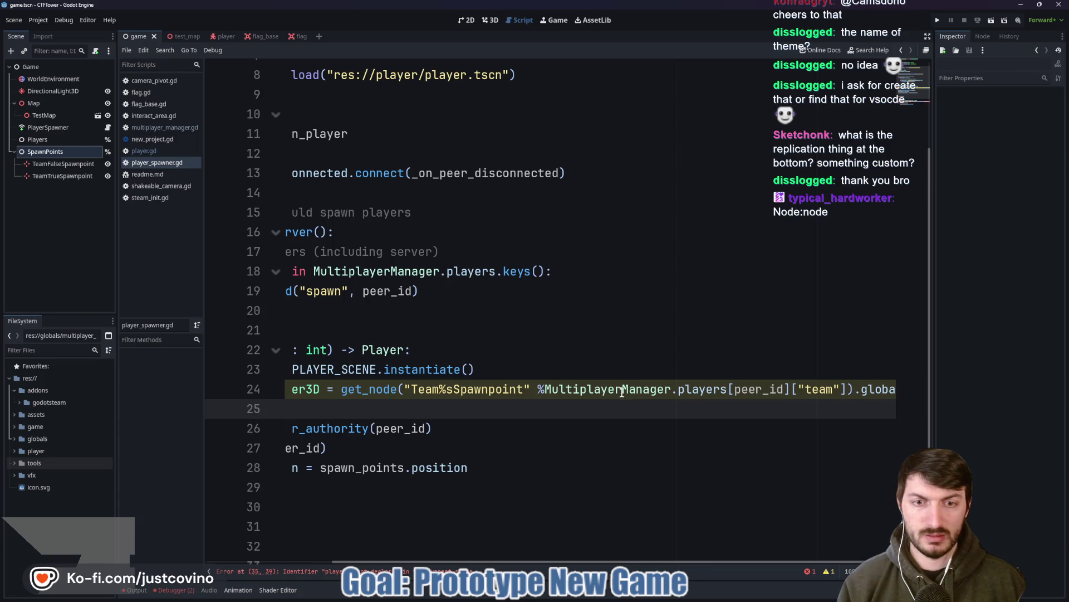
click(672, 389)
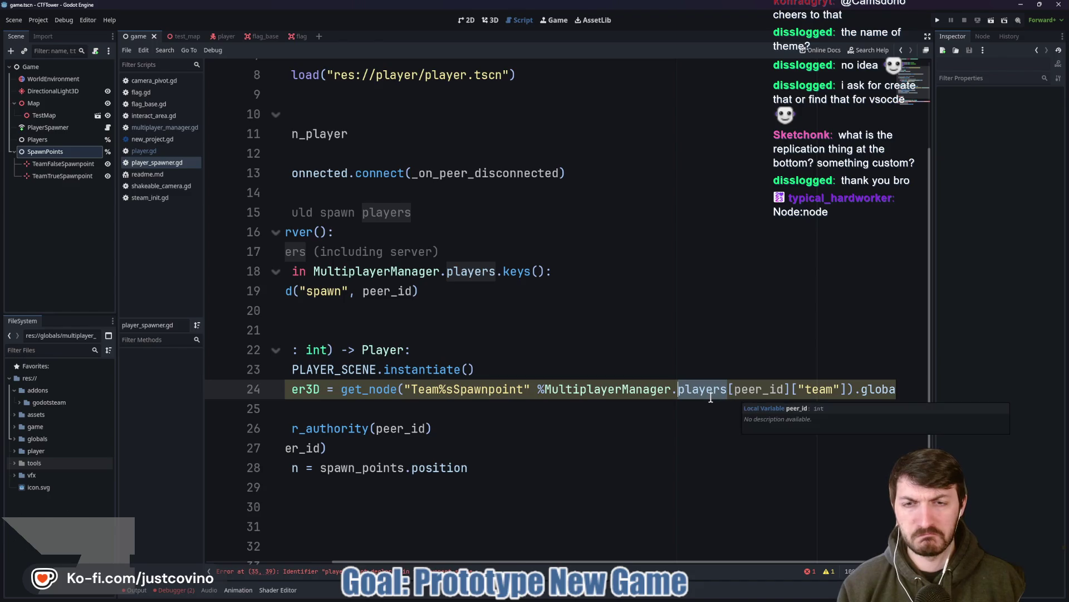
key(ctrl+Delete)
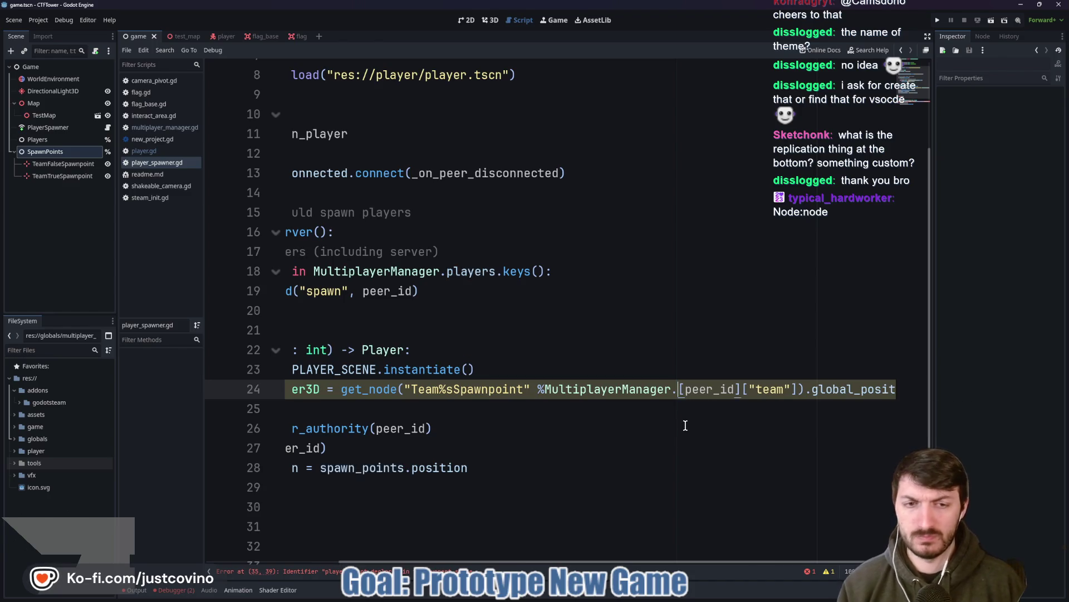
text(pl)
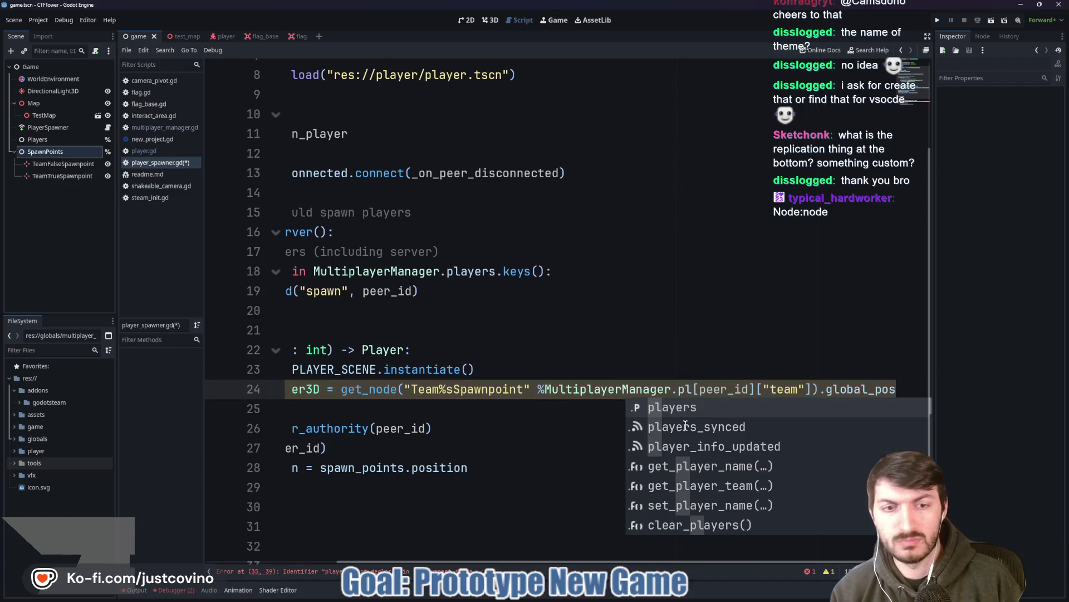
key(Return)
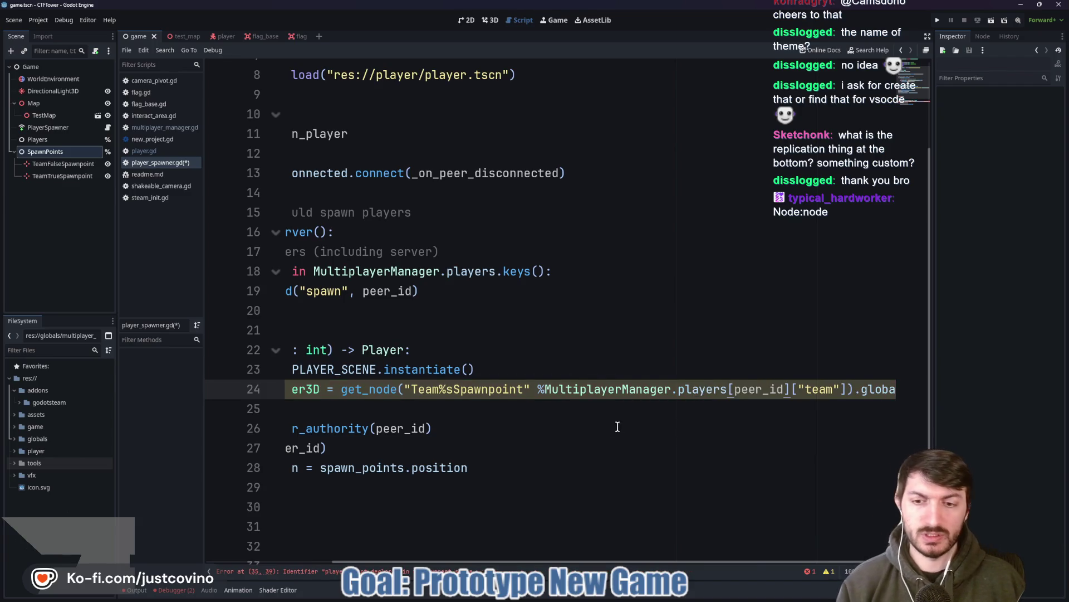
click(616, 427)
drag(523, 561, 396, 560)
scroll(479, 437, down, 2)
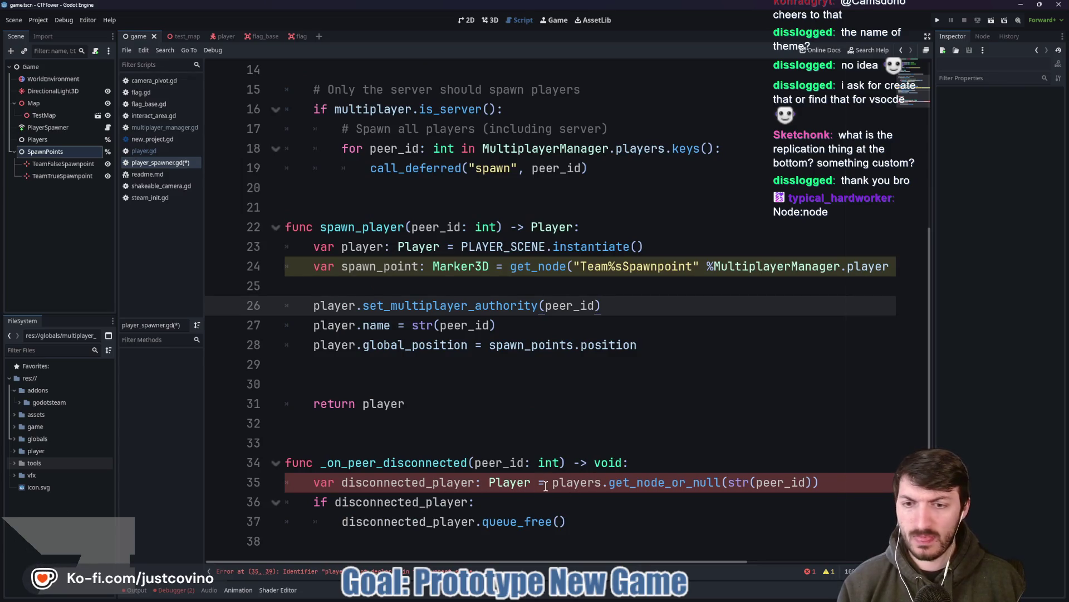
- Check the uses of players on line 35, then bring up the Cooties spawner script
double_click(583, 483)
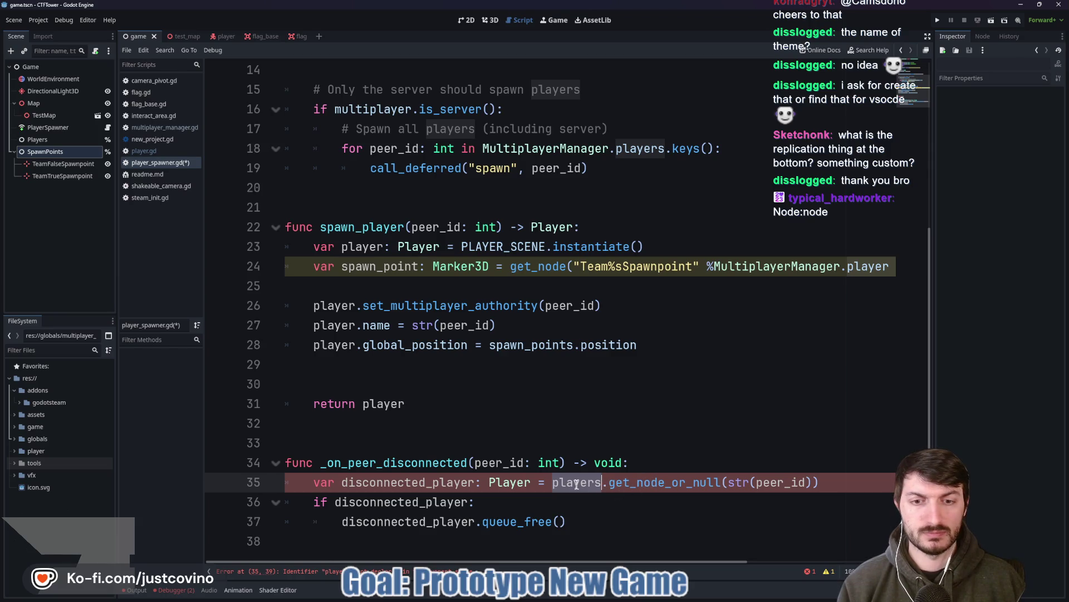
click(547, 480)
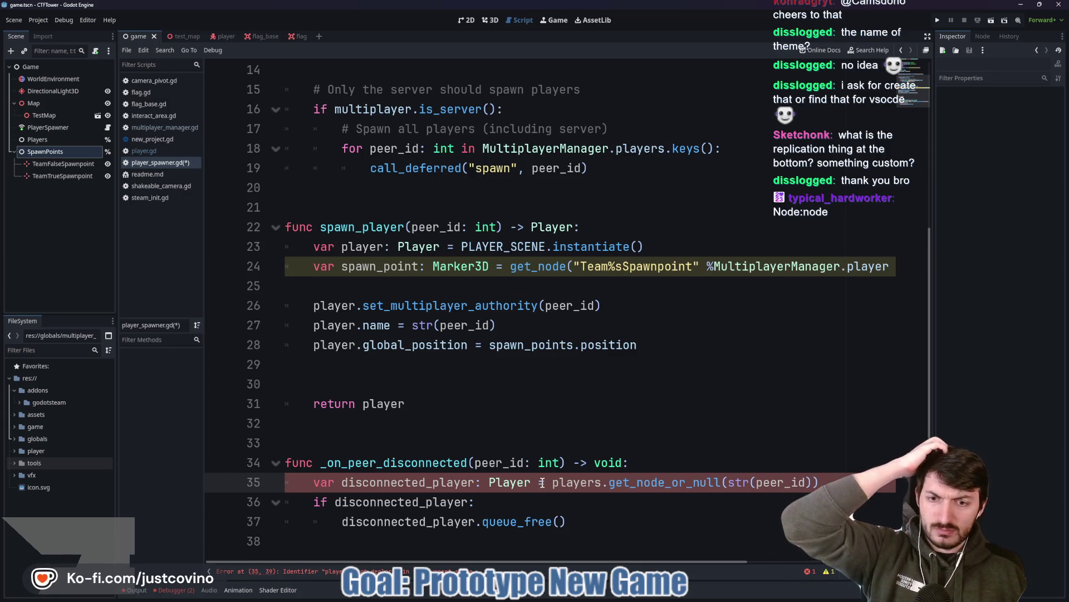
mouse_move(670, 597)
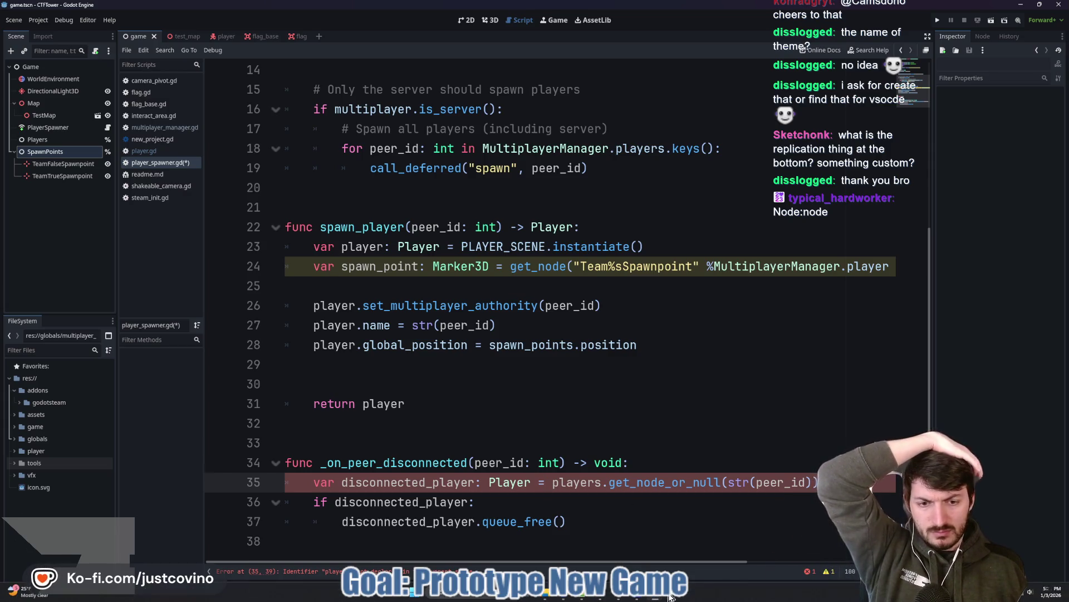
click(641, 543)
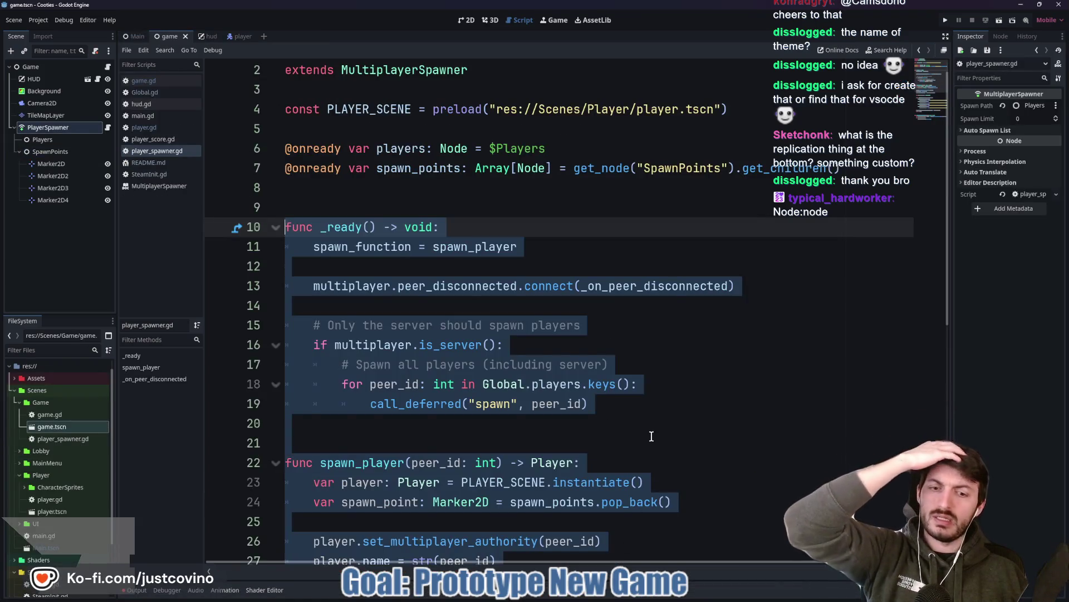
- Scroll the Cooties spawner highlighting player and players uses, then return to CTFTower
click(651, 436)
scroll(652, 436, down, 5)
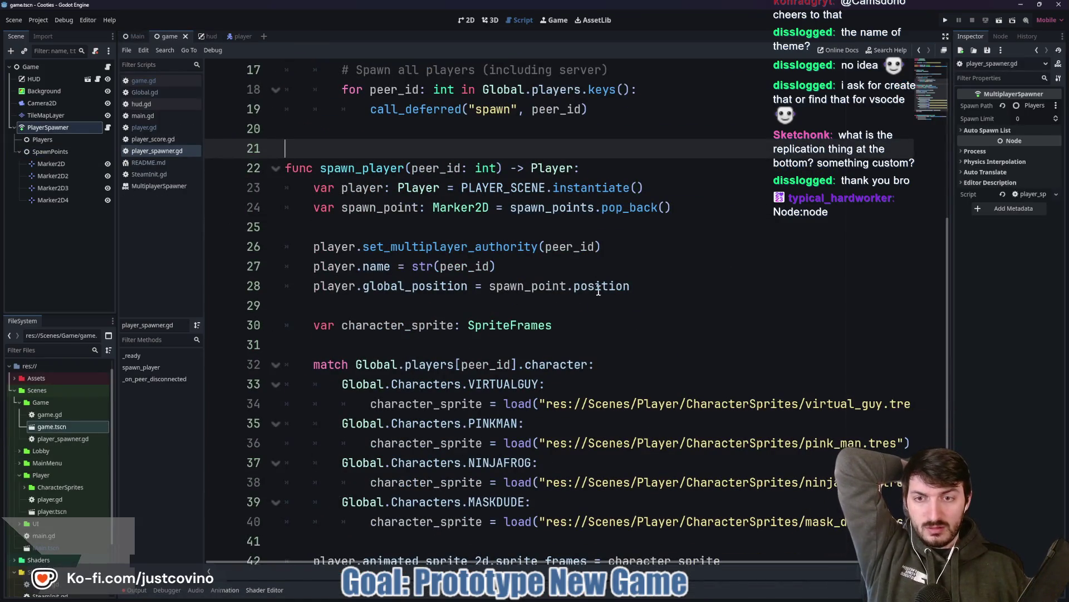
scroll(599, 292, down, 2)
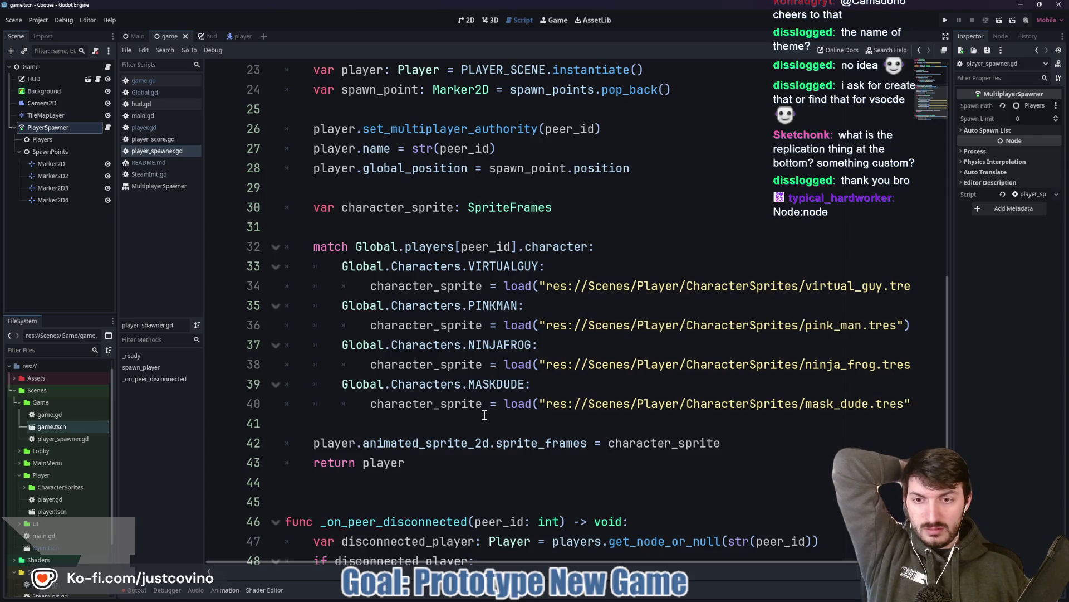
double_click(344, 449)
scroll(442, 372, up, 2)
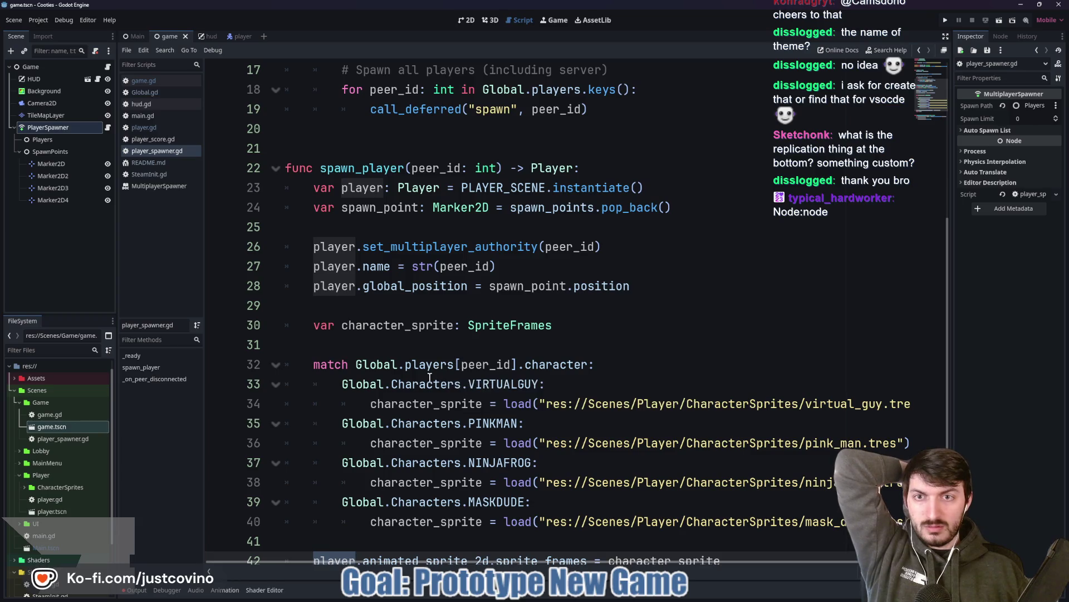
scroll(546, 452, down, 3)
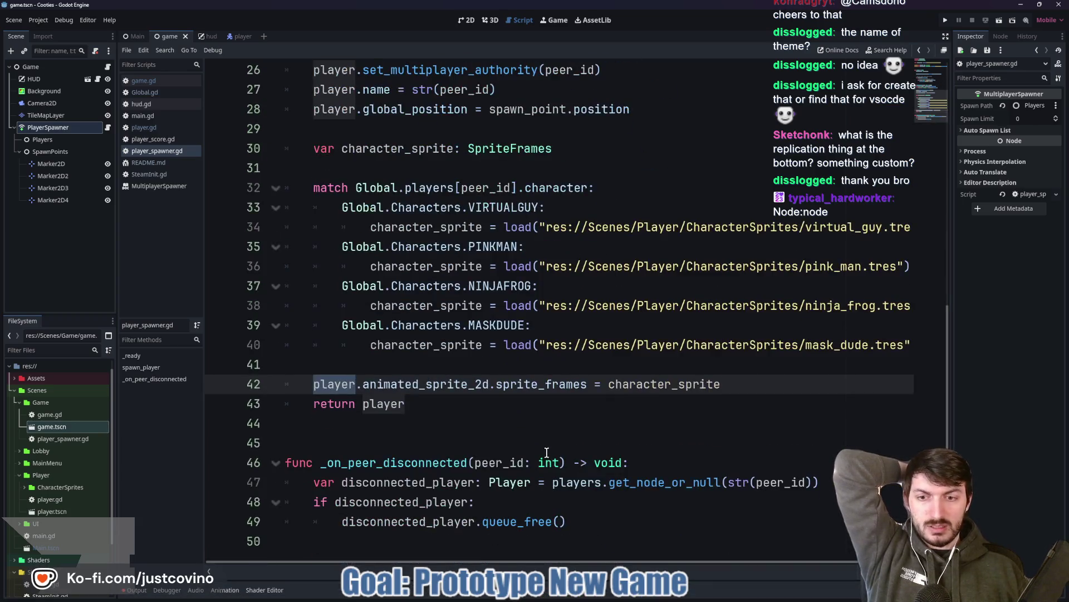
double_click(573, 483)
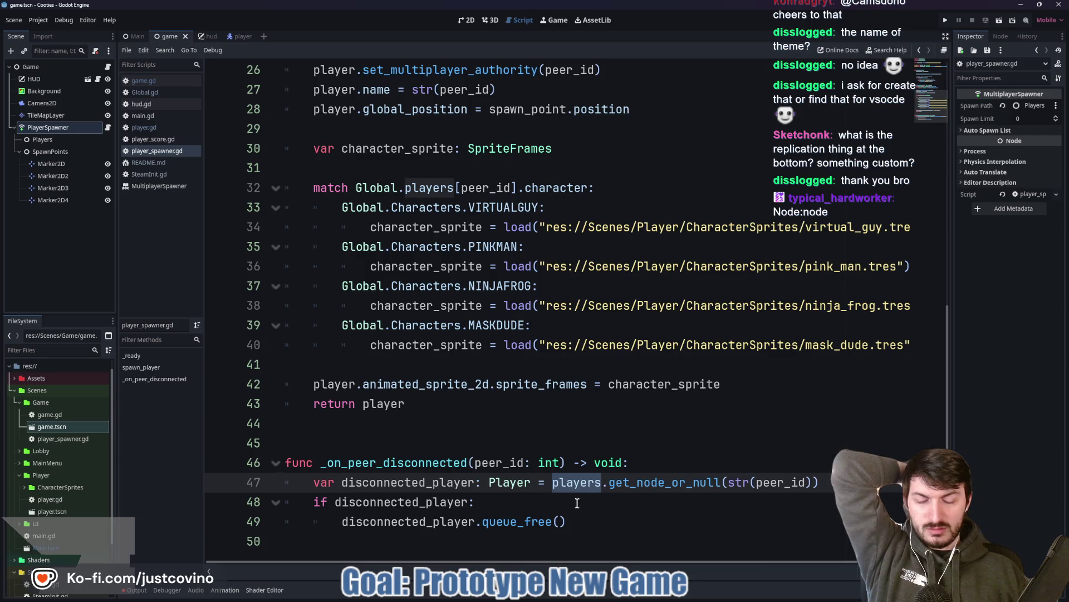
scroll(573, 501, up, 8)
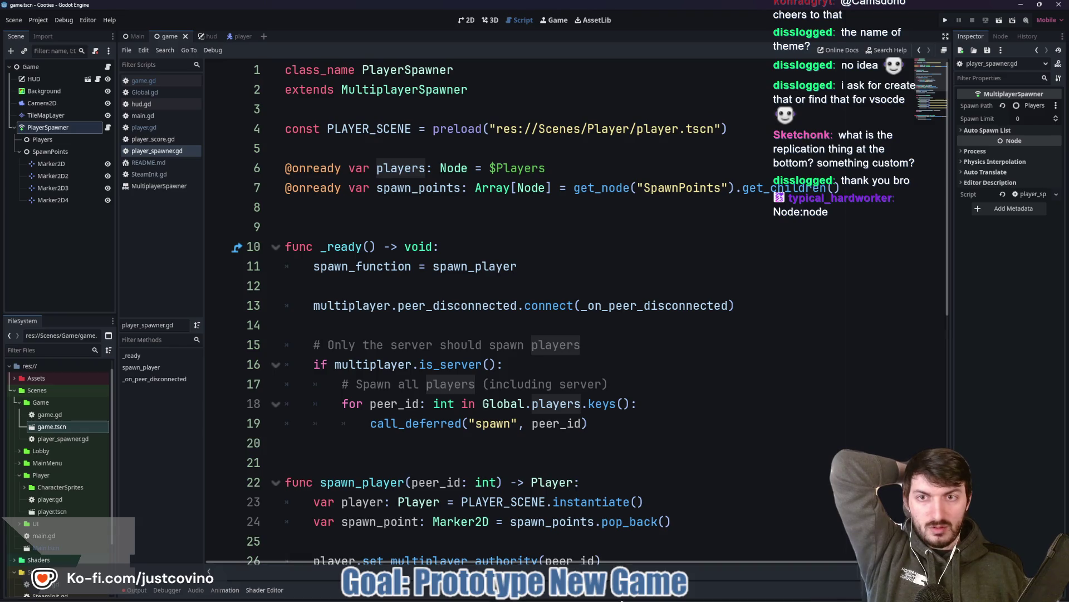
mouse_move(659, 595)
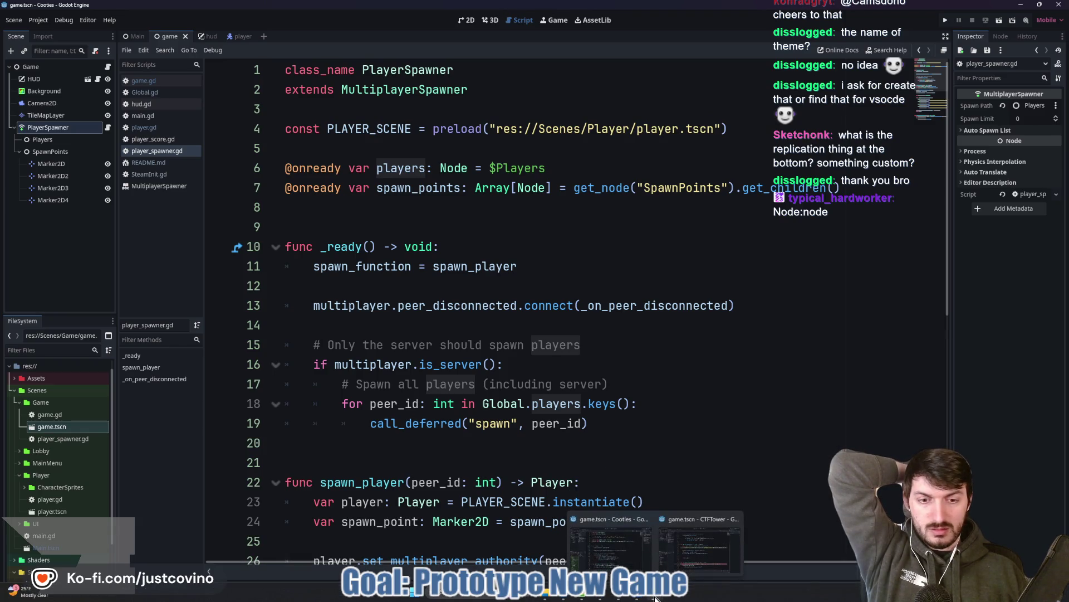
click(705, 553)
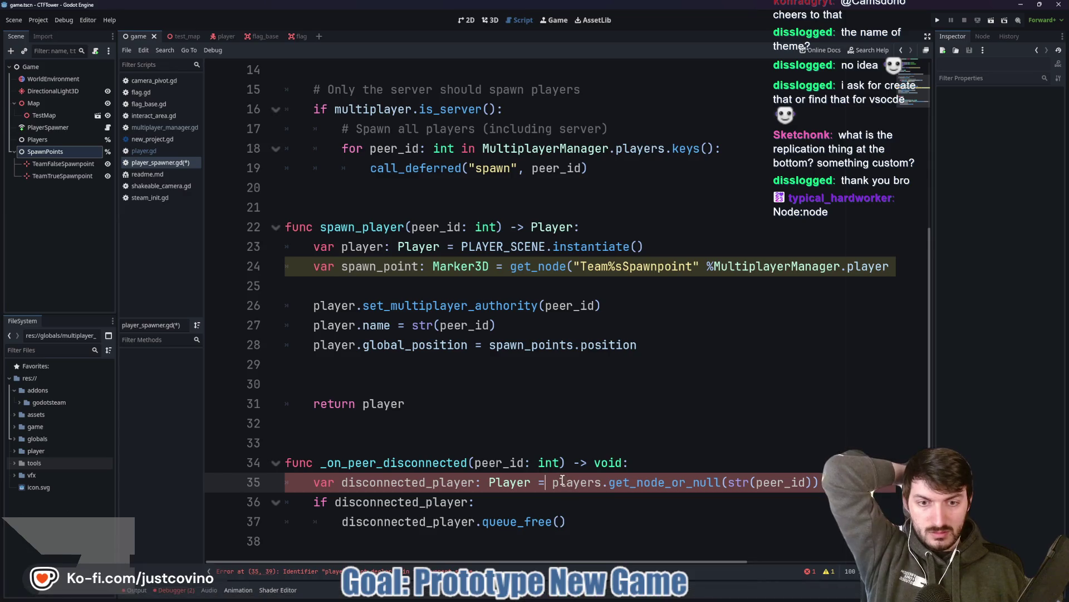
- Rename players to players_node on line 35 and save the script
double_click(597, 484)
key(Right)
text(_node)
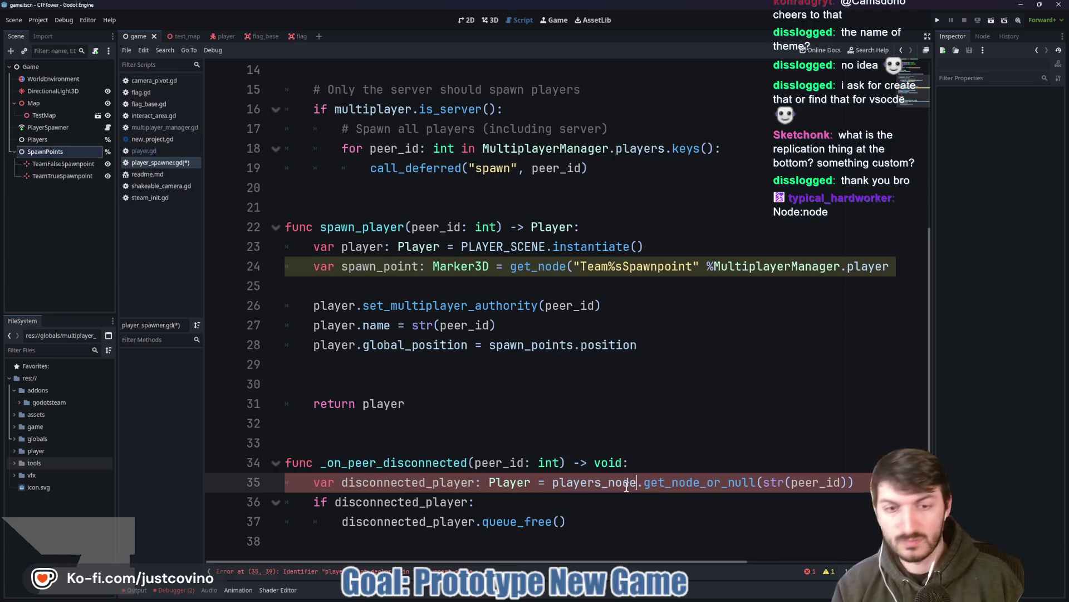
key(ctrl+s)
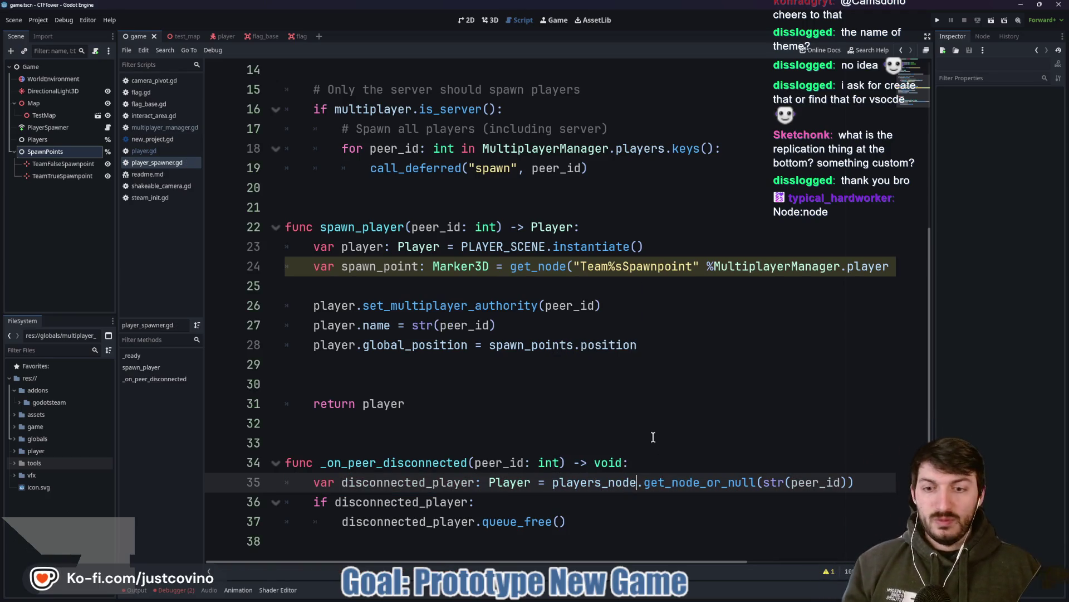
click(477, 422)
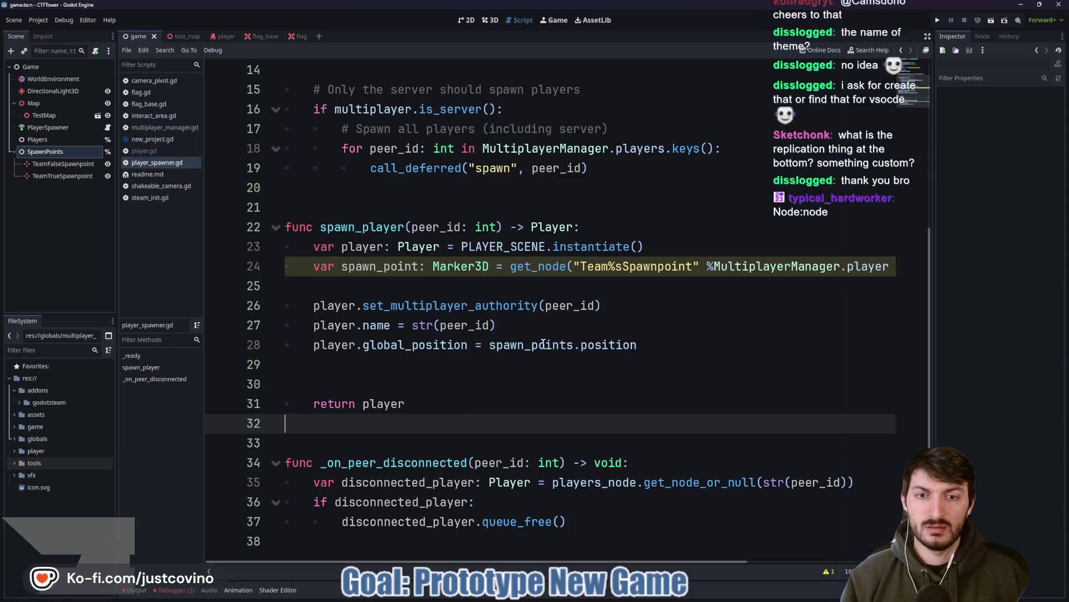
- Use spawn_point.global_position on line 28, remove blank lines before return player, and save
click(575, 345)
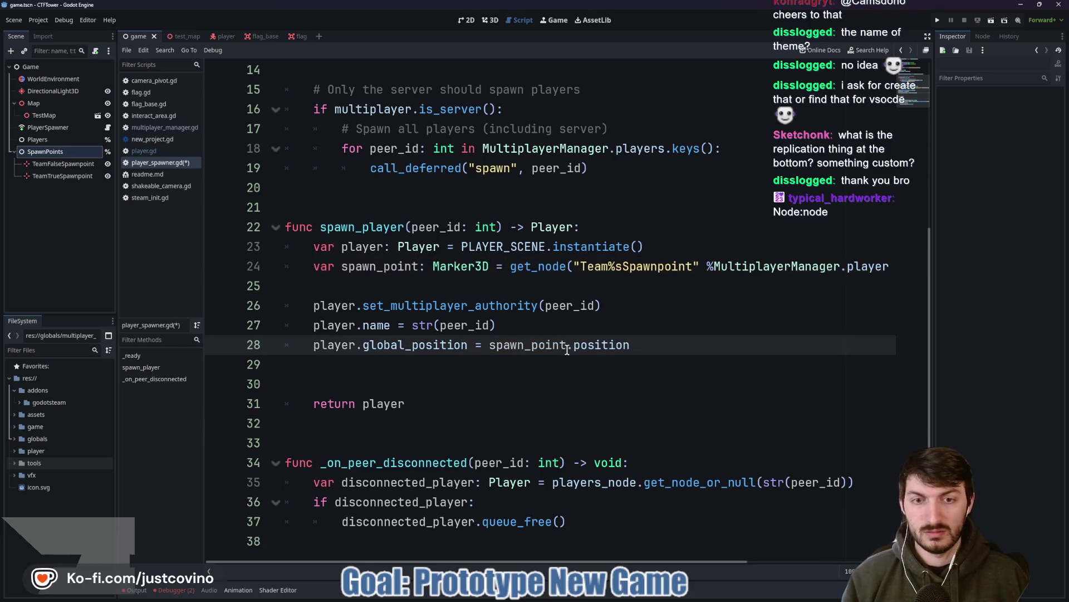
text(global_)
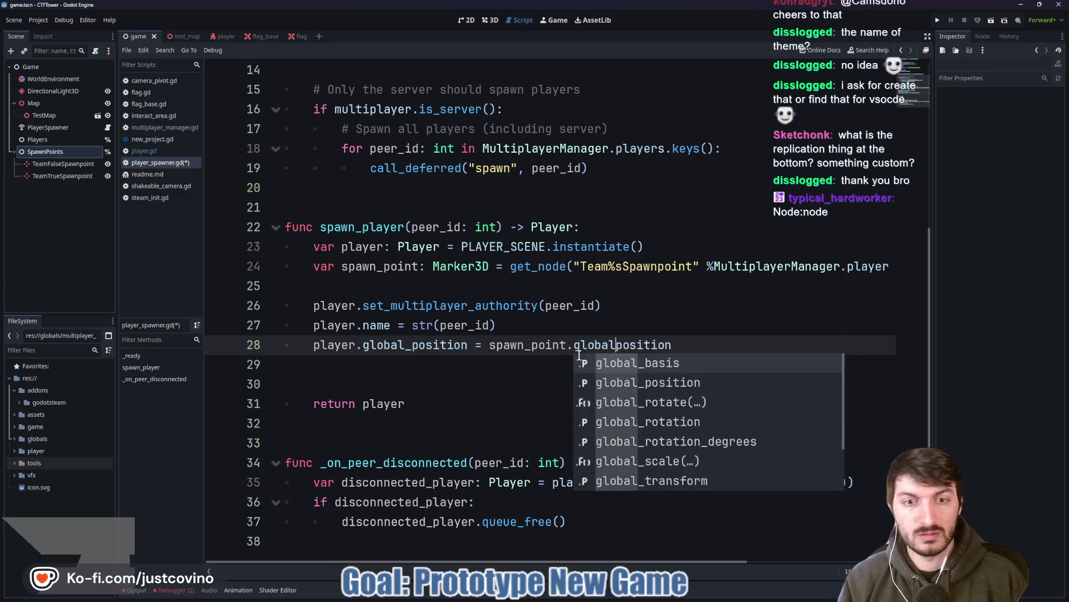
click(514, 363)
key(ctrl+s)
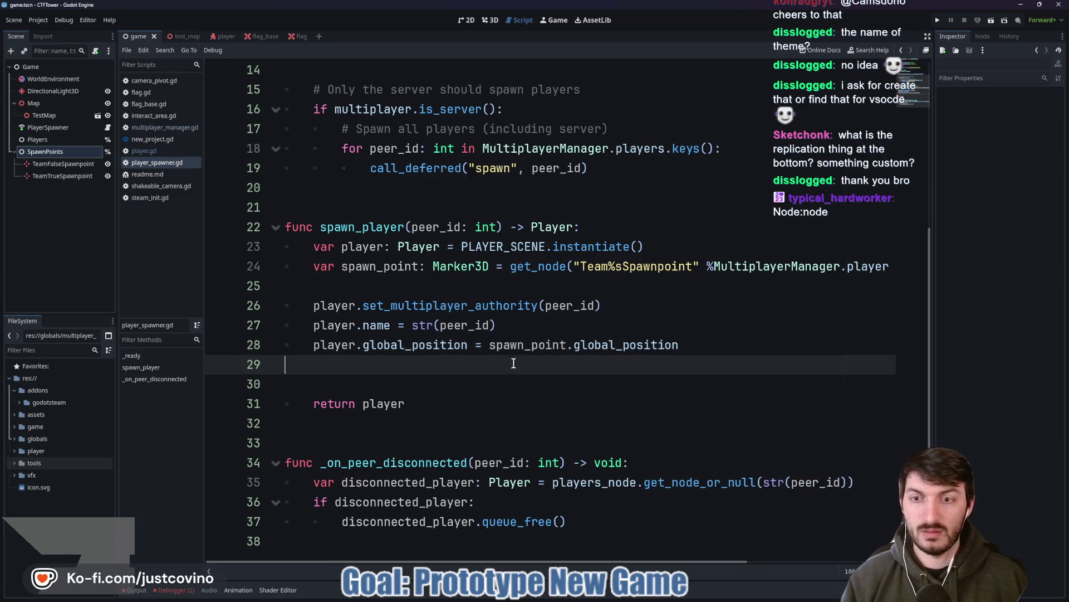
click(430, 382)
key(BackSpace)
key(BackSpace)
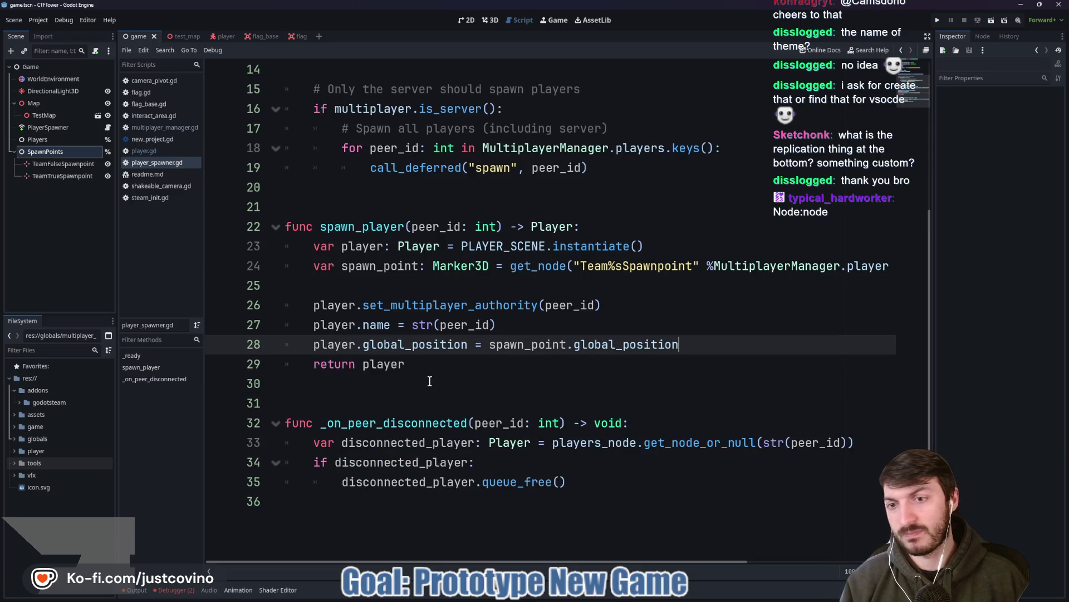
click(462, 358)
key(ctrl+s)
- Highlight every use of spawn_player in the script
scroll(461, 359, up, 3)
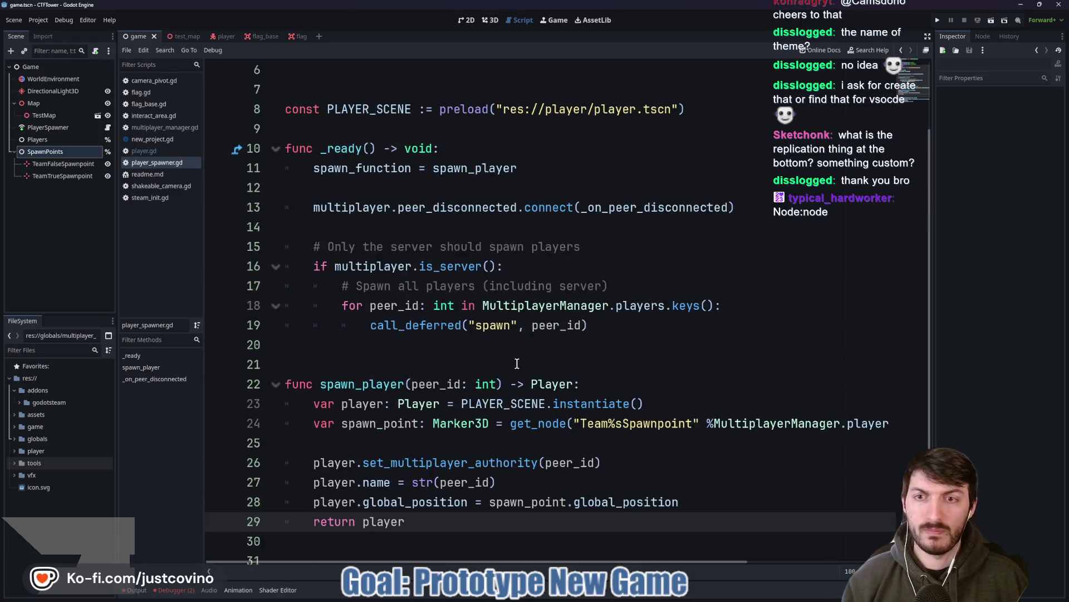
mouse_move(397, 314)
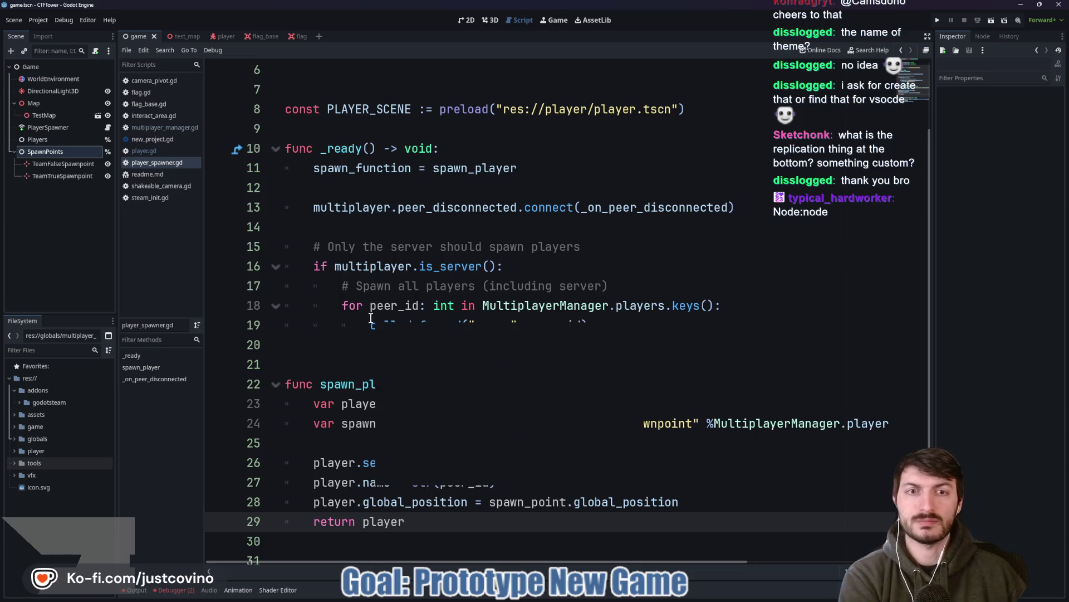
scroll(397, 314, up, 2)
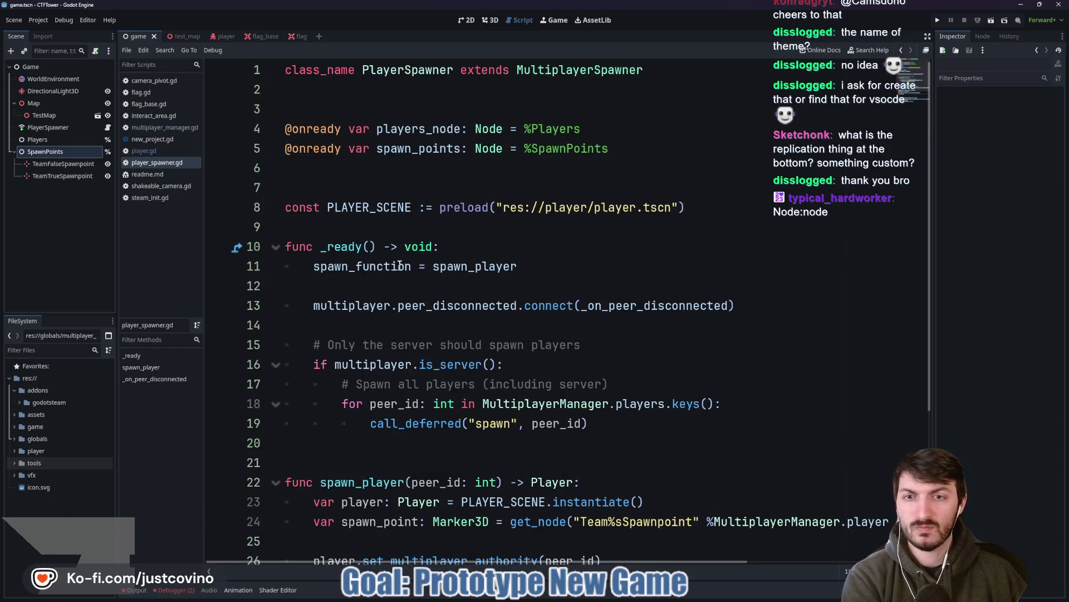
click(313, 267)
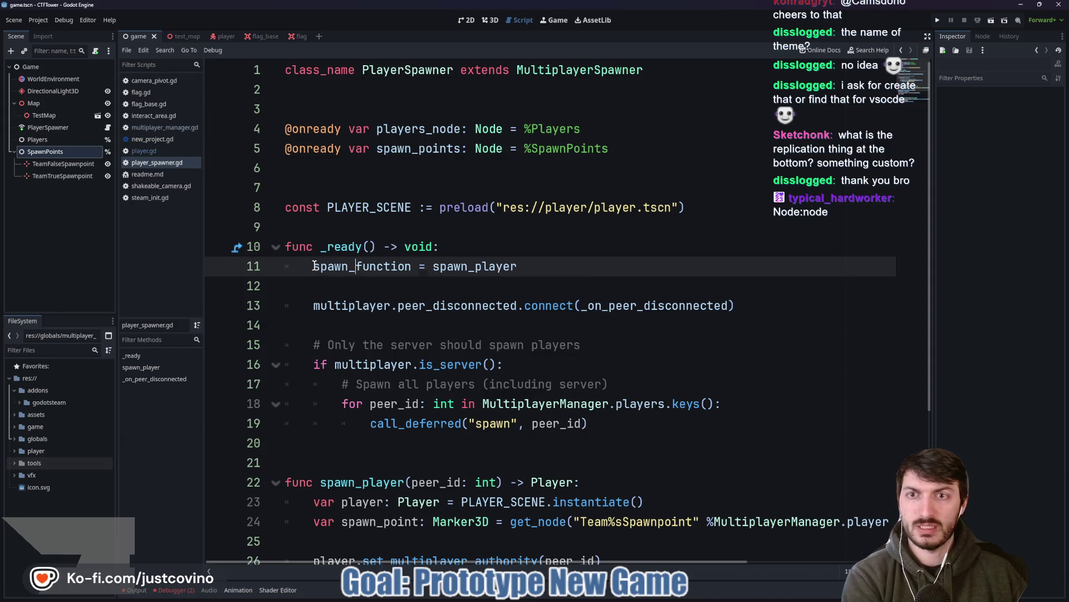
mouse_move(314, 266)
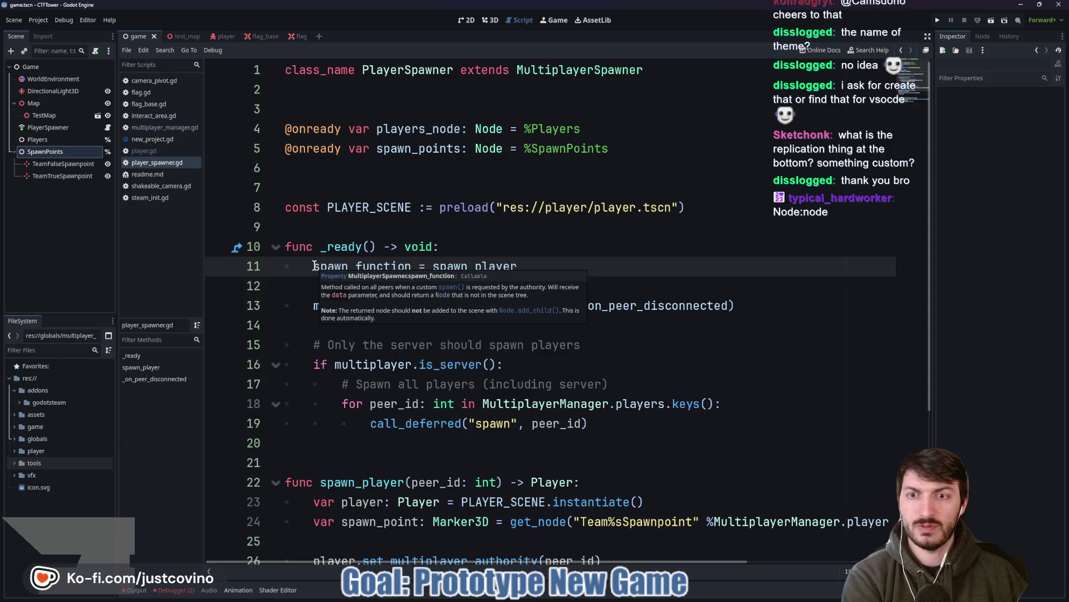
double_click(471, 266)
scroll(469, 289, down, 3)
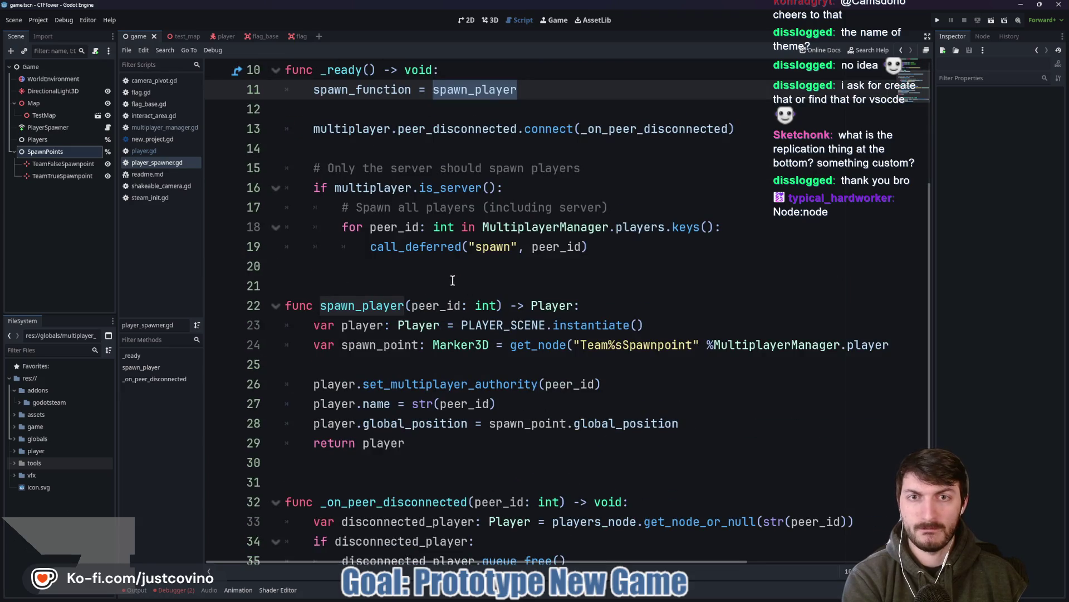